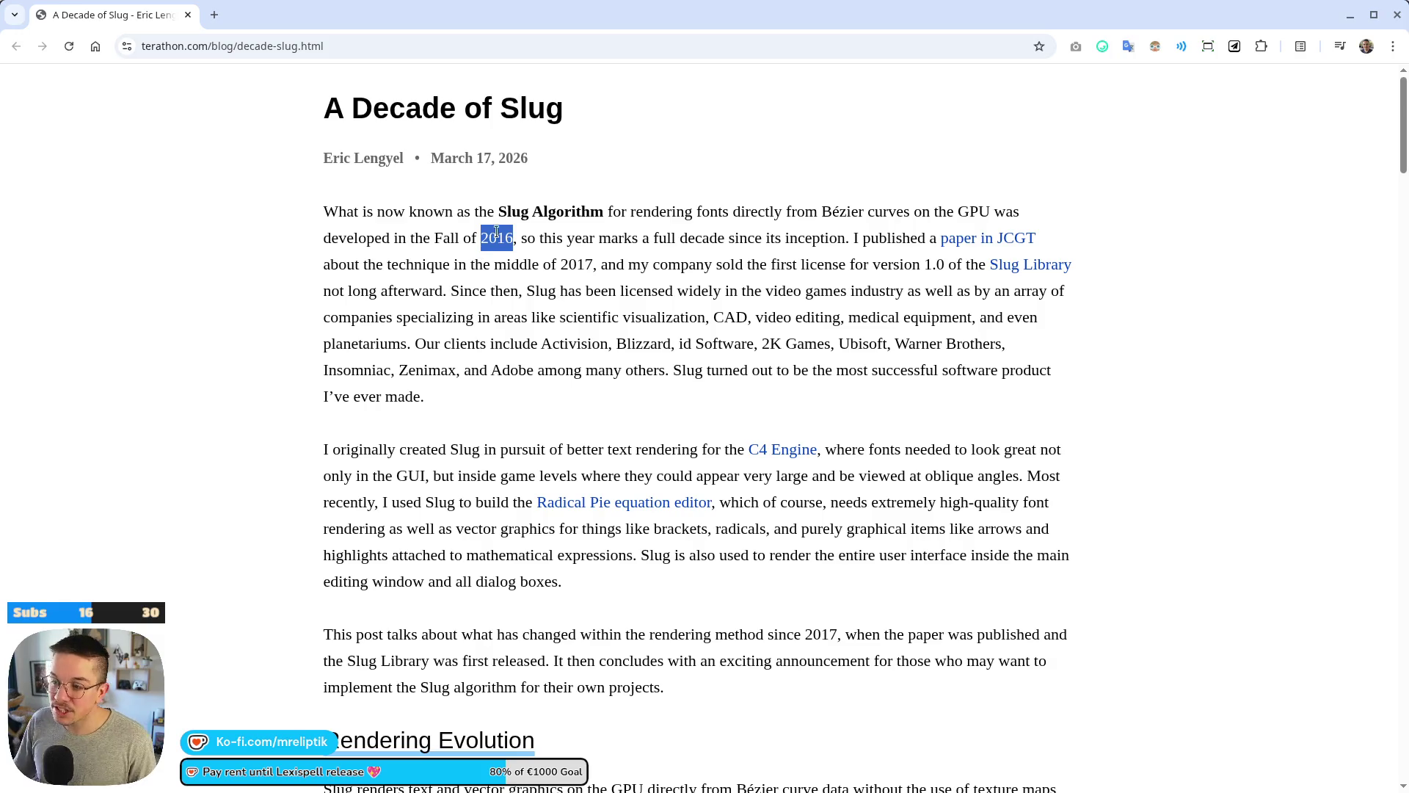
Scroll down the 'A Decade of Slug' post until the Dynamic Dilation heading is visible.
{"action": "scroll", "coordinate": [576, 344], "scroll_direction": "down", "scroll_amount": 1}
{"action": "scroll", "coordinate": [577, 344], "scroll_direction": "down", "scroll_amount": 15}
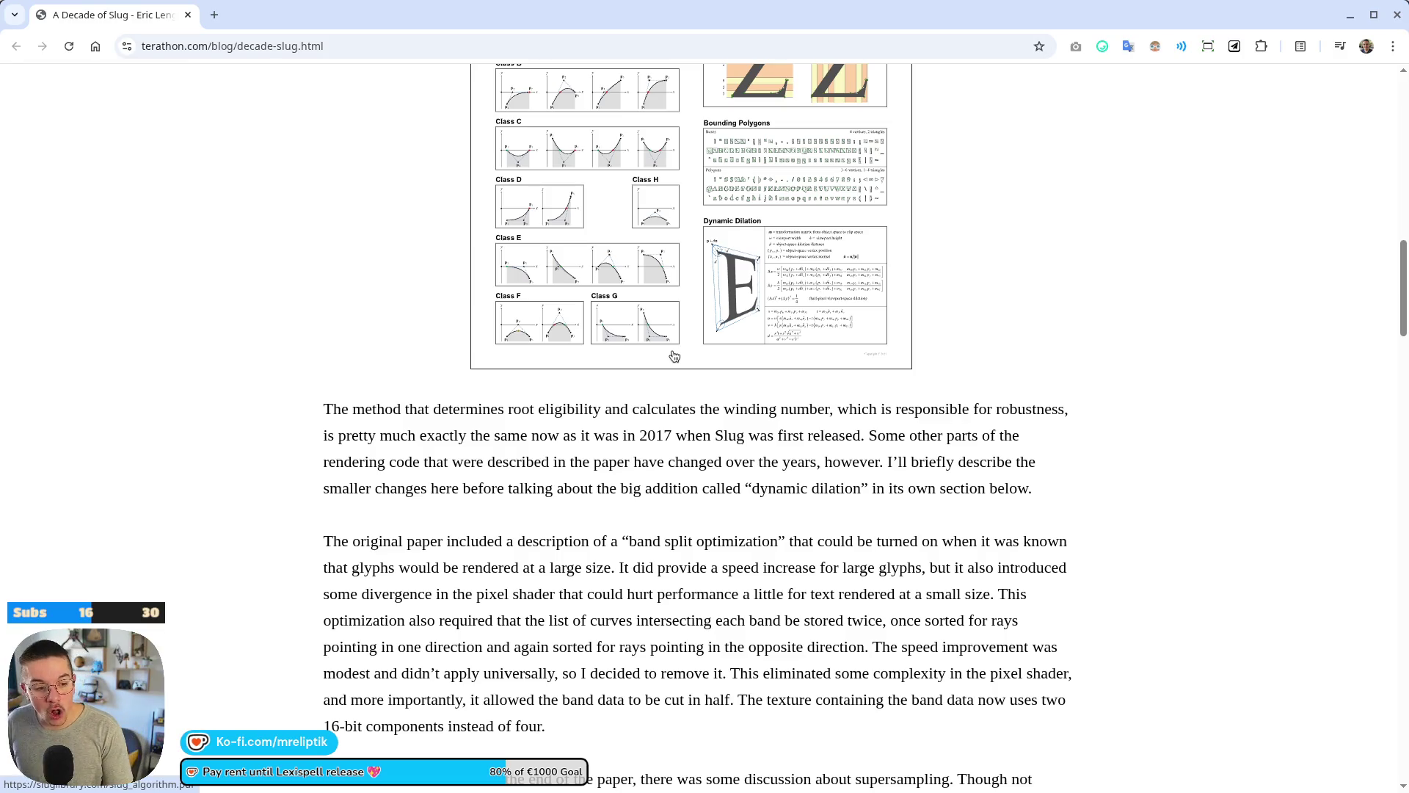
{"action": "scroll", "coordinate": [808, 382], "scroll_direction": "up", "scroll_amount": 2}
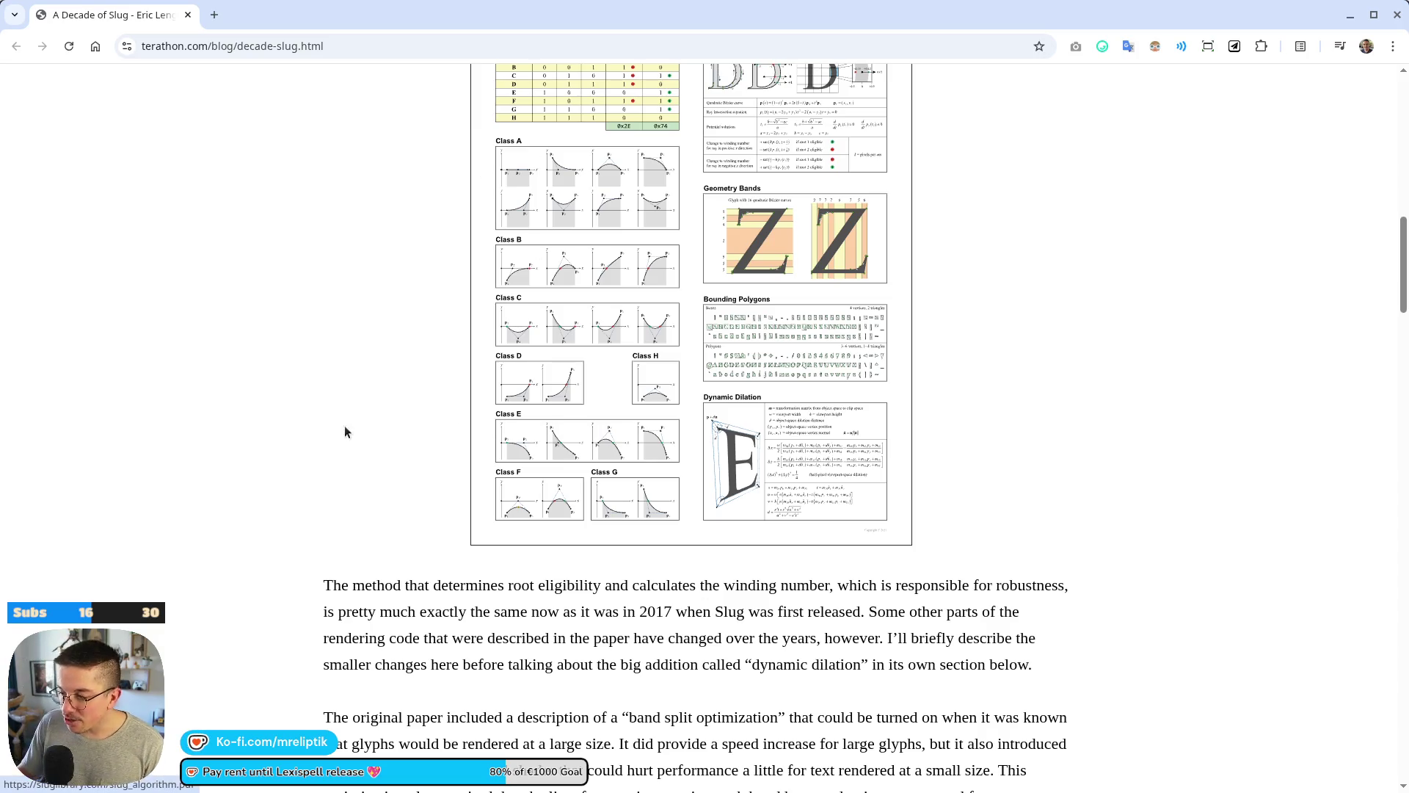
{"action": "scroll", "coordinate": [346, 433], "scroll_direction": "down", "scroll_amount": 15}
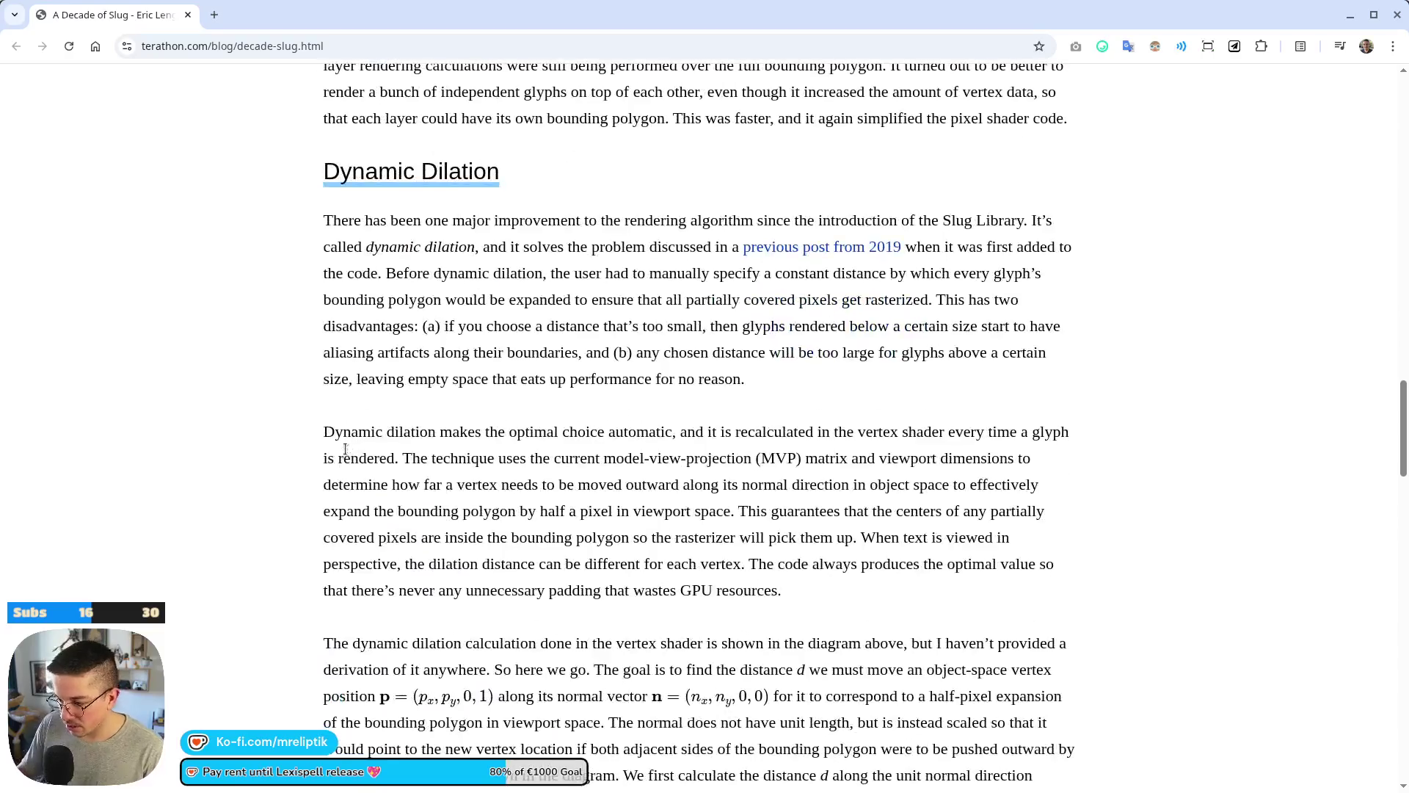
Scroll through the dilation equations and select the word 'MVP' in the paragraph.
{"action": "scroll", "coordinate": [345, 449], "scroll_direction": "down", "scroll_amount": 4}
{"action": "scroll", "coordinate": [245, 523], "scroll_direction": "down", "scroll_amount": 4}
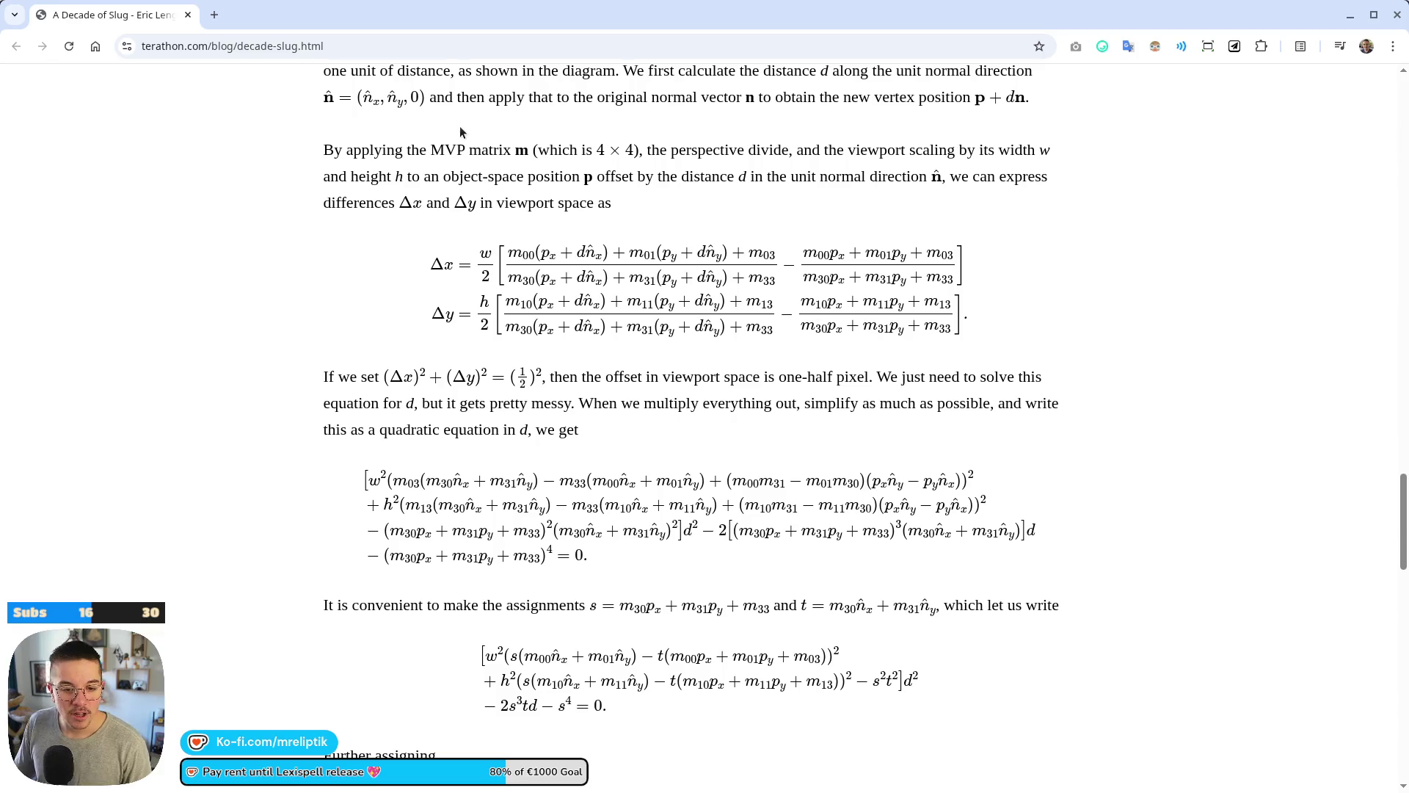
{"action": "double_click", "coordinate": [441, 151]}
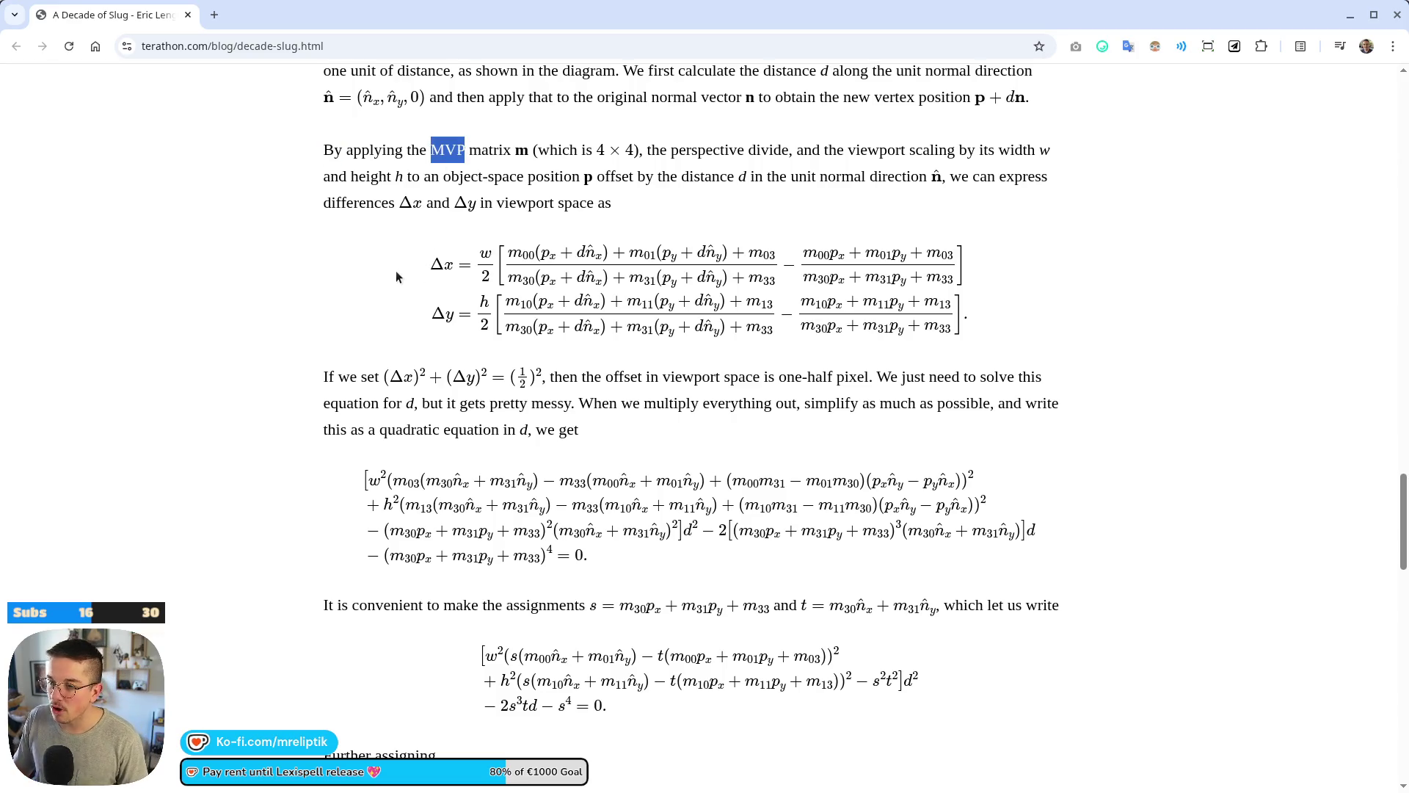
{"action": "scroll", "coordinate": [381, 266], "scroll_direction": "down", "scroll_amount": 2}
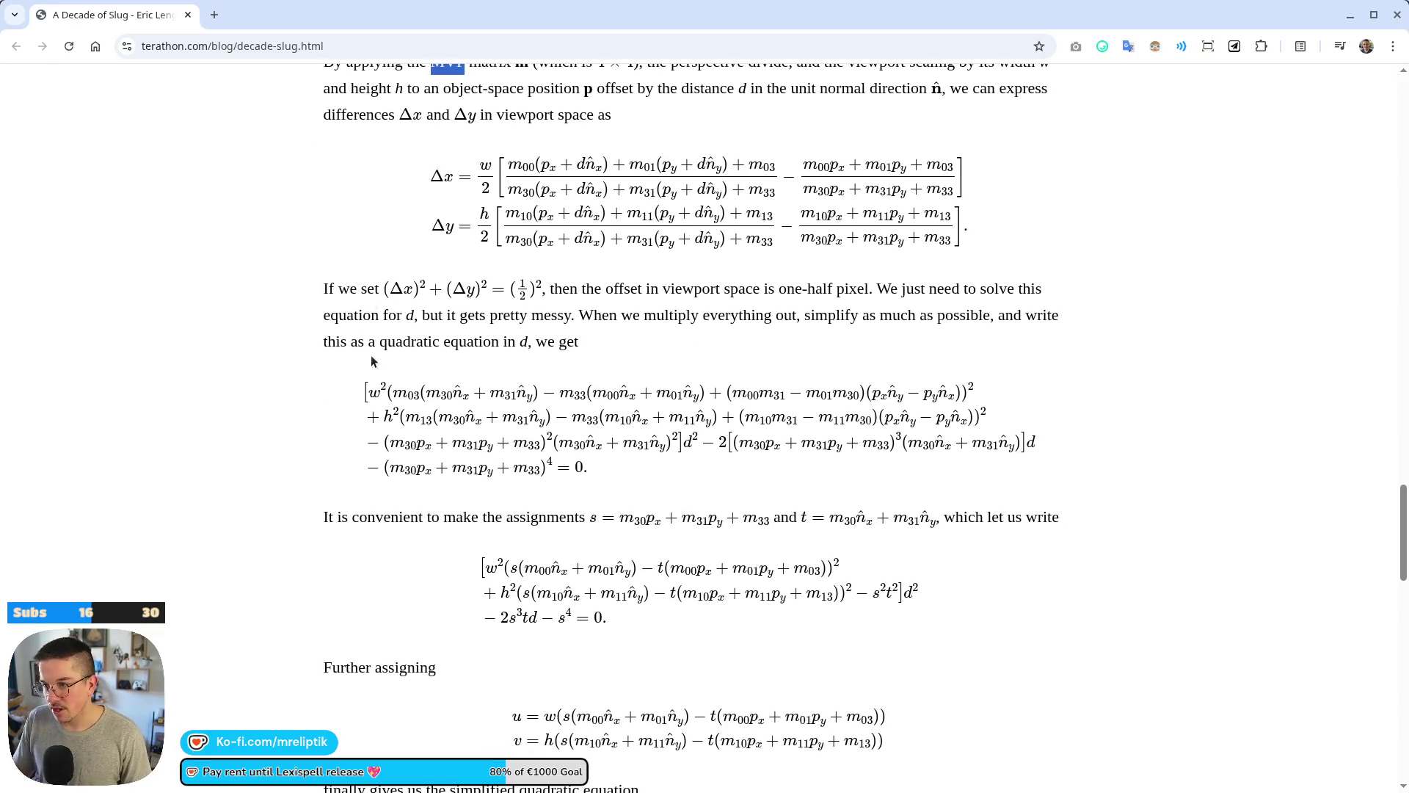
{"action": "scroll", "coordinate": [359, 367], "scroll_direction": "up", "scroll_amount": 3}
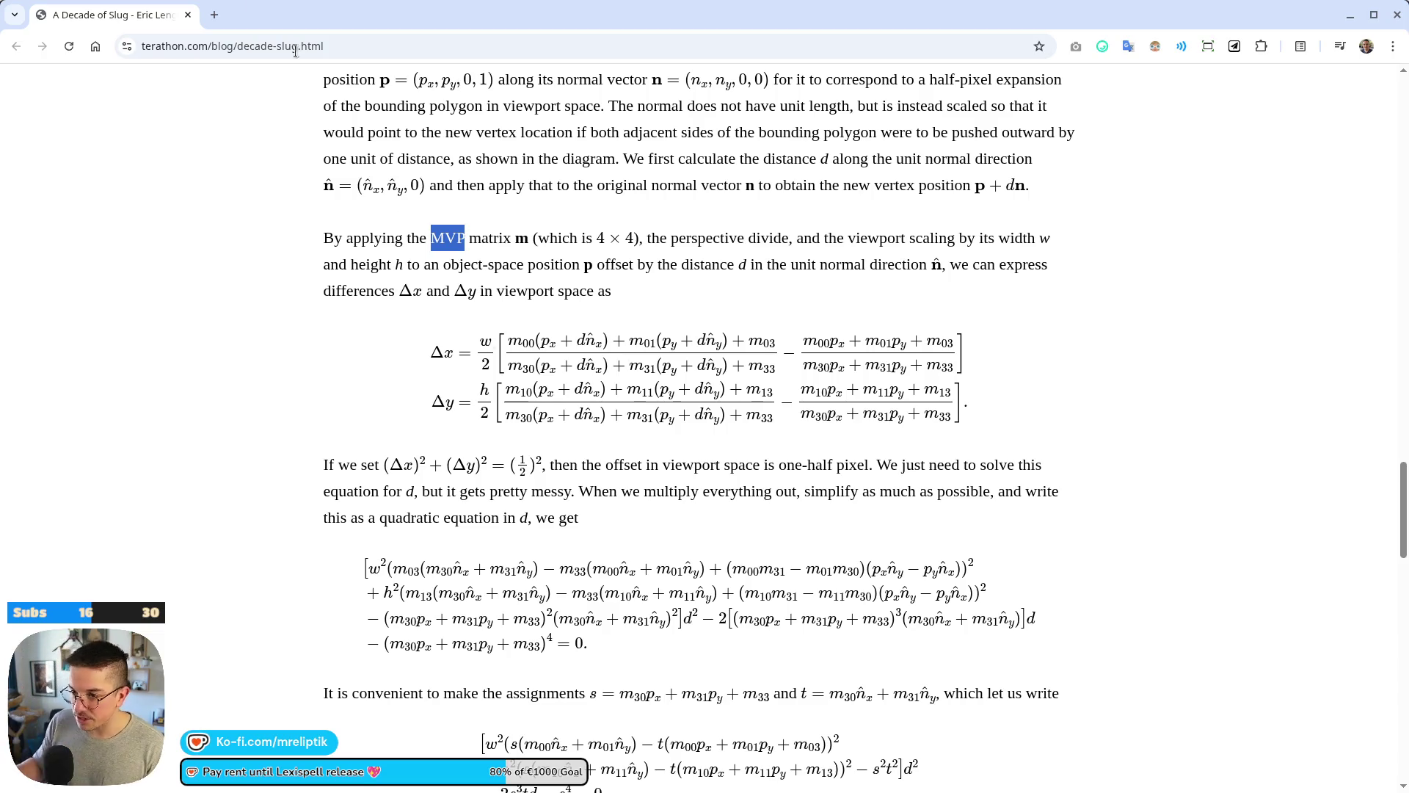
Lower the system volume to 25% and scroll down to the Patent Announcement section.
{"action": "key", "text": "XF86AudioLowerVolume"}
{"action": "scroll", "coordinate": [294, 396], "scroll_direction": "down", "scroll_amount": 1}
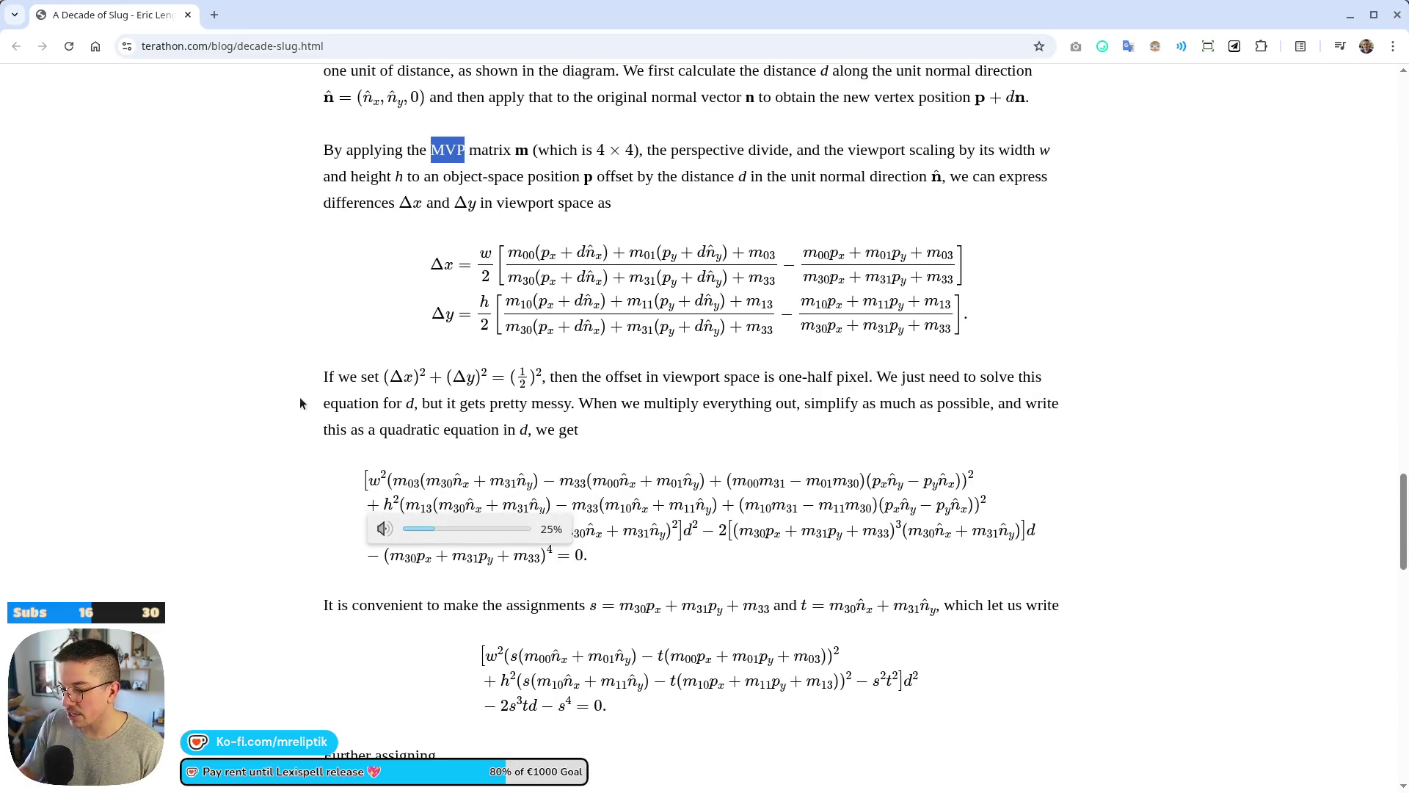
{"action": "scroll", "coordinate": [425, 395], "scroll_direction": "down", "scroll_amount": 2}
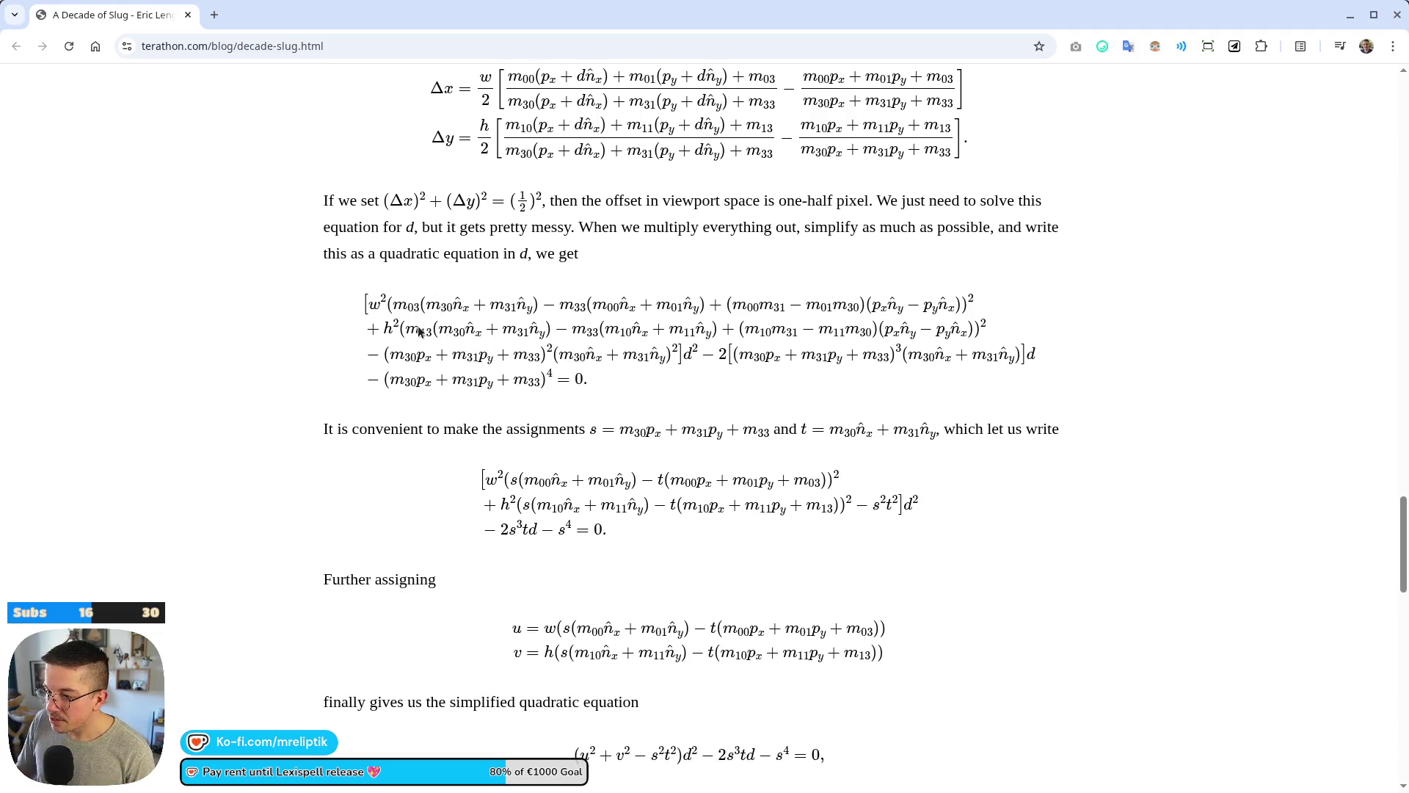
{"action": "scroll", "coordinate": [441, 440], "scroll_direction": "down", "scroll_amount": 5}
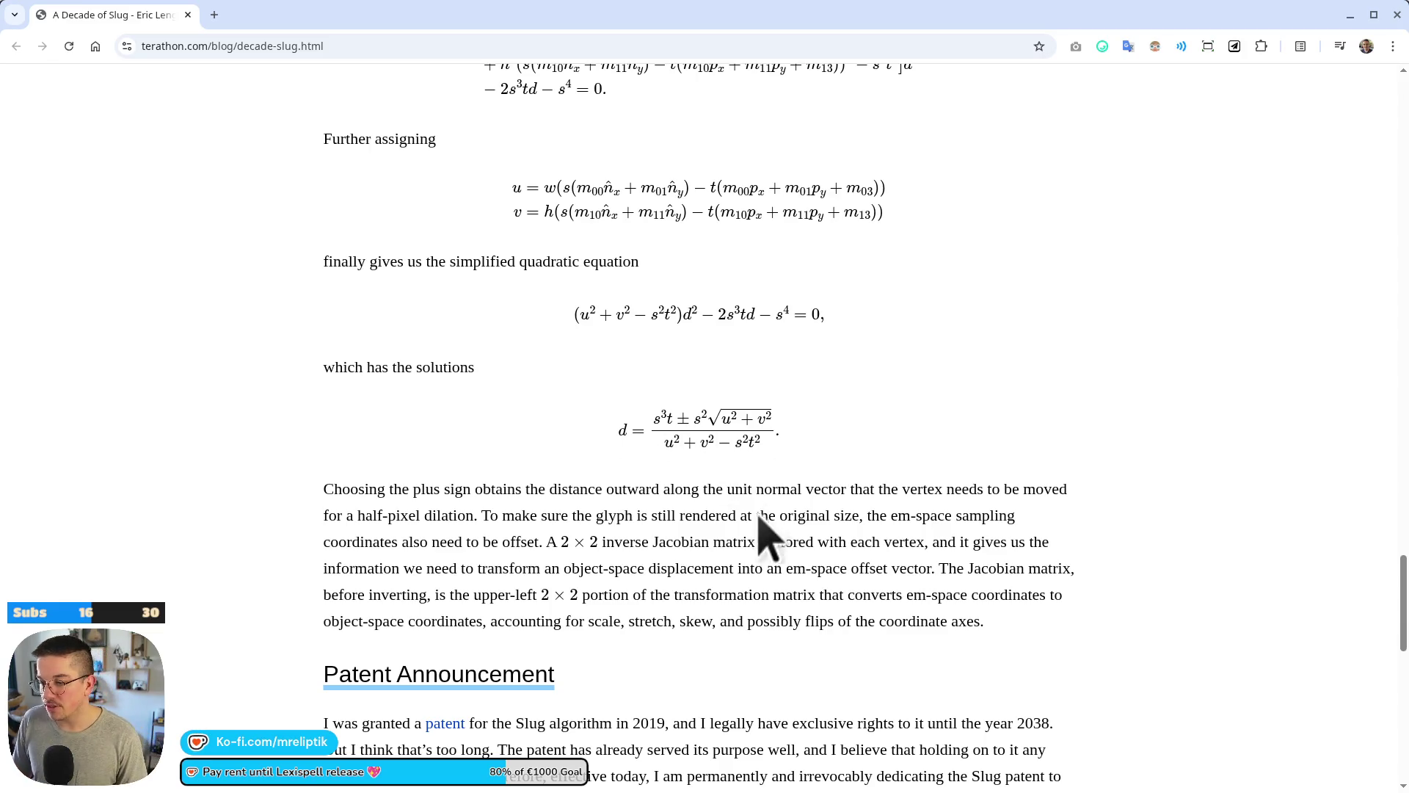
{"action": "scroll", "coordinate": [591, 461], "scroll_direction": "down", "scroll_amount": 4}
{"action": "scroll", "coordinate": [585, 445], "scroll_direction": "up", "scroll_amount": 4}
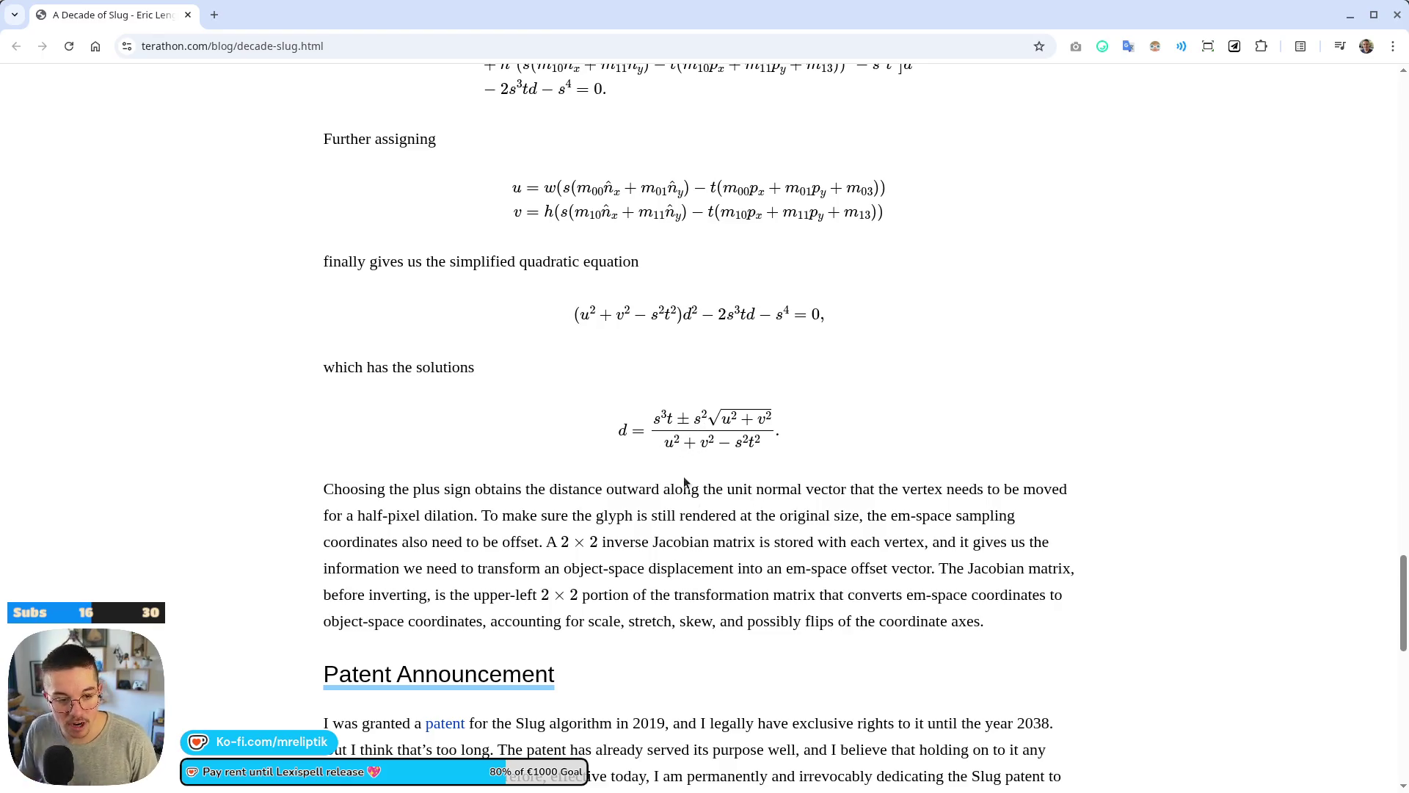
{"action": "scroll", "coordinate": [685, 483], "scroll_direction": "down", "scroll_amount": 3}
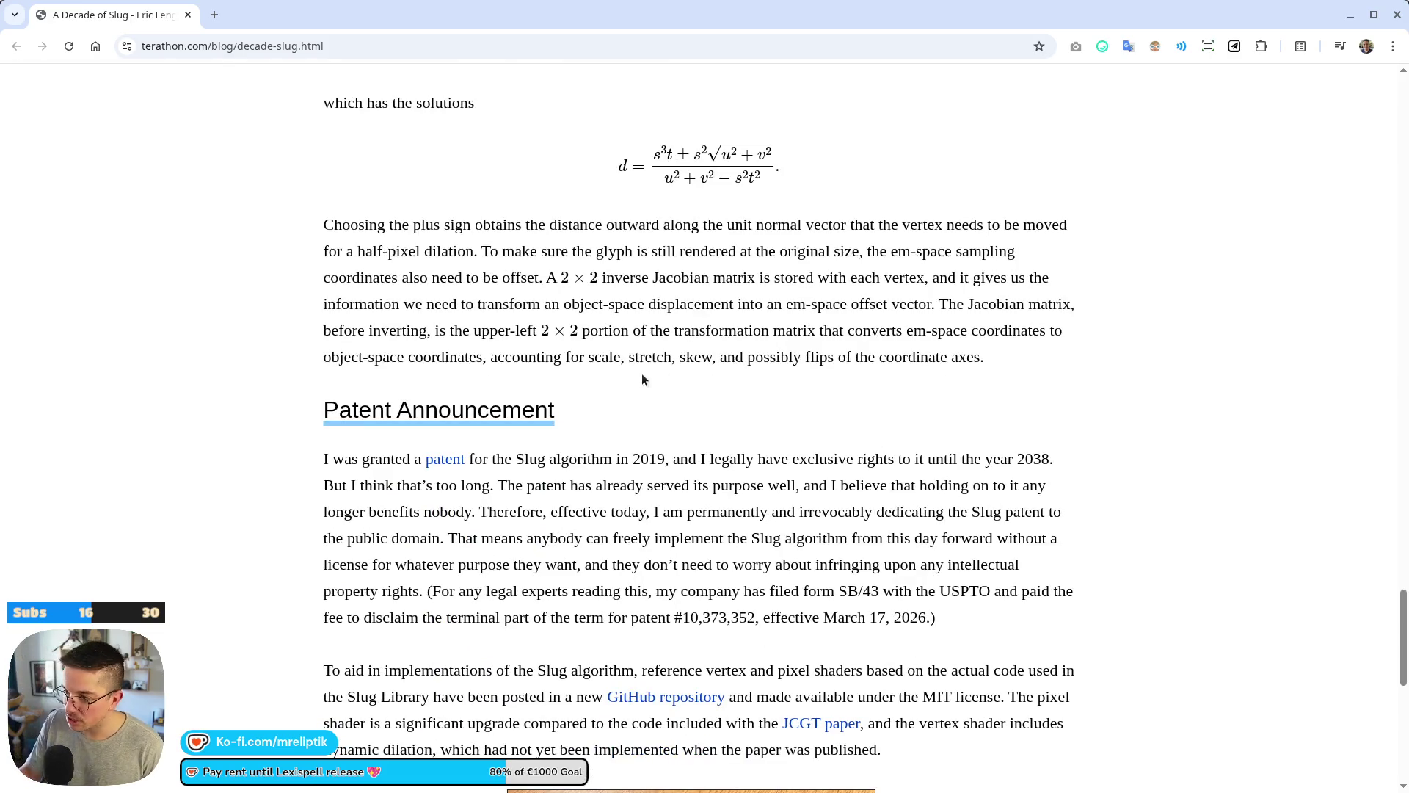
Select the year '2038' in the first Patent Announcement paragraph and bring up its context menu.
{"action": "scroll", "coordinate": [618, 406], "scroll_direction": "down", "scroll_amount": 4}
{"action": "scroll", "coordinate": [412, 404], "scroll_direction": "up", "scroll_amount": 2}
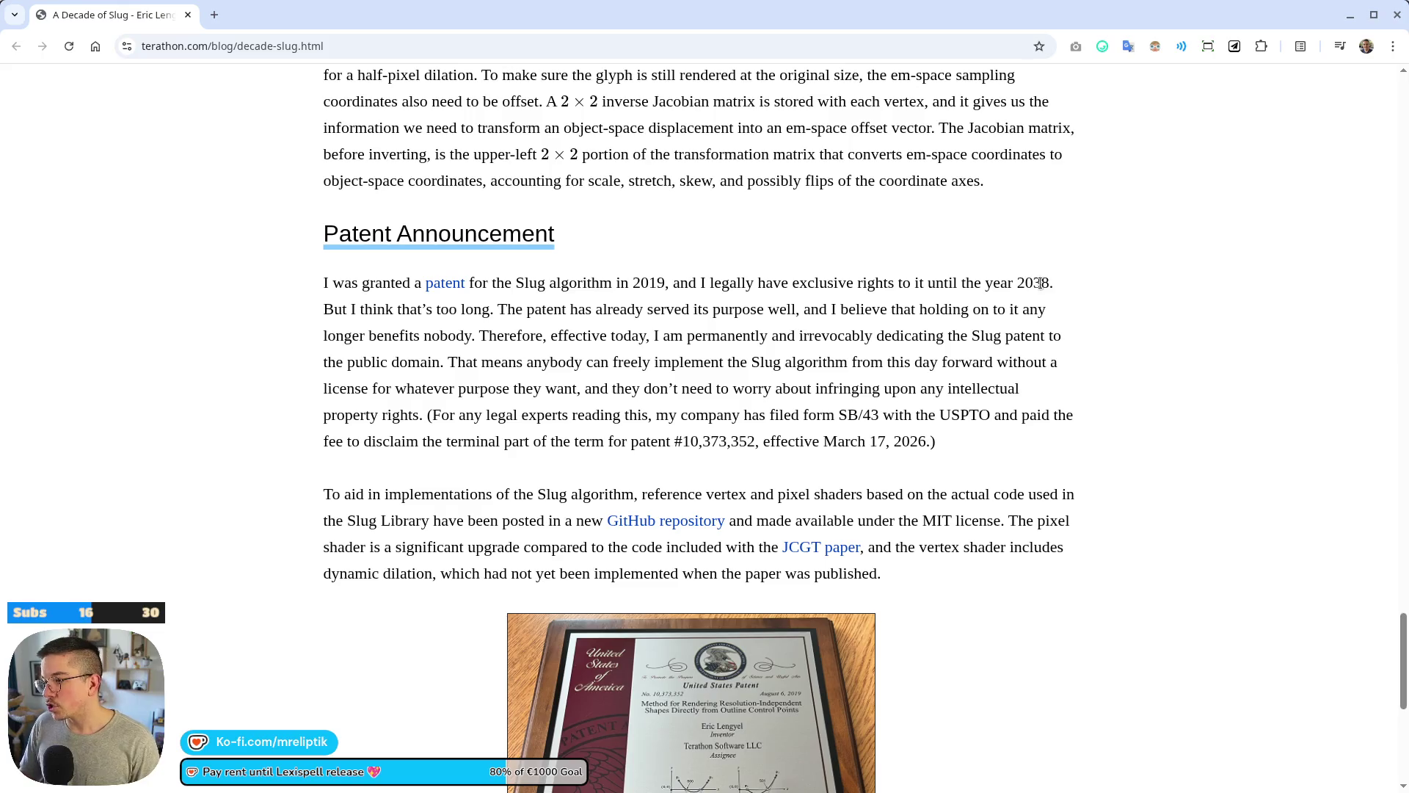
{"action": "double_click", "coordinate": [1037, 284]}
{"action": "left_click", "coordinate": [1035, 285]}
{"action": "double_click", "coordinate": [1029, 278]}
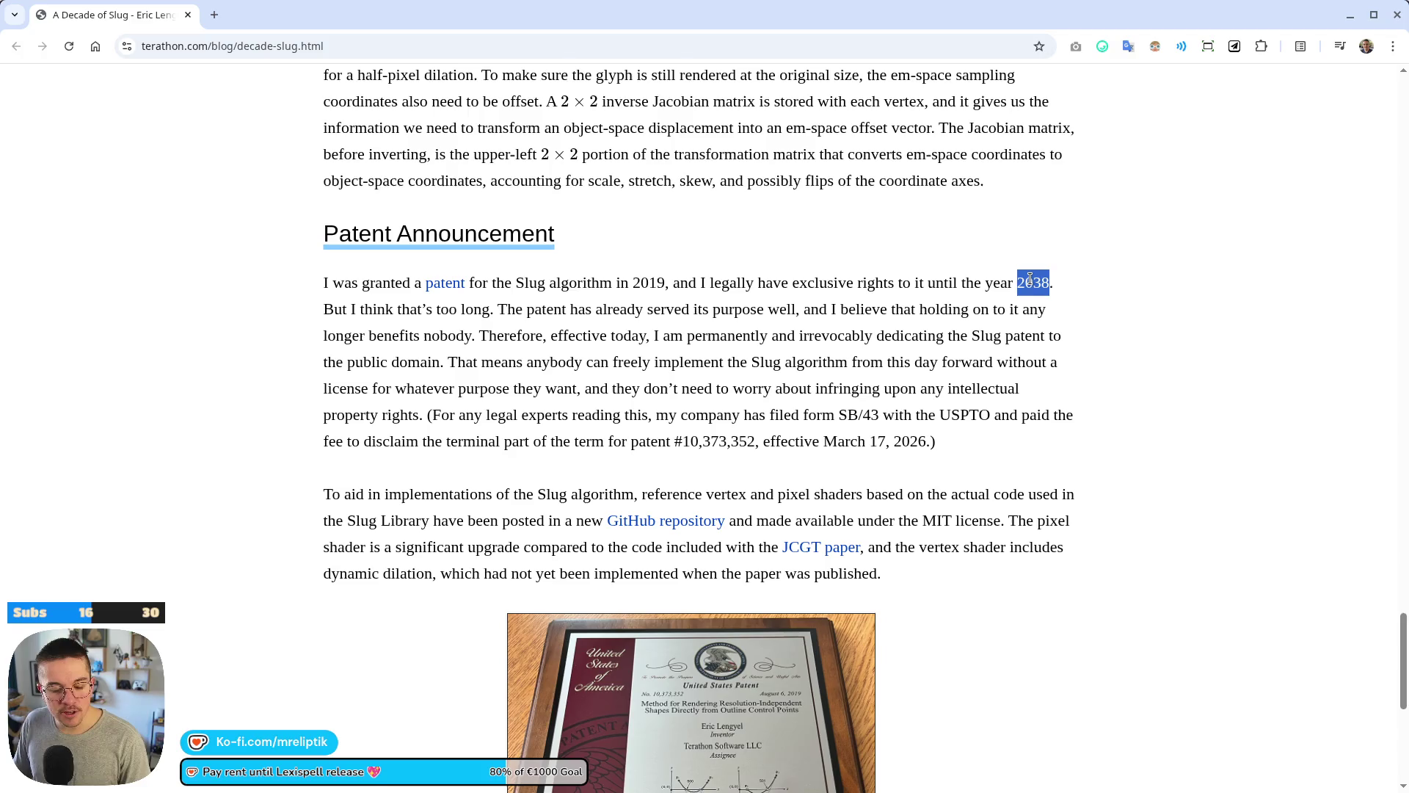
{"action": "left_click", "coordinate": [1019, 278]}
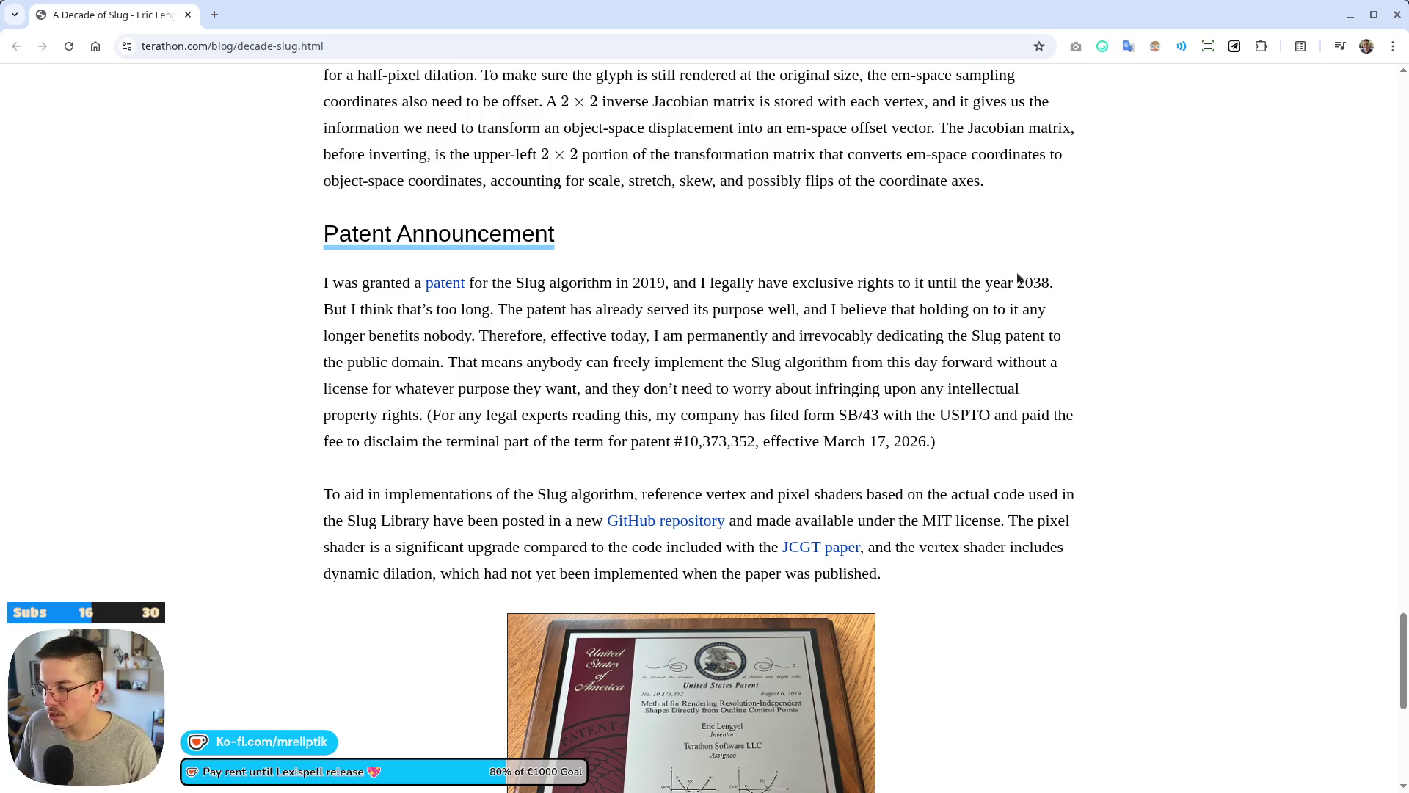
{"action": "left_click_drag", "start_coordinate": [1024, 282], "coordinate": [1030, 284]}
{"action": "double_click", "coordinate": [1025, 286]}
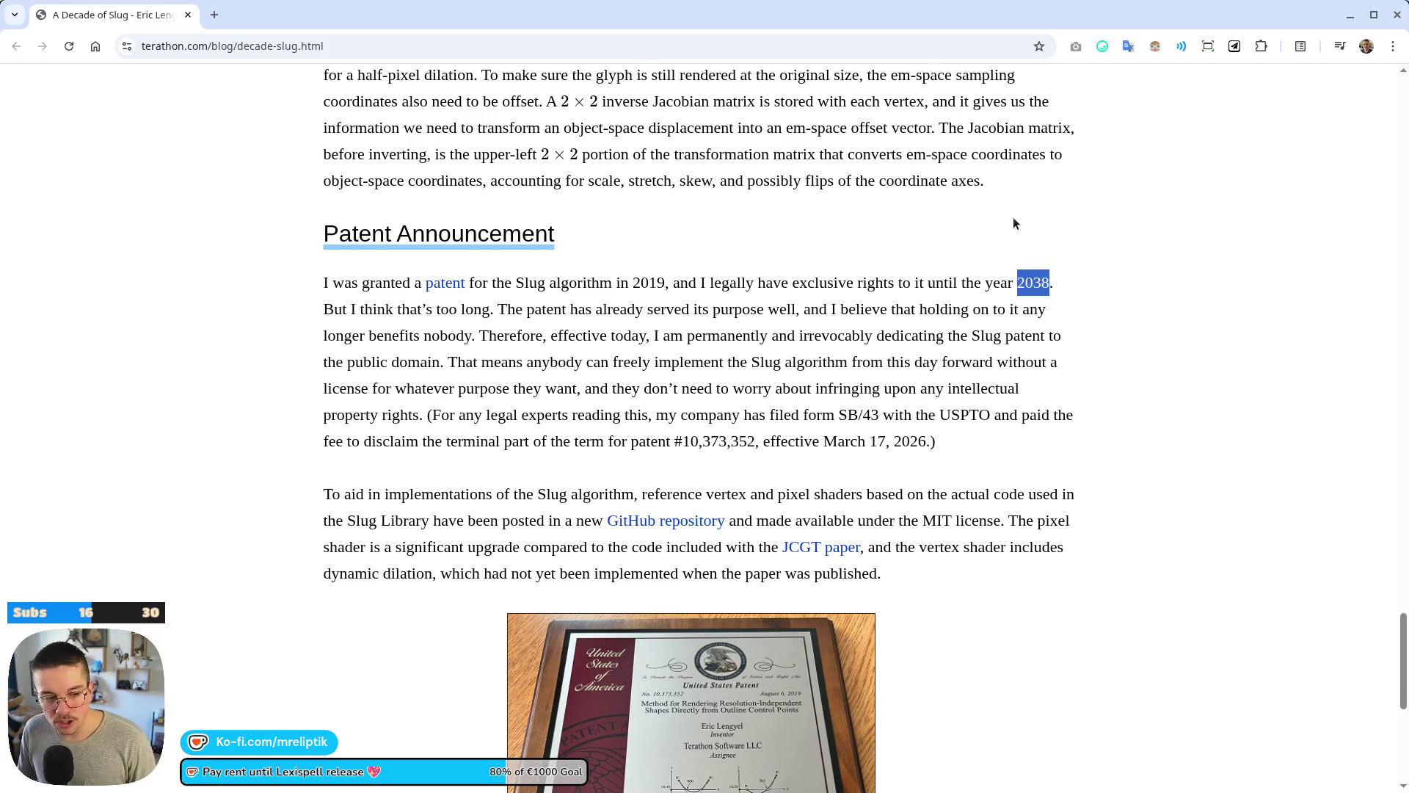
{"action": "double_click", "coordinate": [1032, 286]}
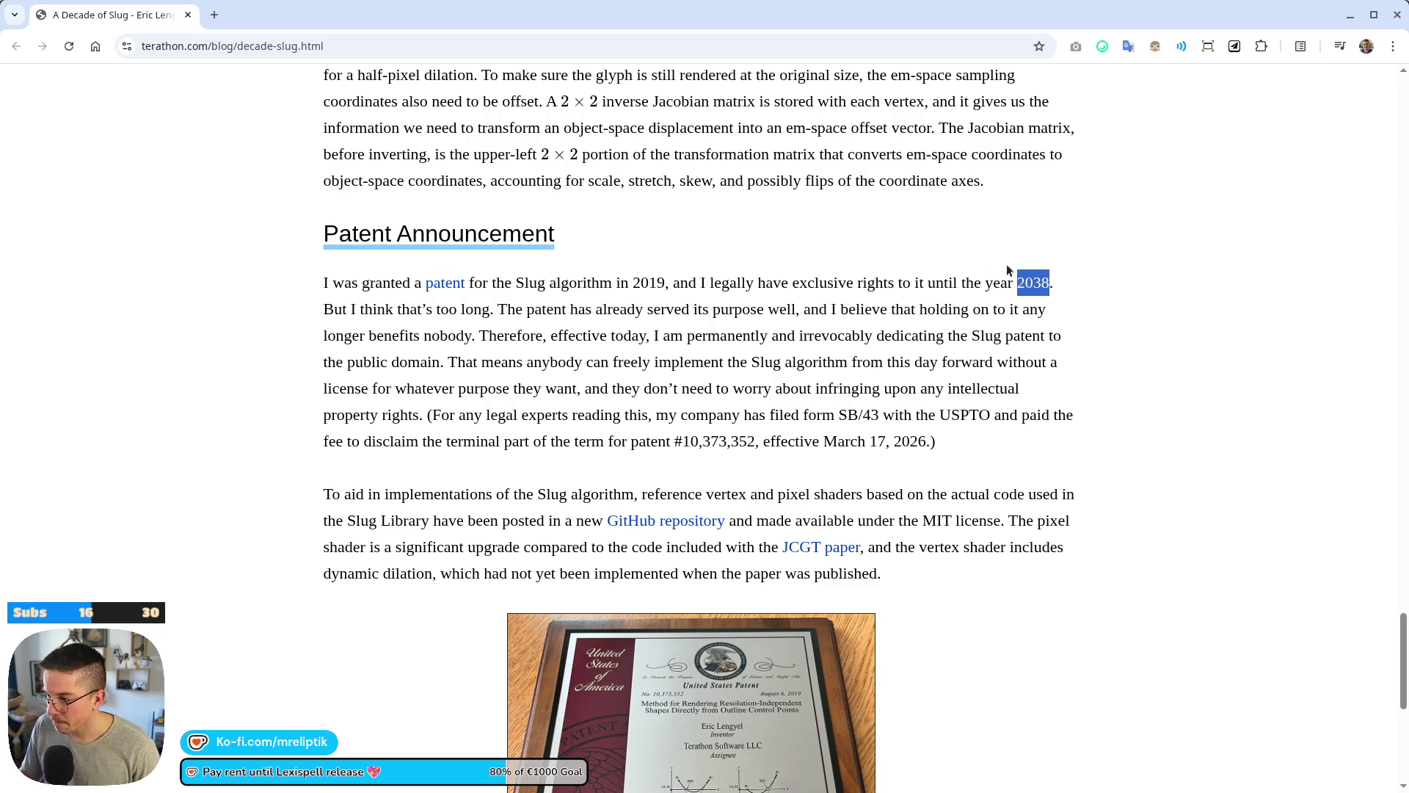
{"action": "left_click", "coordinate": [1039, 277]}
{"action": "left_click_drag", "start_coordinate": [1040, 284], "coordinate": [1034, 284]}
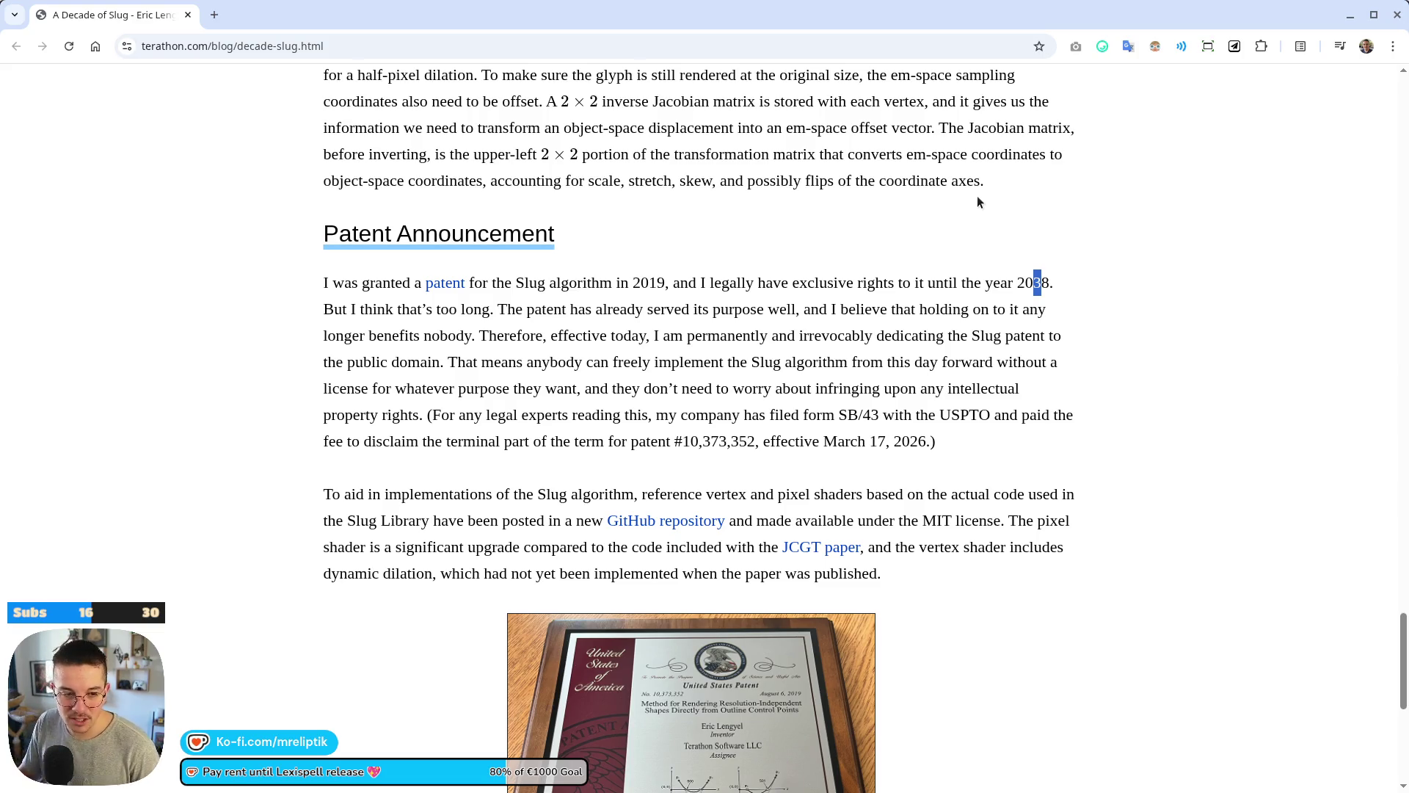
{"action": "double_click", "coordinate": [1024, 284]}
{"action": "right_click", "coordinate": [1024, 284]}
Search Google for '2038' and open the French Wikipedia result 'Bug de l'an 2038'.
{"action": "left_click", "coordinate": [1064, 345]}
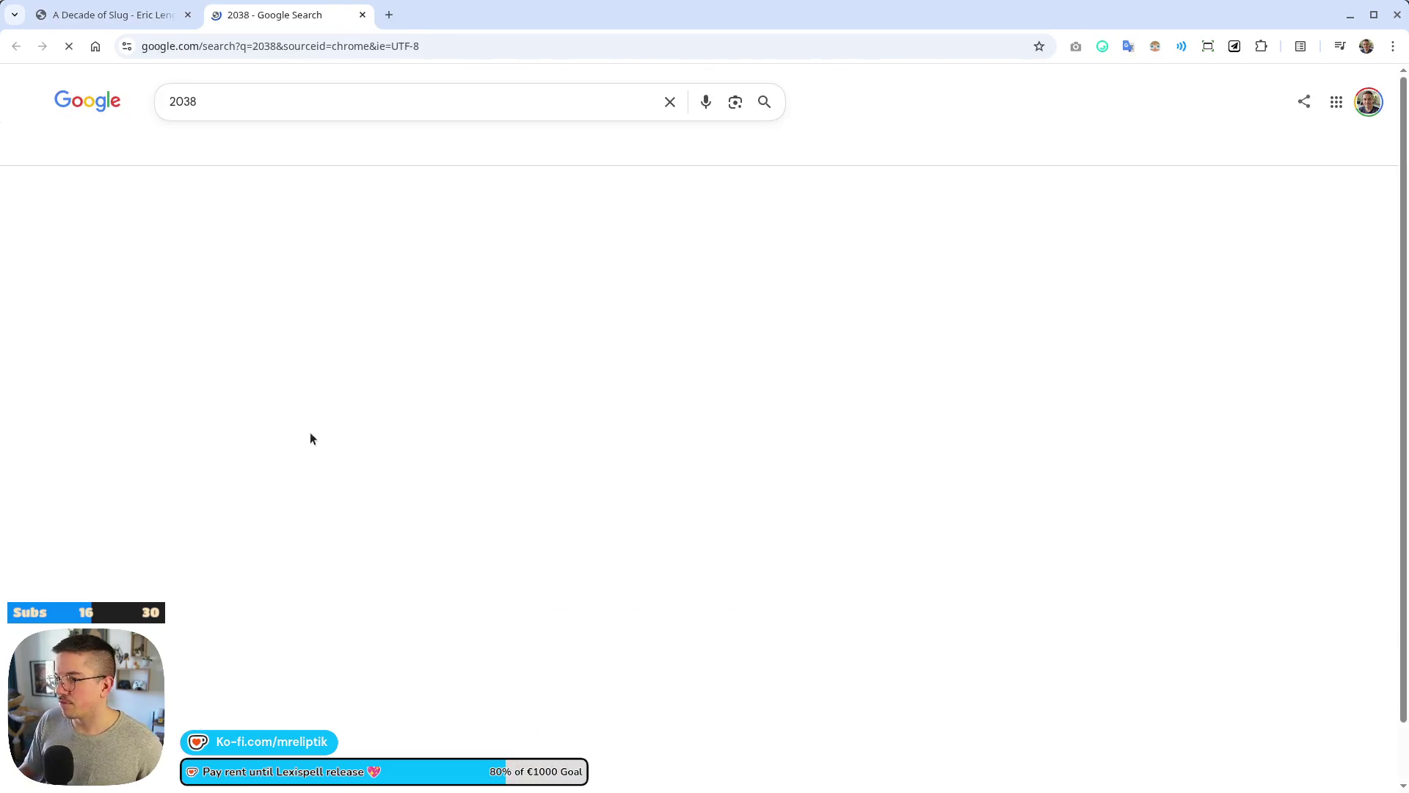
{"action": "left_click", "coordinate": [246, 271]}
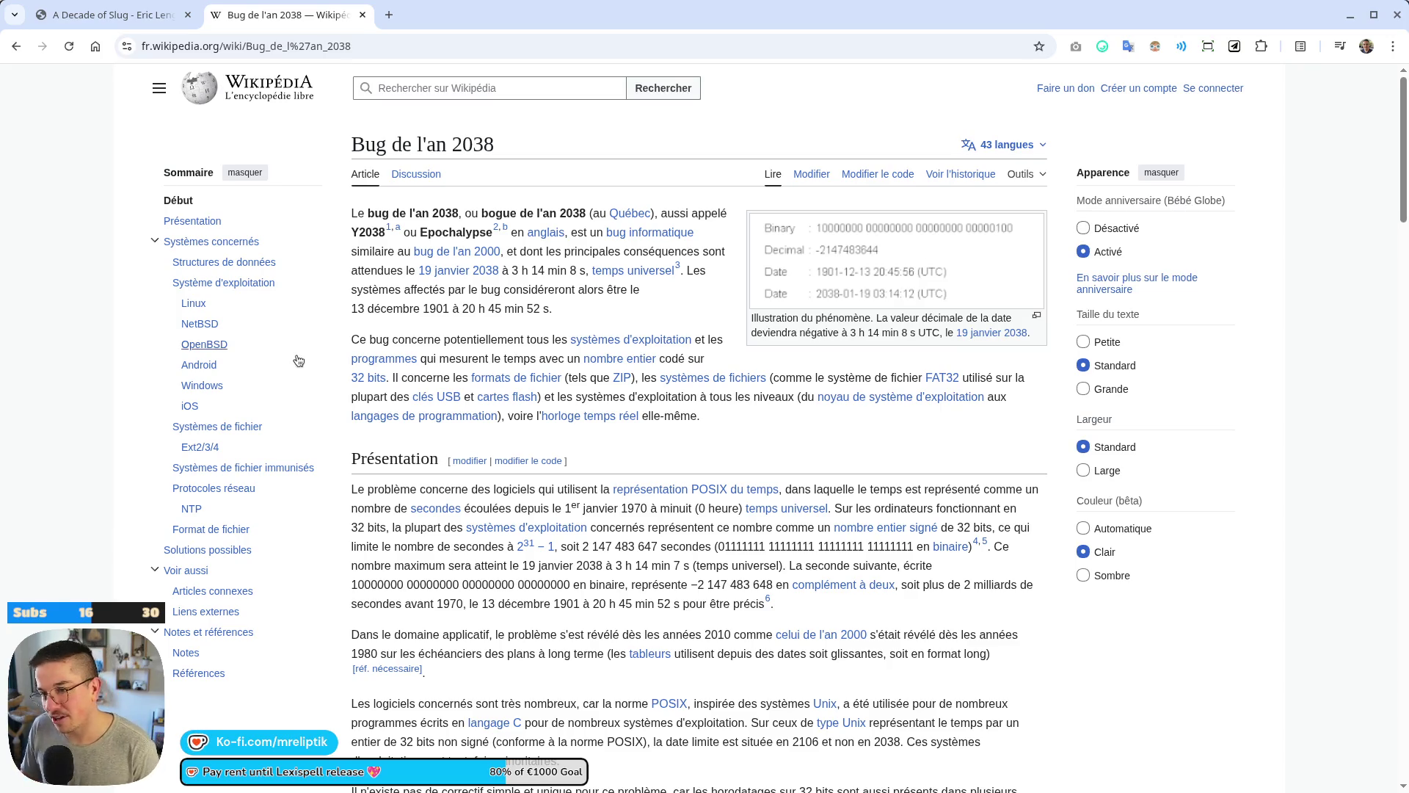
Switch the article to the English 'Year 2038 problem' and select the word 'Epochalypse'.
{"action": "left_click", "coordinate": [1006, 145]}
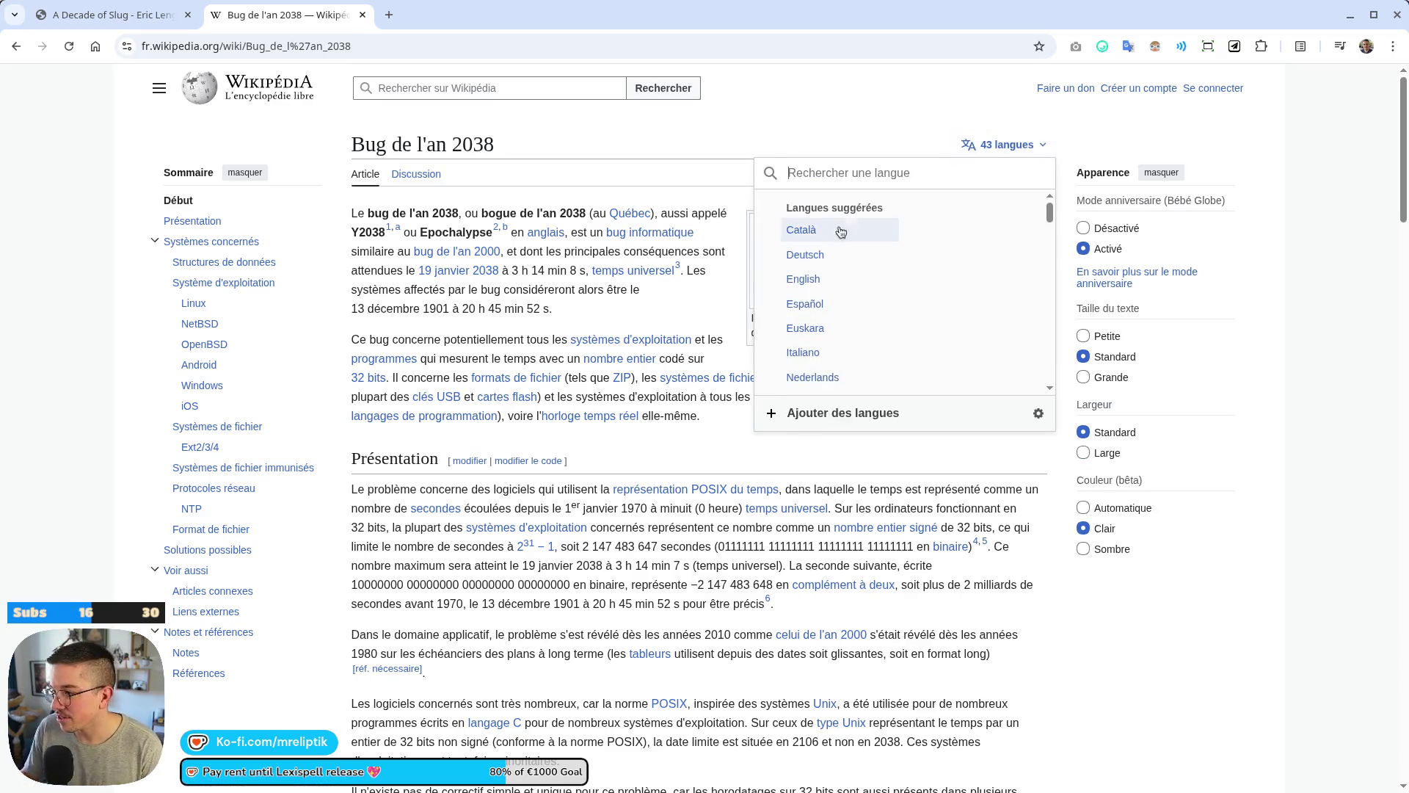
{"action": "left_click", "coordinate": [826, 277]}
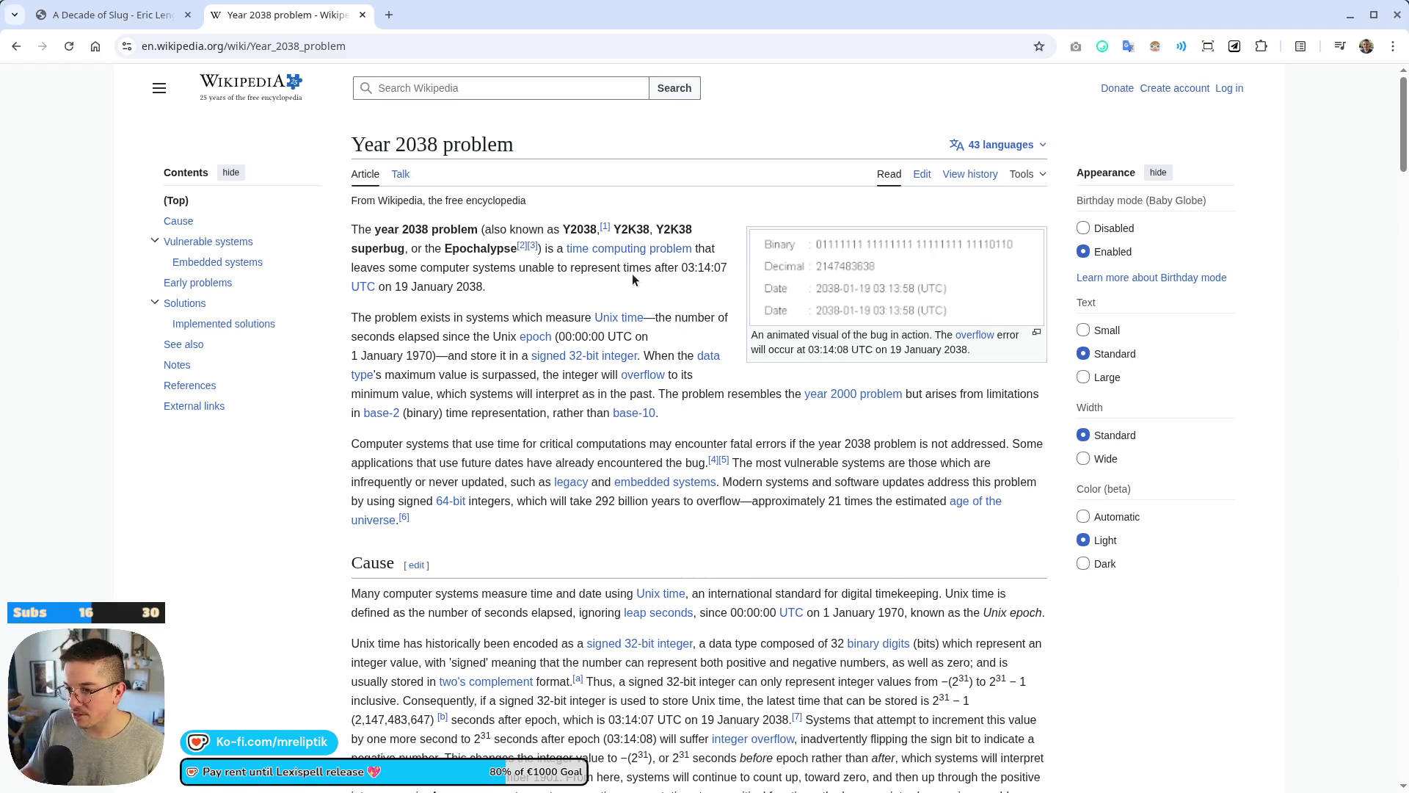
{"action": "double_click", "coordinate": [472, 248]}
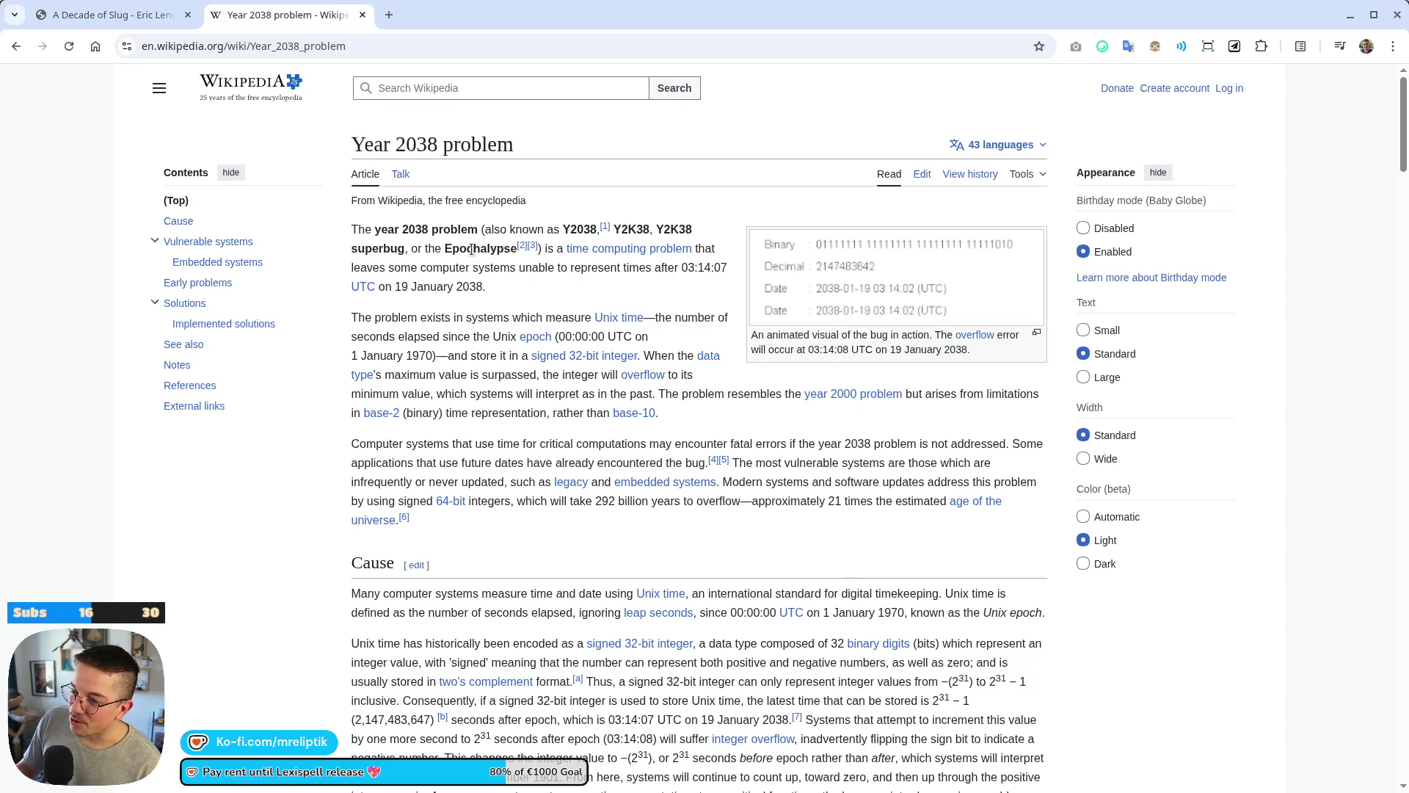
{"action": "left_click", "coordinate": [452, 254]}
{"action": "double_click", "coordinate": [506, 254]}
{"action": "left_click", "coordinate": [583, 275]}
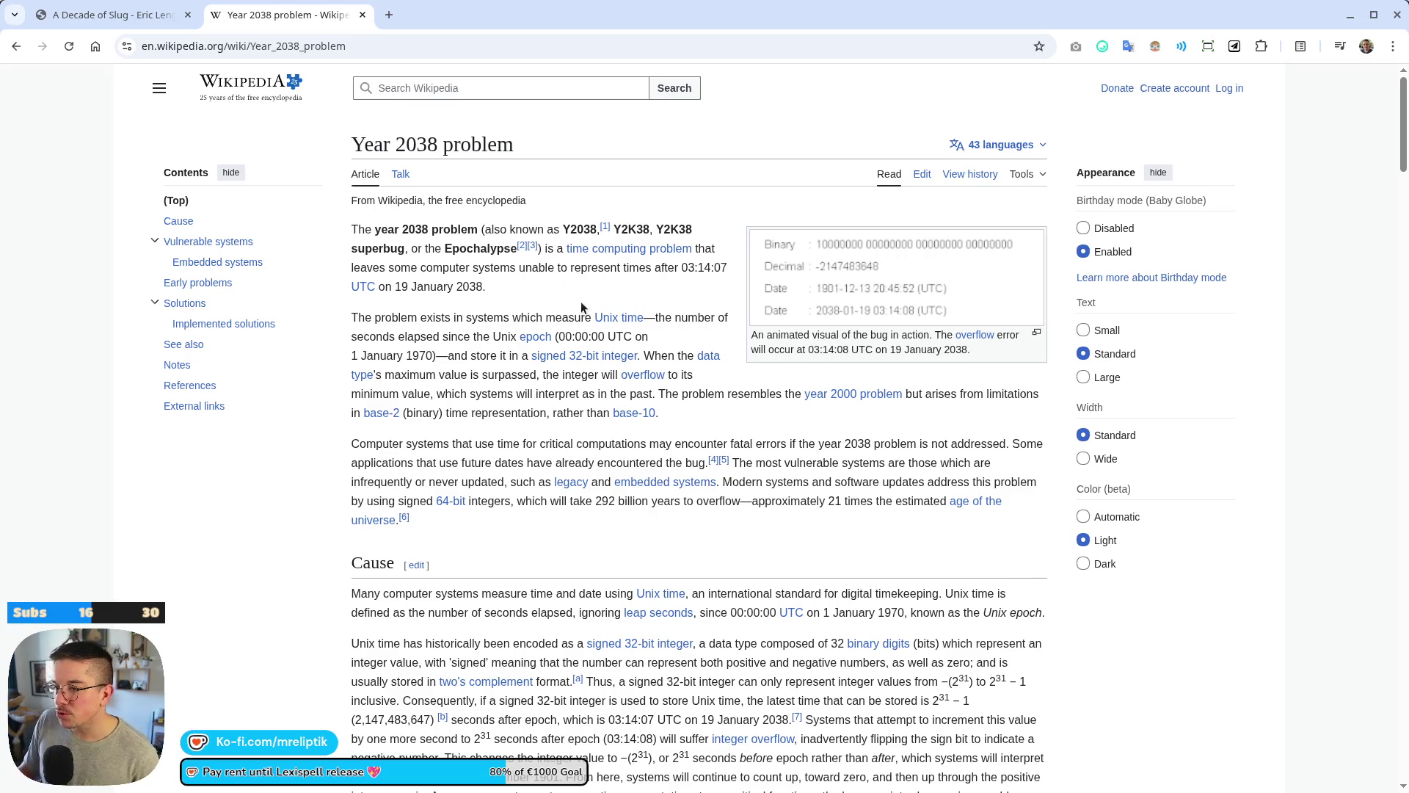
Highlight the lead sentence up to 03:14, dismiss its context menu, and clear the selection.
{"action": "double_click", "coordinate": [704, 267]}
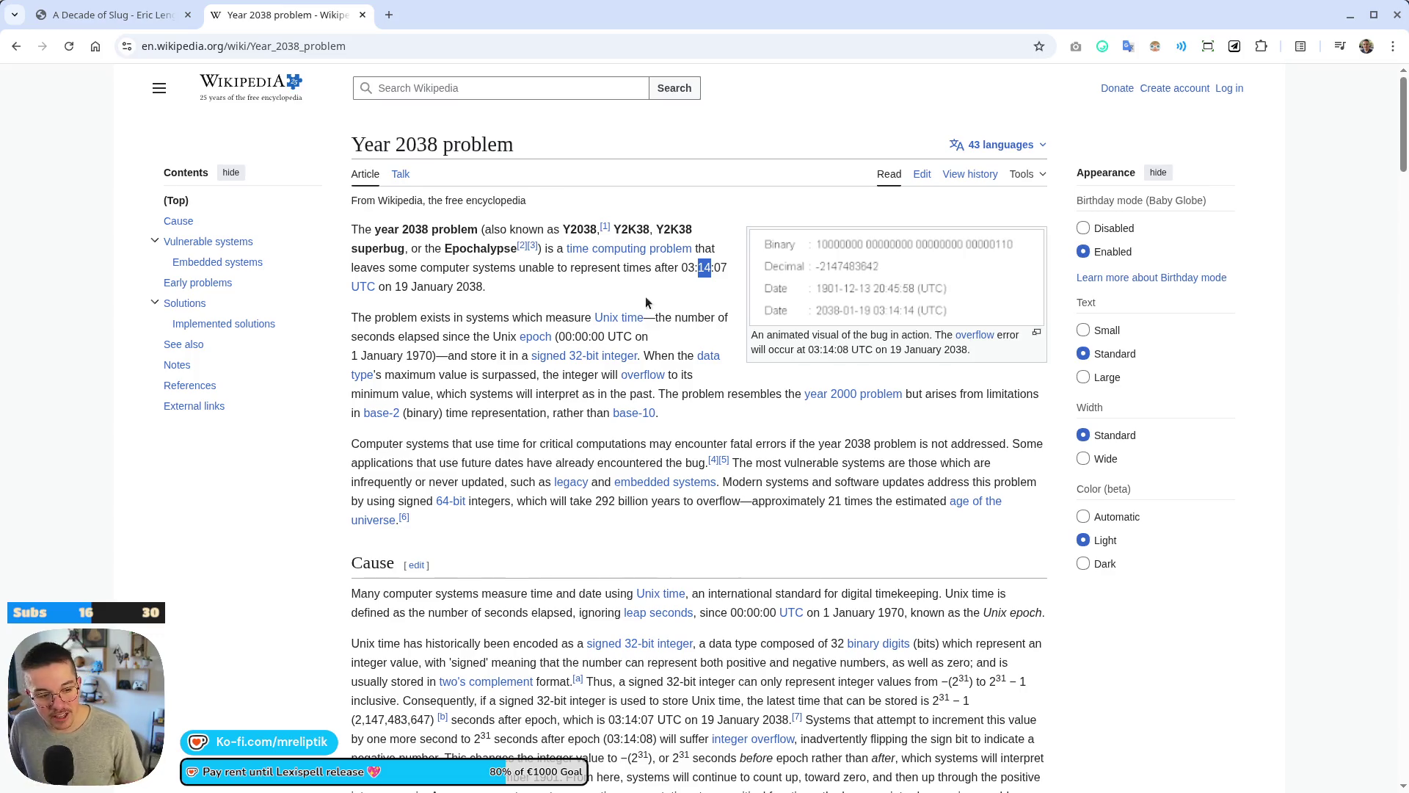
{"action": "left_click_drag", "start_coordinate": [698, 269], "coordinate": [674, 253]}
{"action": "right_click", "coordinate": [700, 269]}
{"action": "key", "text": "Escape"}
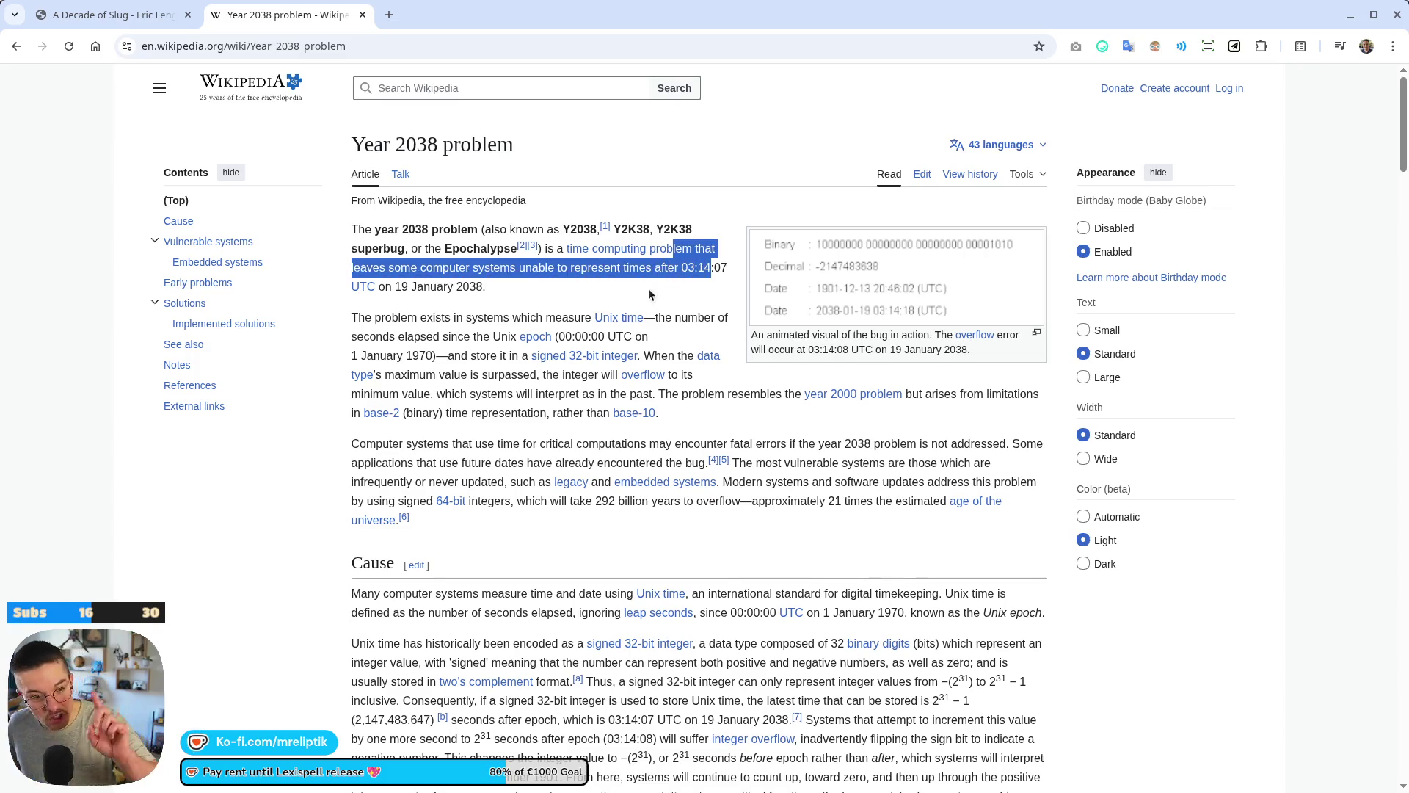
{"action": "mouse_move", "coordinate": [625, 327]}
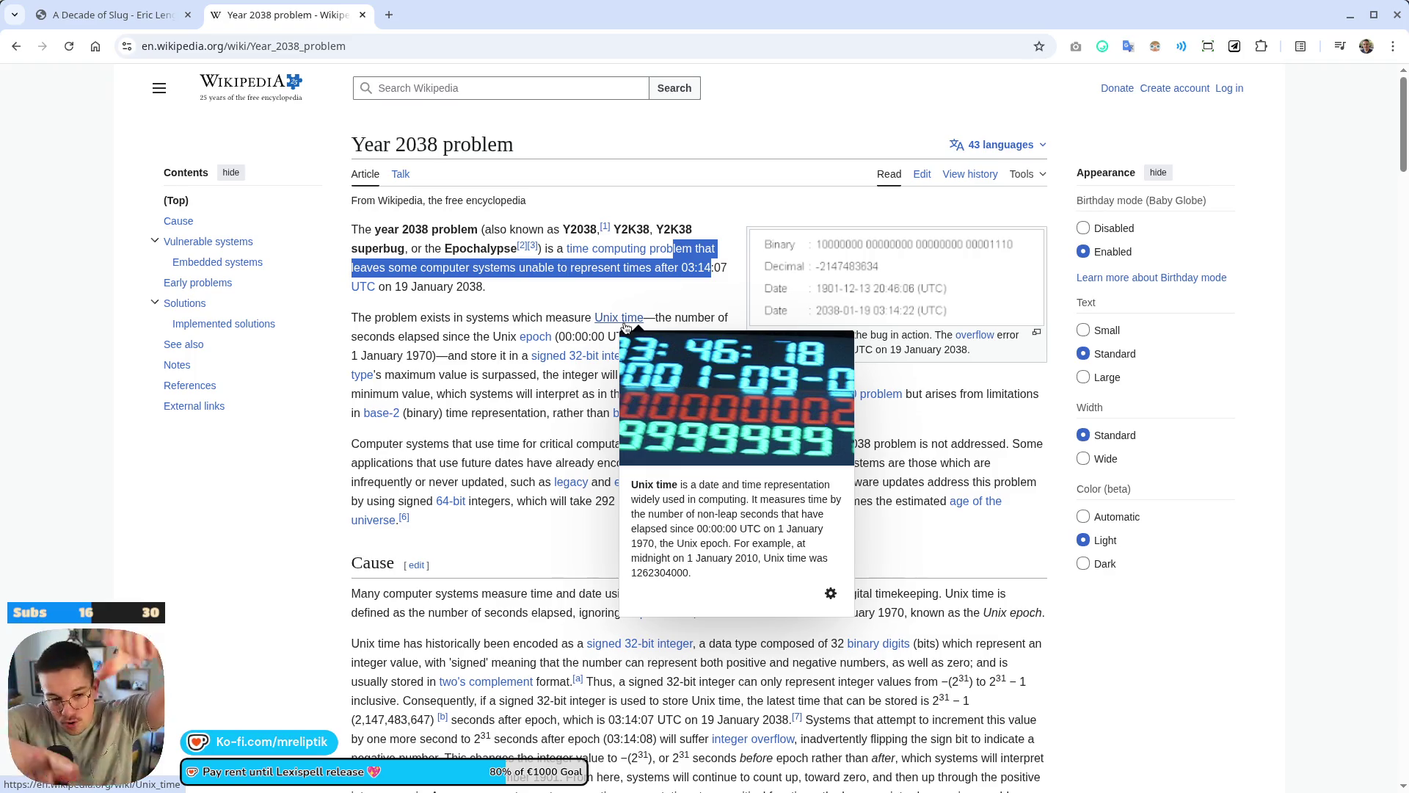
{"action": "left_click", "coordinate": [579, 282]}
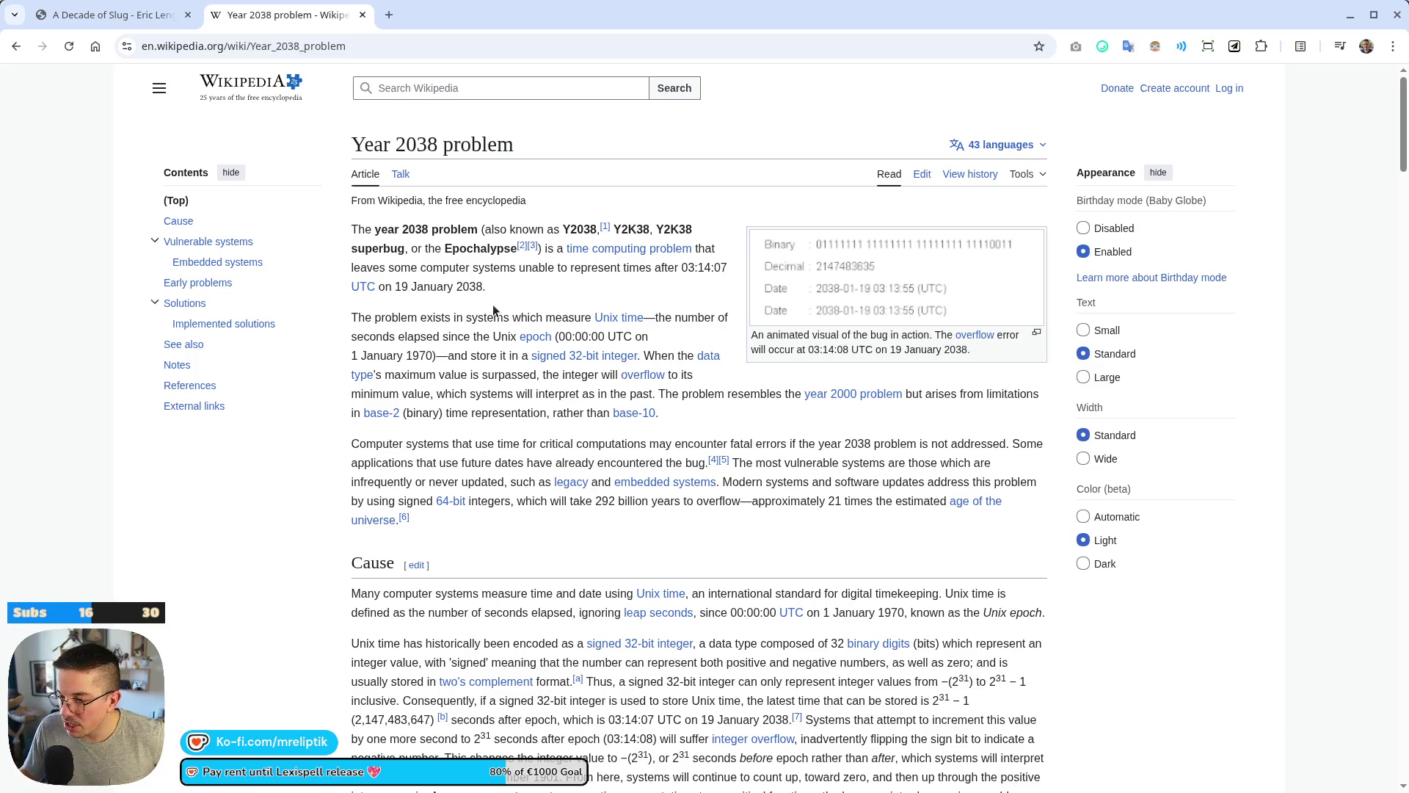
{"action": "scroll", "coordinate": [488, 330], "scroll_direction": "down", "scroll_amount": 2}
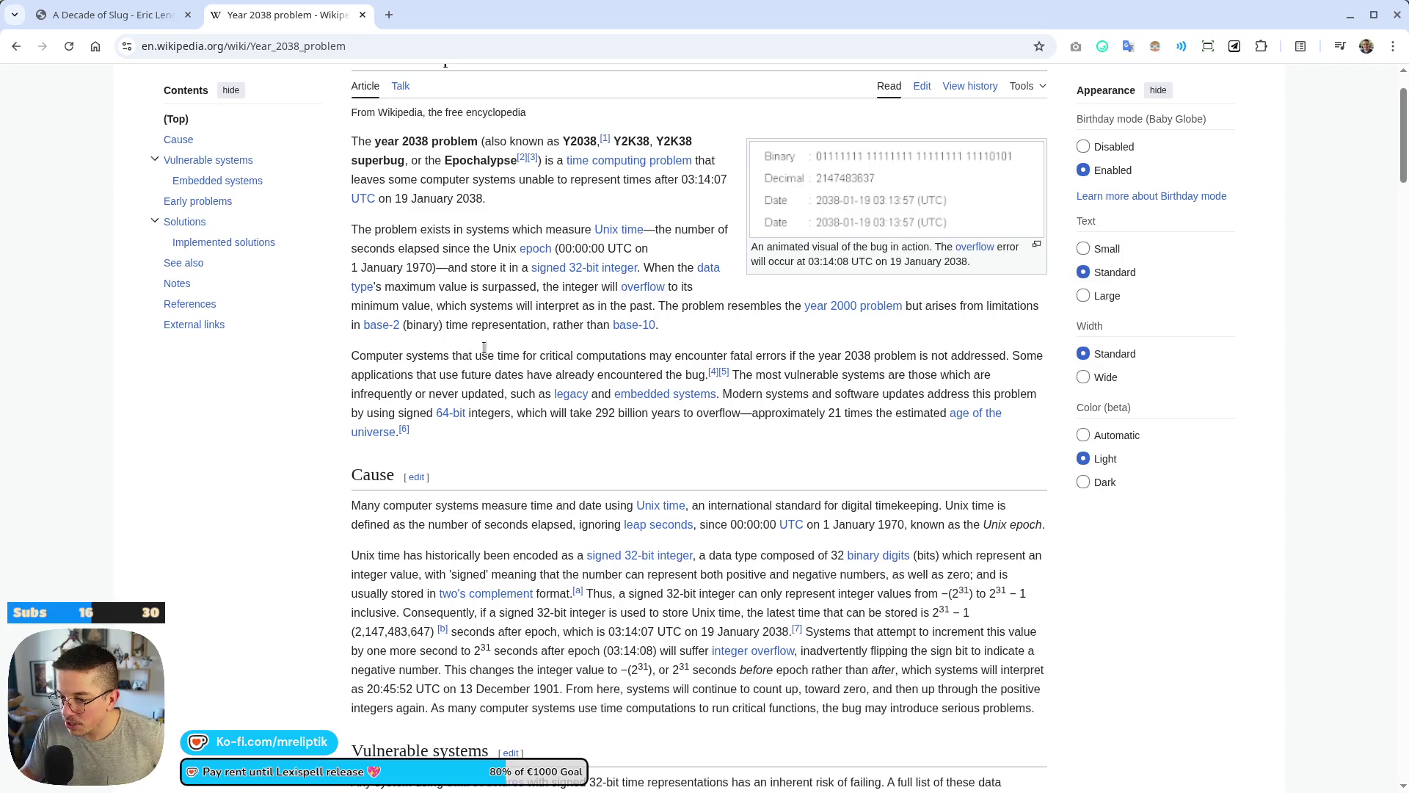
Select the number 21 in the 64-bit sentence, then close the Year 2038 problem tab.
{"action": "scroll", "coordinate": [486, 367], "scroll_direction": "down", "scroll_amount": 4}
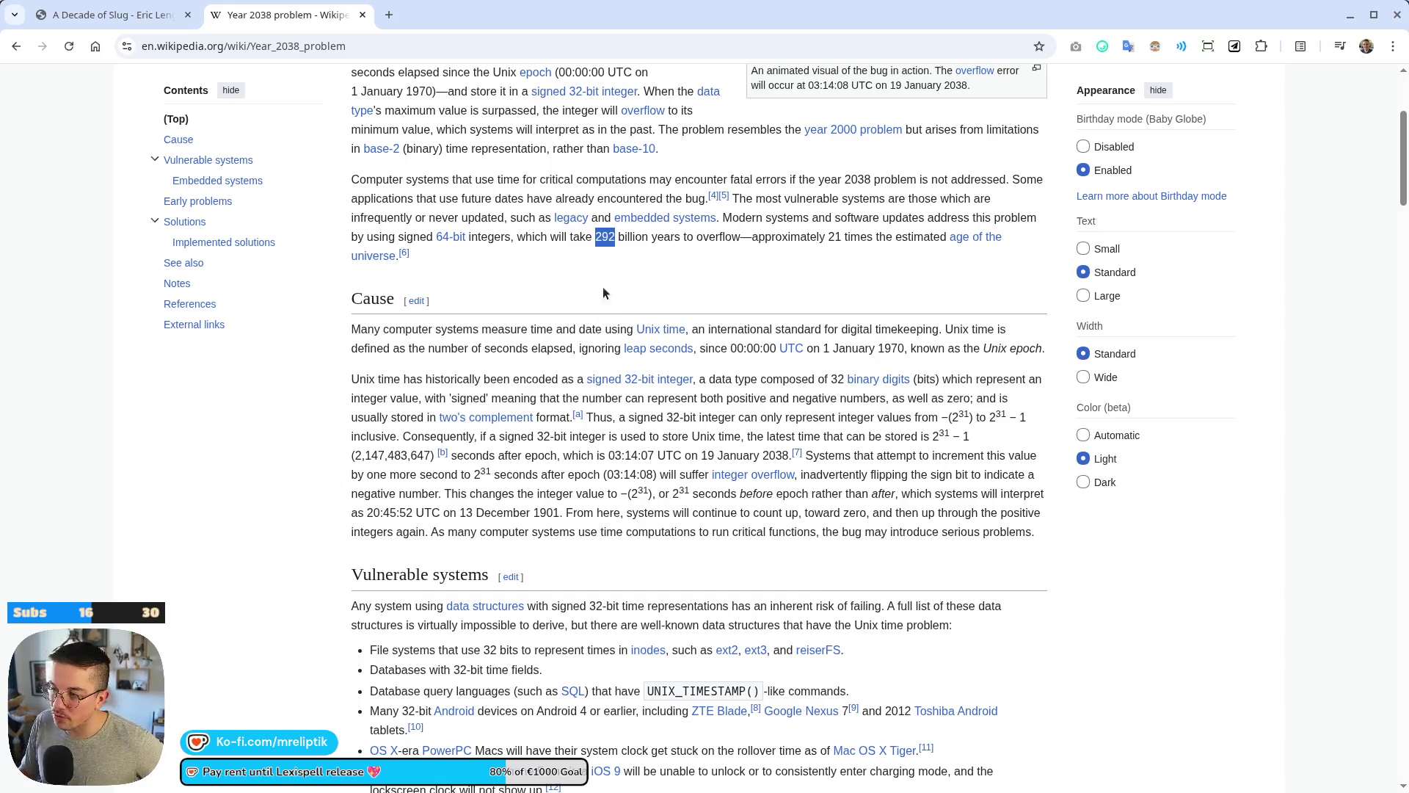
{"action": "double_click", "coordinate": [835, 236]}
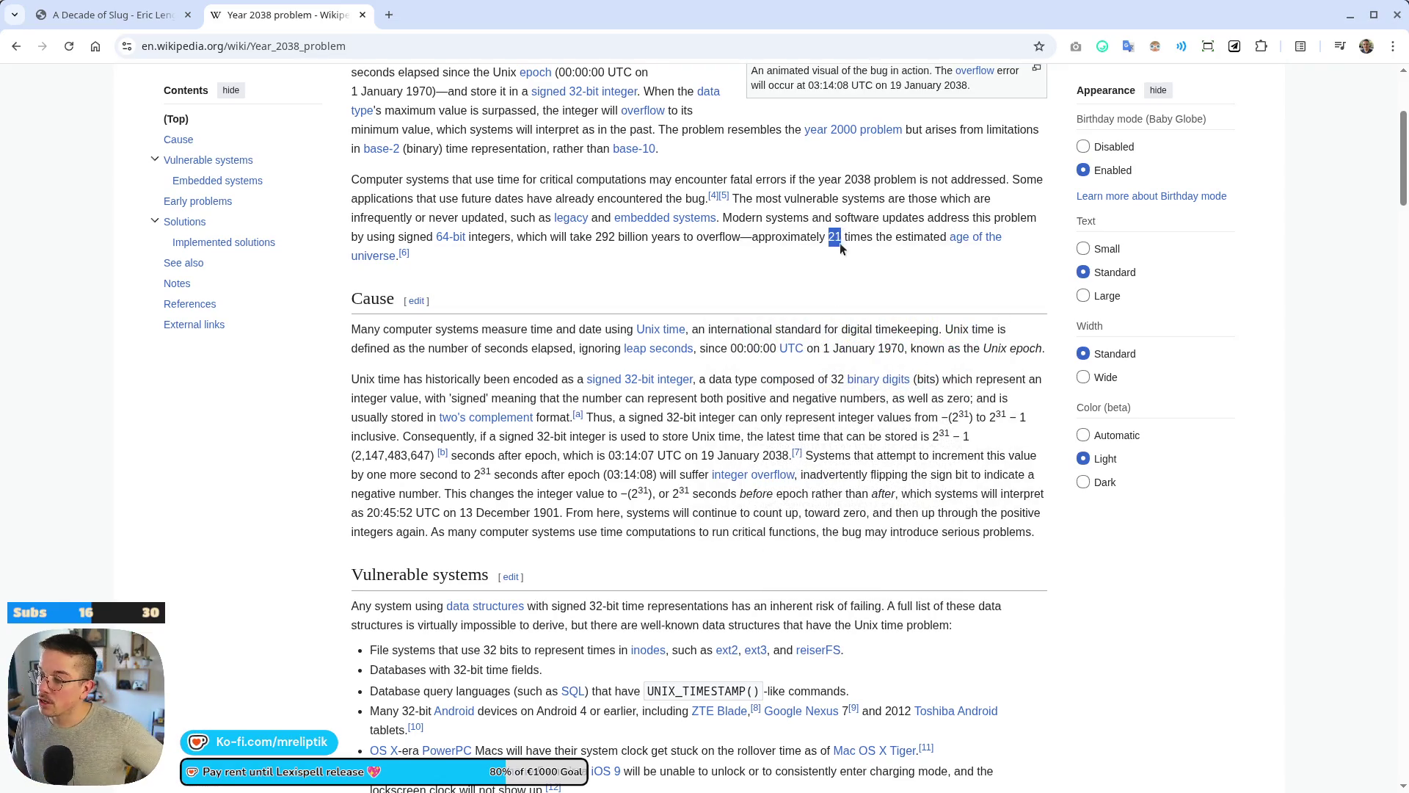
{"action": "left_click", "coordinate": [838, 239]}
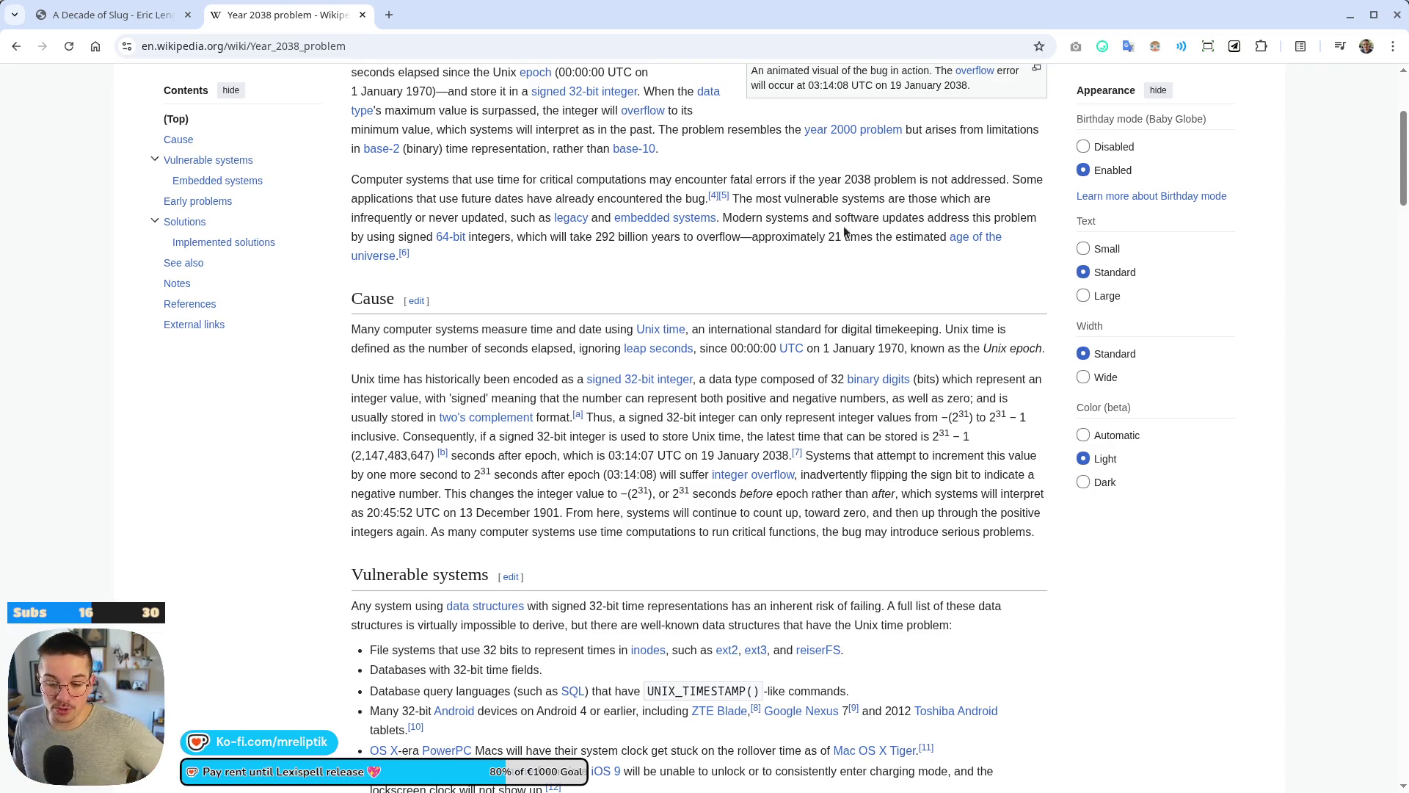
{"action": "middle_click", "coordinate": [275, 22]}
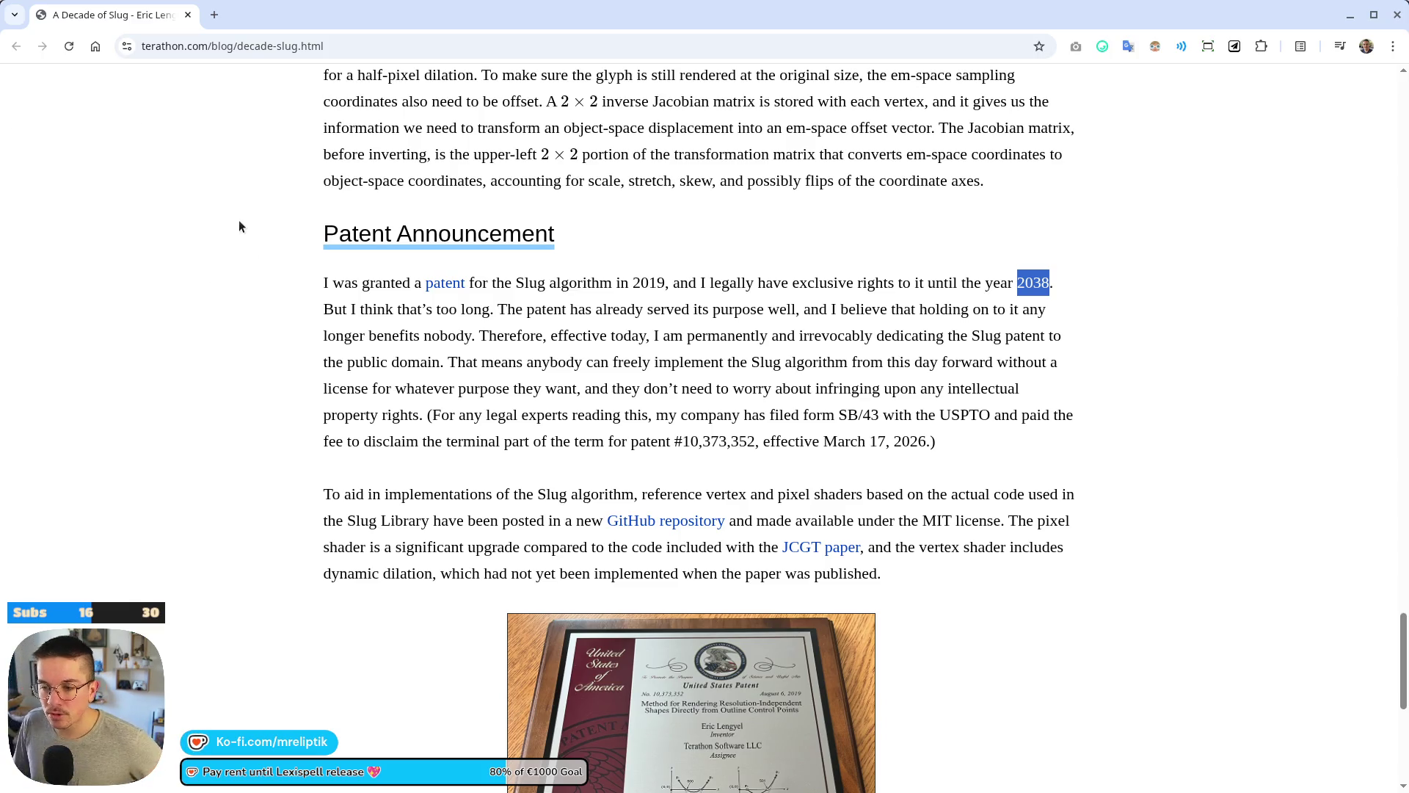
{"action": "left_click", "coordinate": [256, 234]}
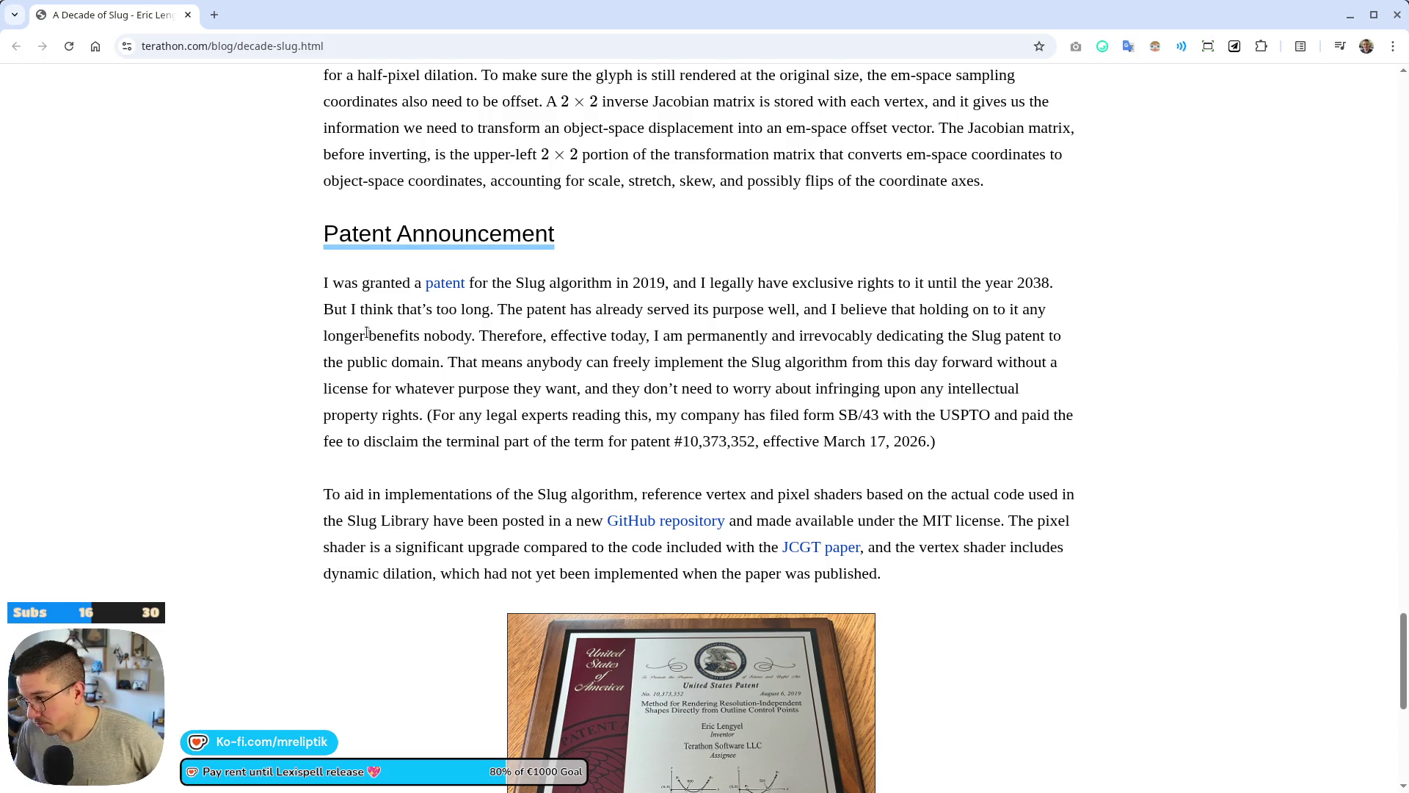
{"action": "left_click_drag", "start_coordinate": [548, 282], "coordinate": [680, 282]}
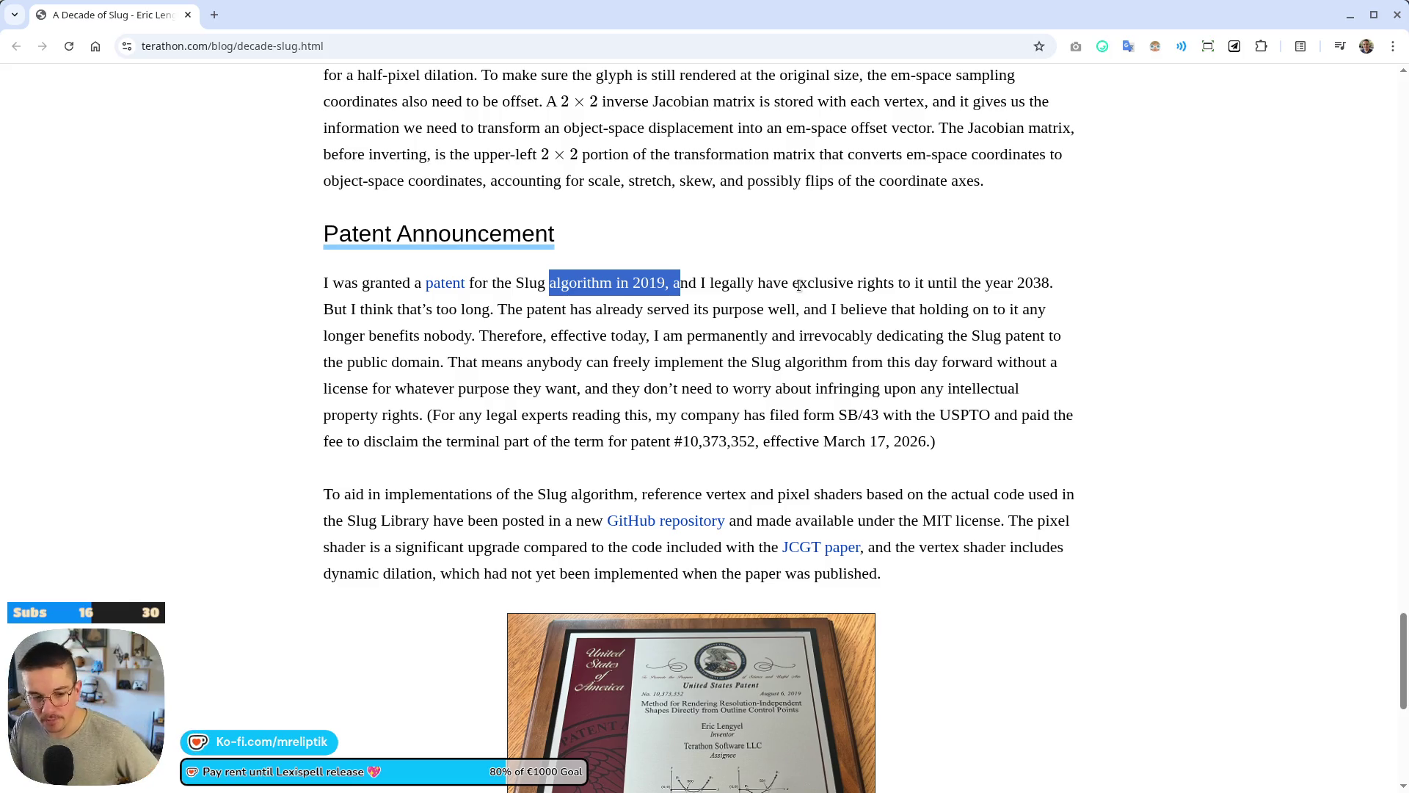
{"action": "left_click", "coordinate": [674, 277]}
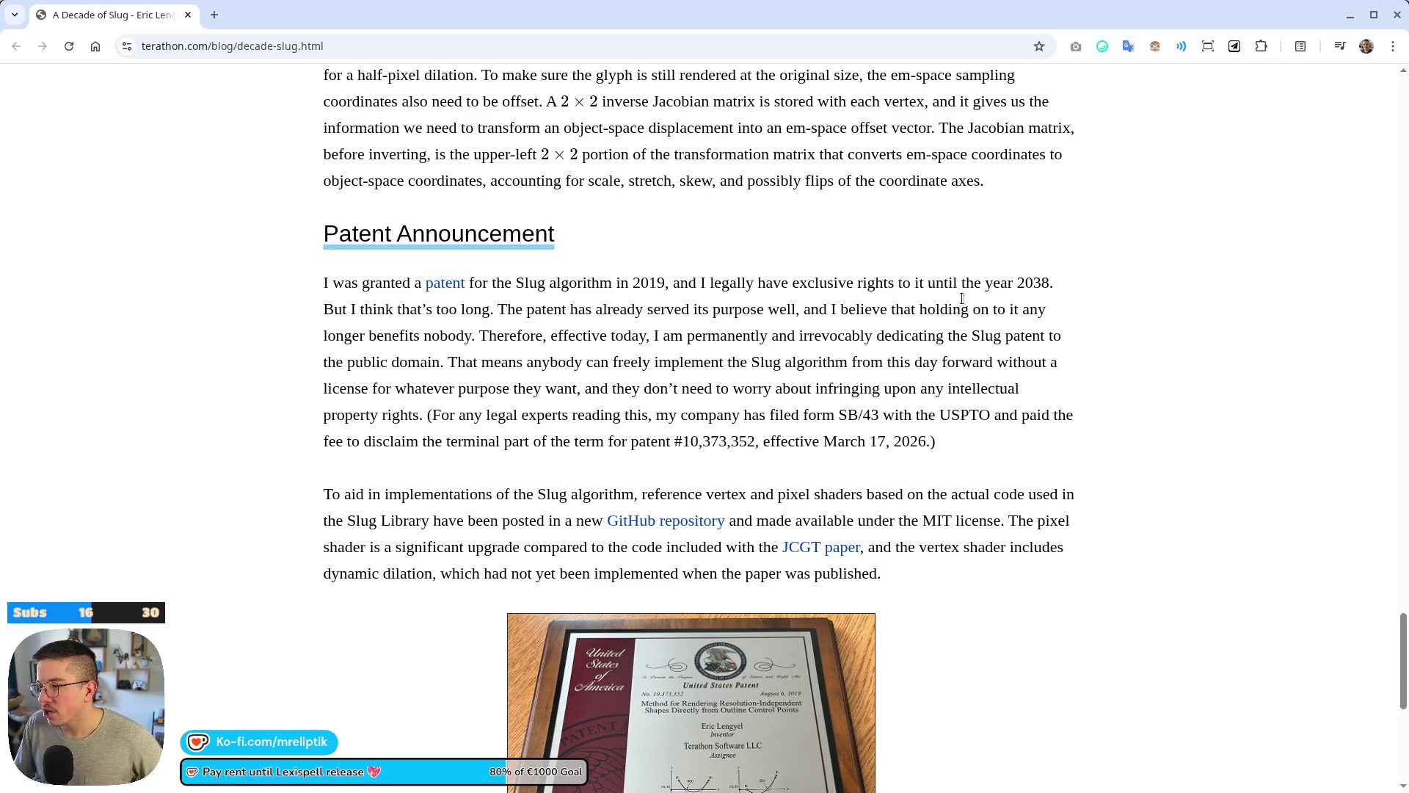
{"action": "double_click", "coordinate": [1035, 284]}
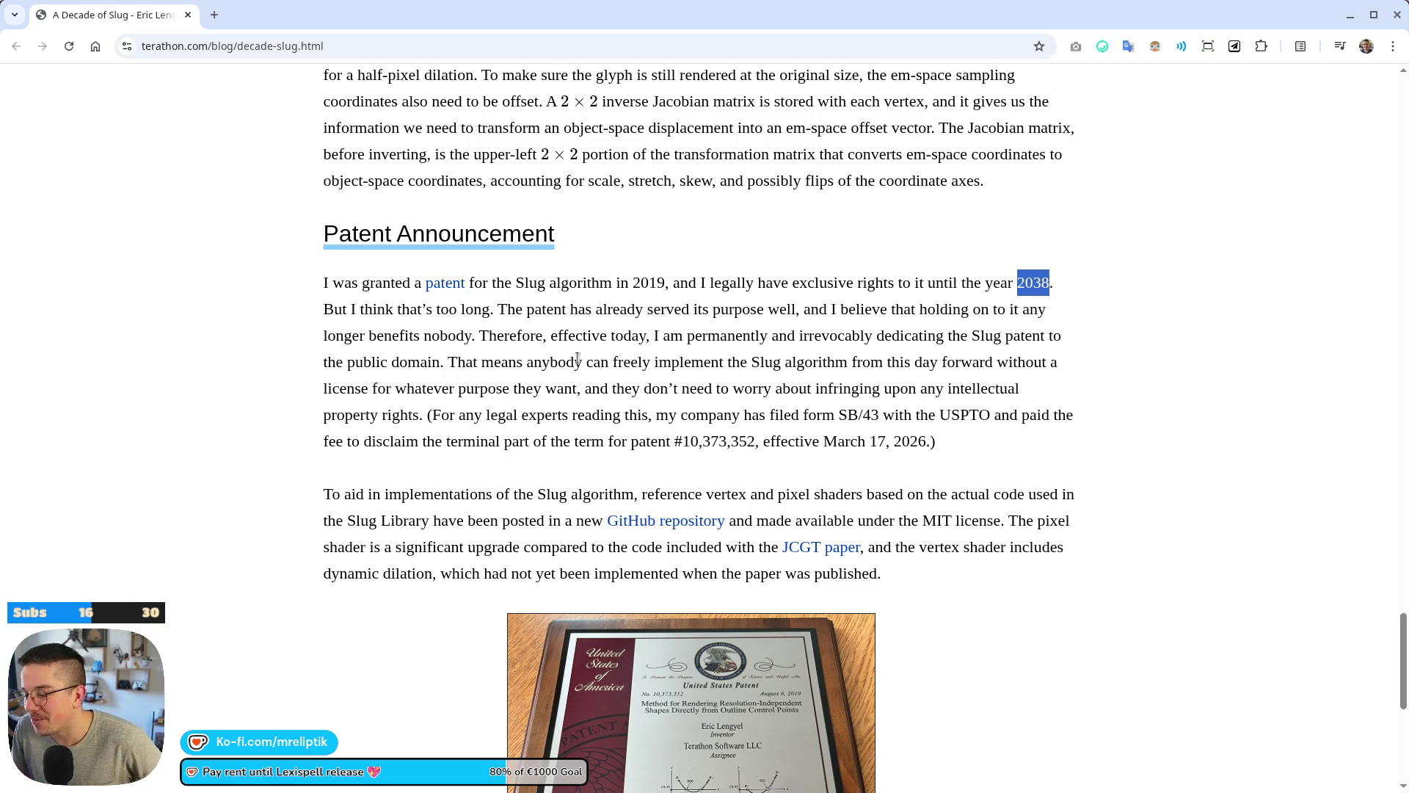
{"action": "left_click_drag", "start_coordinate": [327, 310], "coordinate": [409, 338]}
{"action": "left_click", "coordinate": [412, 337]}
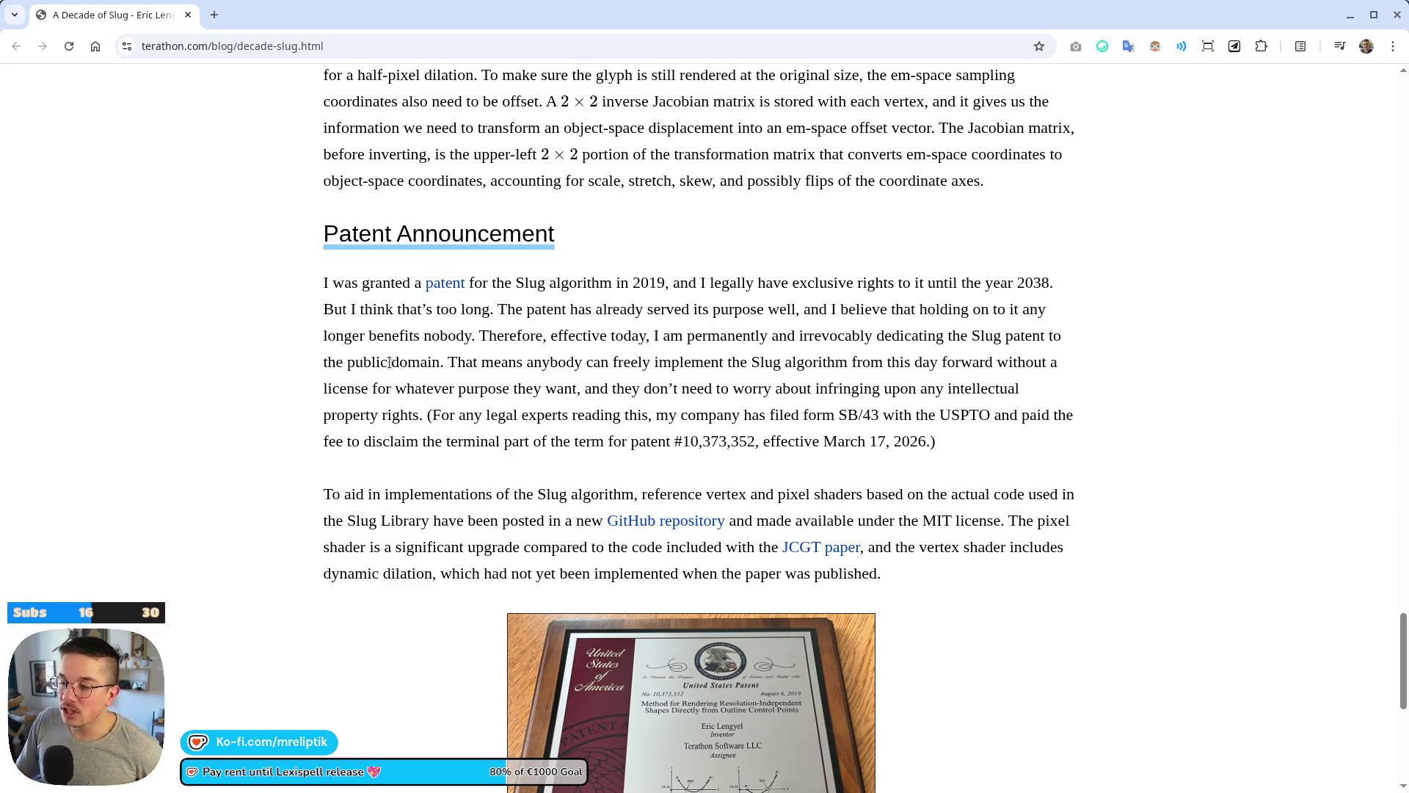
{"action": "double_click", "coordinate": [462, 337]}
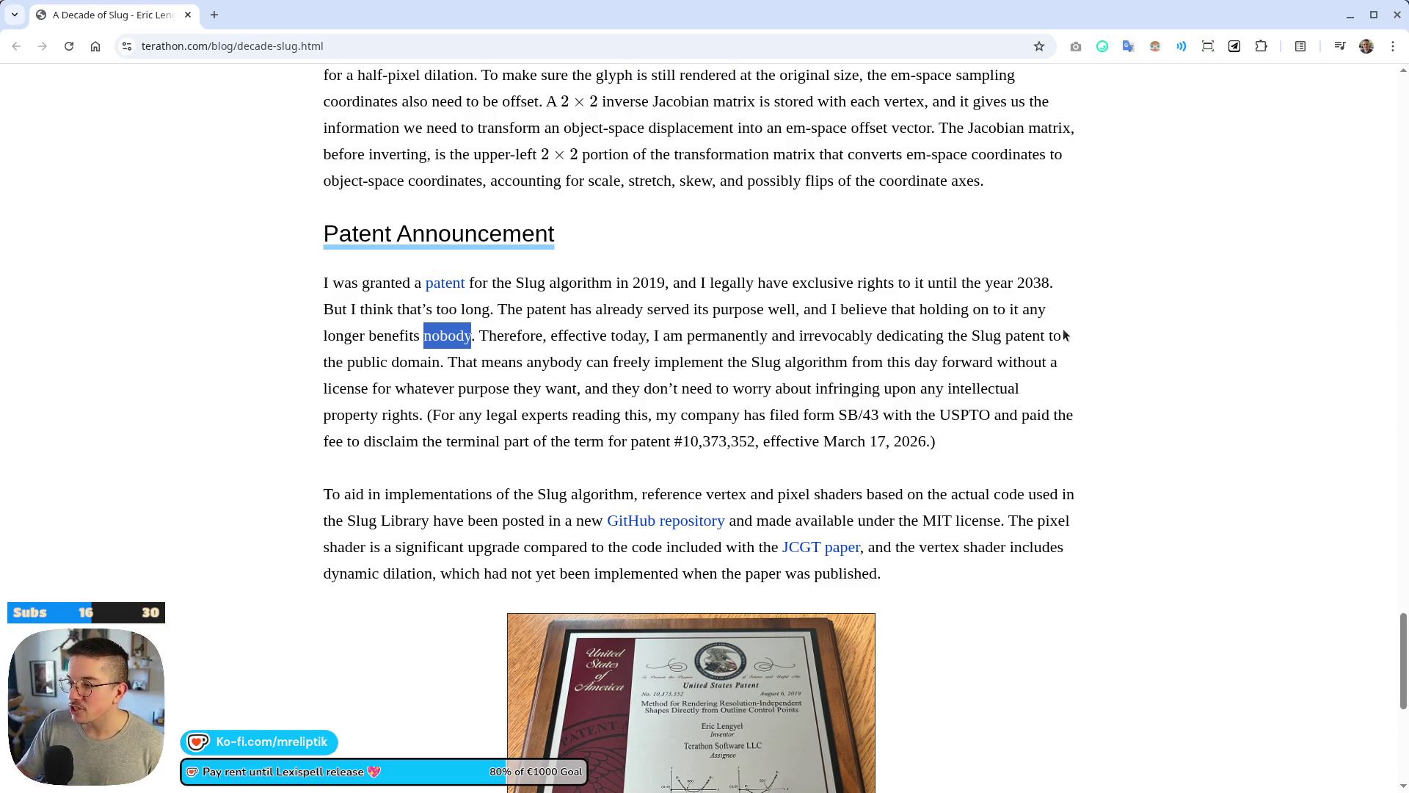
{"action": "double_click", "coordinate": [406, 365]}
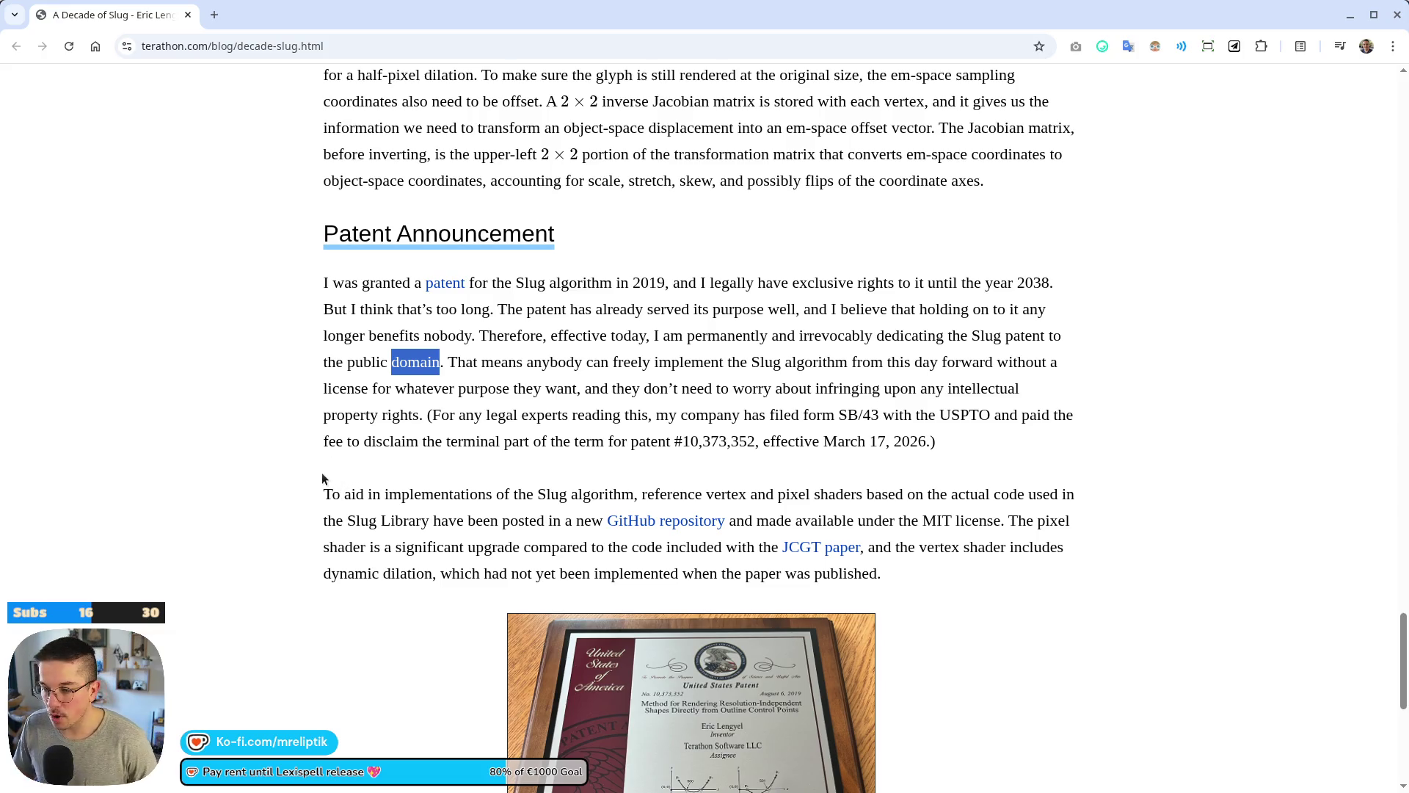
{"action": "scroll", "coordinate": [323, 485], "scroll_direction": "down", "scroll_amount": 2}
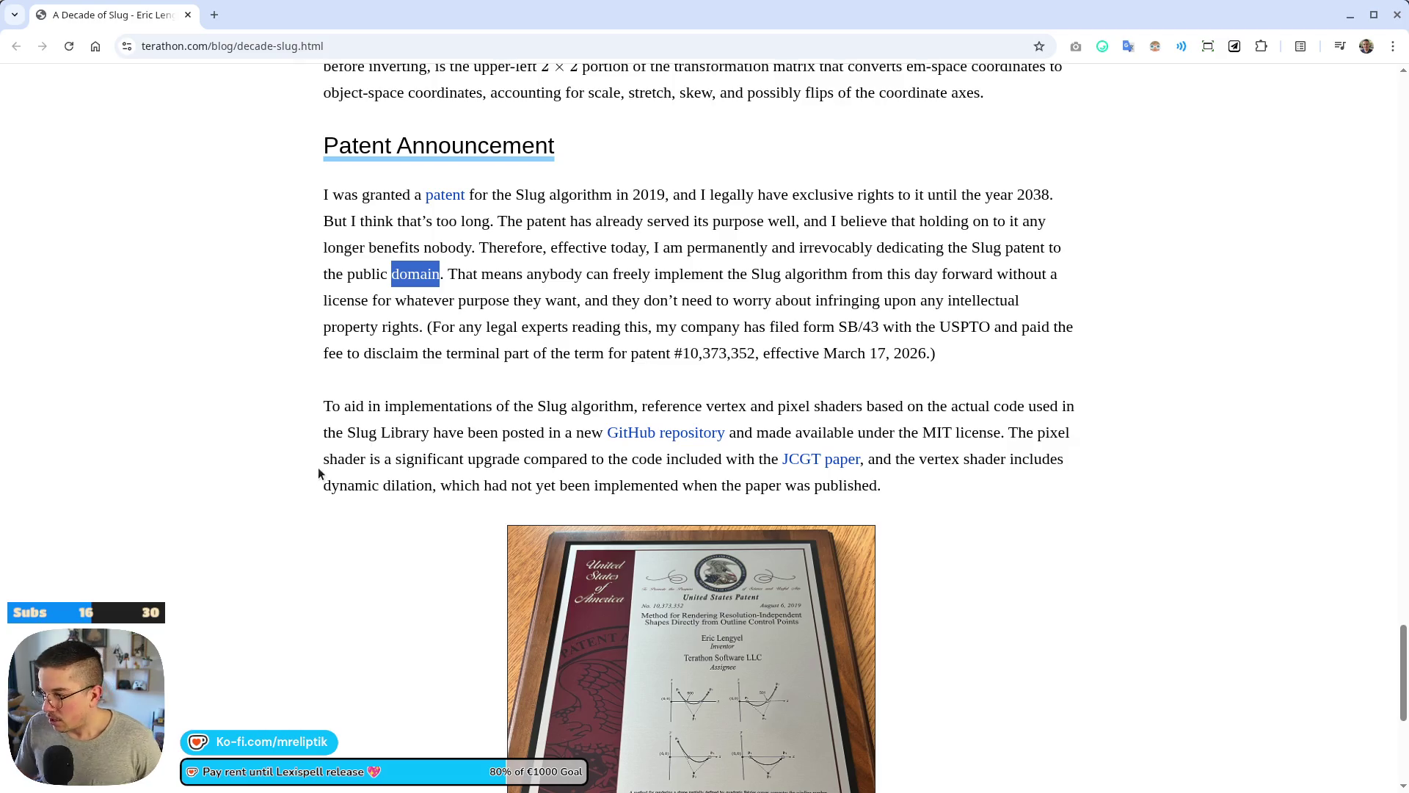
{"action": "scroll", "coordinate": [298, 470], "scroll_direction": "down", "scroll_amount": 3}
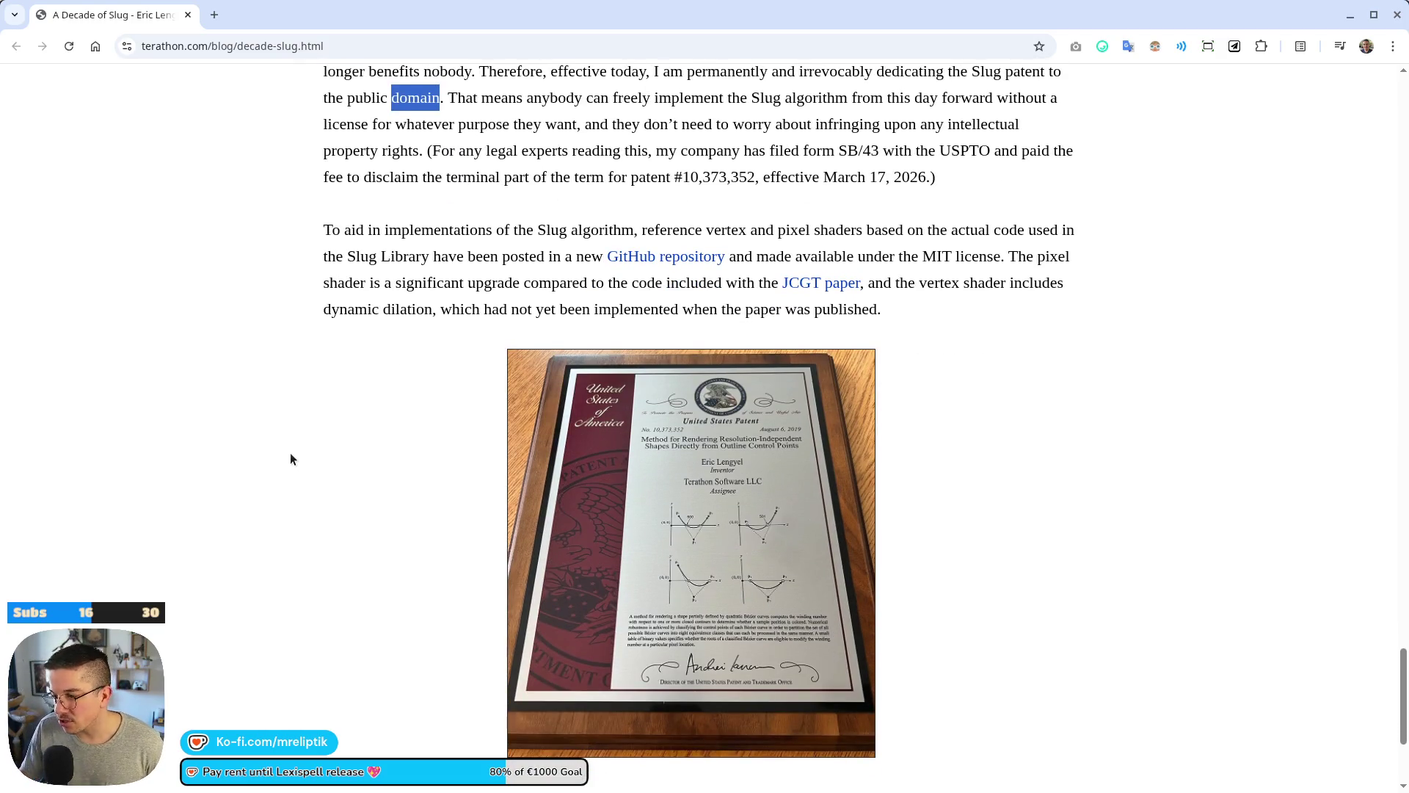
{"action": "scroll", "coordinate": [289, 461], "scroll_direction": "up", "scroll_amount": 2}
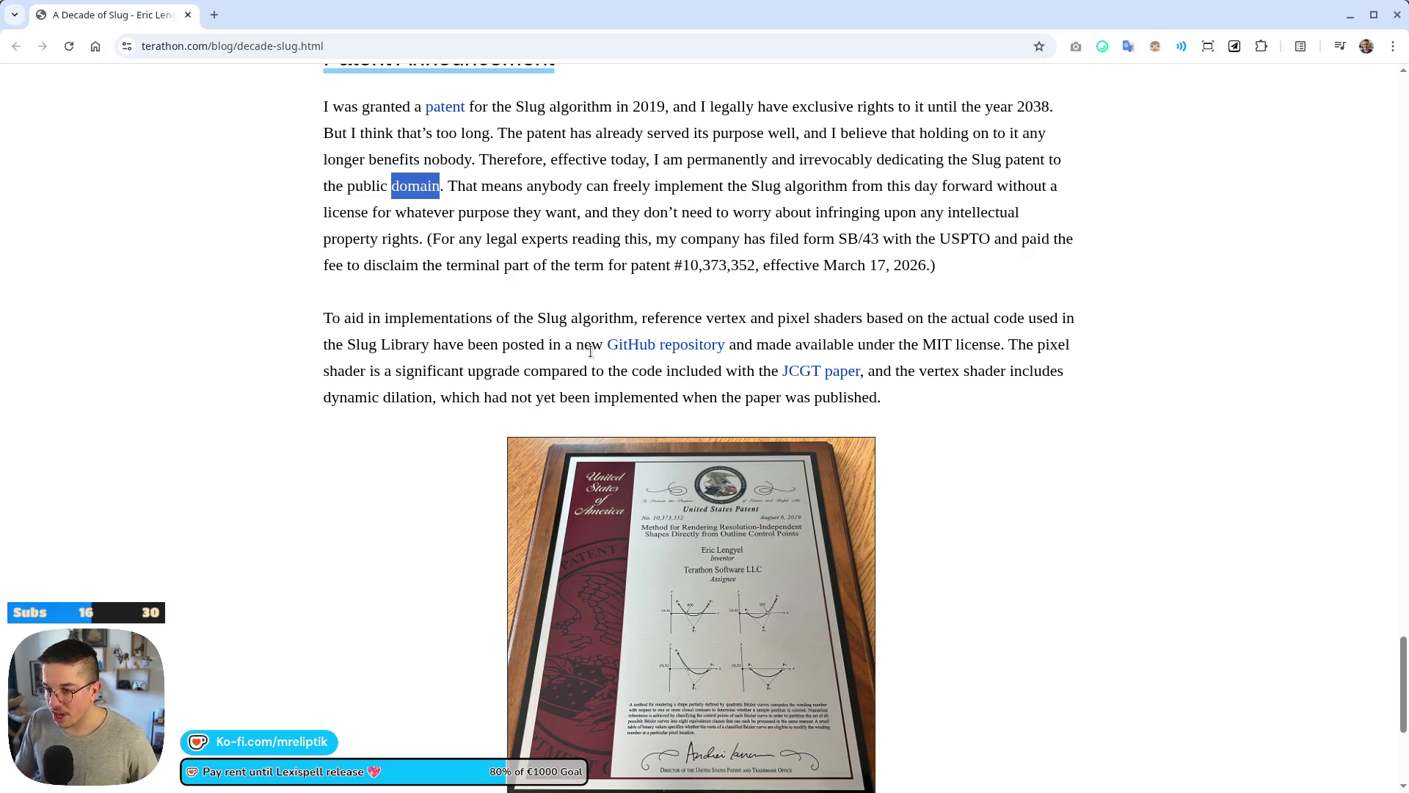
{"action": "middle_click", "coordinate": [676, 350]}
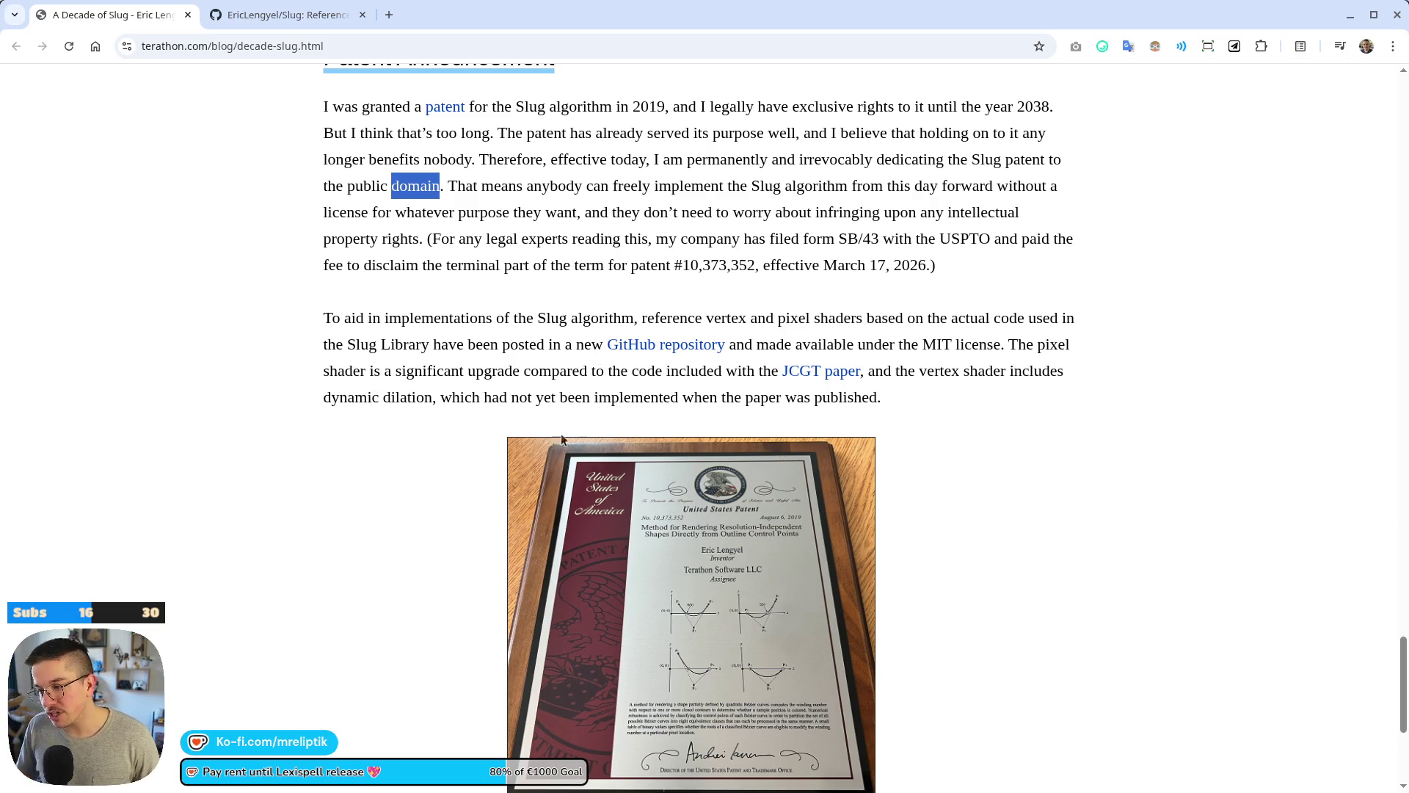
Scroll through the blog post and switch to the new EricLengyel/Slug GitHub tab.
{"action": "scroll", "coordinate": [401, 406], "scroll_direction": "down", "scroll_amount": 5}
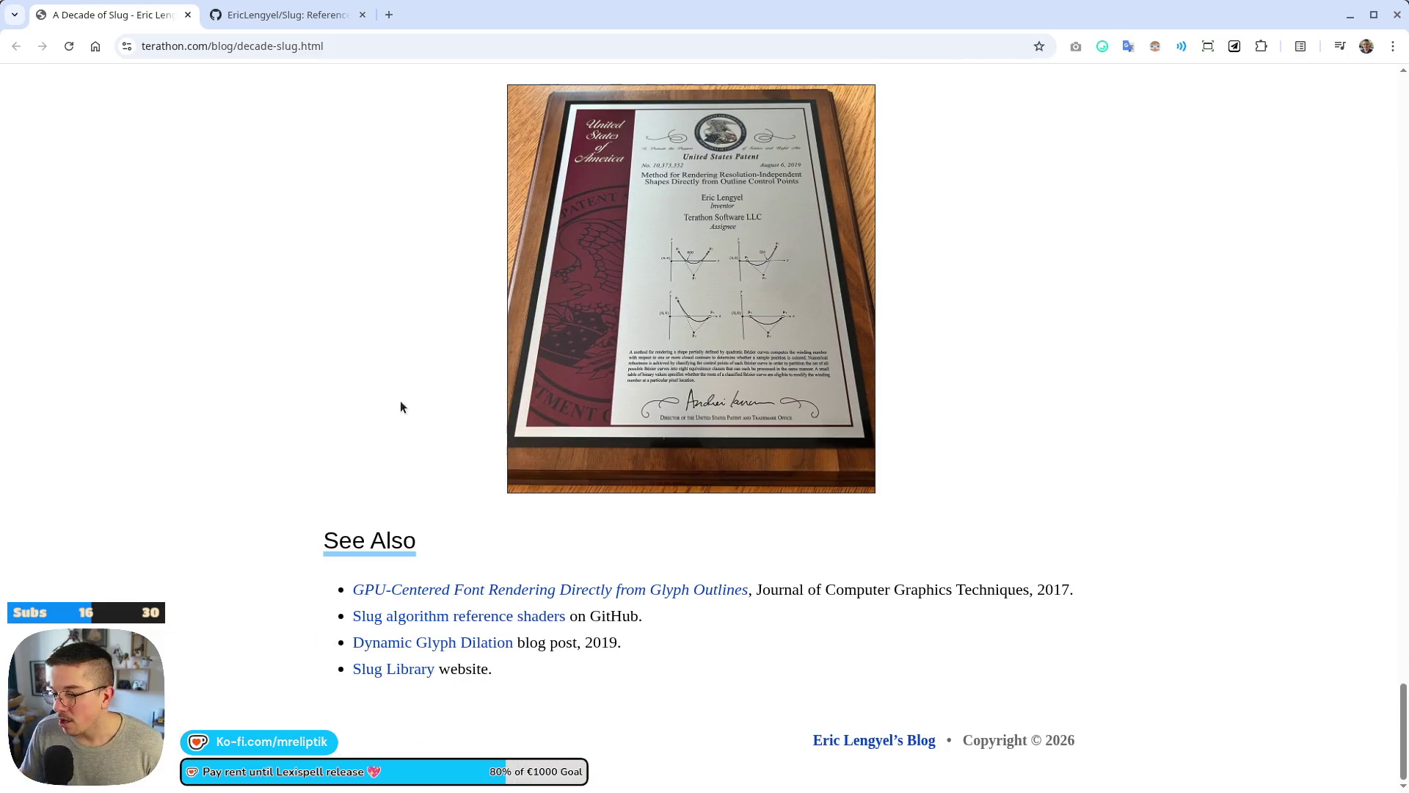
{"action": "scroll", "coordinate": [477, 482], "scroll_direction": "up", "scroll_amount": 20}
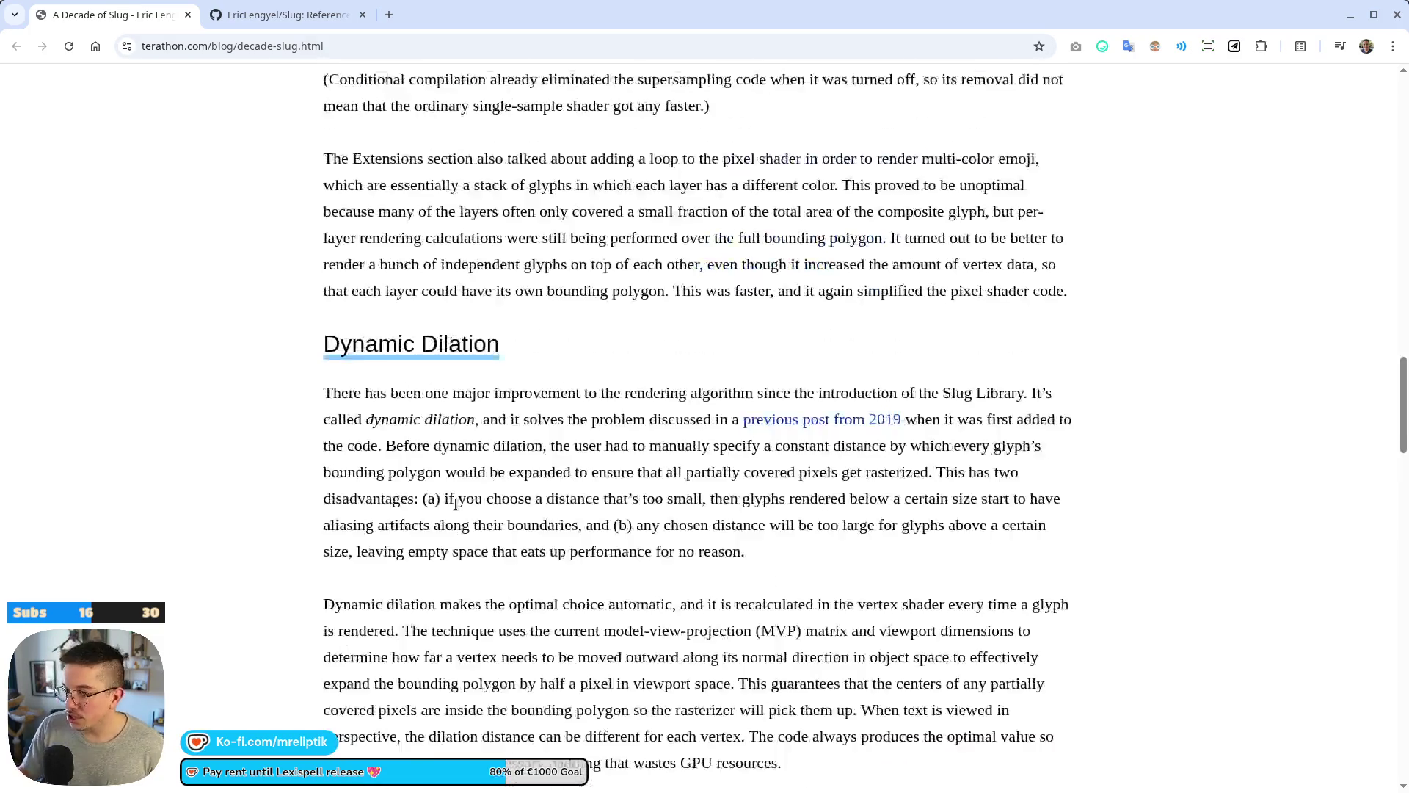
{"action": "scroll", "coordinate": [585, 526], "scroll_direction": "down", "scroll_amount": 20}
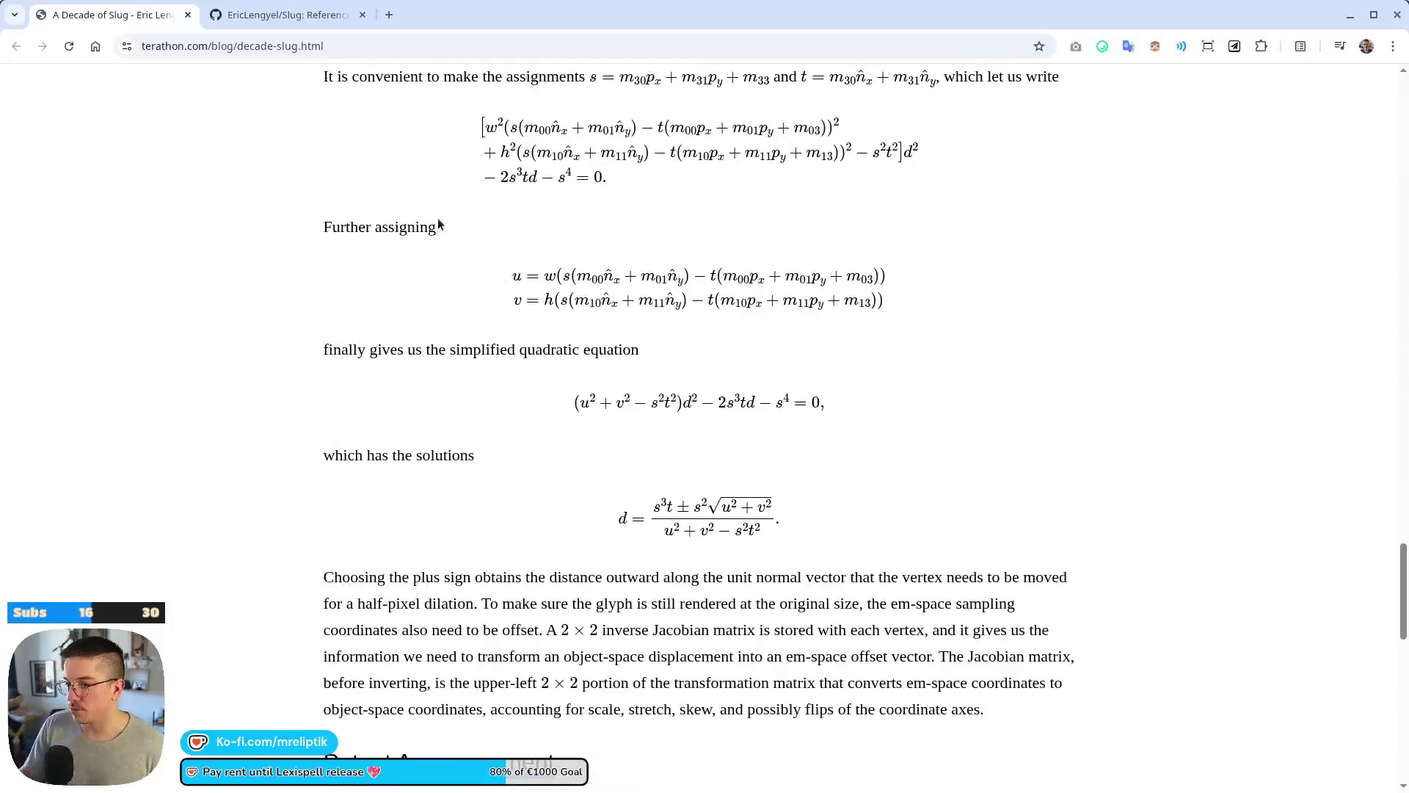
{"action": "scroll", "coordinate": [579, 456], "scroll_direction": "down", "scroll_amount": 6}
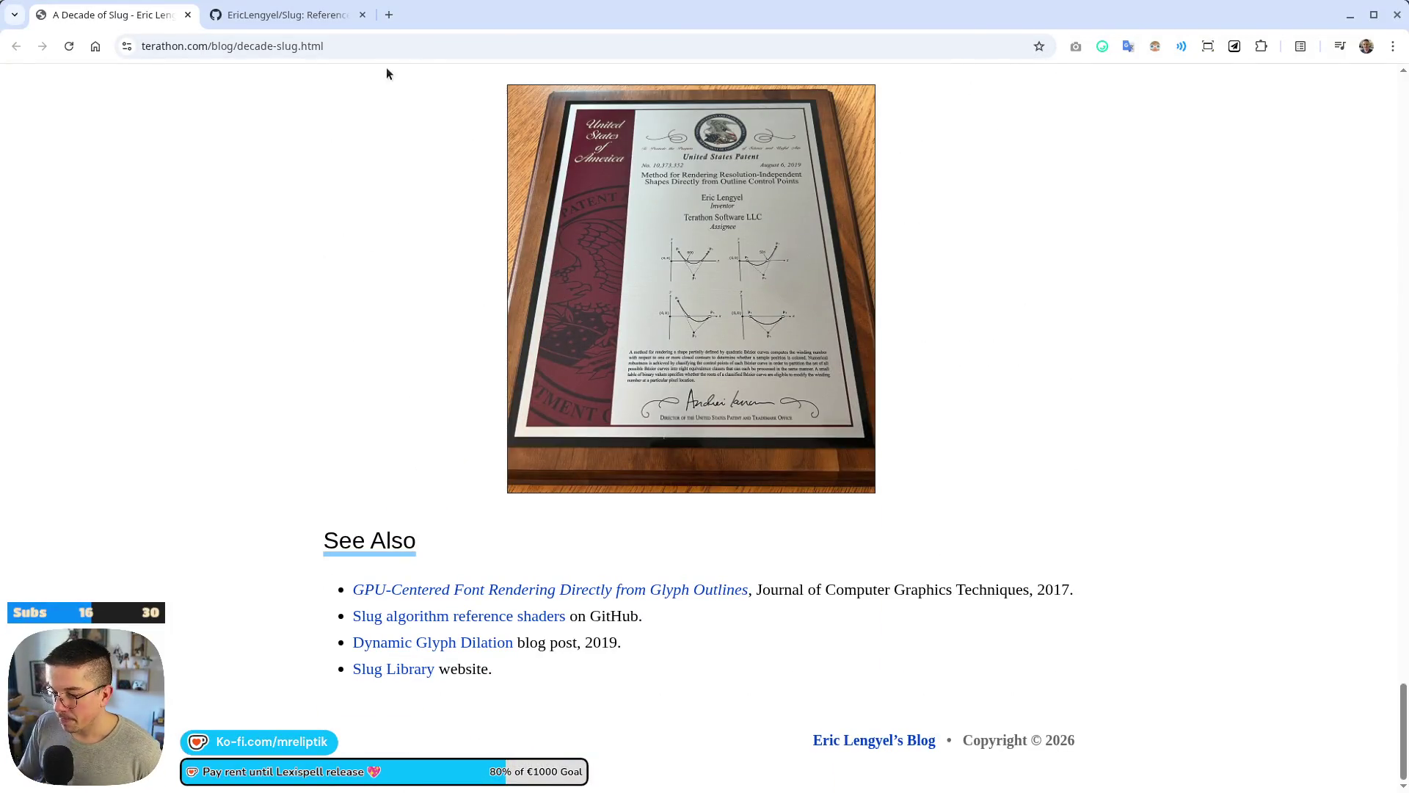
{"action": "left_click", "coordinate": [301, 18]}
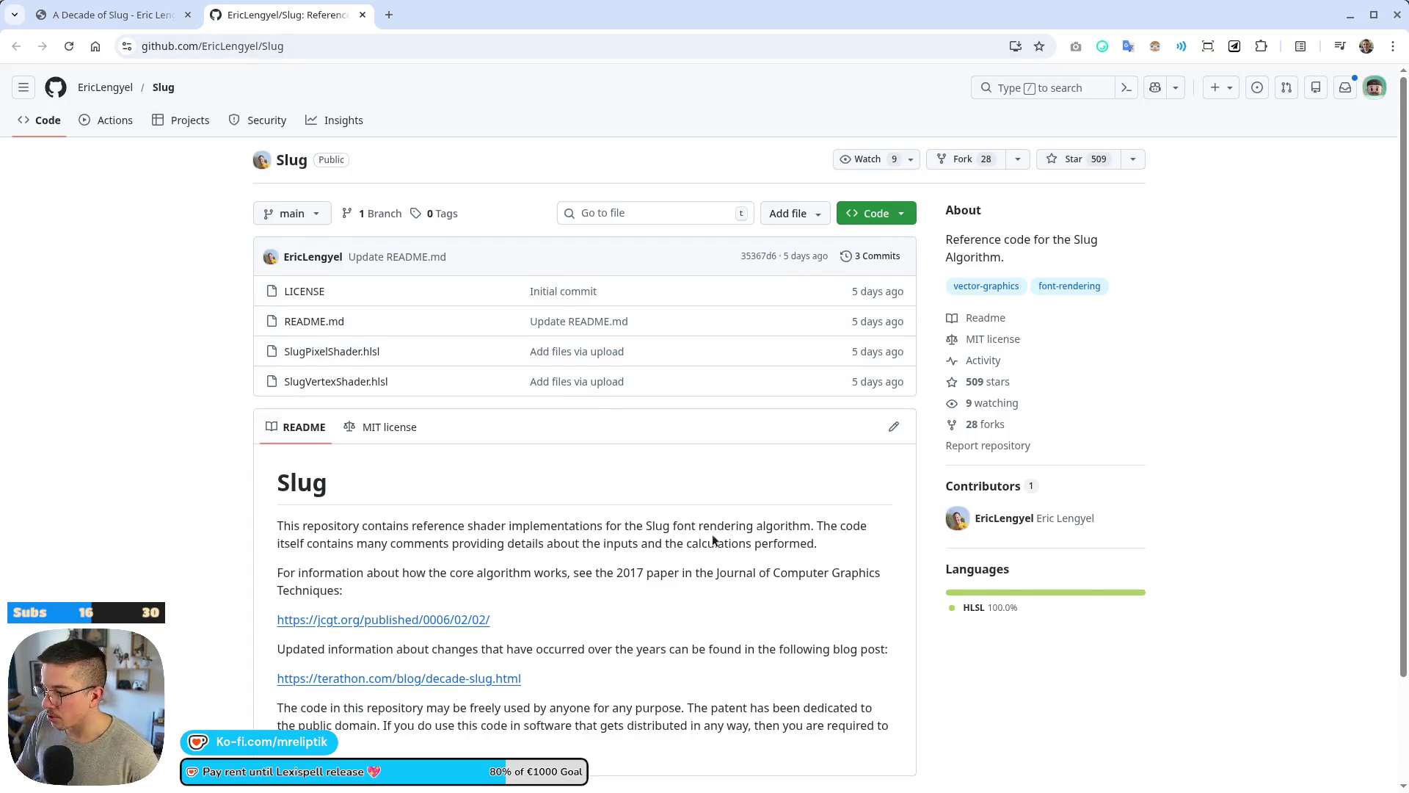
Open SlugPixelShader.hlsl and SlugVertexShader.hlsl in background tabs.
{"action": "scroll", "coordinate": [368, 466], "scroll_direction": "down", "scroll_amount": 2}
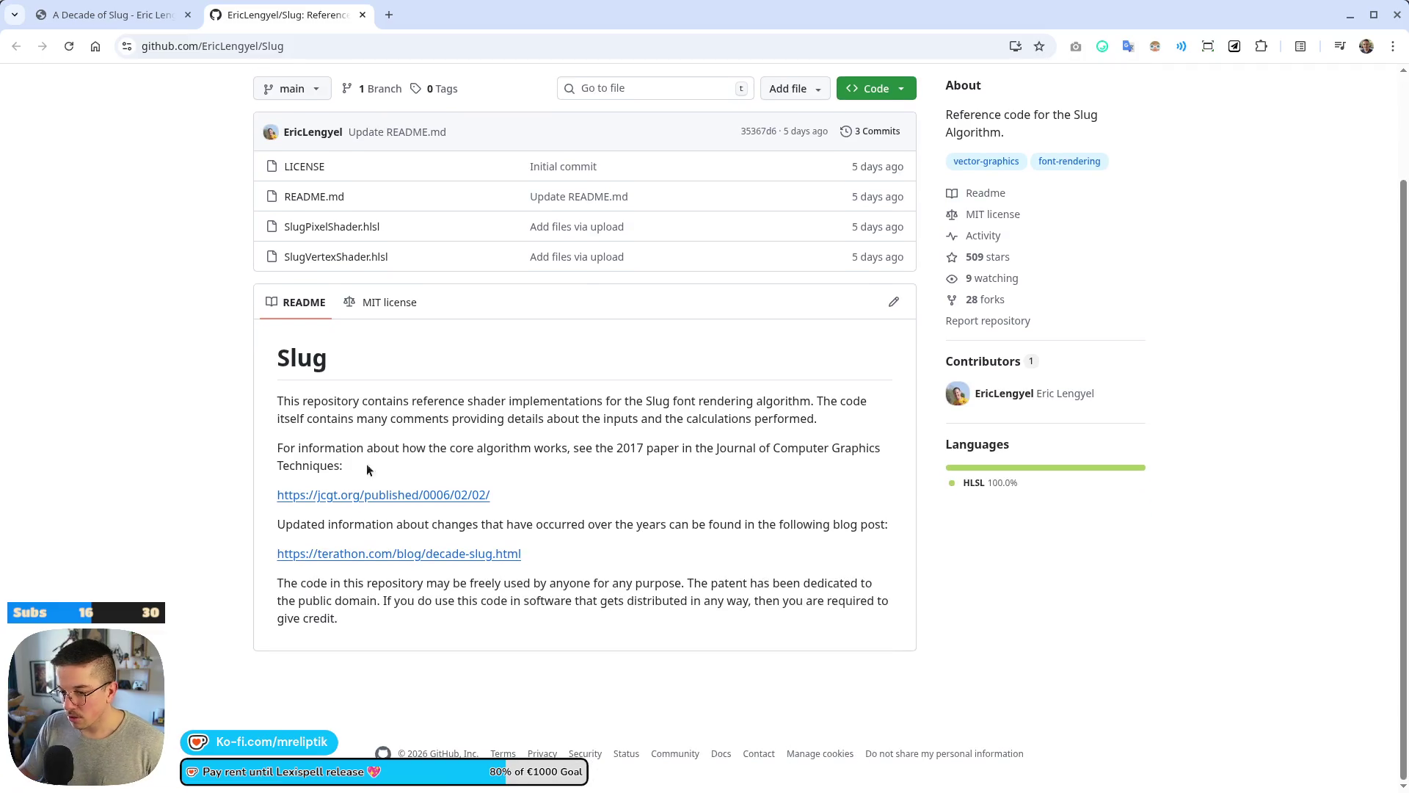
{"action": "middle_click", "coordinate": [329, 233]}
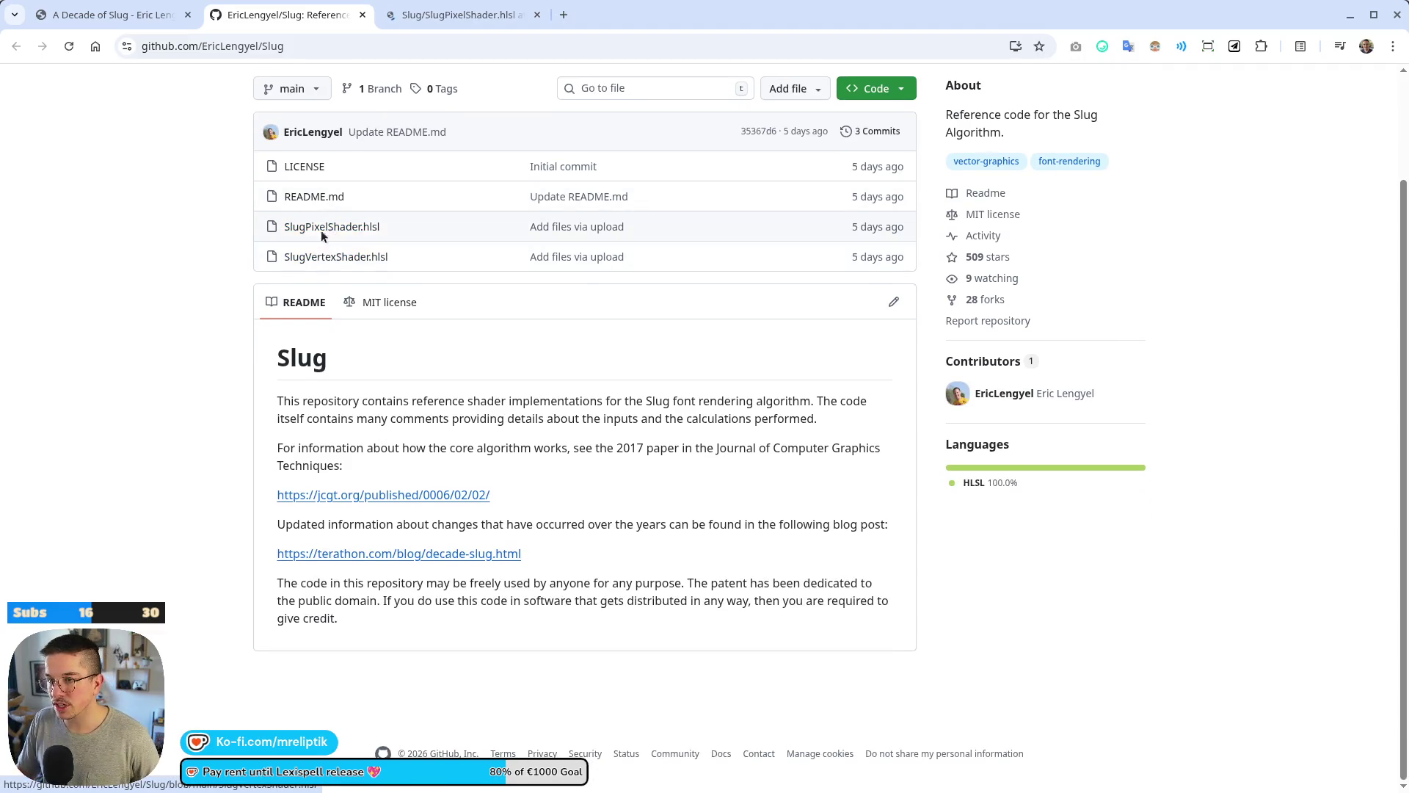
{"action": "middle_click", "coordinate": [343, 259]}
Star the Slug repository and return to the 'A Decade of Slug' blog post.
{"action": "scroll", "coordinate": [372, 279], "scroll_direction": "up", "scroll_amount": 3}
{"action": "left_click", "coordinate": [1050, 159]}
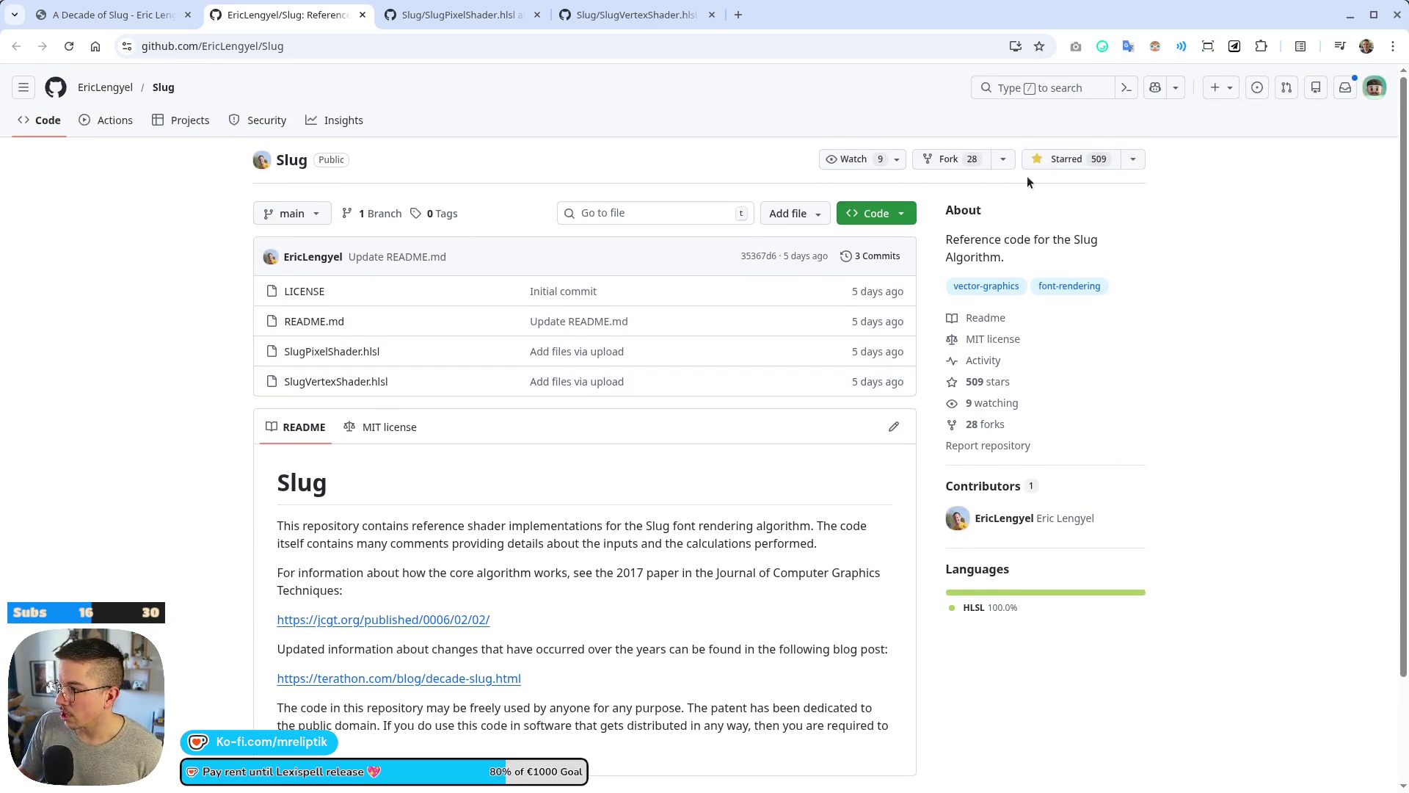
{"action": "left_click", "coordinate": [173, 17]}
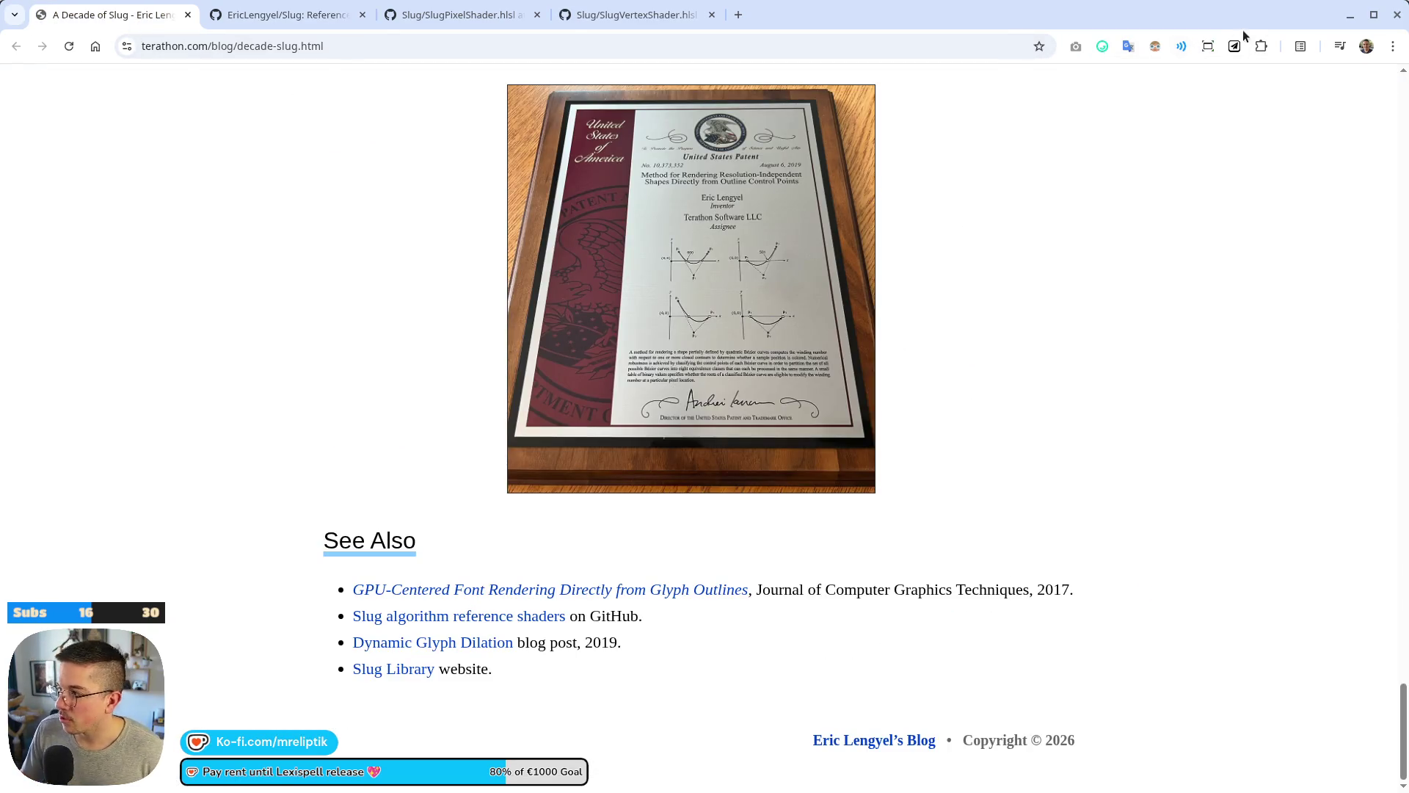
{"action": "left_click", "coordinate": [1235, 46]}
Save the post to the 'March 2026 news & reco' Notion collection, close it, and view SlugPixelShader.hlsl.
{"action": "left_click", "coordinate": [1213, 162]}
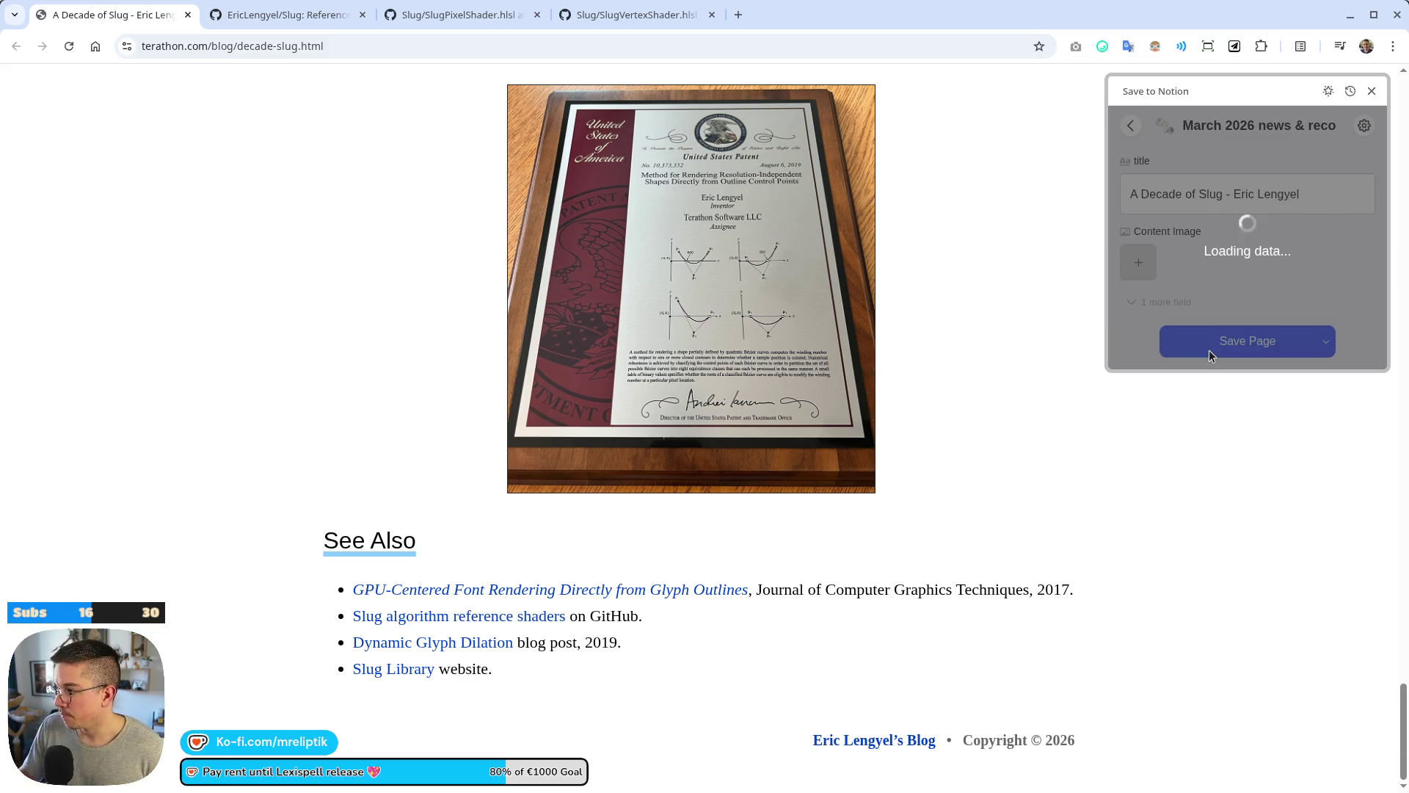
{"action": "left_click", "coordinate": [1216, 344]}
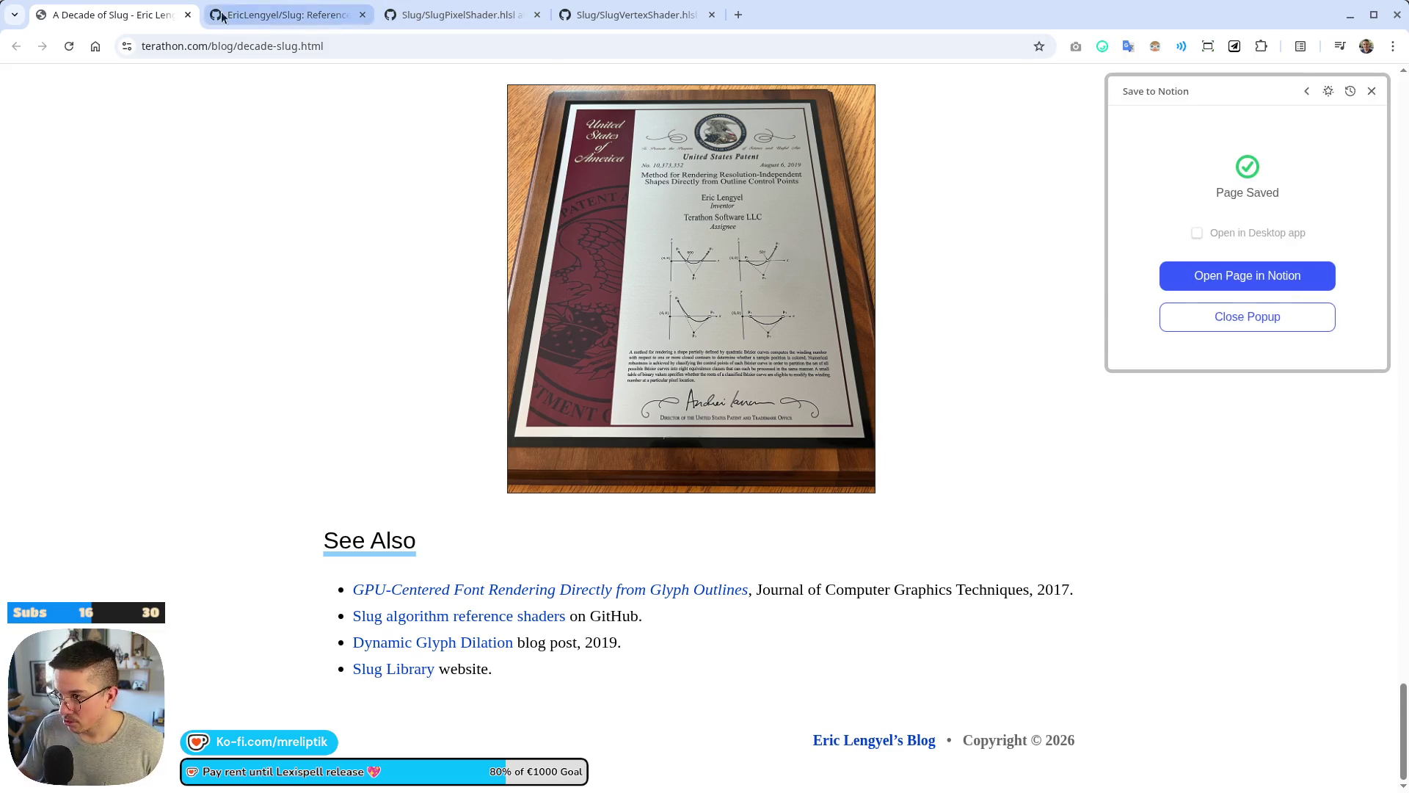
{"action": "middle_click", "coordinate": [127, 21]}
{"action": "left_click", "coordinate": [319, 9]}
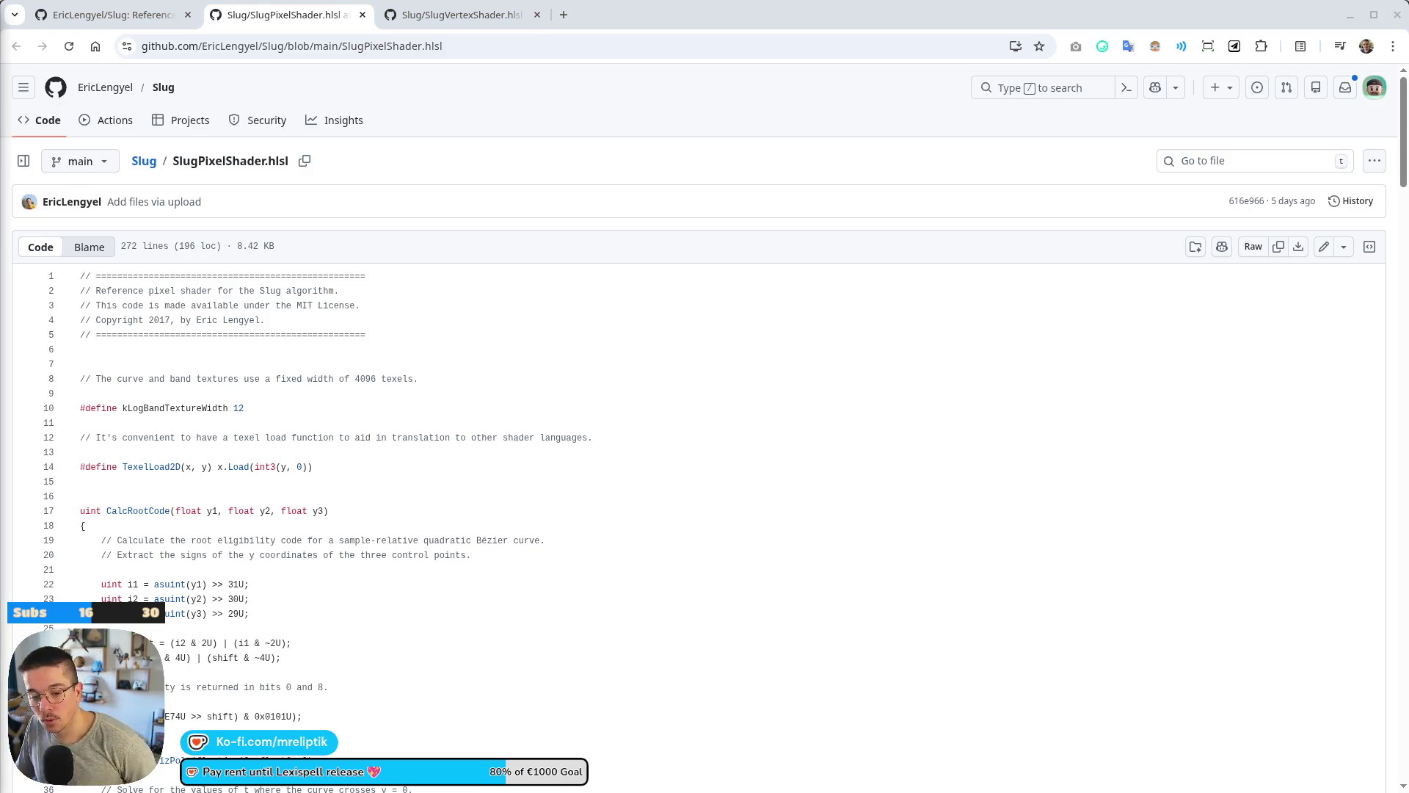
{"action": "mouse_move", "coordinate": [164, 778]}
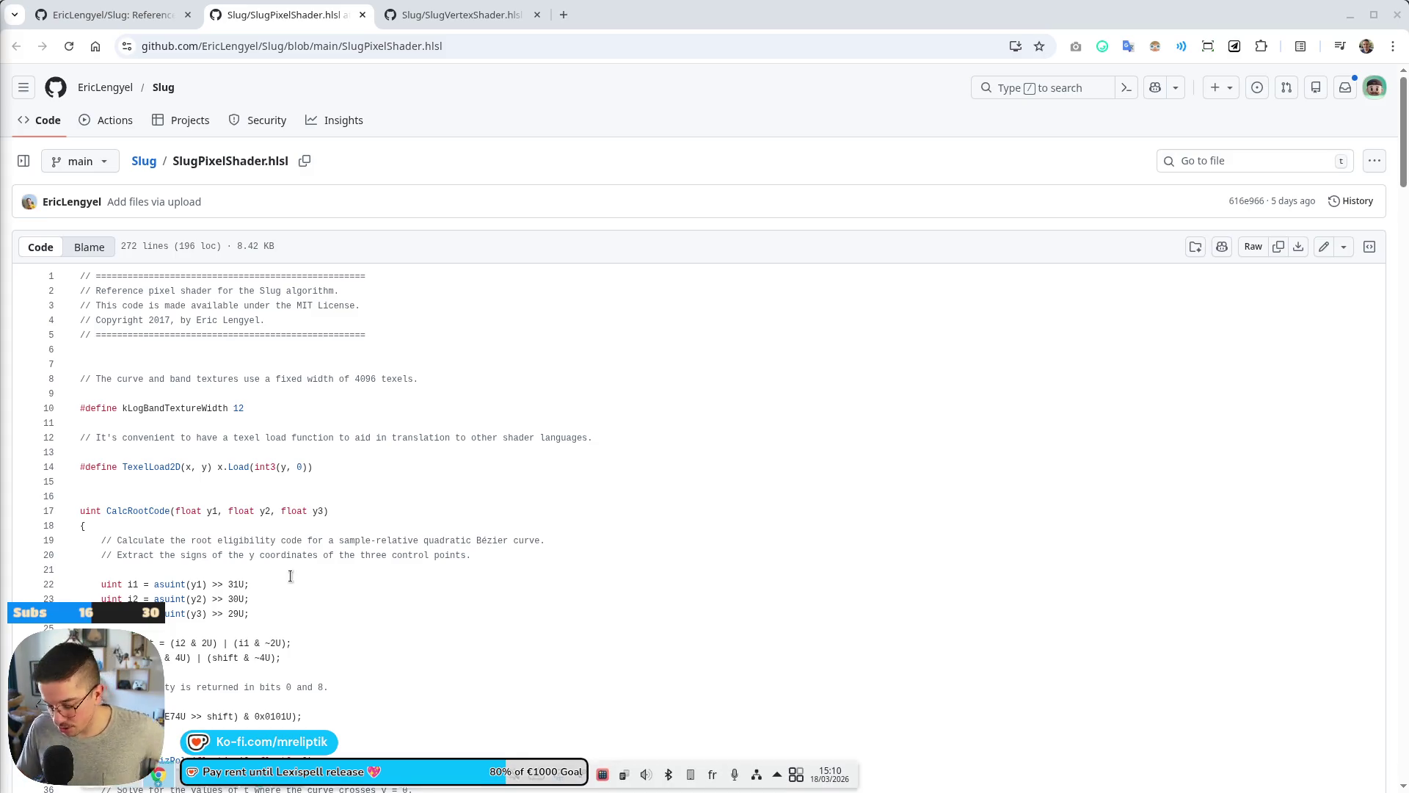
{"action": "key", "text": "ctrl+space"}
{"action": "type", "text": "zen"}
{"action": "key", "text": "Return"}
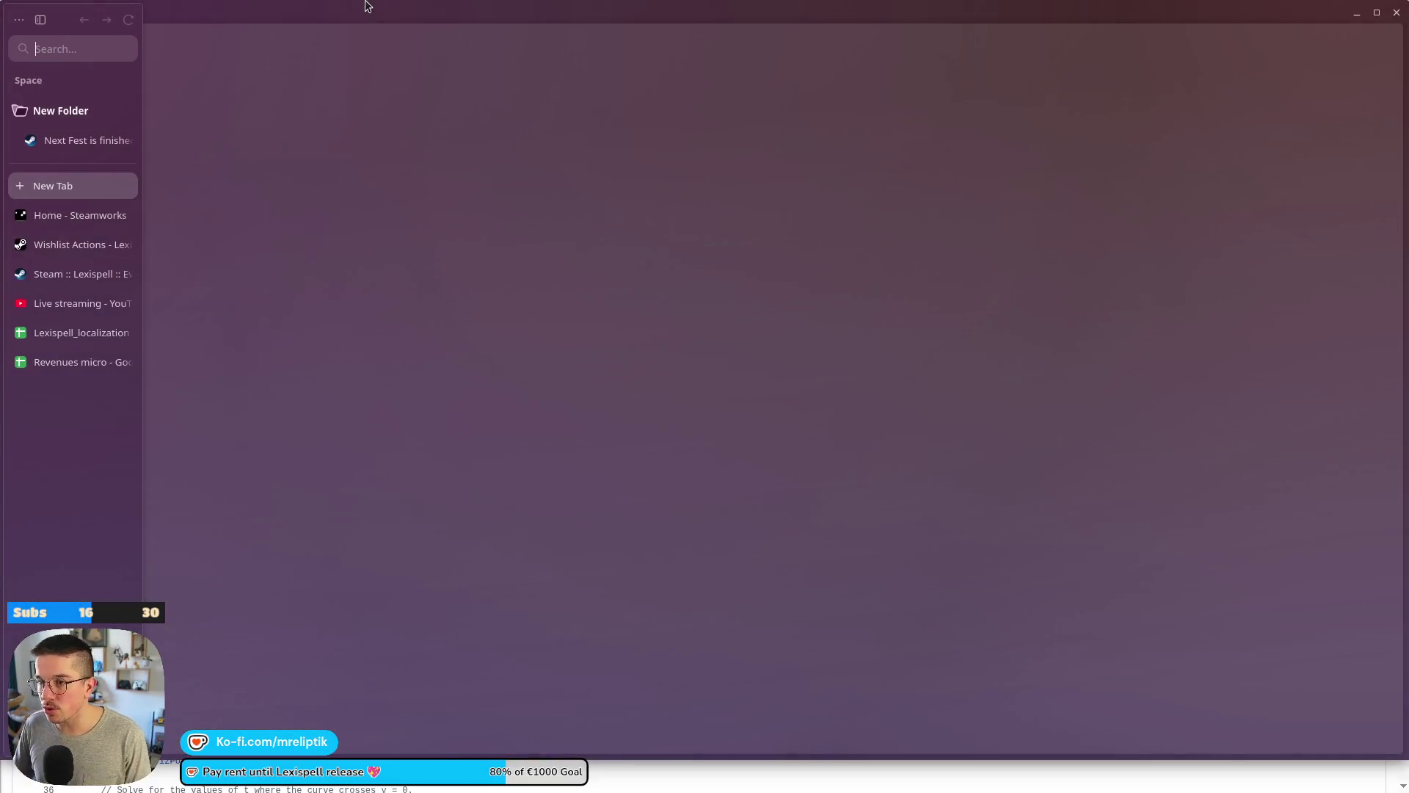
{"action": "mouse_move", "coordinate": [344, 6]}
{"action": "left_mouse_down"}
{"action": "mouse_move", "coordinate": [808, 154]}
{"action": "mouse_move", "coordinate": [1408, 140]}
{"action": "left_mouse_up"}
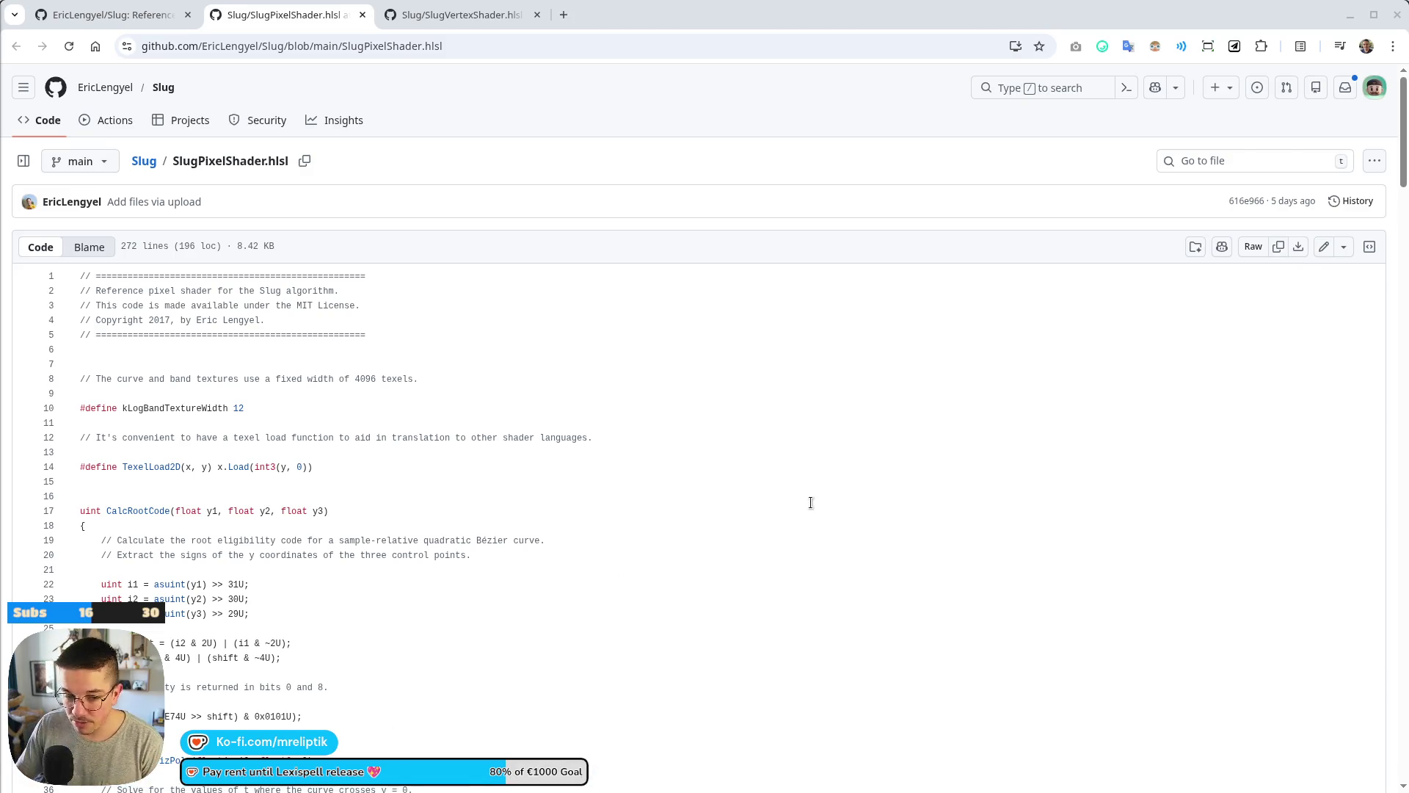
Scroll up and down through the SlugPixelShader.hlsl source code.
{"action": "scroll", "coordinate": [454, 544], "scroll_direction": "down", "scroll_amount": 5}
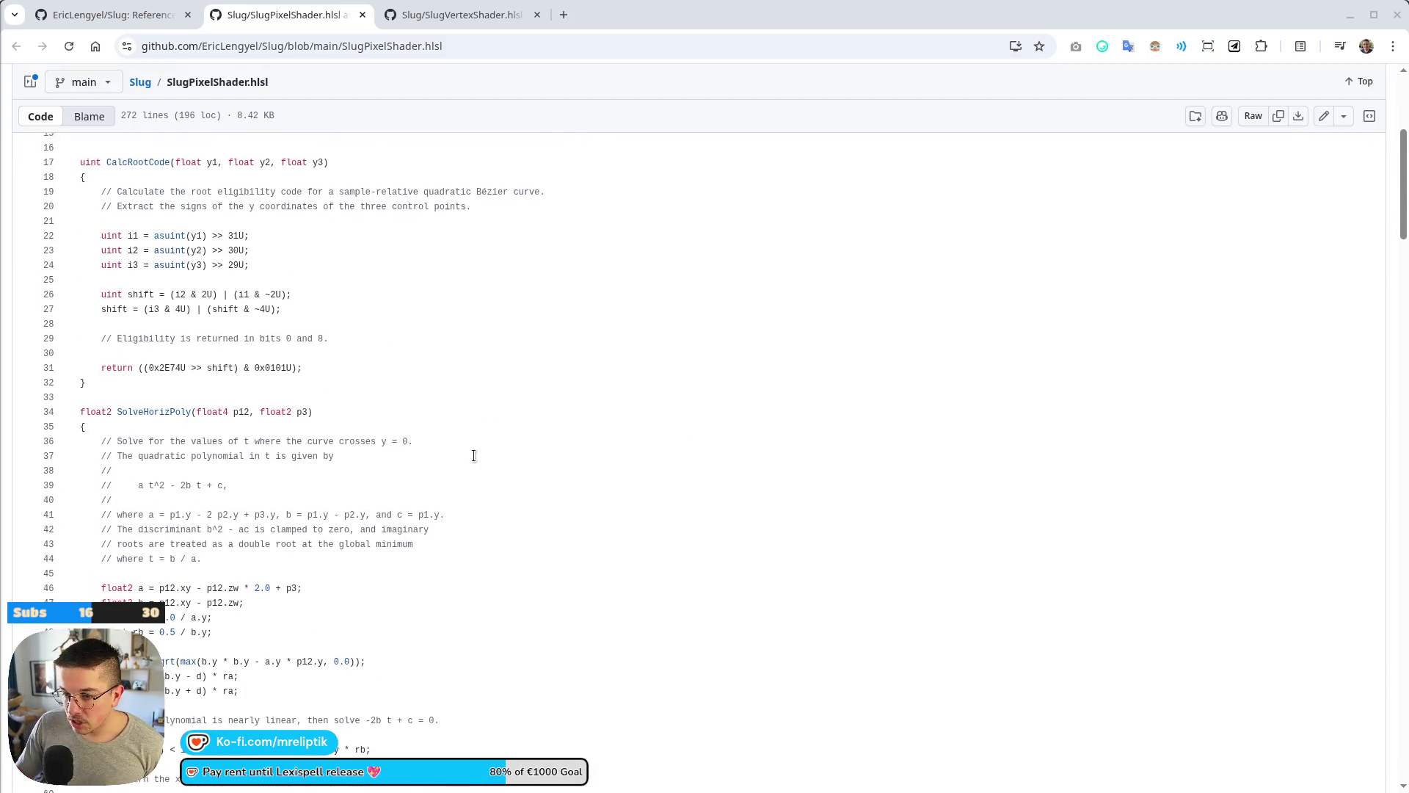
{"action": "scroll", "coordinate": [470, 455], "scroll_direction": "up", "scroll_amount": 5}
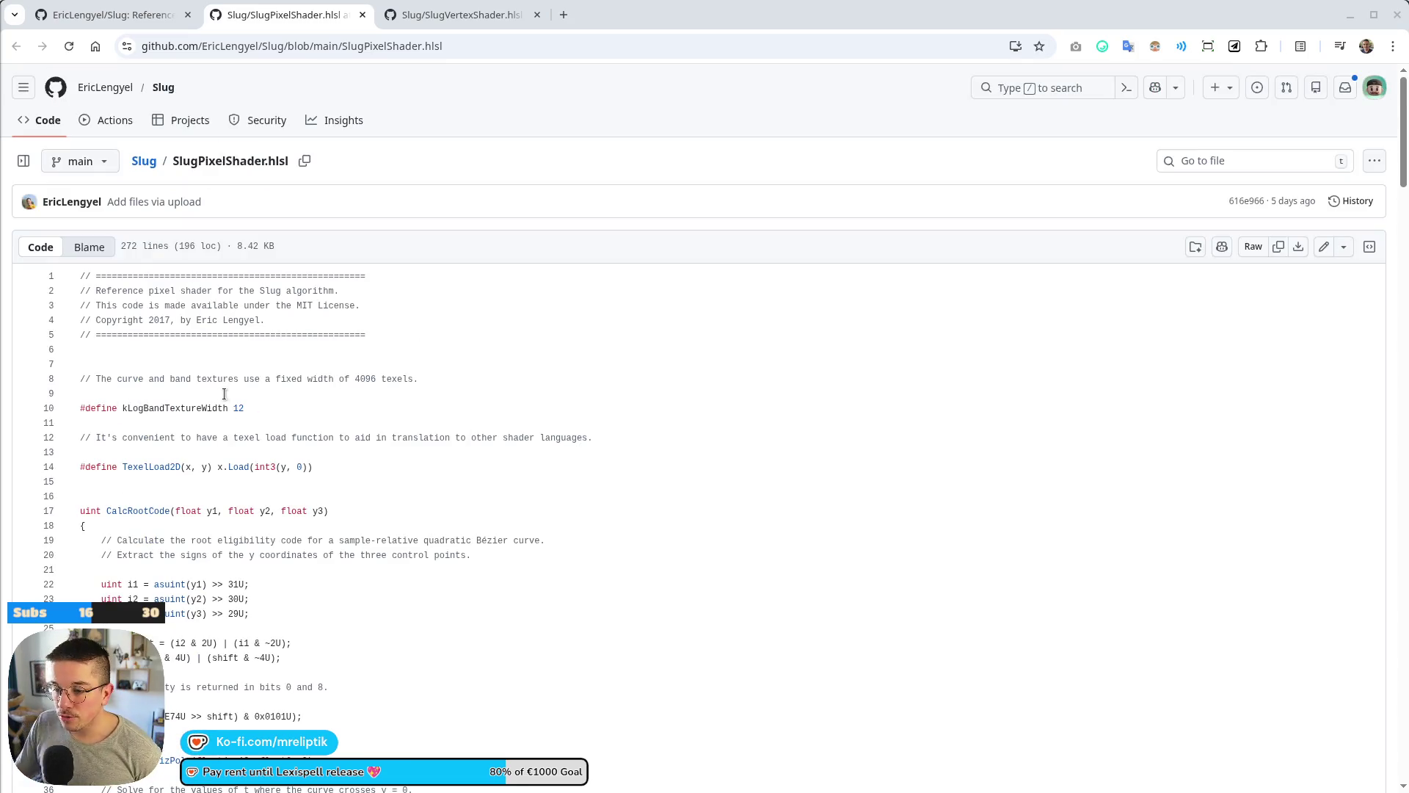
{"action": "scroll", "coordinate": [251, 368], "scroll_direction": "down", "scroll_amount": 3}
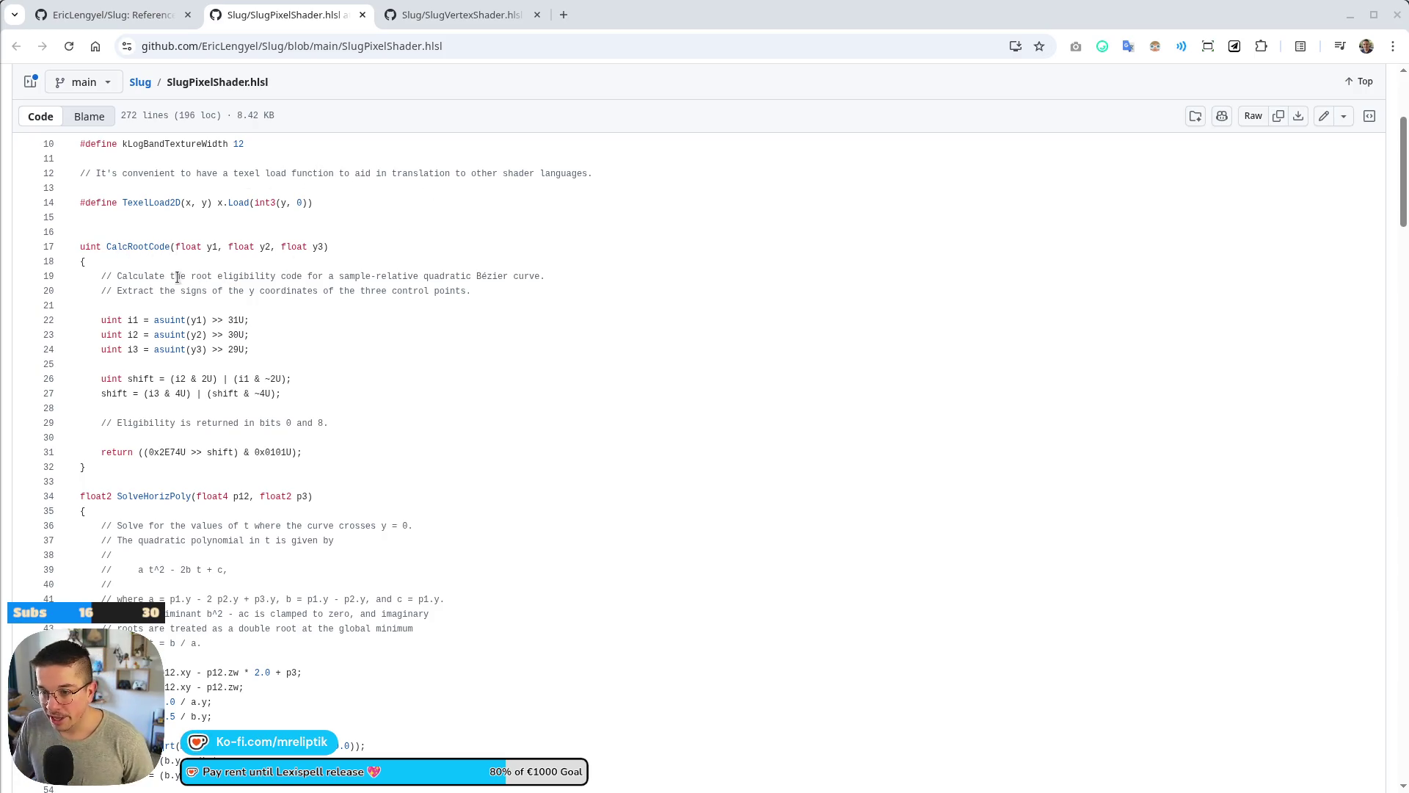
{"action": "scroll", "coordinate": [279, 298], "scroll_direction": "down", "scroll_amount": 1}
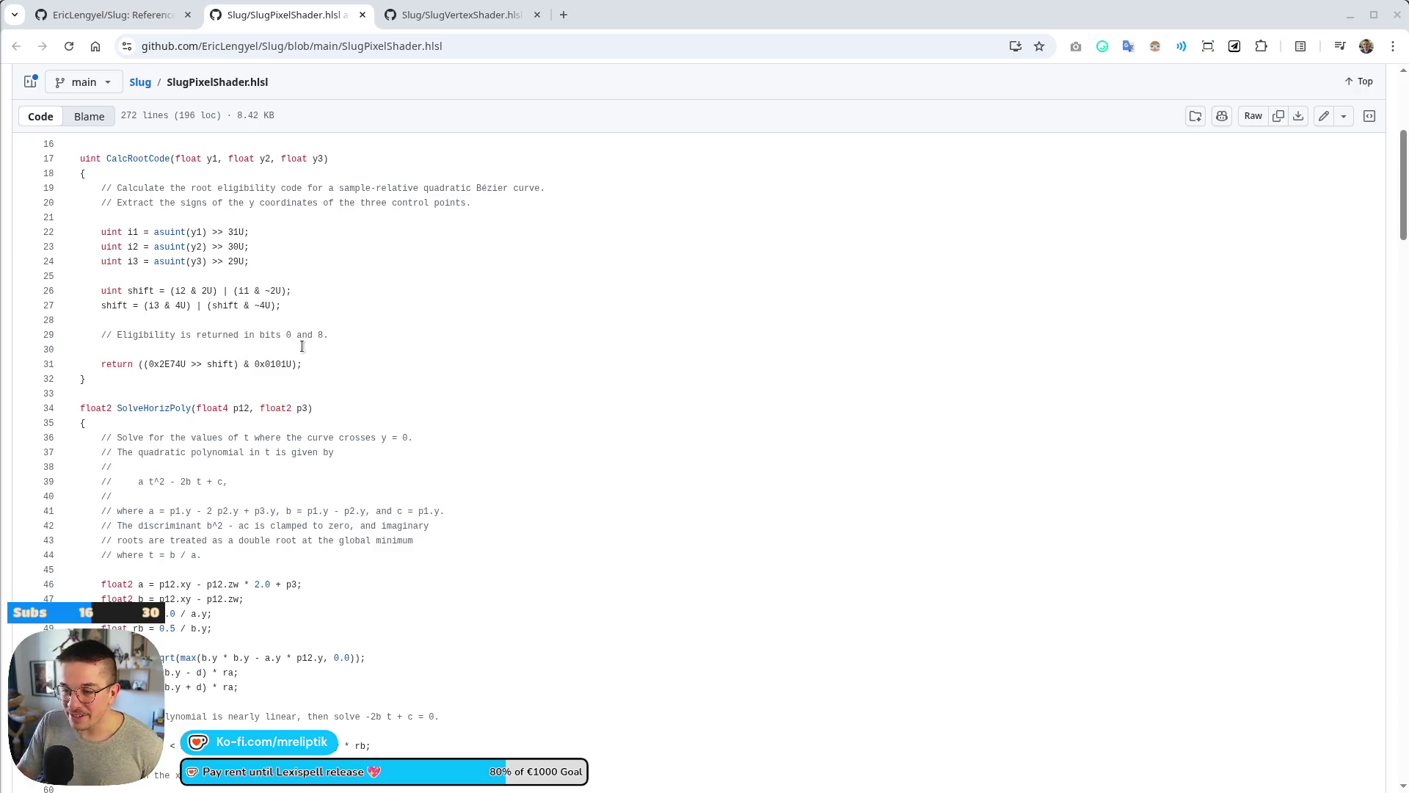
{"action": "scroll", "coordinate": [395, 351], "scroll_direction": "down", "scroll_amount": 10}
{"action": "scroll", "coordinate": [410, 323], "scroll_direction": "down", "scroll_amount": 17}
{"action": "scroll", "coordinate": [432, 360], "scroll_direction": "down", "scroll_amount": 5}
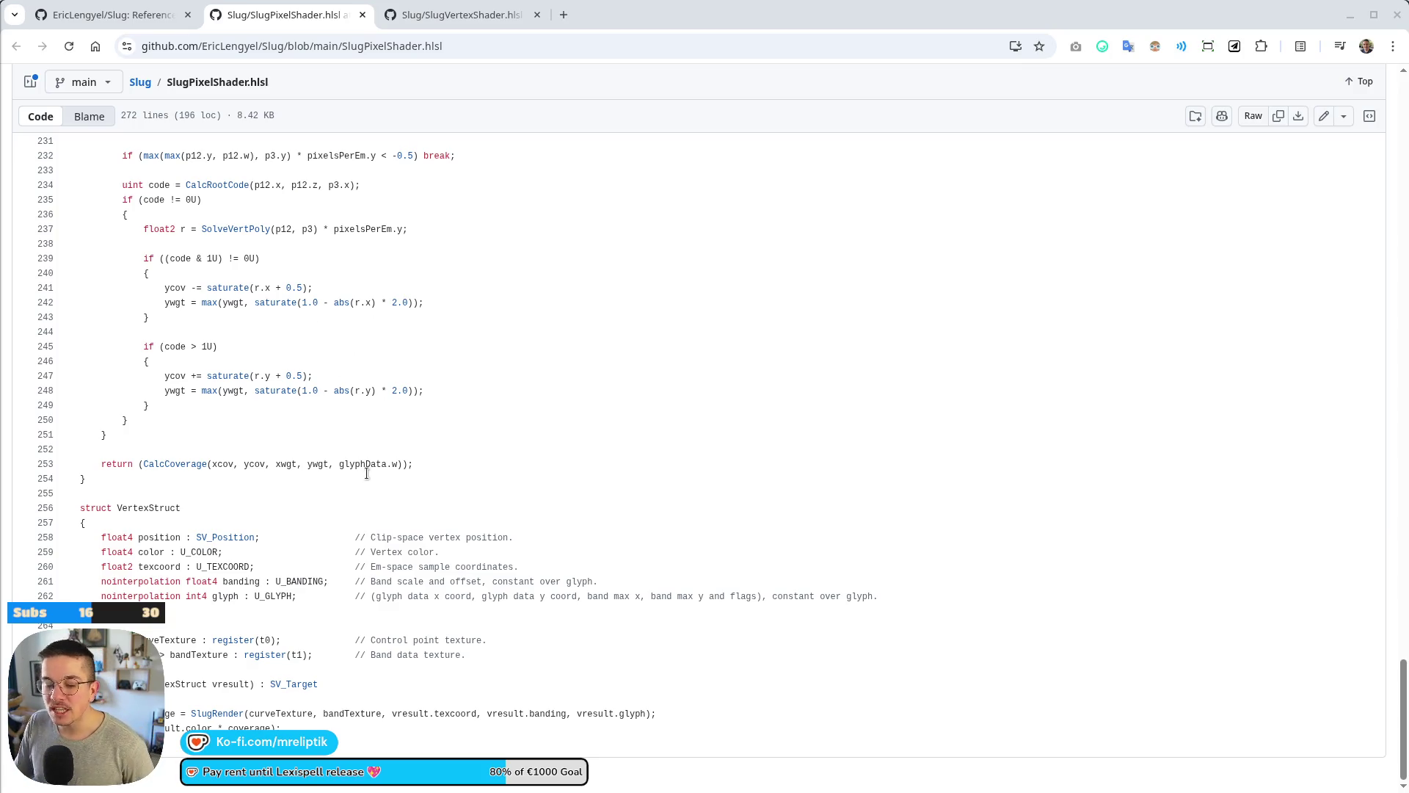
{"action": "scroll", "coordinate": [368, 476], "scroll_direction": "up", "scroll_amount": 9}
{"action": "scroll", "coordinate": [290, 403], "scroll_direction": "up", "scroll_amount": 8}
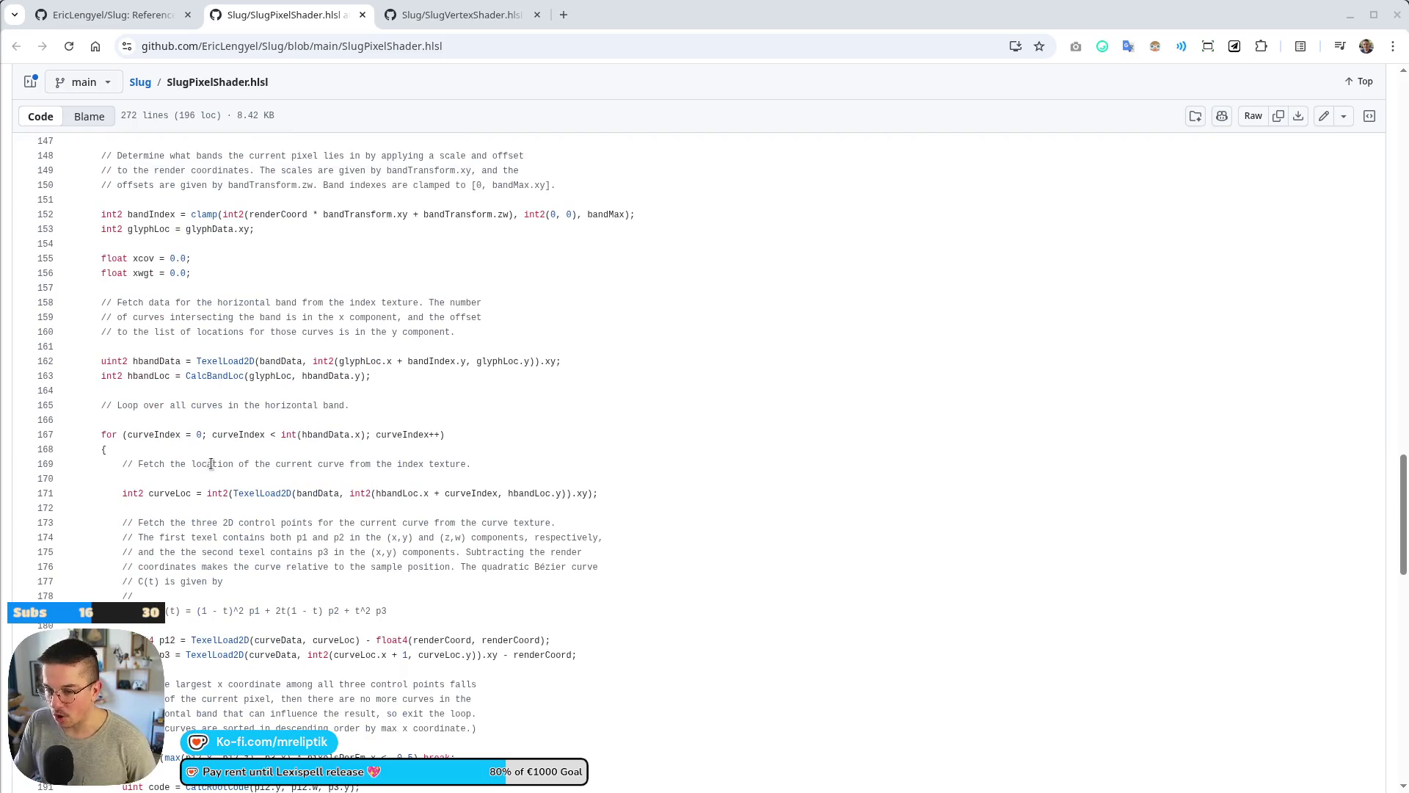
{"action": "scroll", "coordinate": [216, 425], "scroll_direction": "up", "scroll_amount": 3}
{"action": "scroll", "coordinate": [231, 382], "scroll_direction": "up", "scroll_amount": 6}
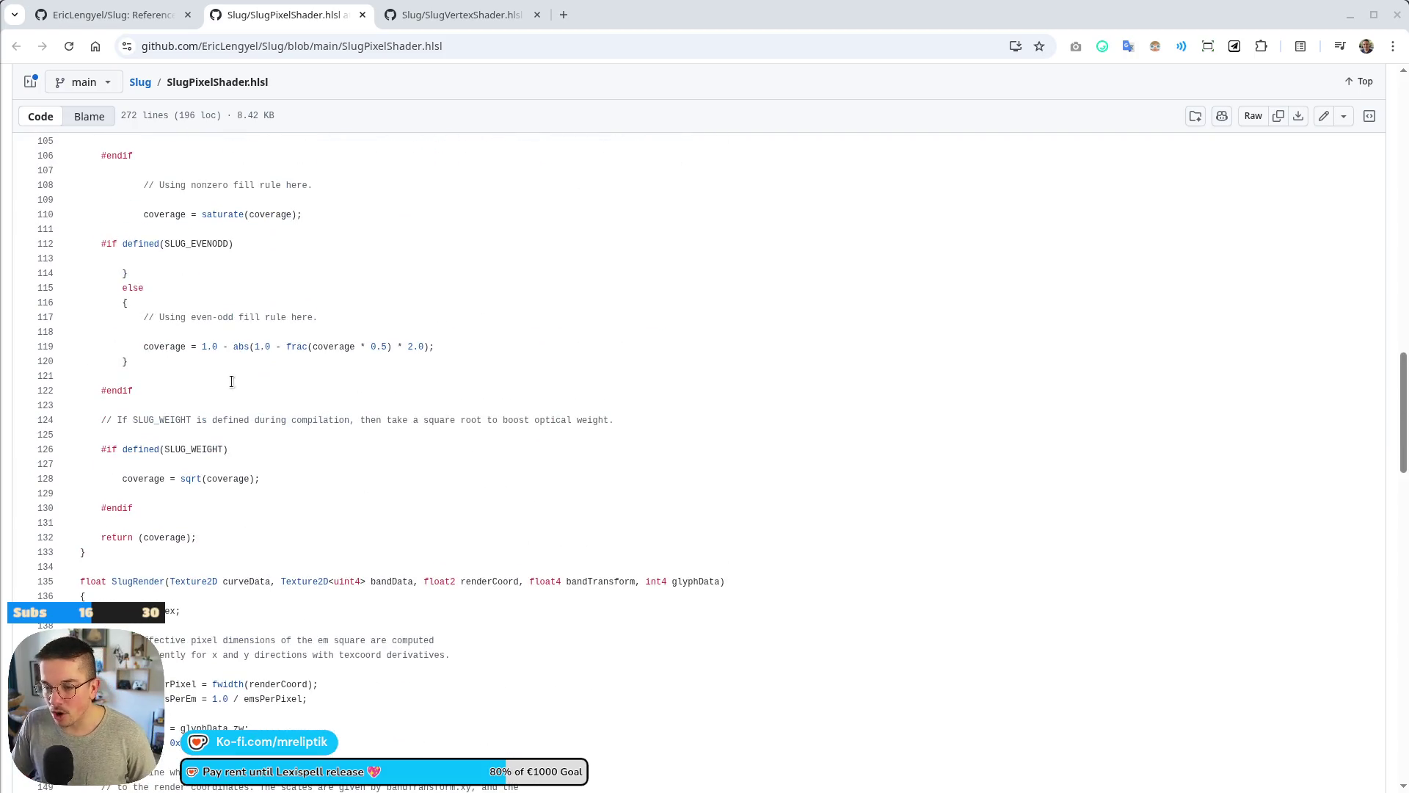
{"action": "scroll", "coordinate": [290, 408], "scroll_direction": "up", "scroll_amount": 5}
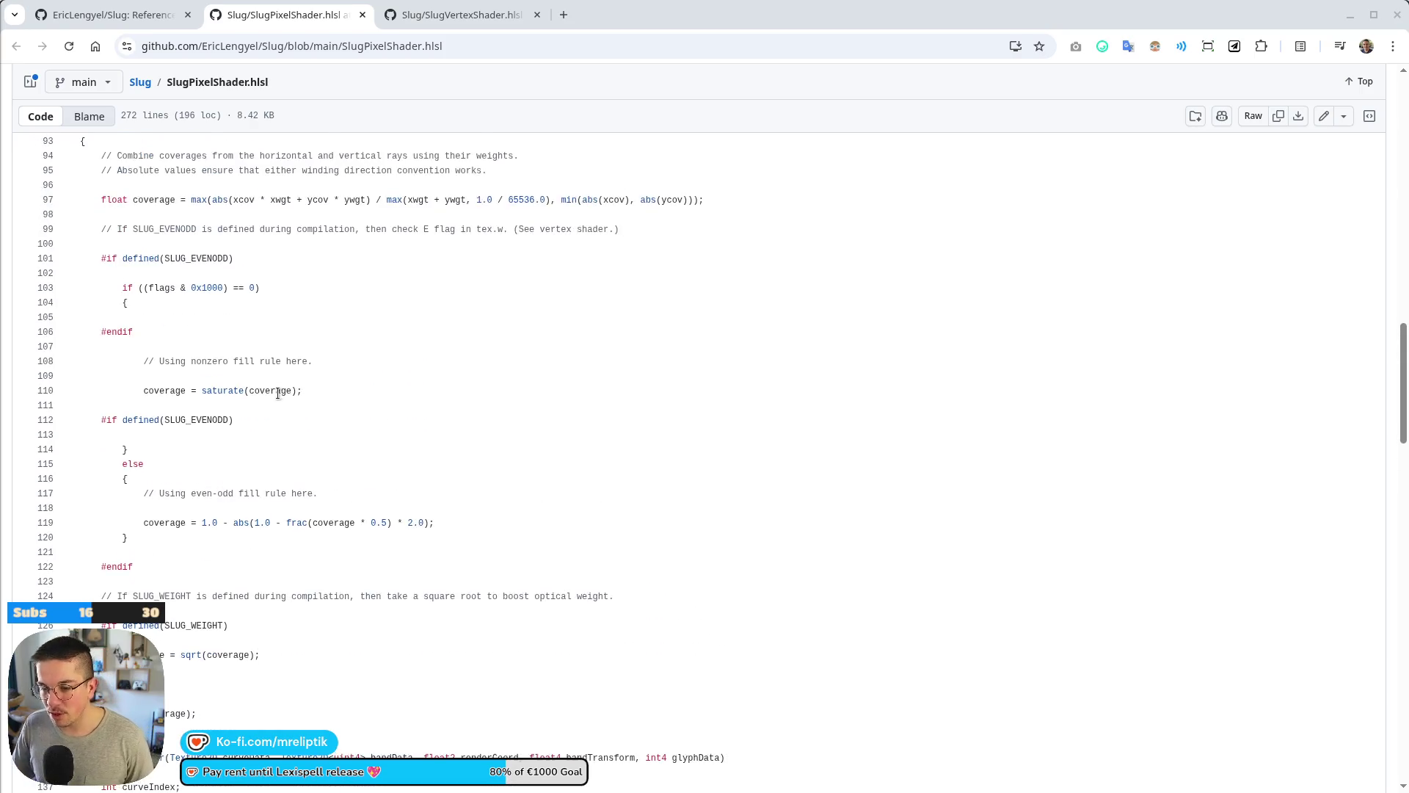
{"action": "scroll", "coordinate": [283, 382], "scroll_direction": "up", "scroll_amount": 2}
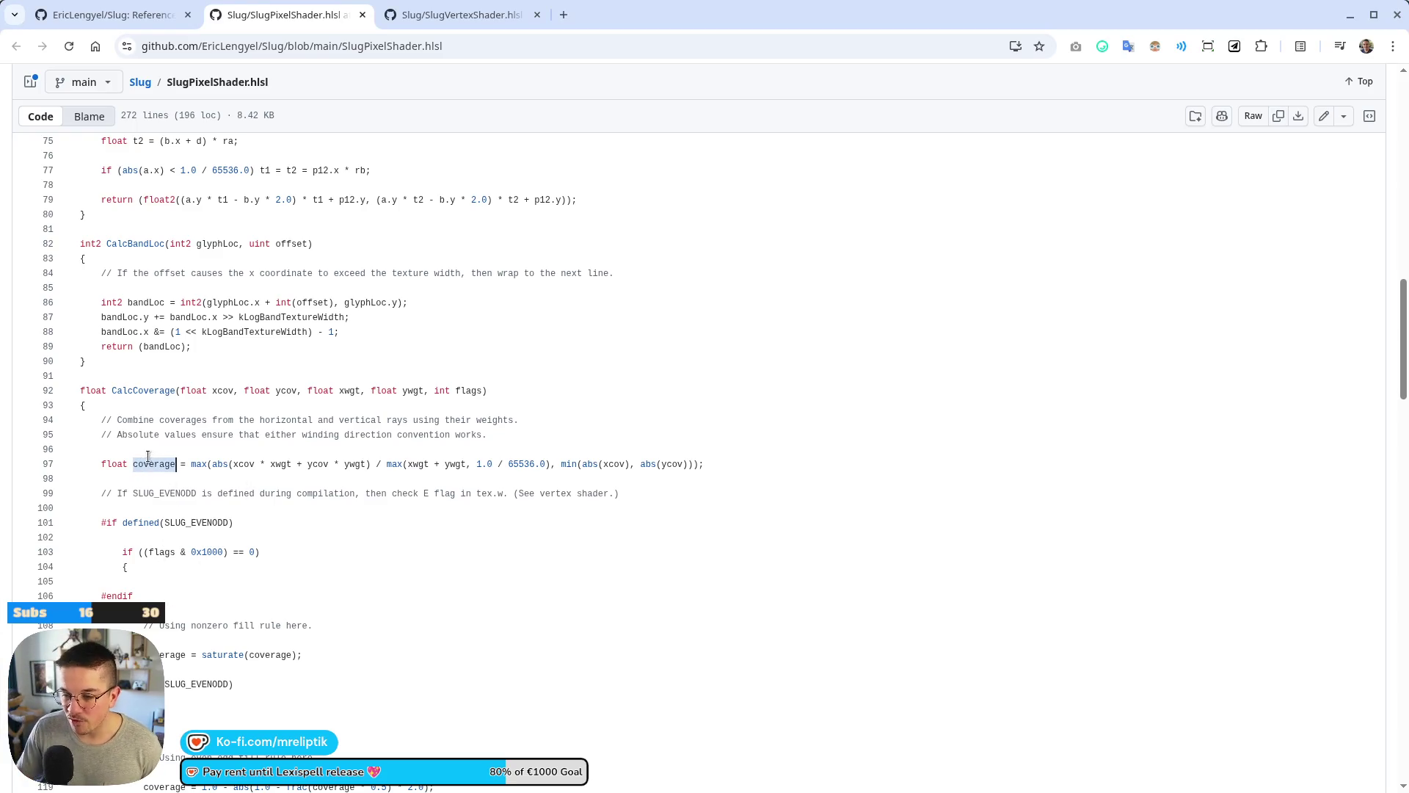
{"action": "scroll", "coordinate": [196, 499], "scroll_direction": "down", "scroll_amount": 4}
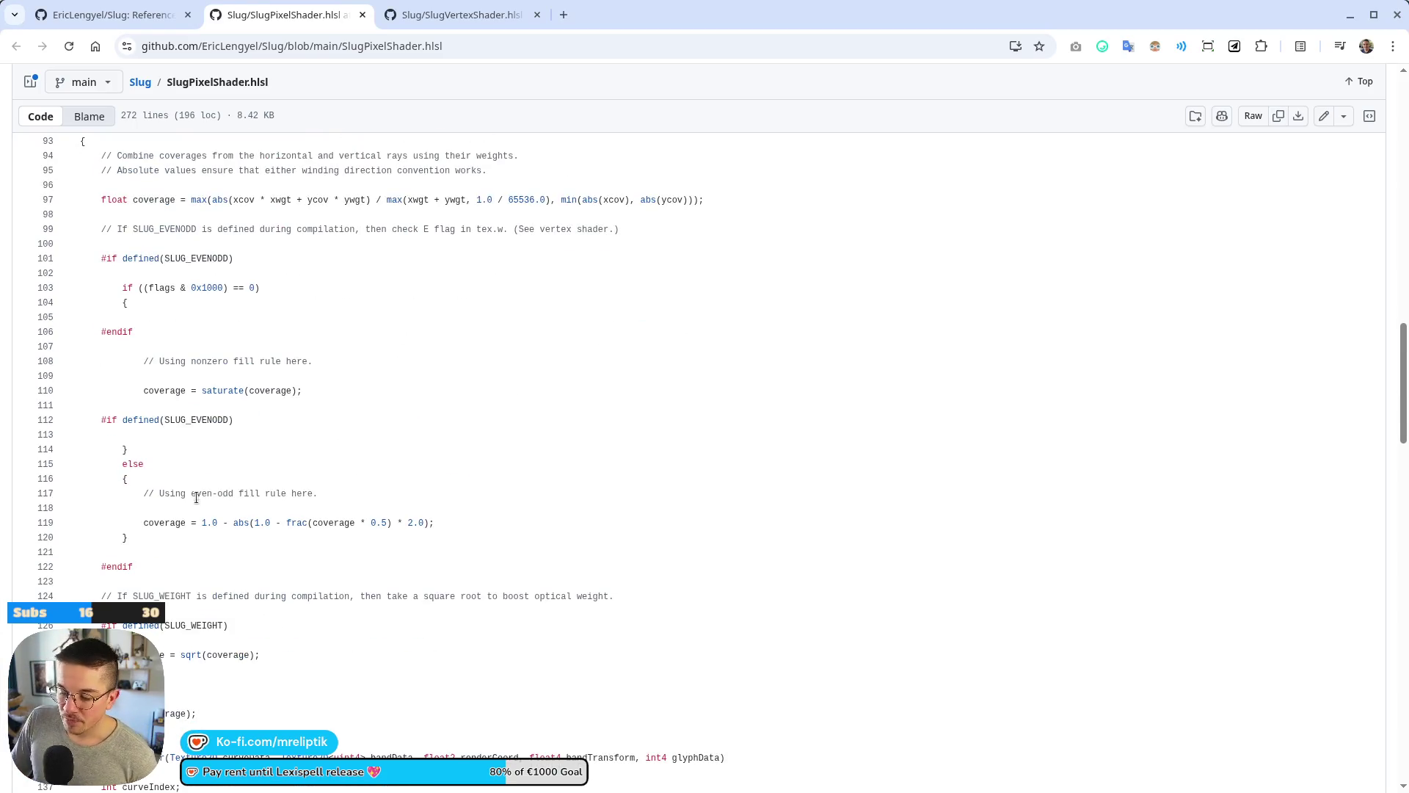
Select SLUG_EVENODD on line 112, then move to the SlugVertexShader.hlsl tab.
{"action": "double_click", "coordinate": [187, 420]}
{"action": "scroll", "coordinate": [180, 490], "scroll_direction": "down", "scroll_amount": 4}
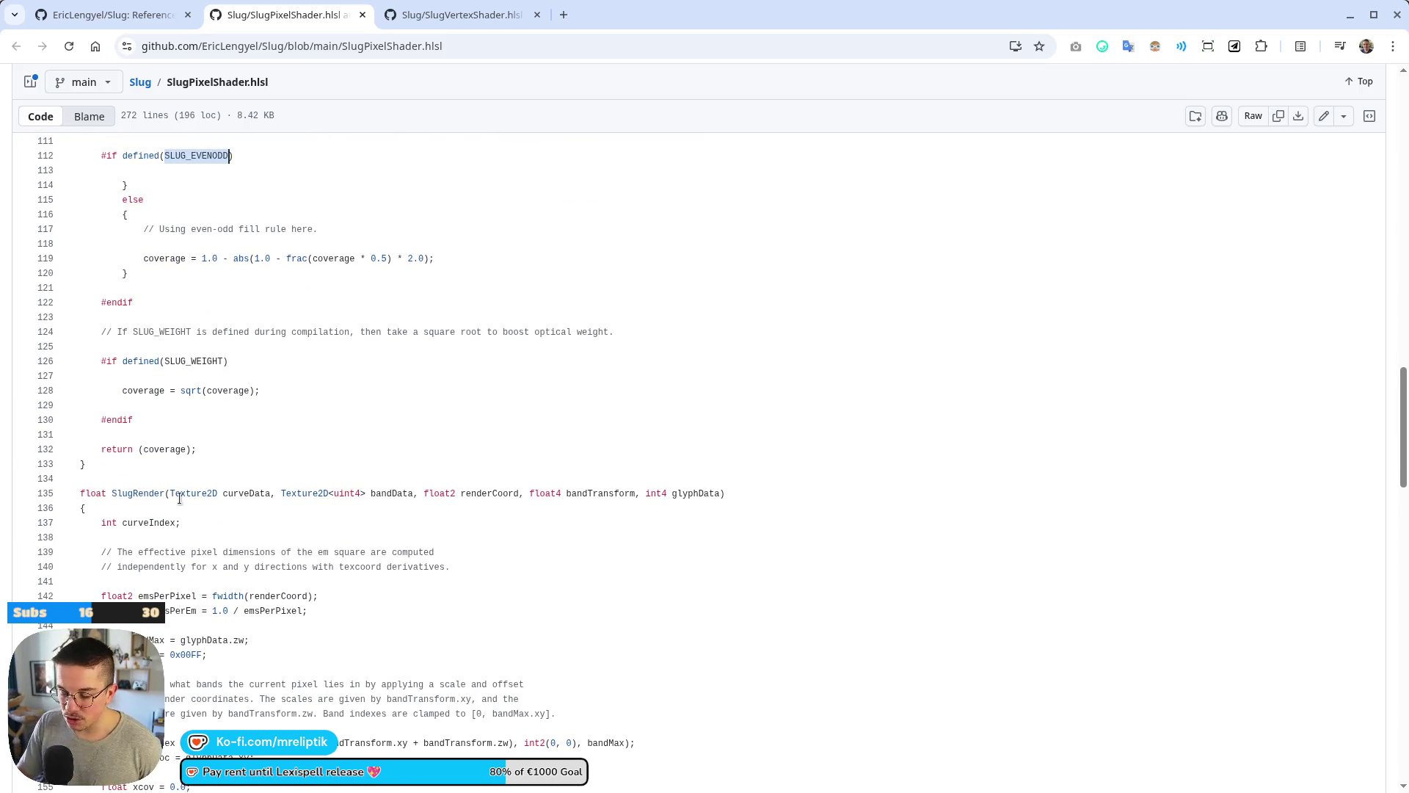
{"action": "left_click", "coordinate": [484, 12]}
{"action": "scroll", "coordinate": [484, 366], "scroll_direction": "down", "scroll_amount": 7}
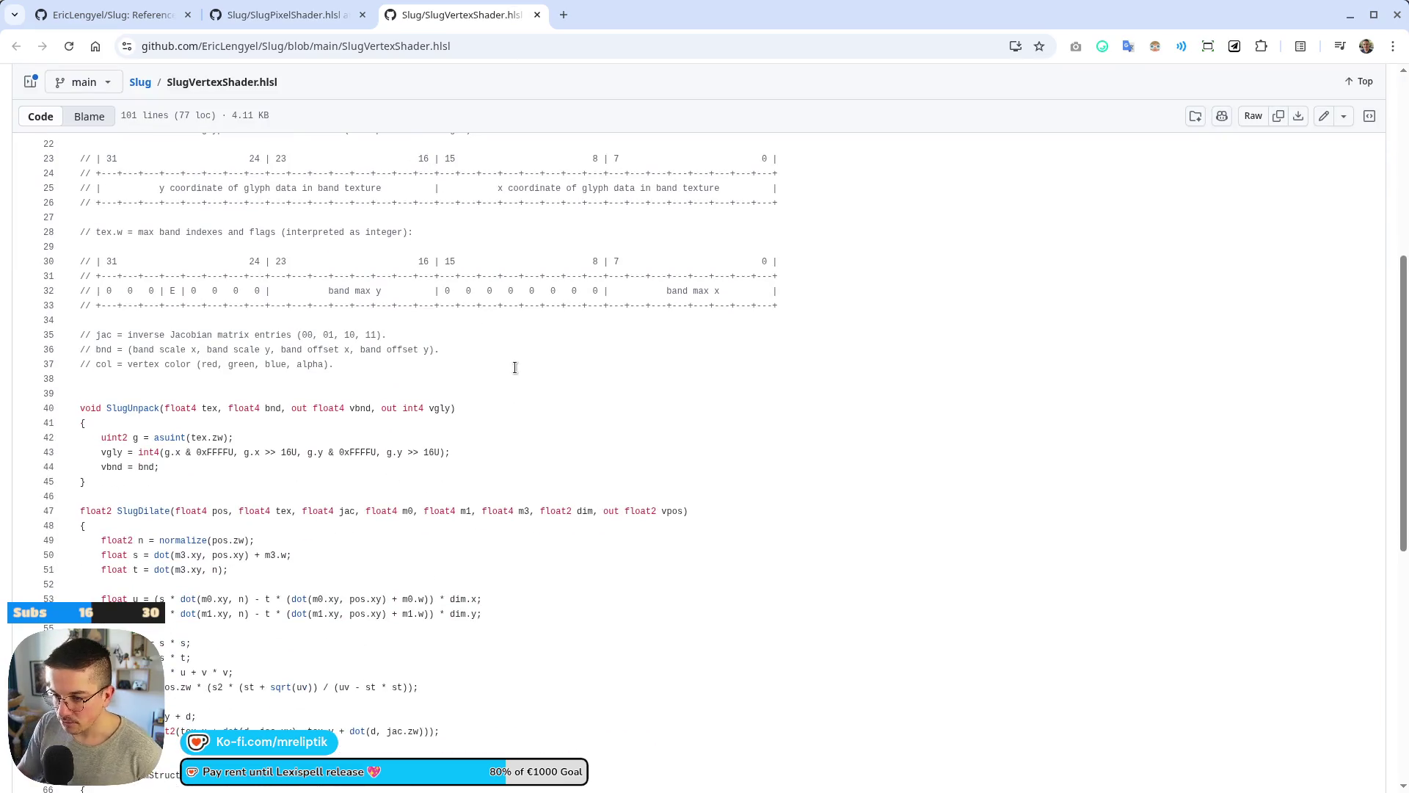
Scroll through the SlugVertexShader.hlsl code to review it.
{"action": "scroll", "coordinate": [536, 315], "scroll_direction": "up", "scroll_amount": 2}
{"action": "scroll", "coordinate": [501, 397], "scroll_direction": "up", "scroll_amount": 2}
{"action": "scroll", "coordinate": [502, 397], "scroll_direction": "up", "scroll_amount": 1}
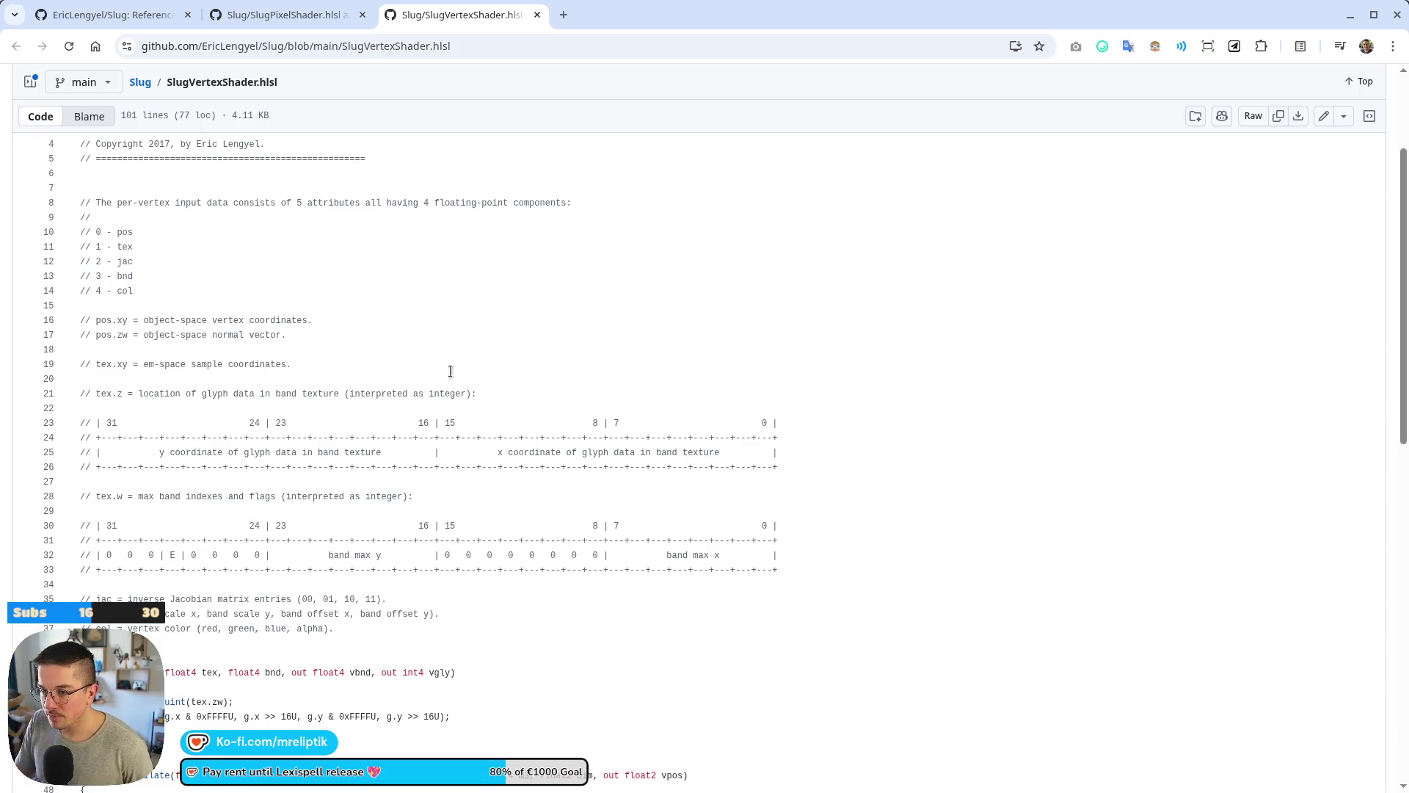
{"action": "scroll", "coordinate": [446, 352], "scroll_direction": "up", "scroll_amount": 3}
{"action": "scroll", "coordinate": [444, 374], "scroll_direction": "down", "scroll_amount": 15}
{"action": "scroll", "coordinate": [462, 389], "scroll_direction": "up", "scroll_amount": 2}
{"action": "scroll", "coordinate": [499, 408], "scroll_direction": "down", "scroll_amount": 2}
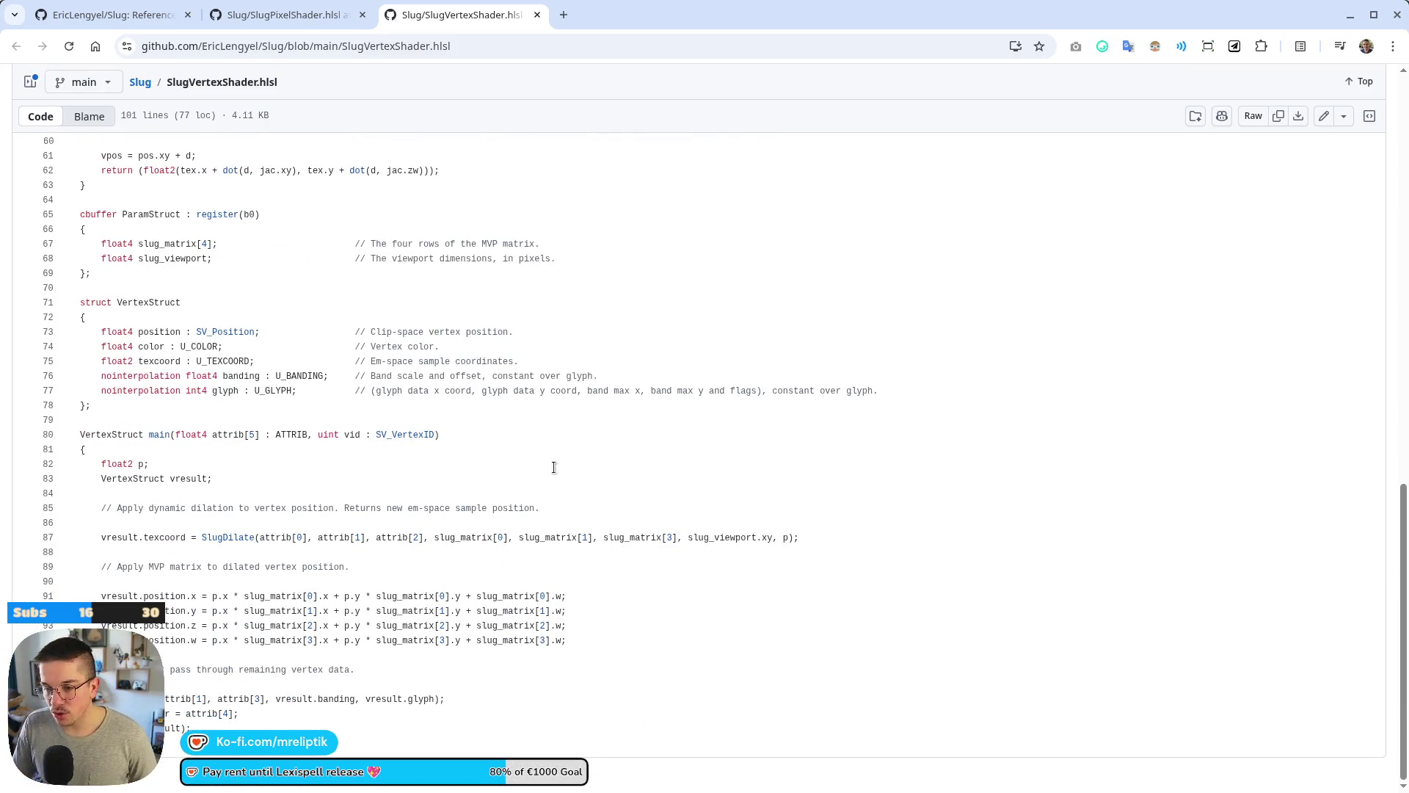
{"action": "scroll", "coordinate": [506, 507], "scroll_direction": "up", "scroll_amount": 10}
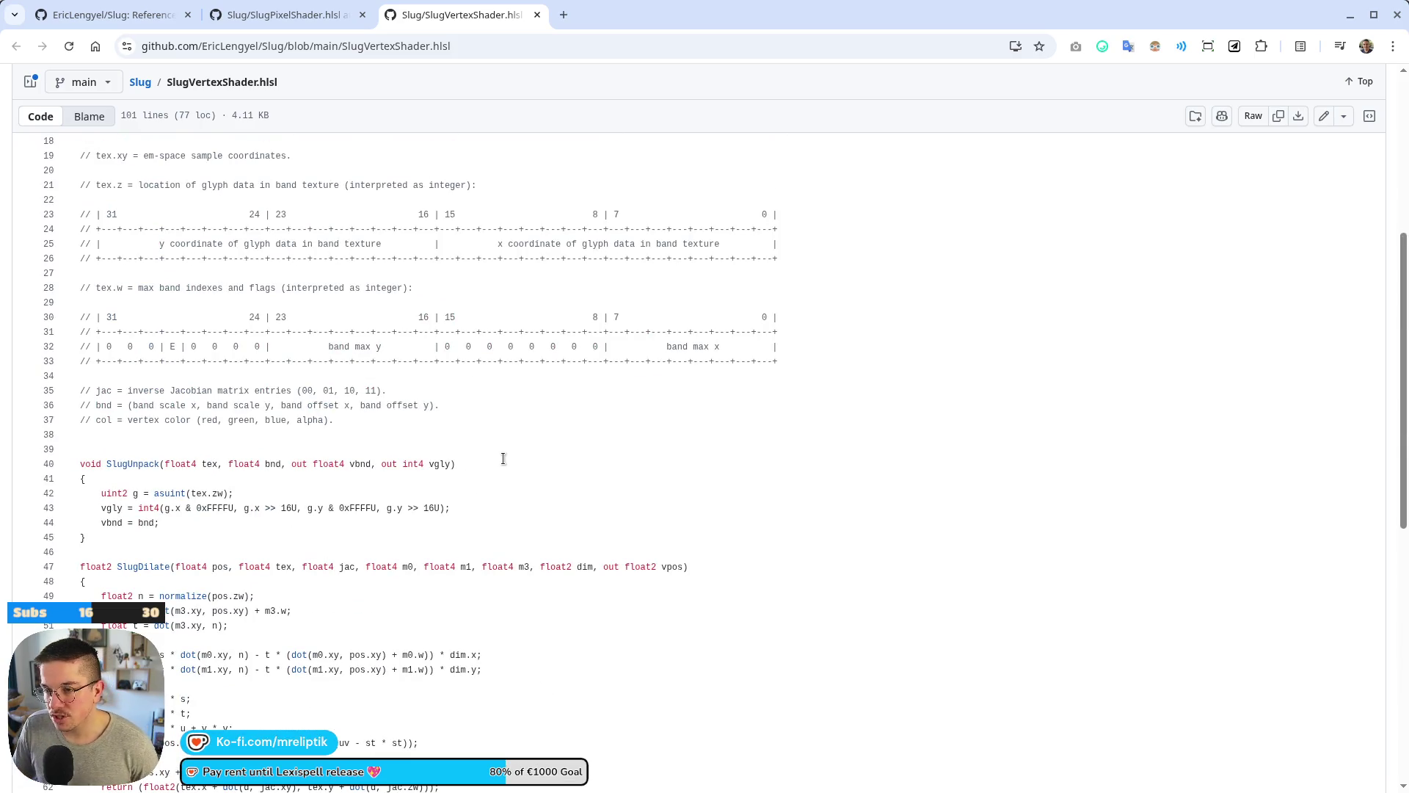
{"action": "scroll", "coordinate": [514, 470], "scroll_direction": "down", "scroll_amount": 6}
{"action": "scroll", "coordinate": [506, 470], "scroll_direction": "down", "scroll_amount": 3}
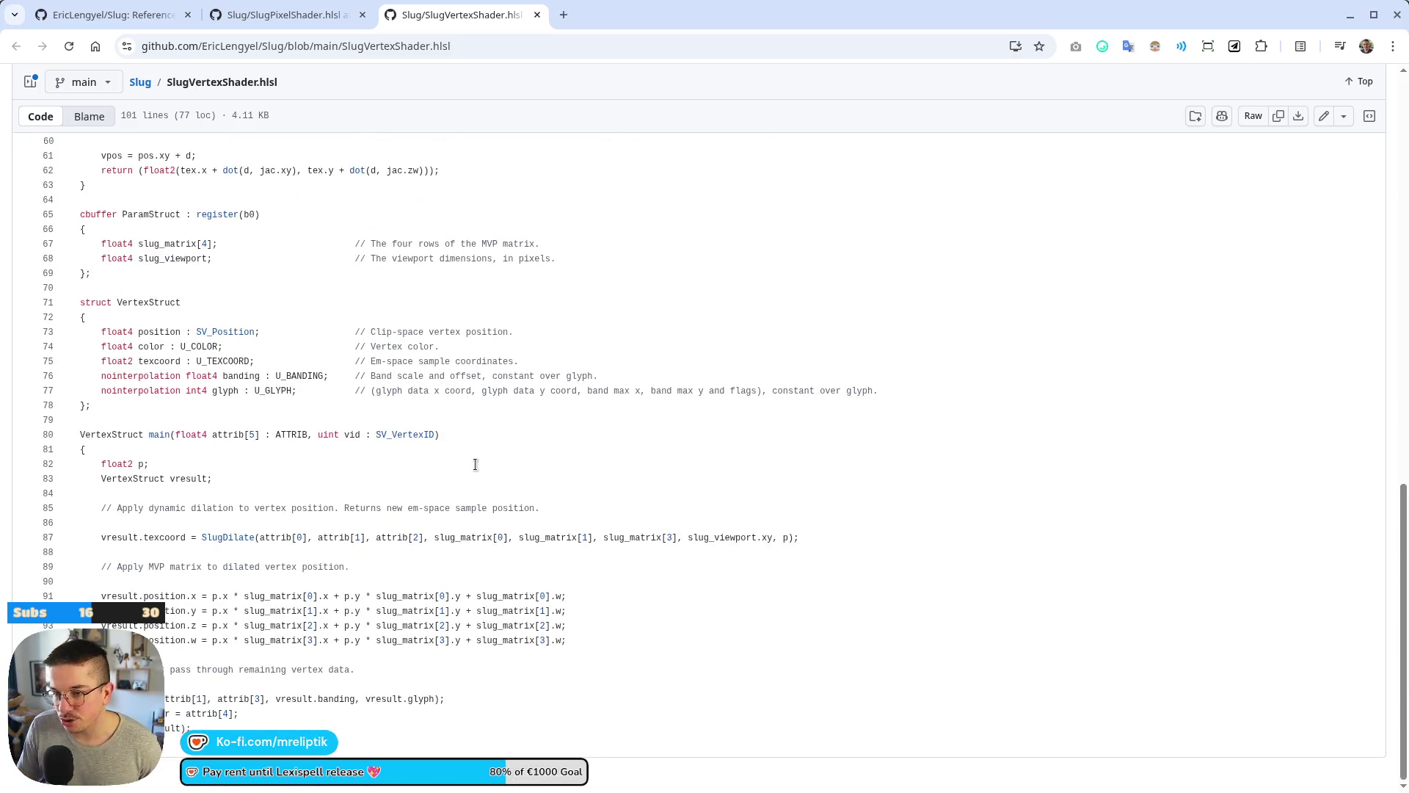
Return to the top and close the vertex shader and pixel shader file tabs.
{"action": "scroll", "coordinate": [316, 440], "scroll_direction": "up", "scroll_amount": 10}
{"action": "scroll", "coordinate": [309, 433], "scroll_direction": "up", "scroll_amount": 3}
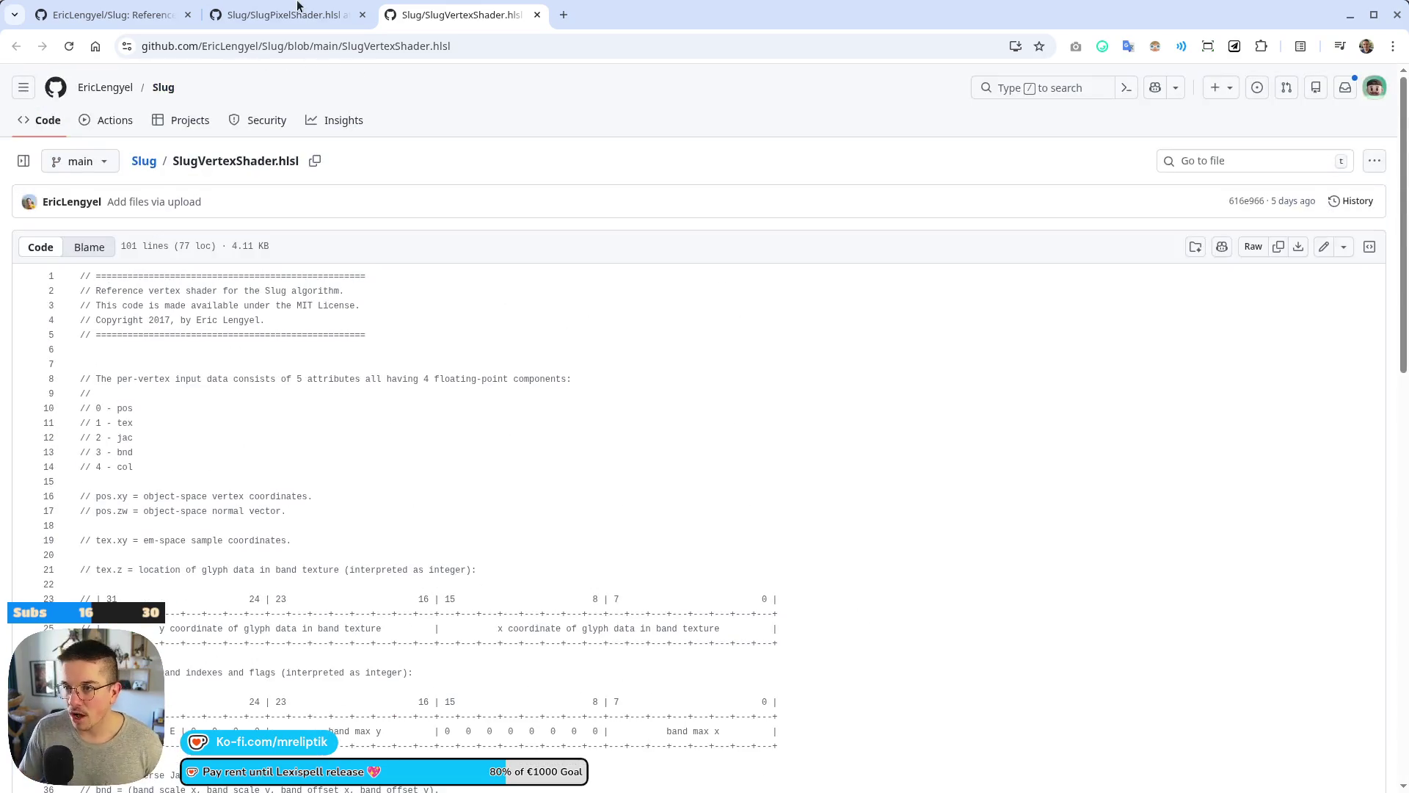
{"action": "key", "text": "ctrl+w"}
{"action": "middle_click", "coordinate": [295, 22]}
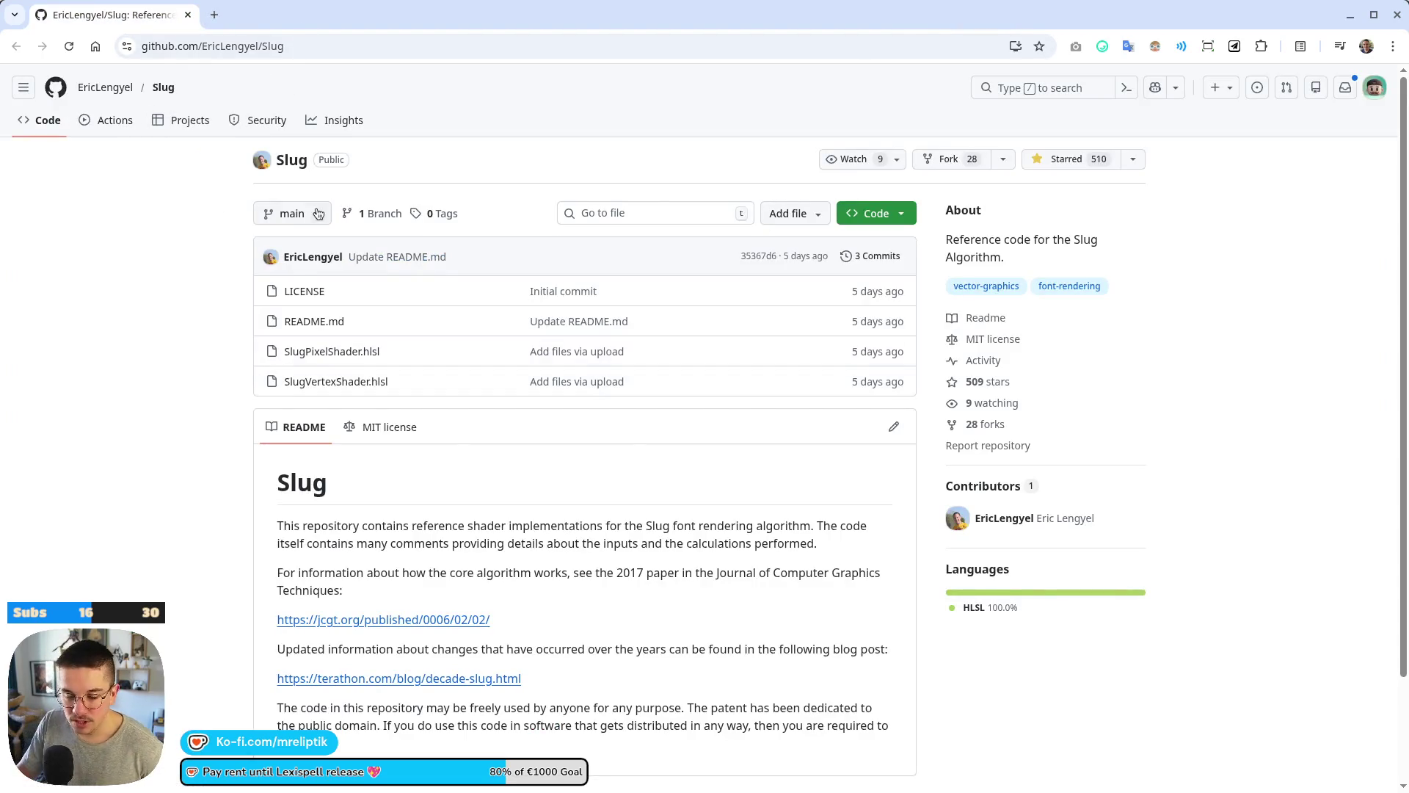
Read through the Slug repository README, then switch to the Godot editor.
{"action": "scroll", "coordinate": [264, 349], "scroll_direction": "down", "scroll_amount": 3}
{"action": "scroll", "coordinate": [226, 441], "scroll_direction": "up", "scroll_amount": 3}
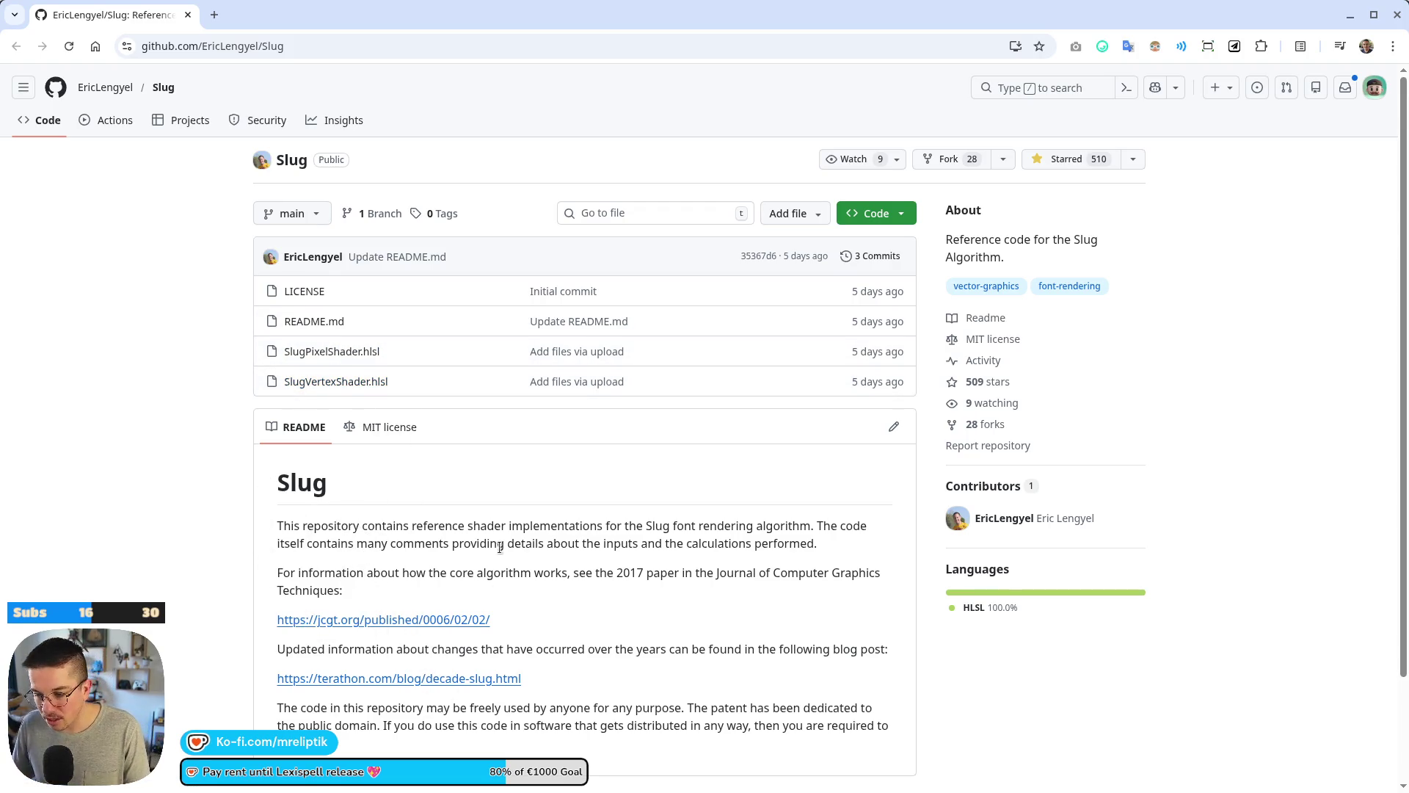
{"action": "scroll", "coordinate": [502, 551], "scroll_direction": "down", "scroll_amount": 2}
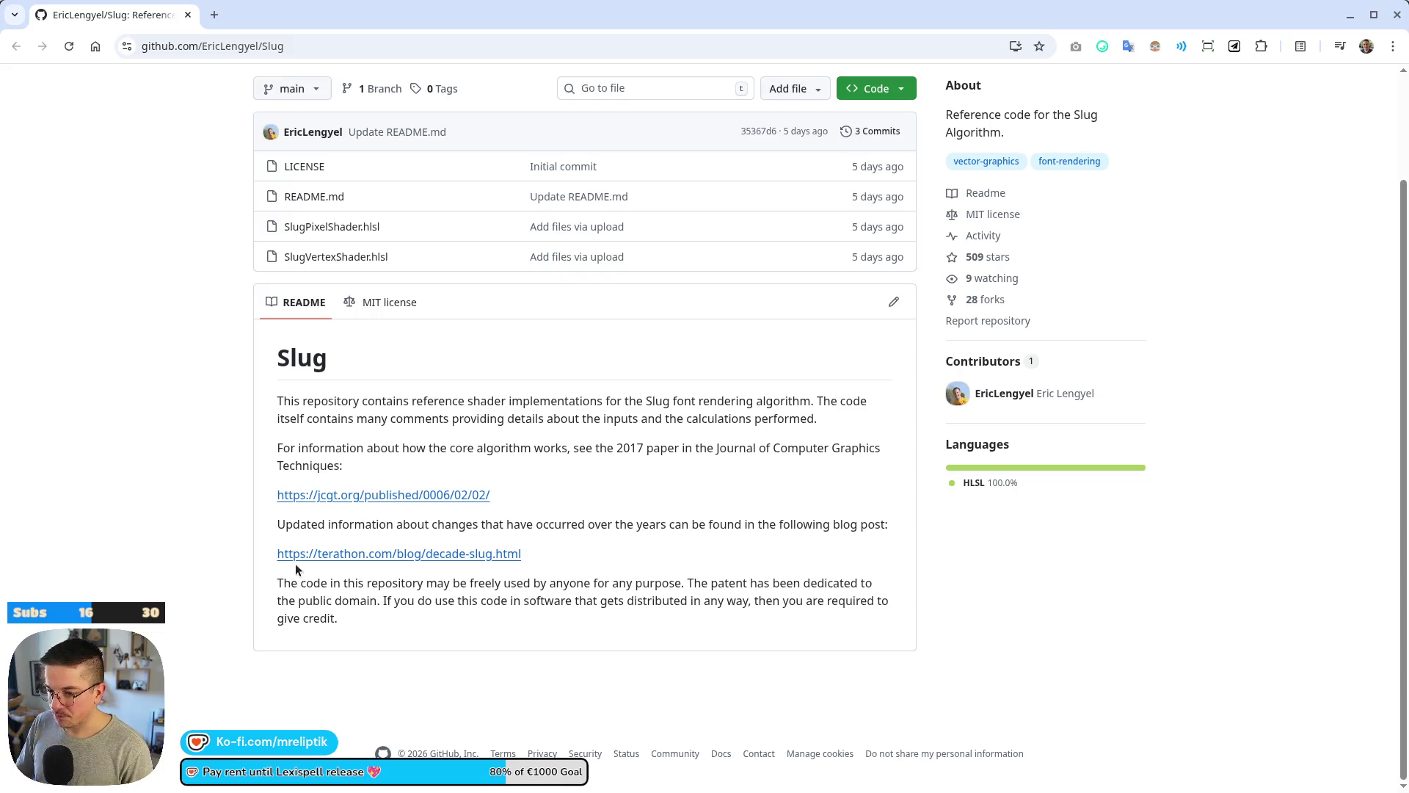
{"action": "scroll", "coordinate": [696, 575], "scroll_direction": "up", "scroll_amount": 2}
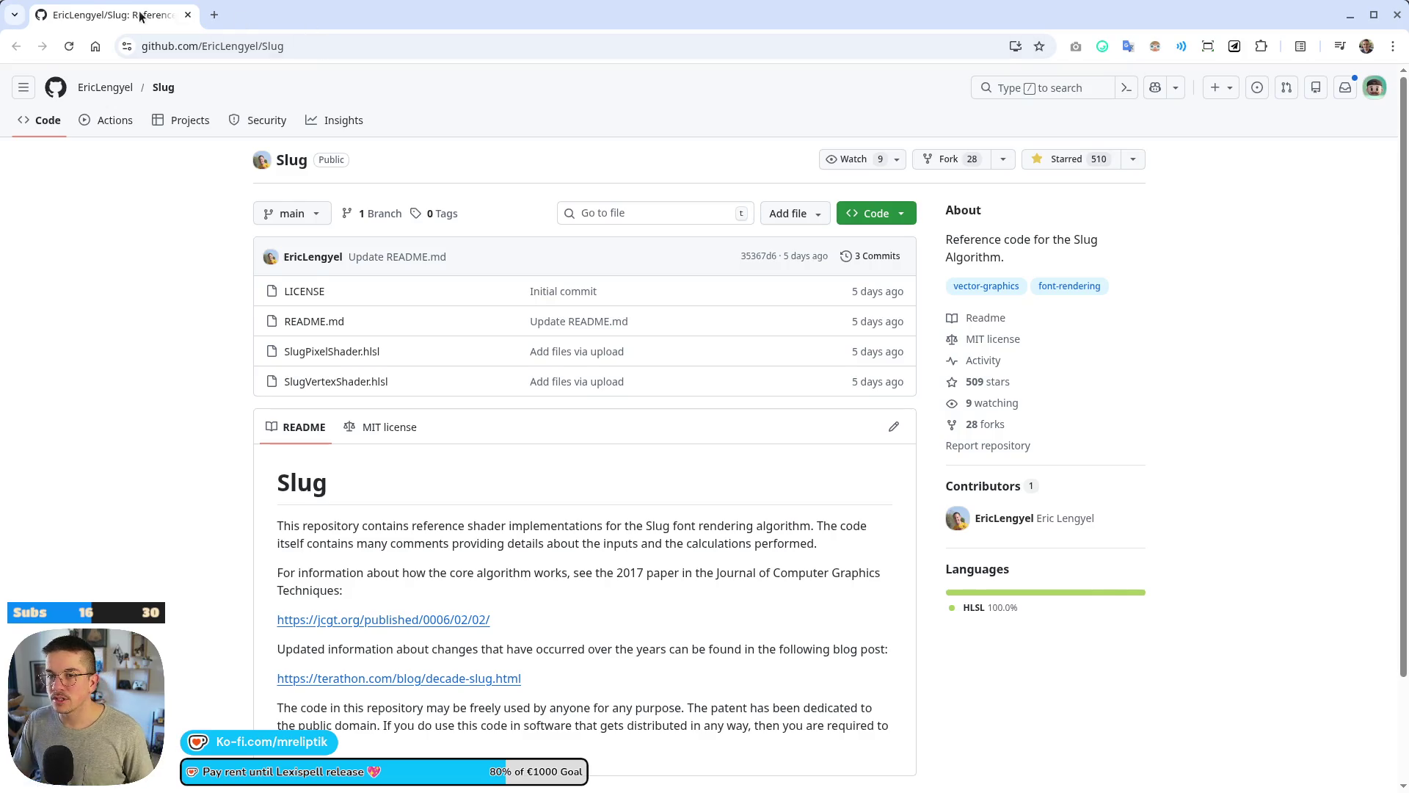
{"action": "key", "text": "alt+Tab"}
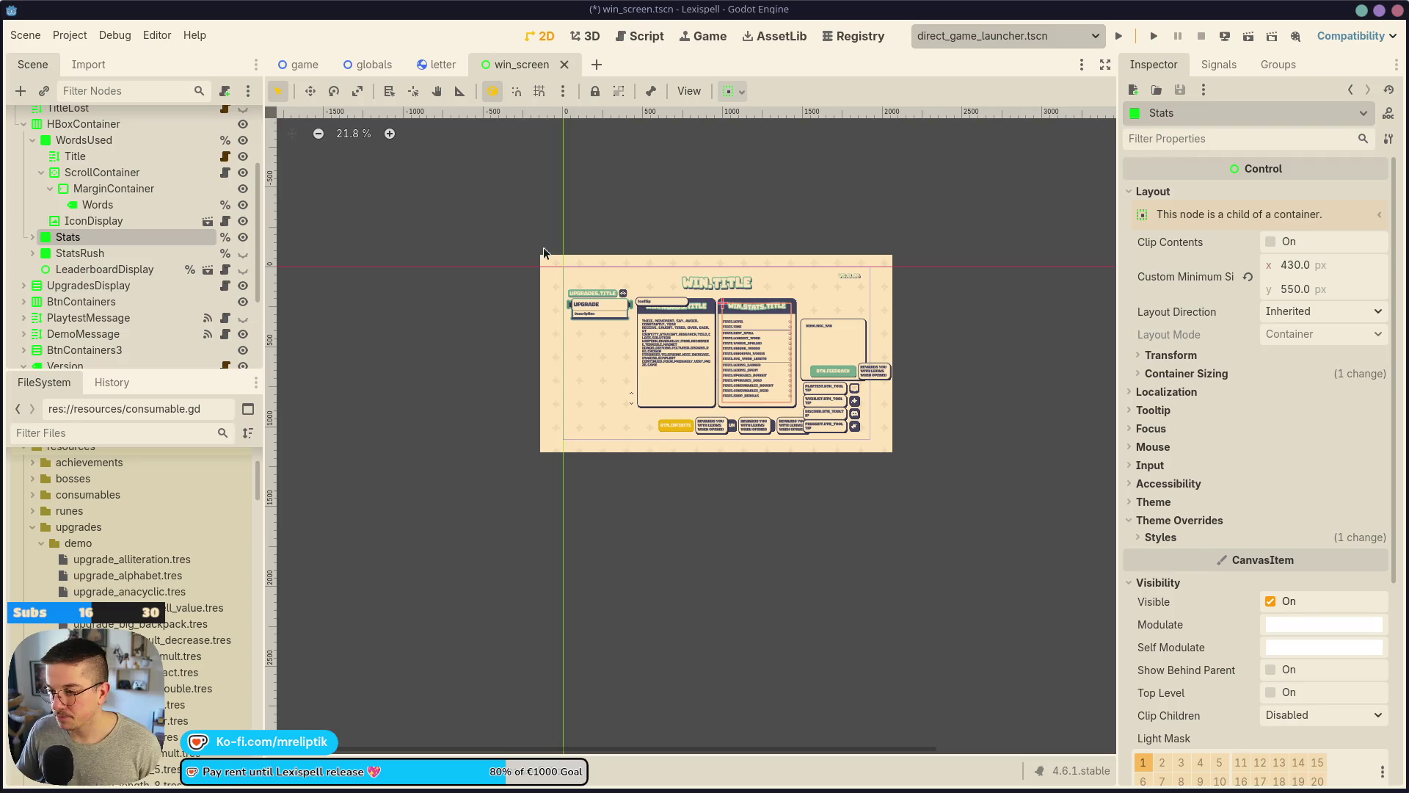
Zoom around the win_screen layout, then close the win_screen scene to reveal letter.tscn.
{"action": "scroll", "coordinate": [926, 375], "scroll_direction": "up", "scroll_amount": 3}
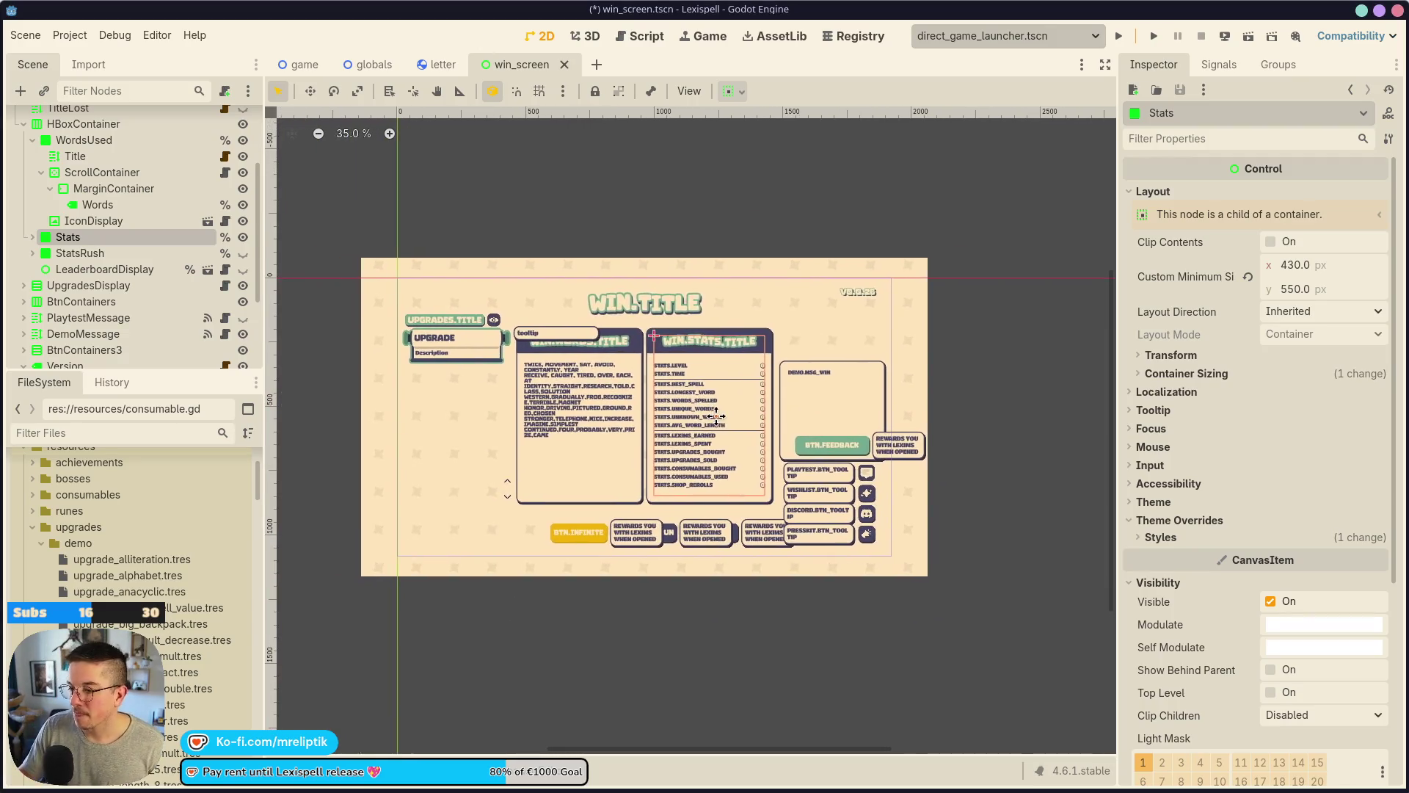
{"action": "scroll", "coordinate": [698, 417], "scroll_direction": "up", "scroll_amount": 1}
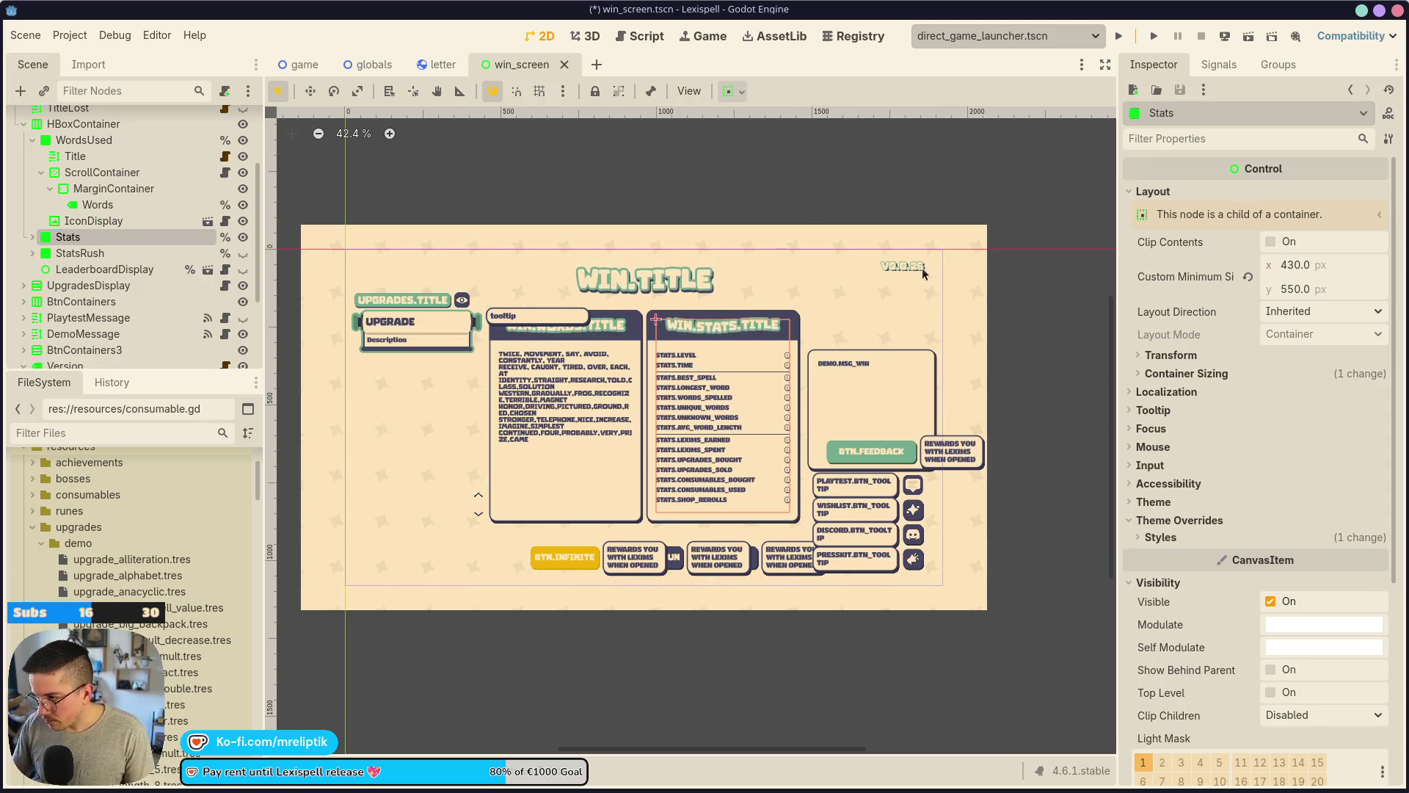
{"action": "scroll", "coordinate": [645, 417], "scroll_direction": "up", "scroll_amount": 4}
{"action": "scroll", "coordinate": [636, 456], "scroll_direction": "up", "scroll_amount": 2}
{"action": "scroll", "coordinate": [611, 379], "scroll_direction": "down", "scroll_amount": 4}
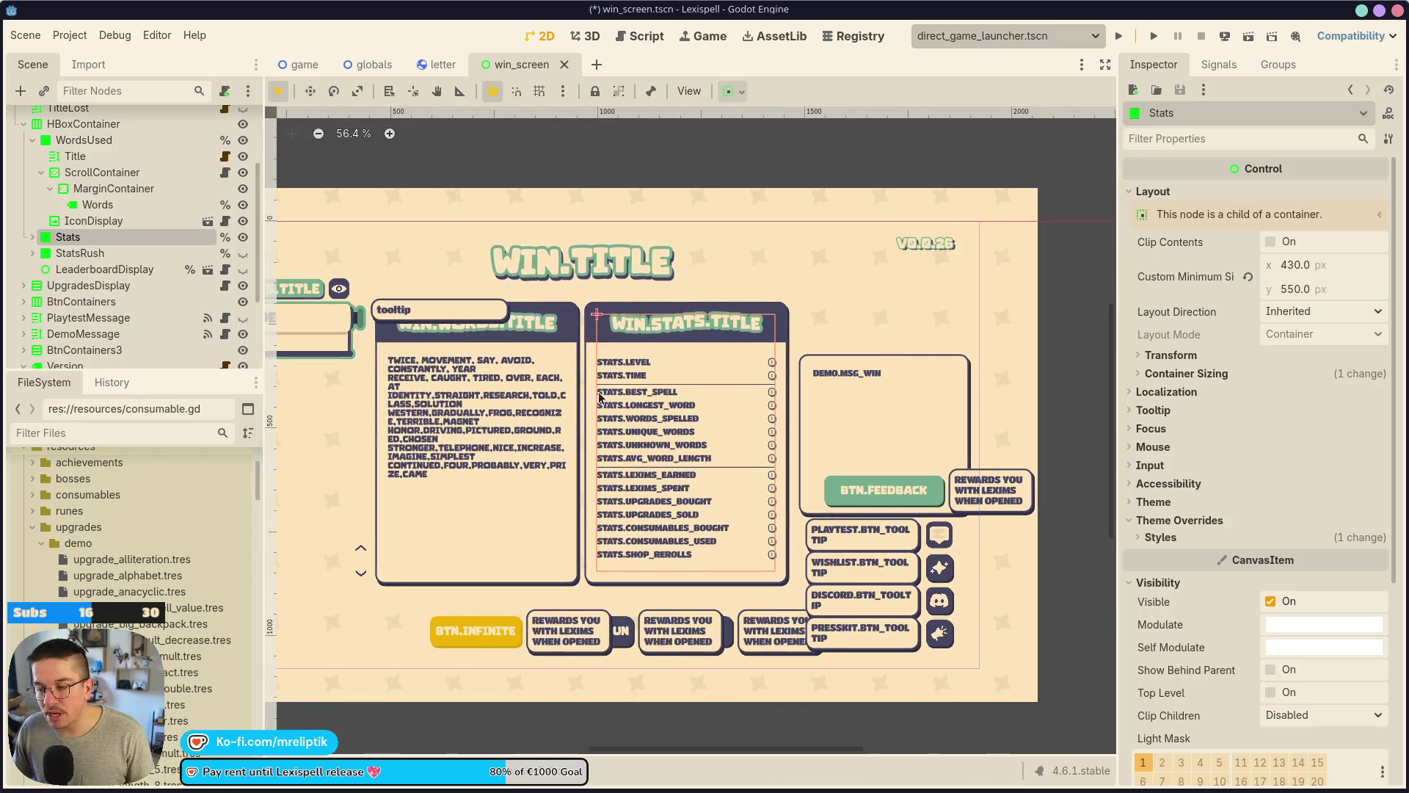
{"action": "scroll", "coordinate": [456, 570], "scroll_direction": "down", "scroll_amount": 4}
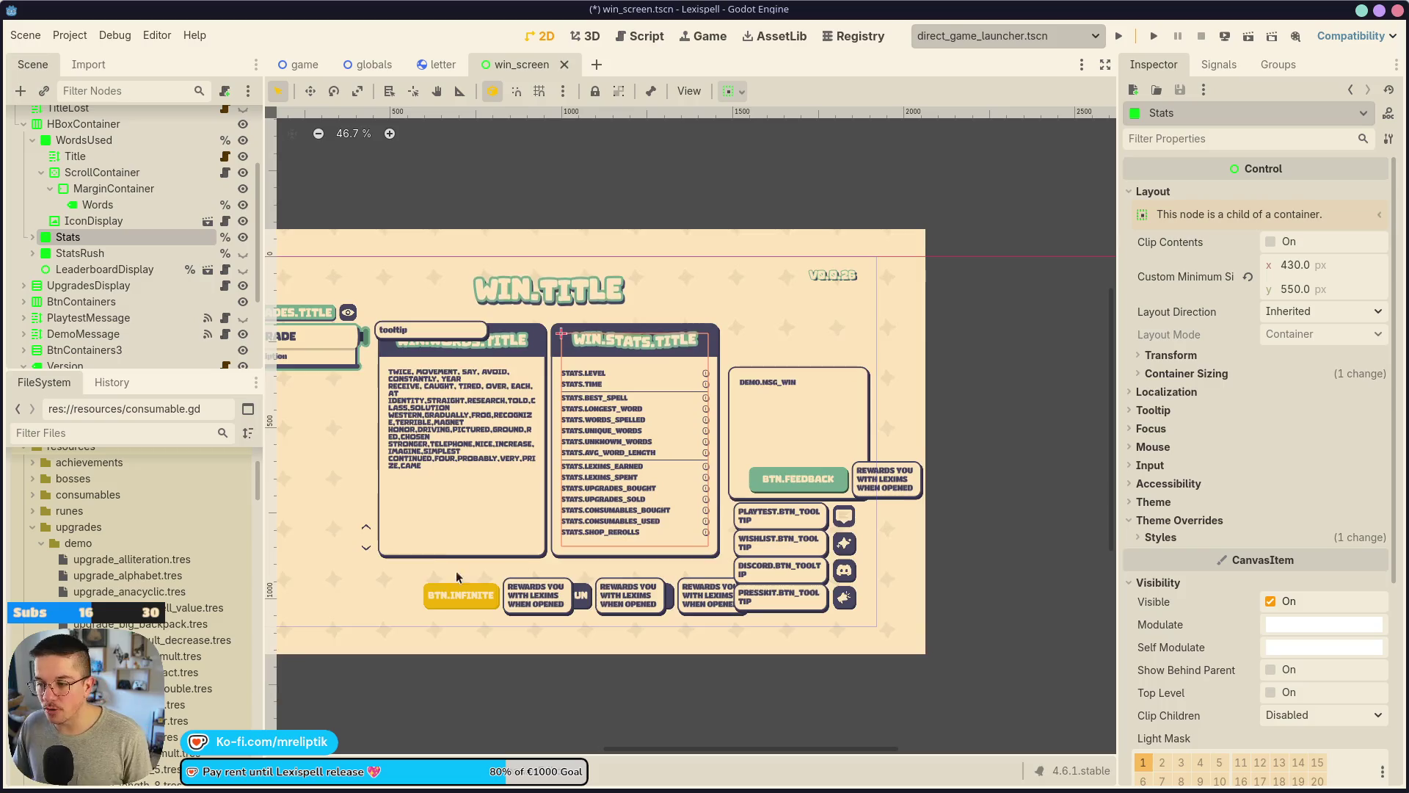
{"action": "scroll", "coordinate": [578, 562], "scroll_direction": "up", "scroll_amount": 3}
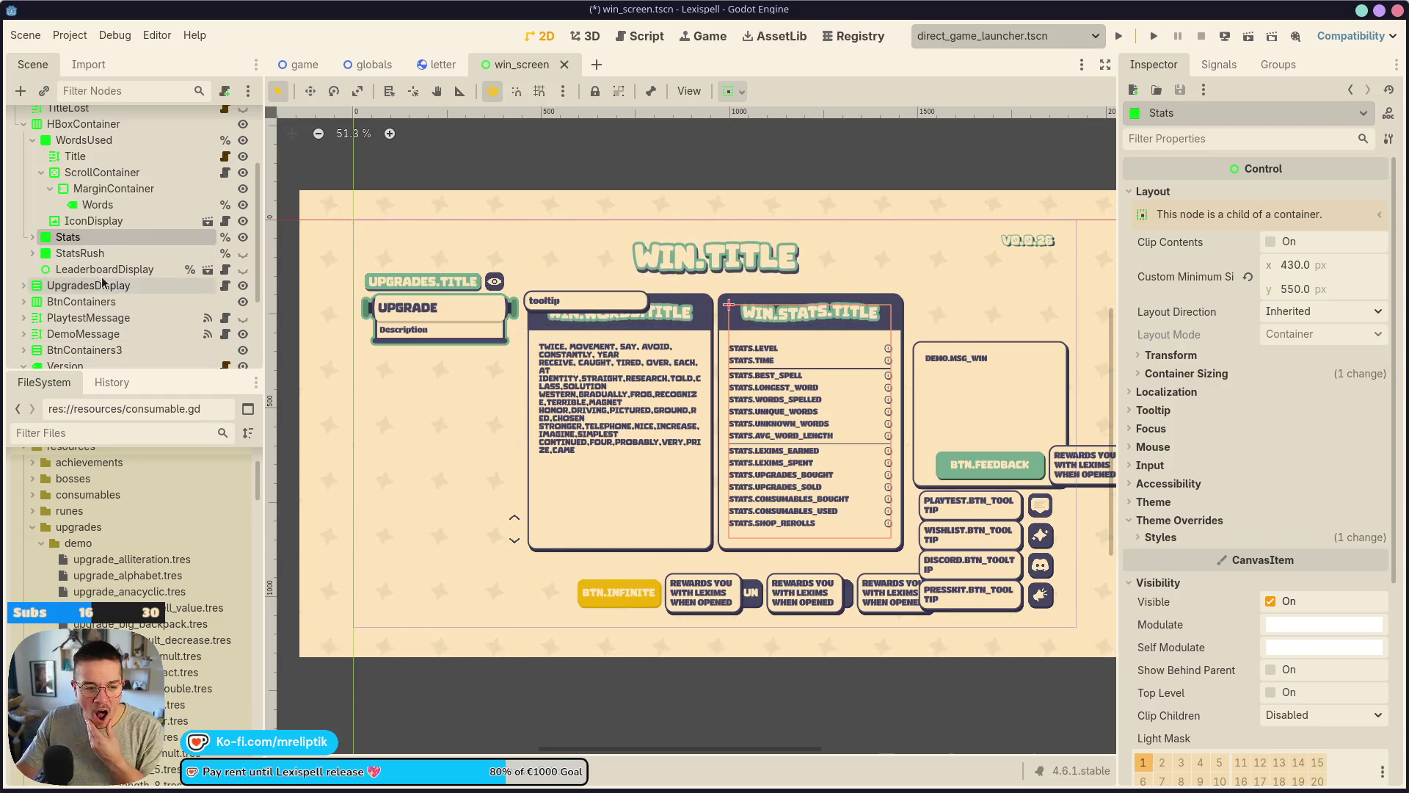
{"action": "left_click", "coordinate": [565, 65]}
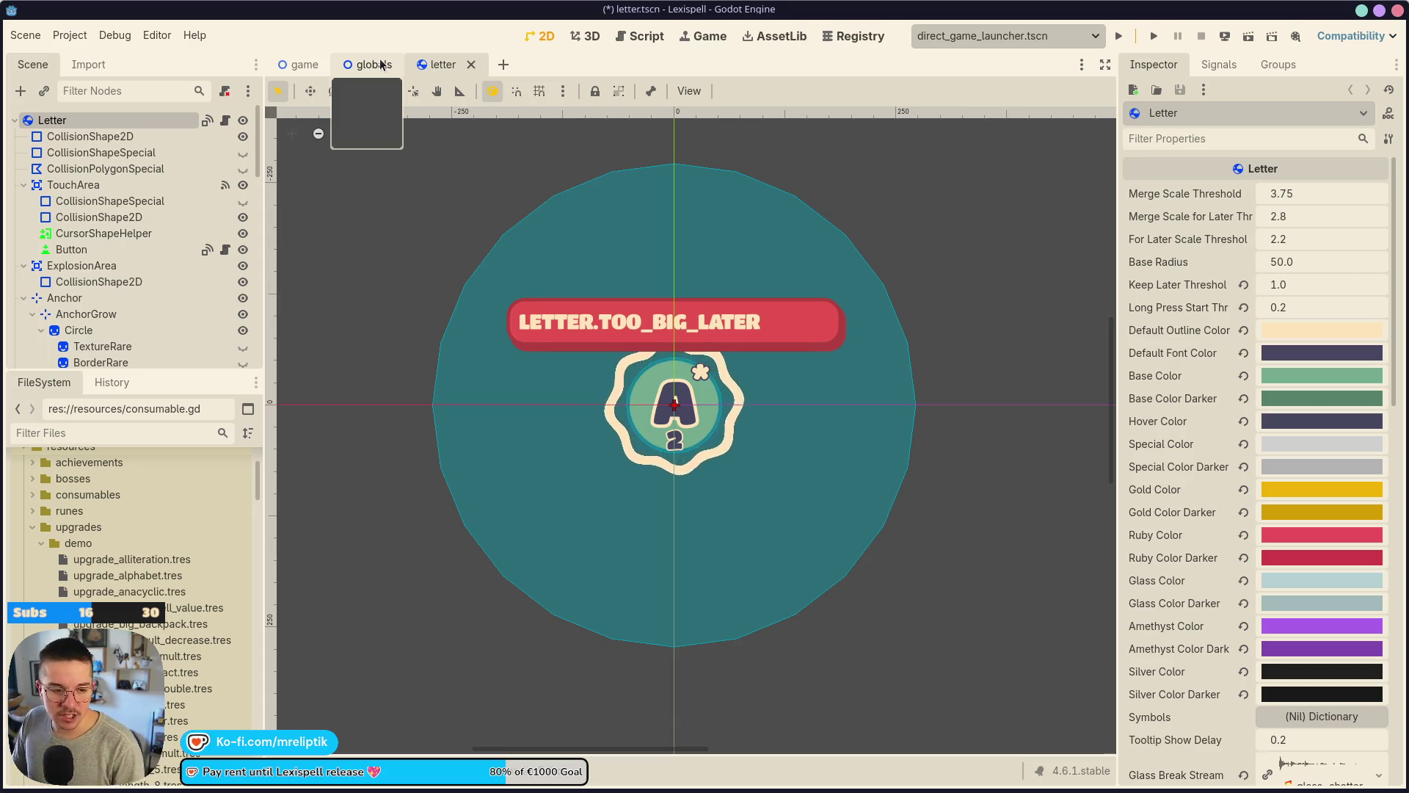
Save letter.tscn and fold the TouchArea, Anchor, ExplosionArea and AnchorControl nodes.
{"action": "key", "text": "ctrl+s"}
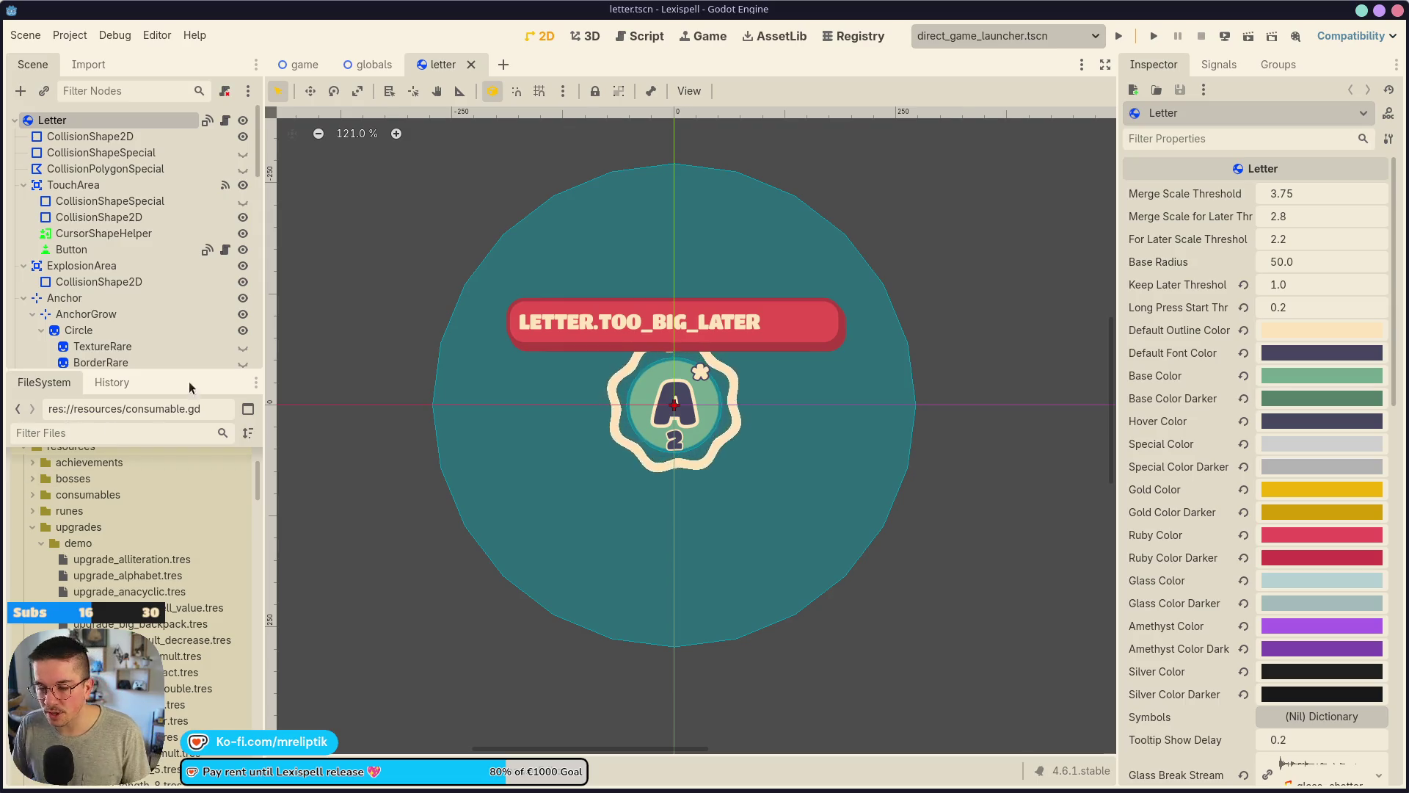
{"action": "left_click", "coordinate": [23, 185]}
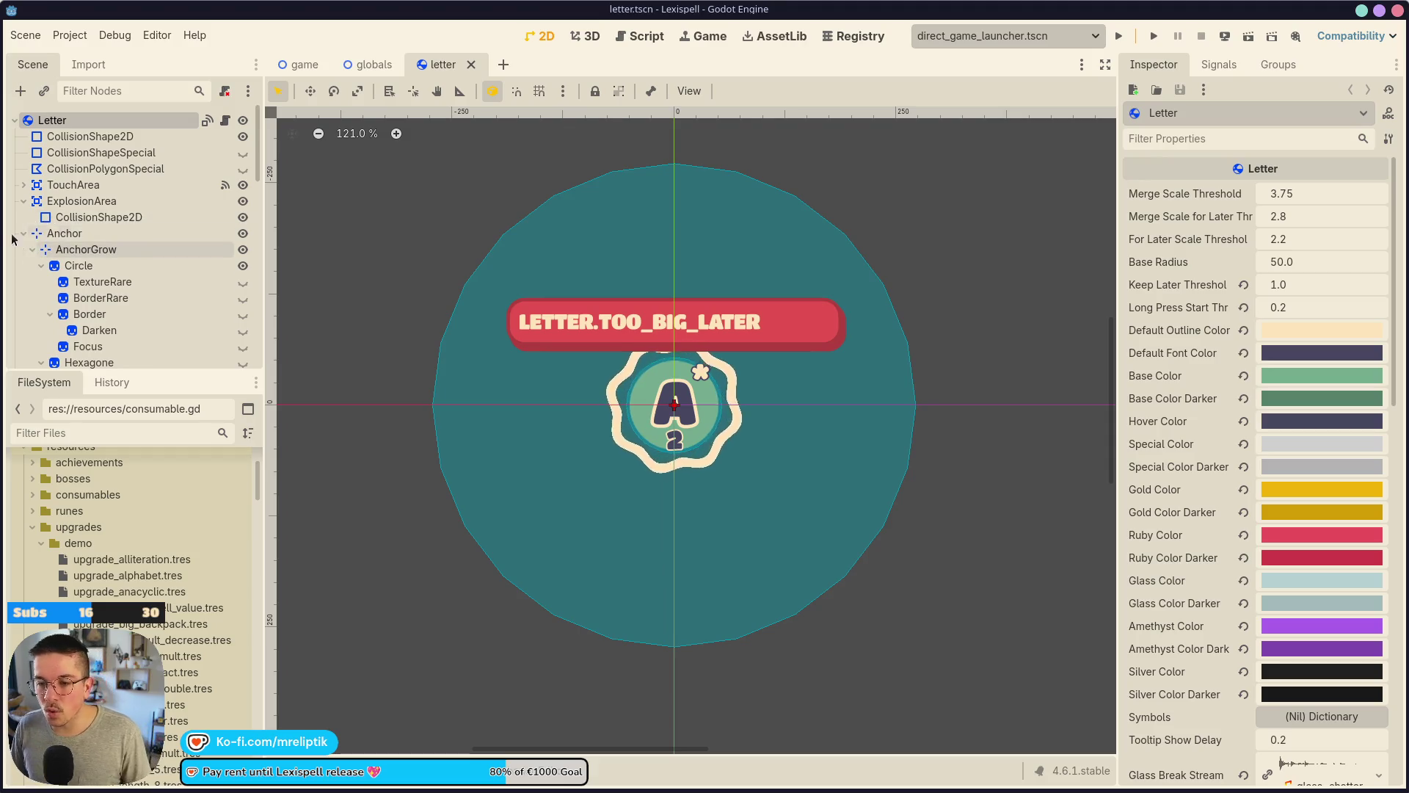
{"action": "left_click", "coordinate": [22, 234]}
{"action": "left_click", "coordinate": [22, 201]}
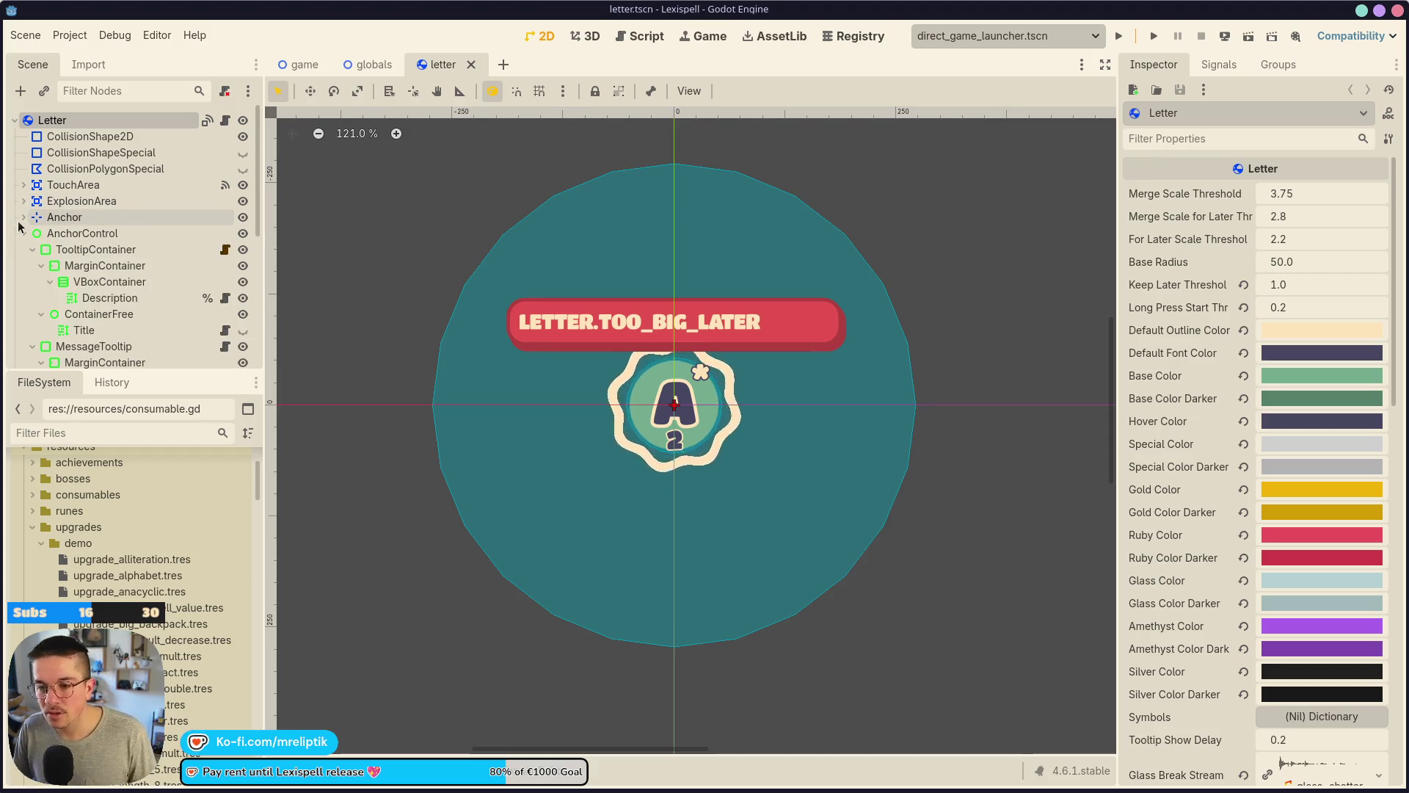
{"action": "left_click", "coordinate": [24, 233]}
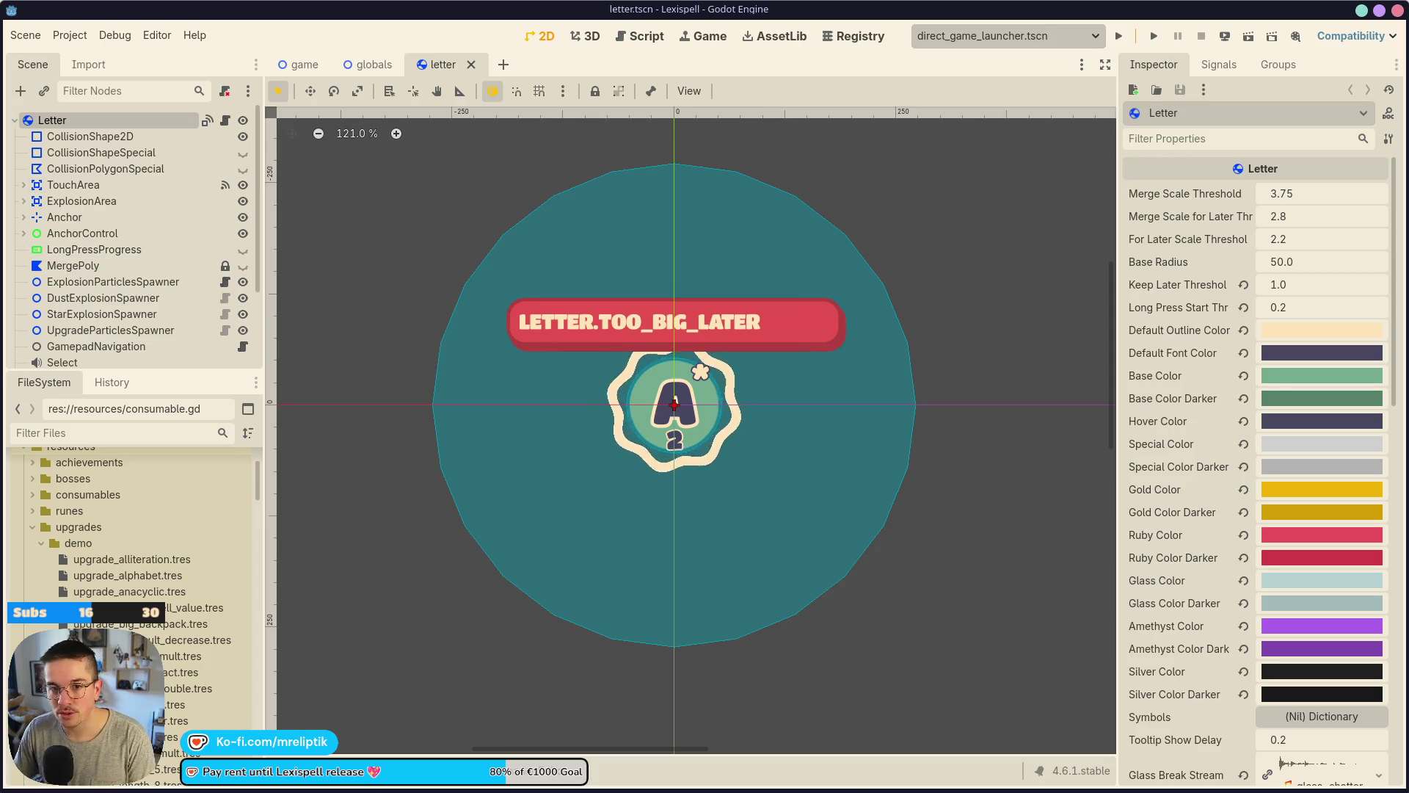
{"action": "mouse_move", "coordinate": [158, 789]}
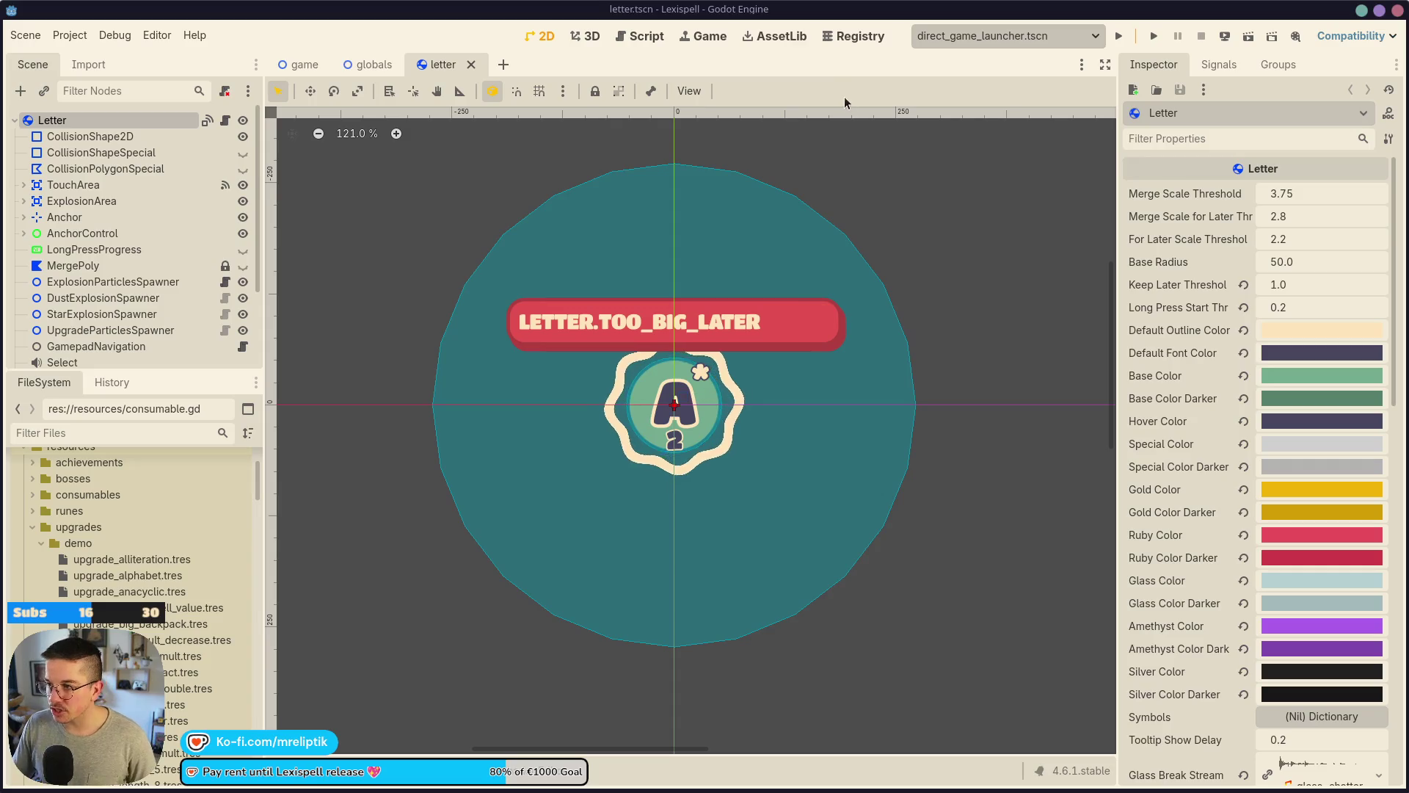
Zoom the 2D view to about 177% on the 'A' tile and its LETTER.TOO_BIG_LATER banner.
{"action": "scroll", "coordinate": [768, 345], "scroll_direction": "right", "scroll_amount": 1}
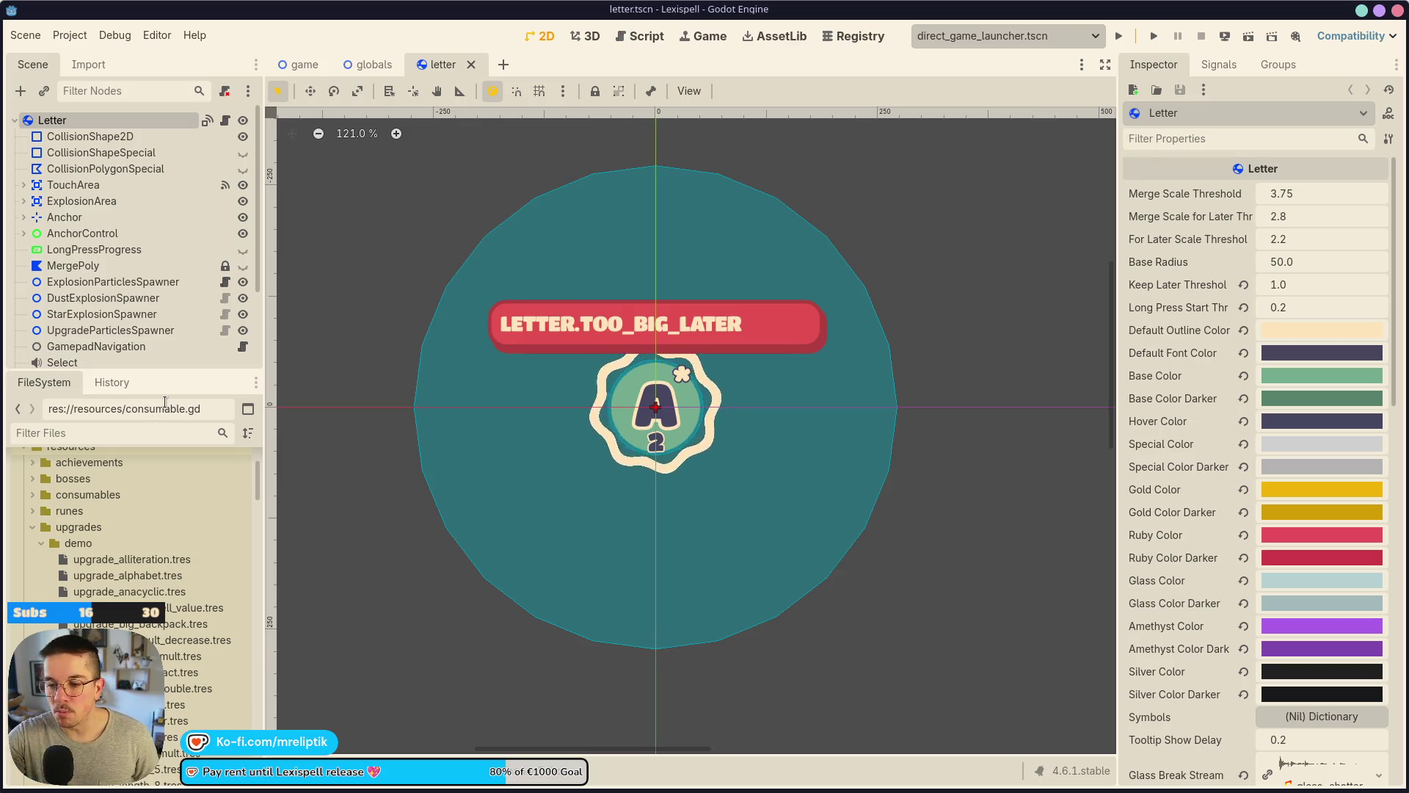
{"action": "scroll", "coordinate": [302, 406], "scroll_direction": "down", "scroll_amount": 2}
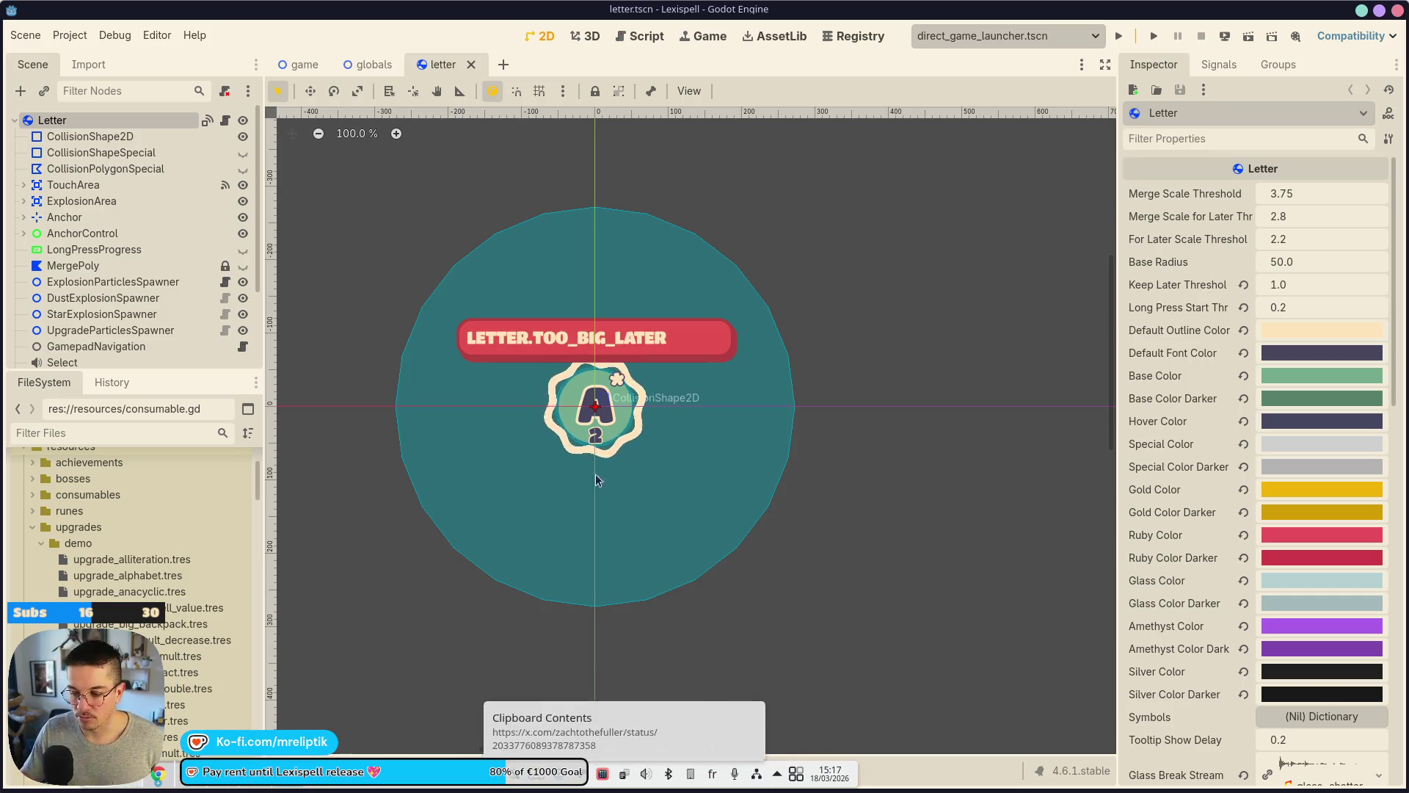
{"action": "scroll", "coordinate": [611, 220], "scroll_direction": "down", "scroll_amount": 1}
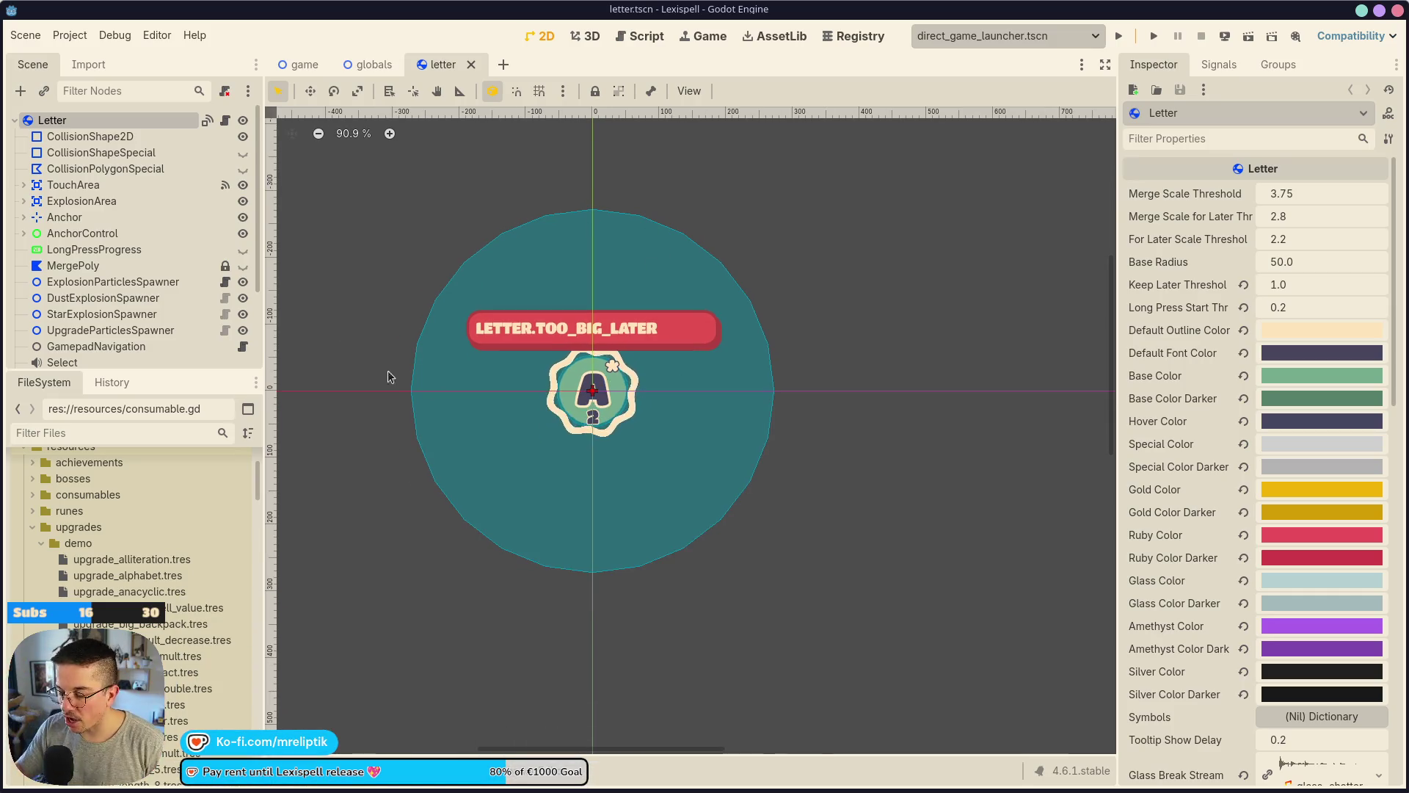
{"action": "scroll", "coordinate": [566, 362], "scroll_direction": "up", "scroll_amount": 7}
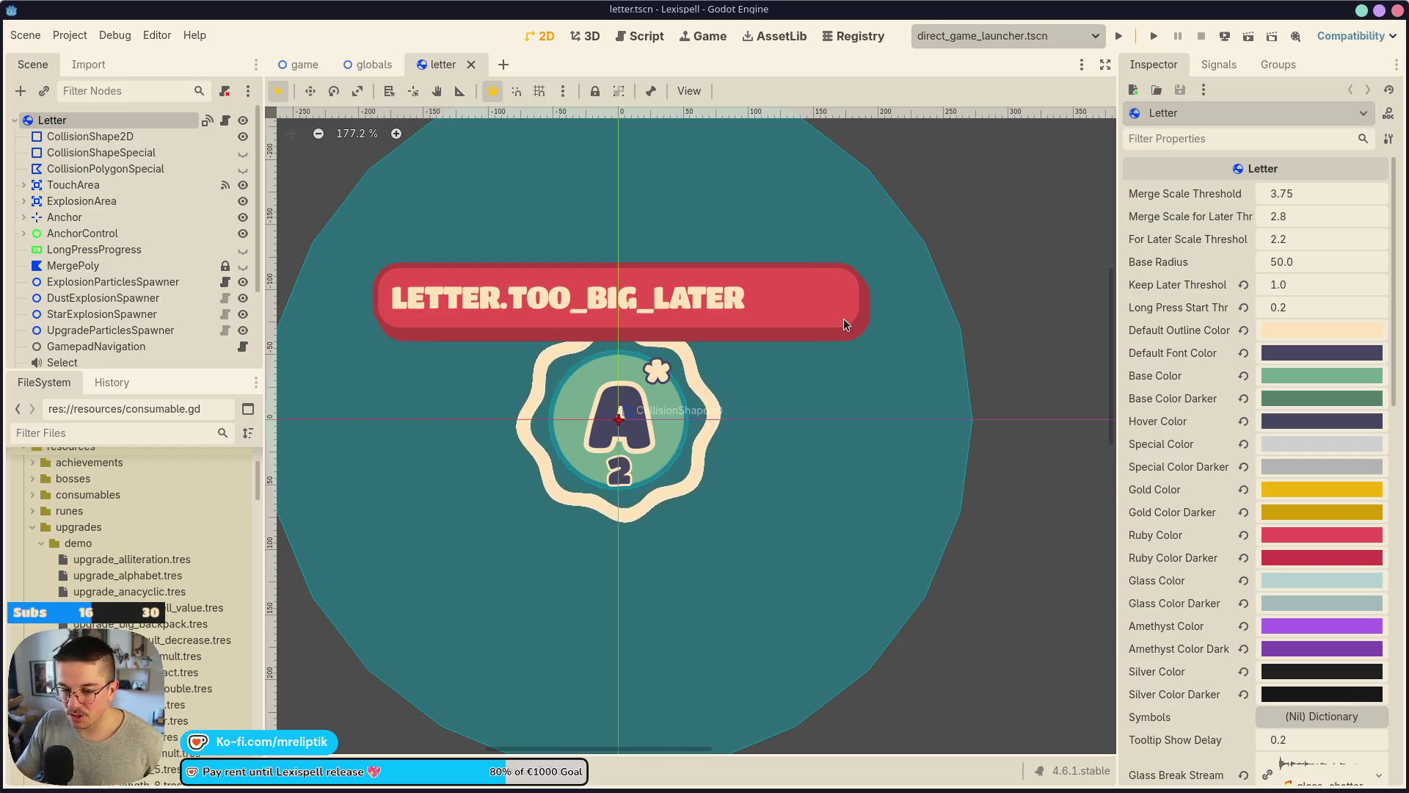
{"action": "mouse_move", "coordinate": [193, 789]}
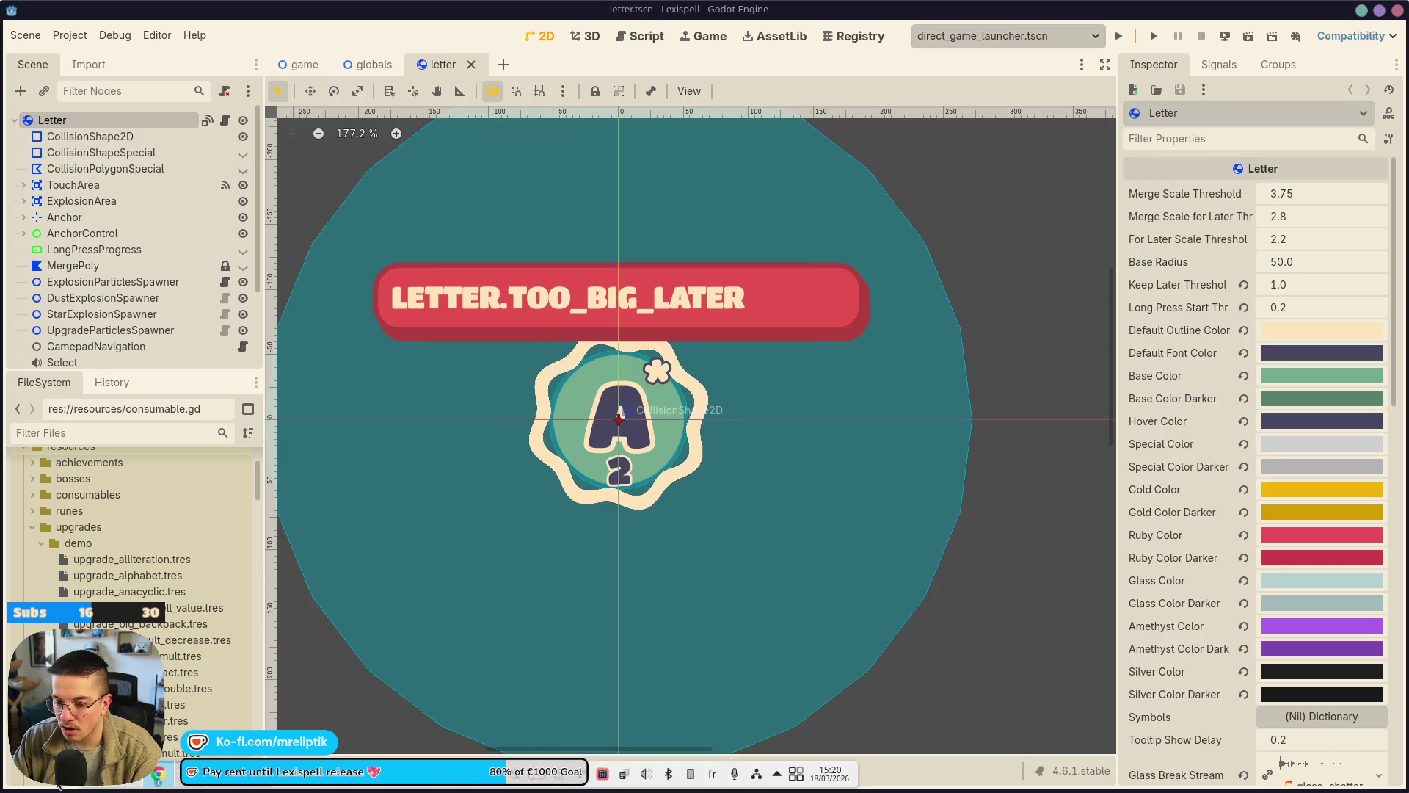
Bring Dolphin forward, move it left, and show the word_game videos folder.
{"action": "left_click", "coordinate": [136, 773]}
{"action": "mouse_move", "coordinate": [525, 178]}
{"action": "left_mouse_down"}
{"action": "mouse_move", "coordinate": [165, 185]}
{"action": "mouse_move", "coordinate": [178, 188]}
{"action": "left_mouse_up"}
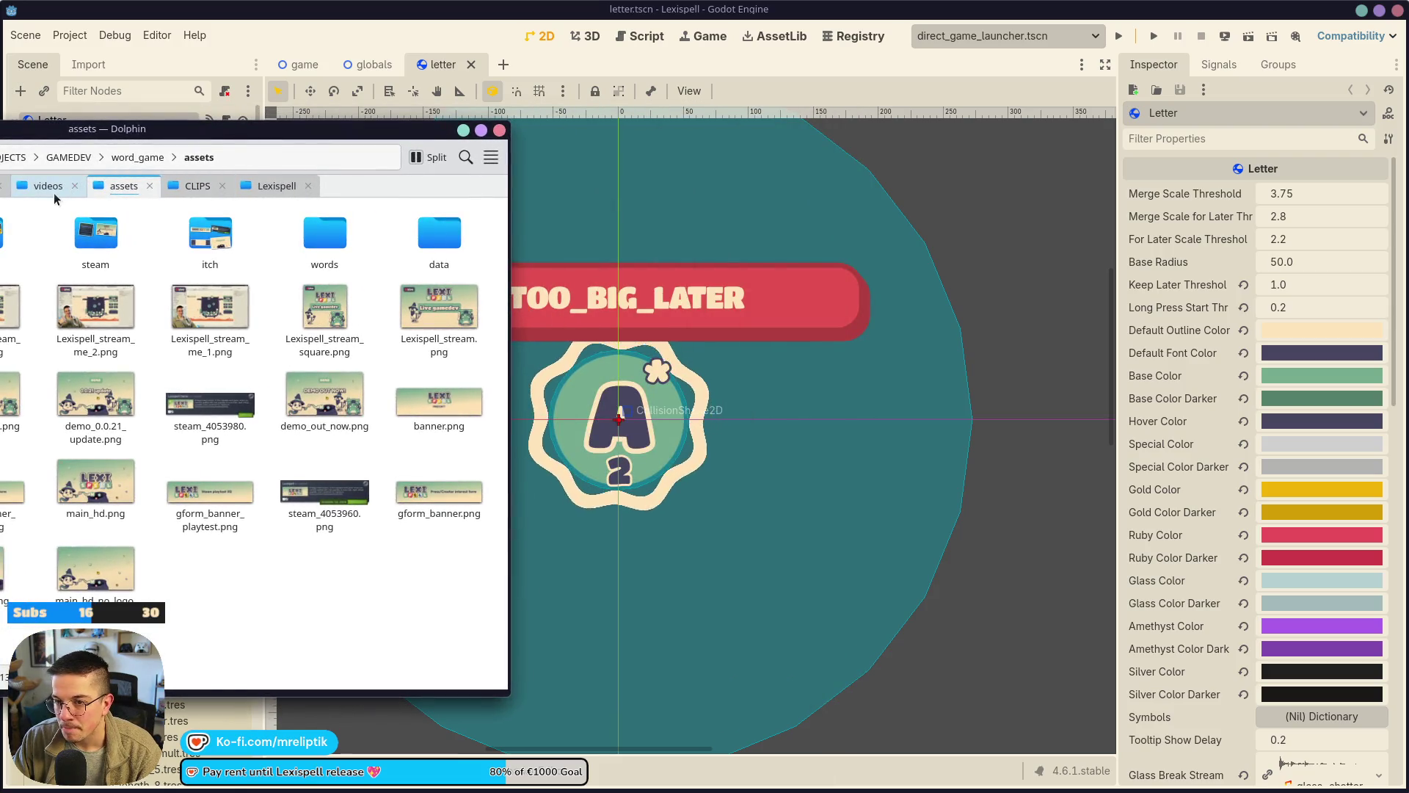
{"action": "left_click", "coordinate": [51, 187]}
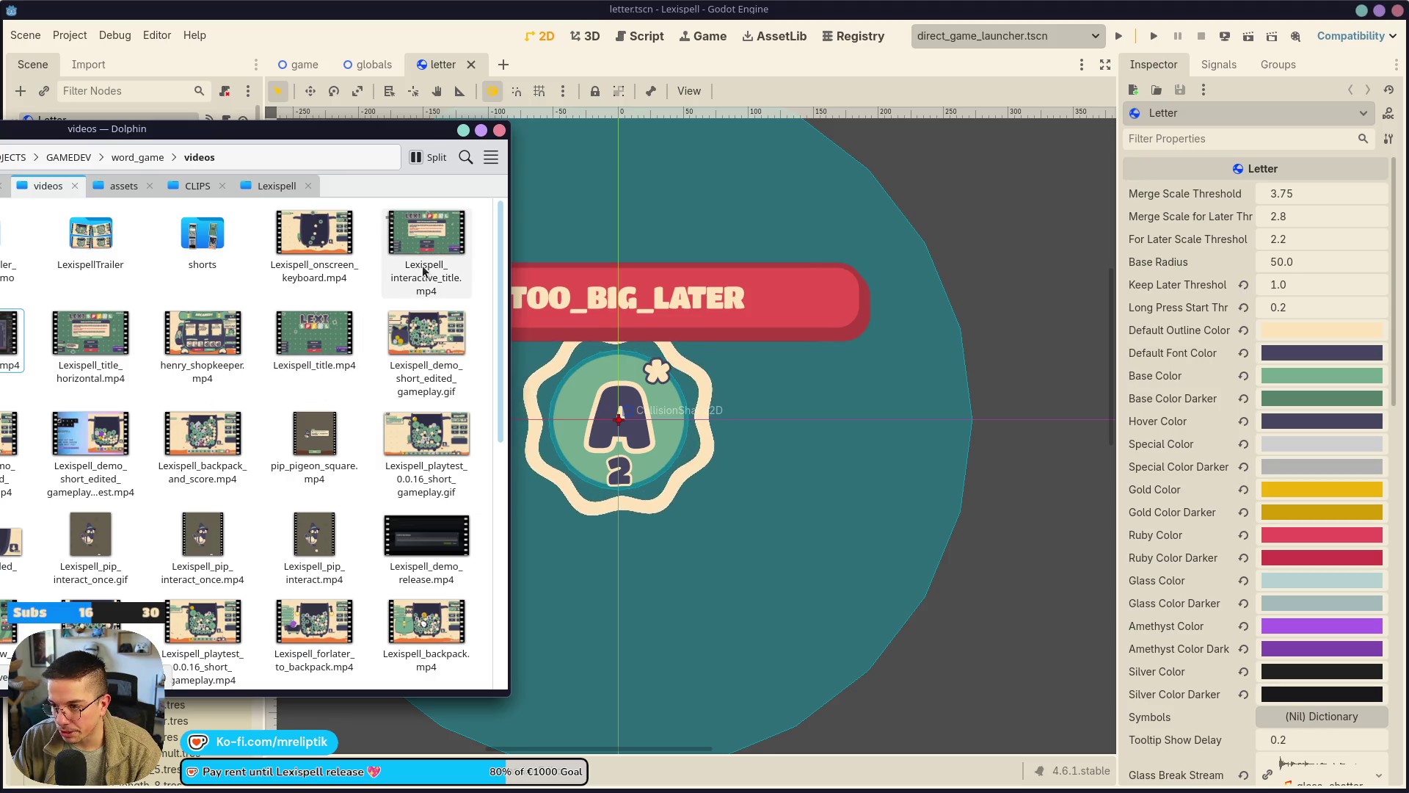
{"action": "right_click", "coordinate": [268, 299]}
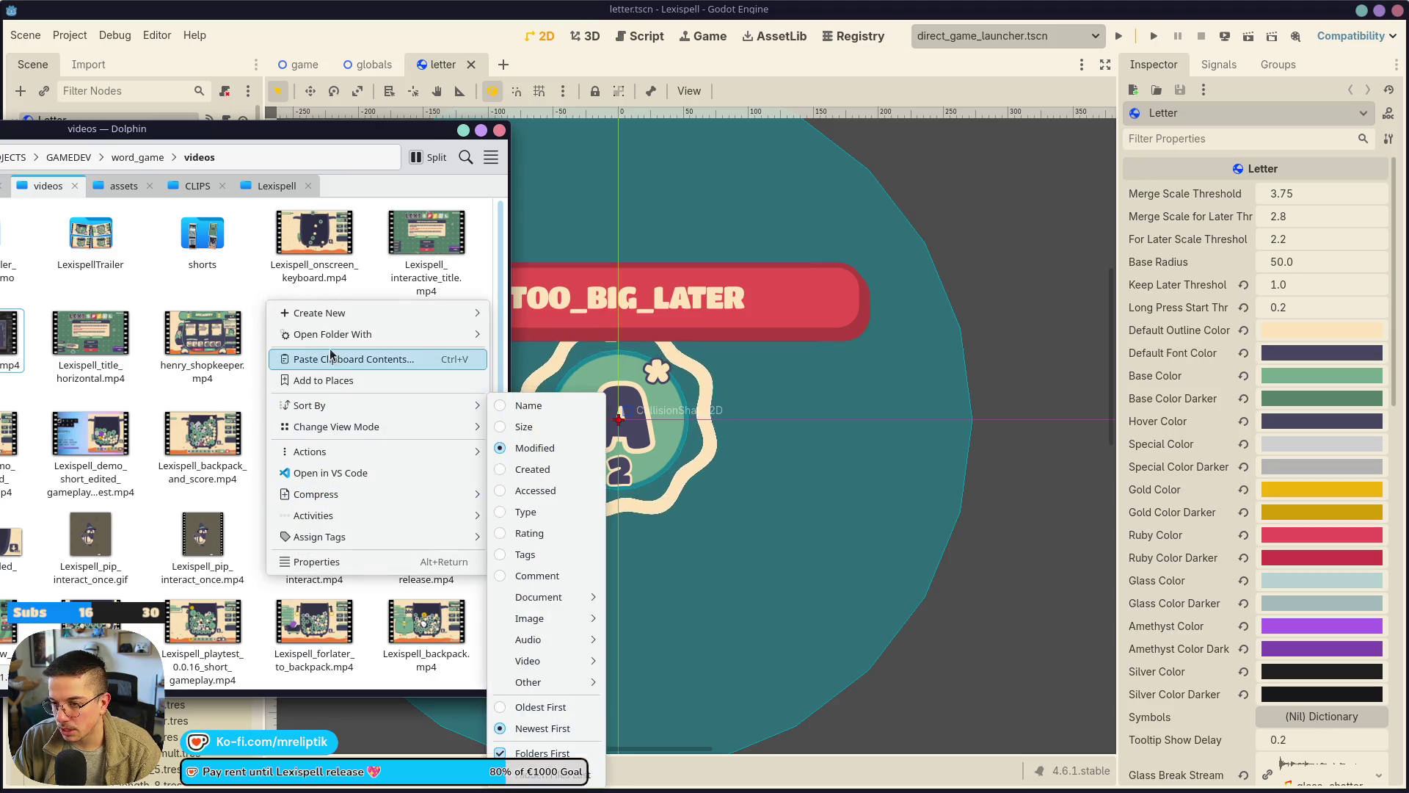
{"action": "left_click", "coordinate": [322, 277]}
Run the Test action on Lexispell_onscreen_keyboard.mp4 and dismiss its result.
{"action": "right_click", "coordinate": [325, 250]}
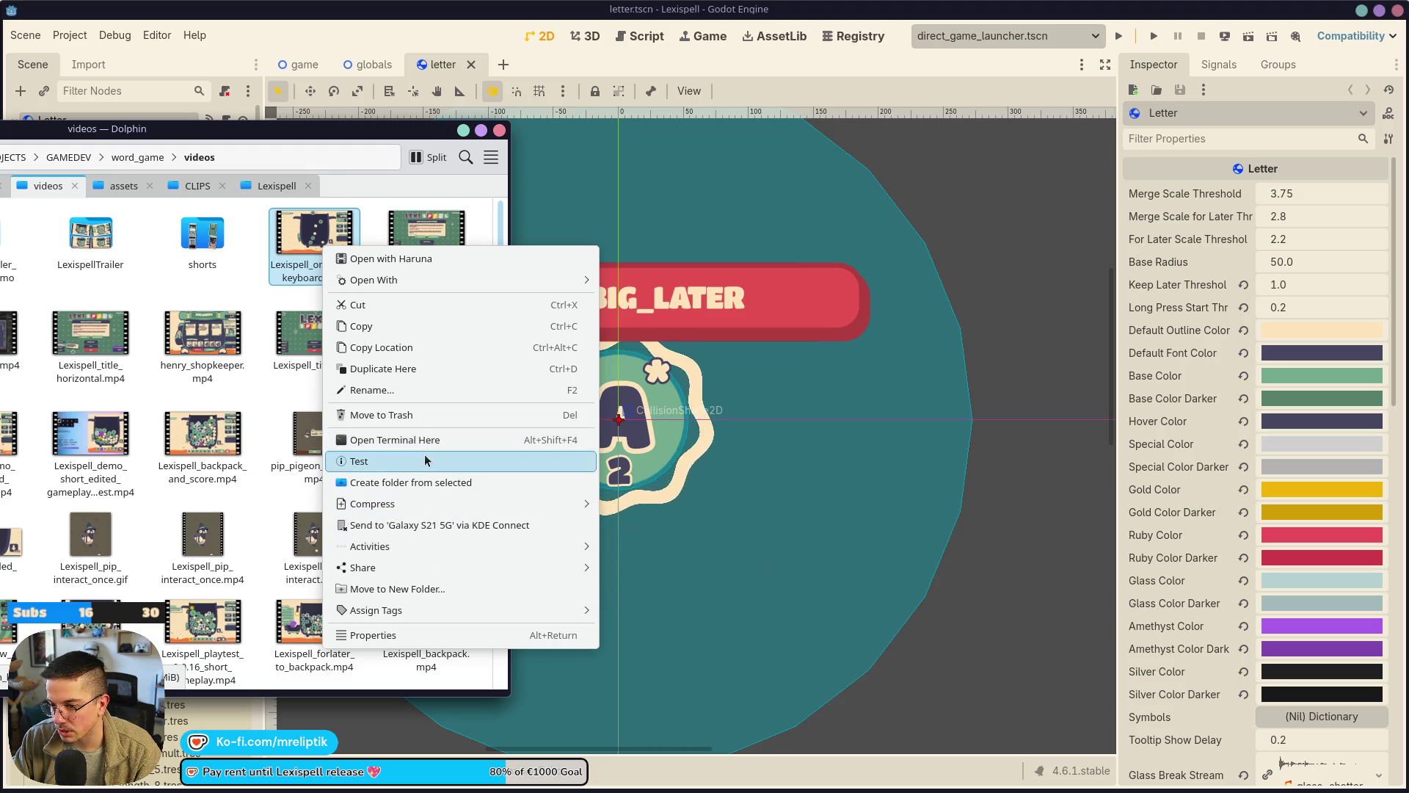
{"action": "left_click", "coordinate": [396, 461]}
{"action": "left_click", "coordinate": [727, 429]}
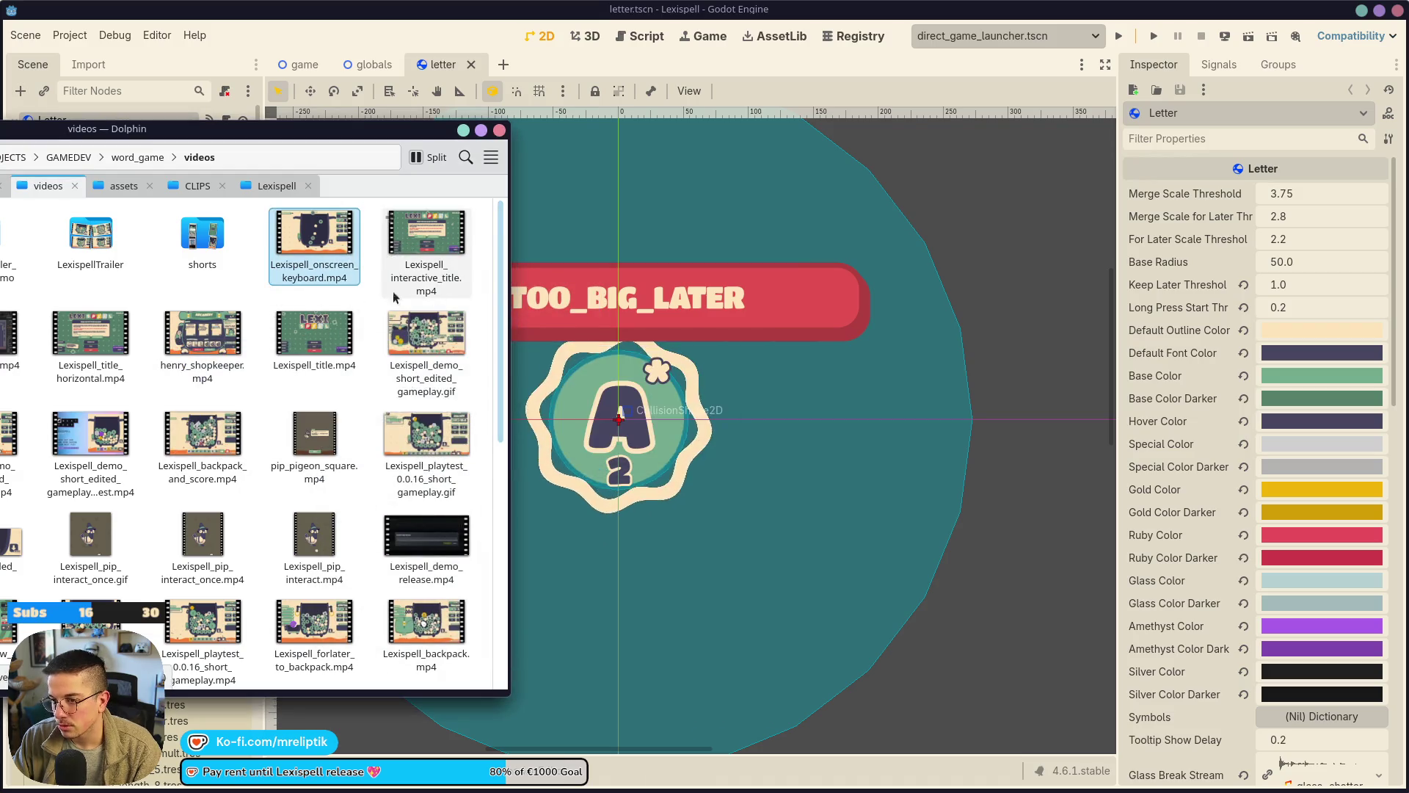
Open a terminal in the videos folder via Actions > Open Terminal Here.
{"action": "right_click", "coordinate": [371, 300]}
{"action": "mouse_move", "coordinate": [424, 452]}
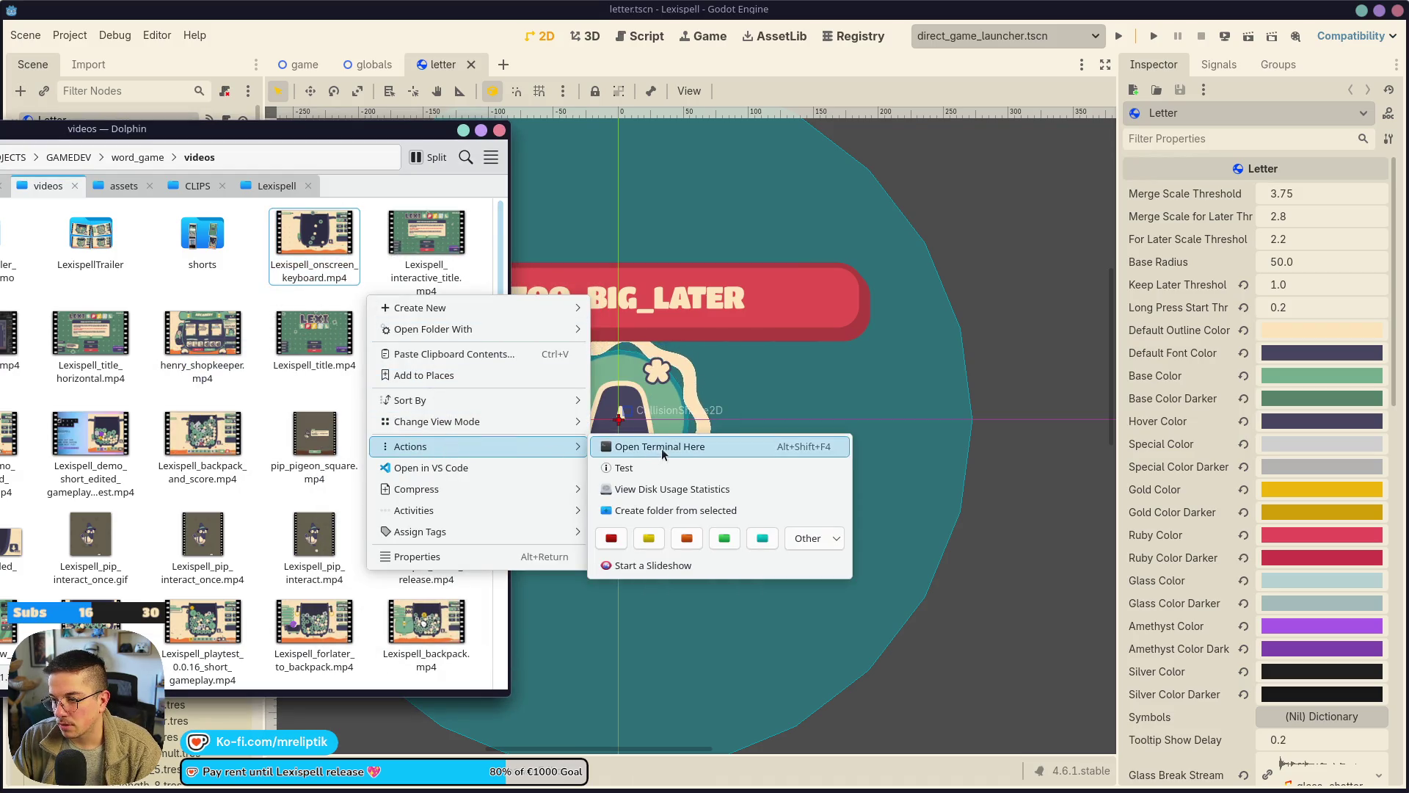
{"action": "left_click", "coordinate": [646, 446]}
Run ffmpeg to make Lexispell_onscreen_keyboard_aac.mp4 with copied video and AAC audio, then close Konsole.
{"action": "left_click_drag", "start_coordinate": [394, 229], "coordinate": [832, 242]}
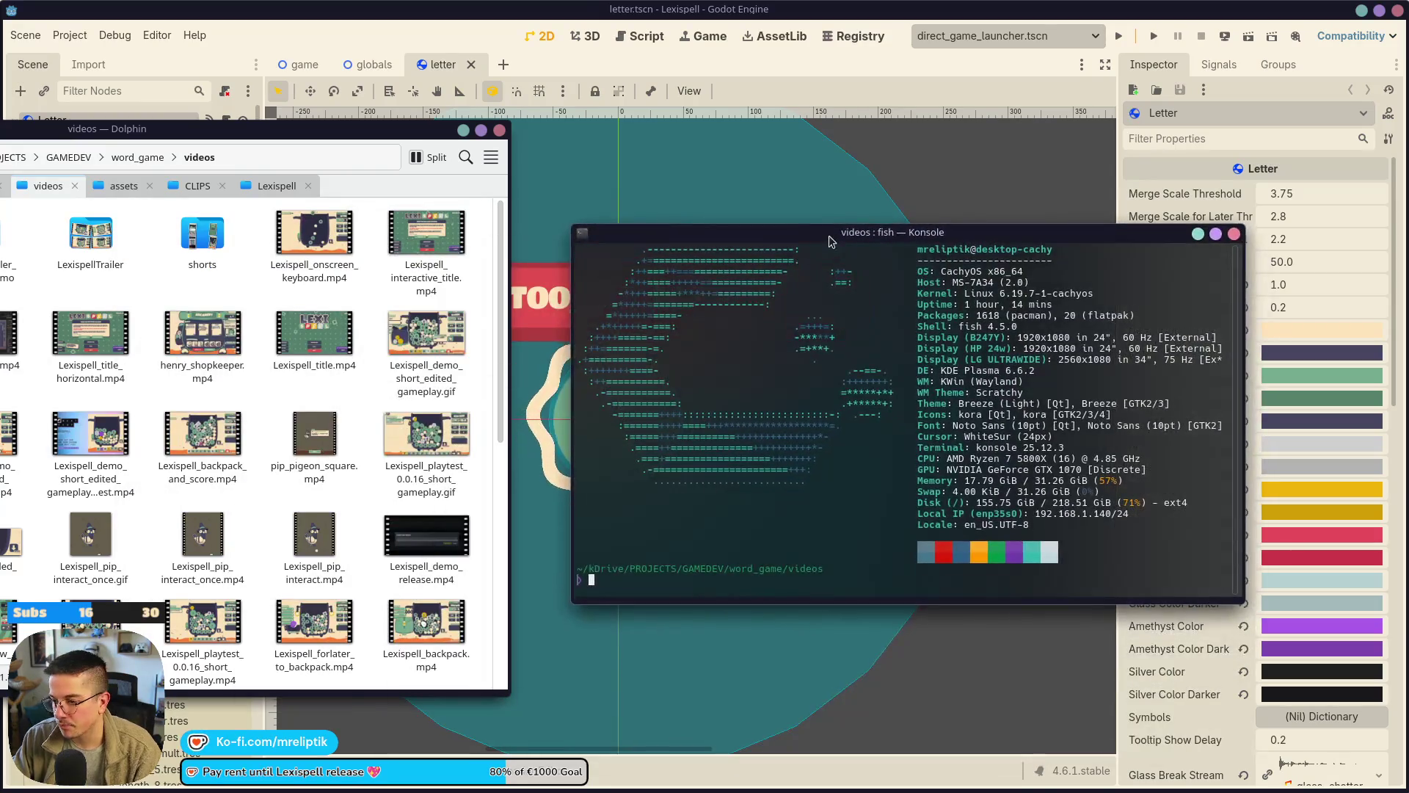
{"action": "type", "text": "ffmpeg "}
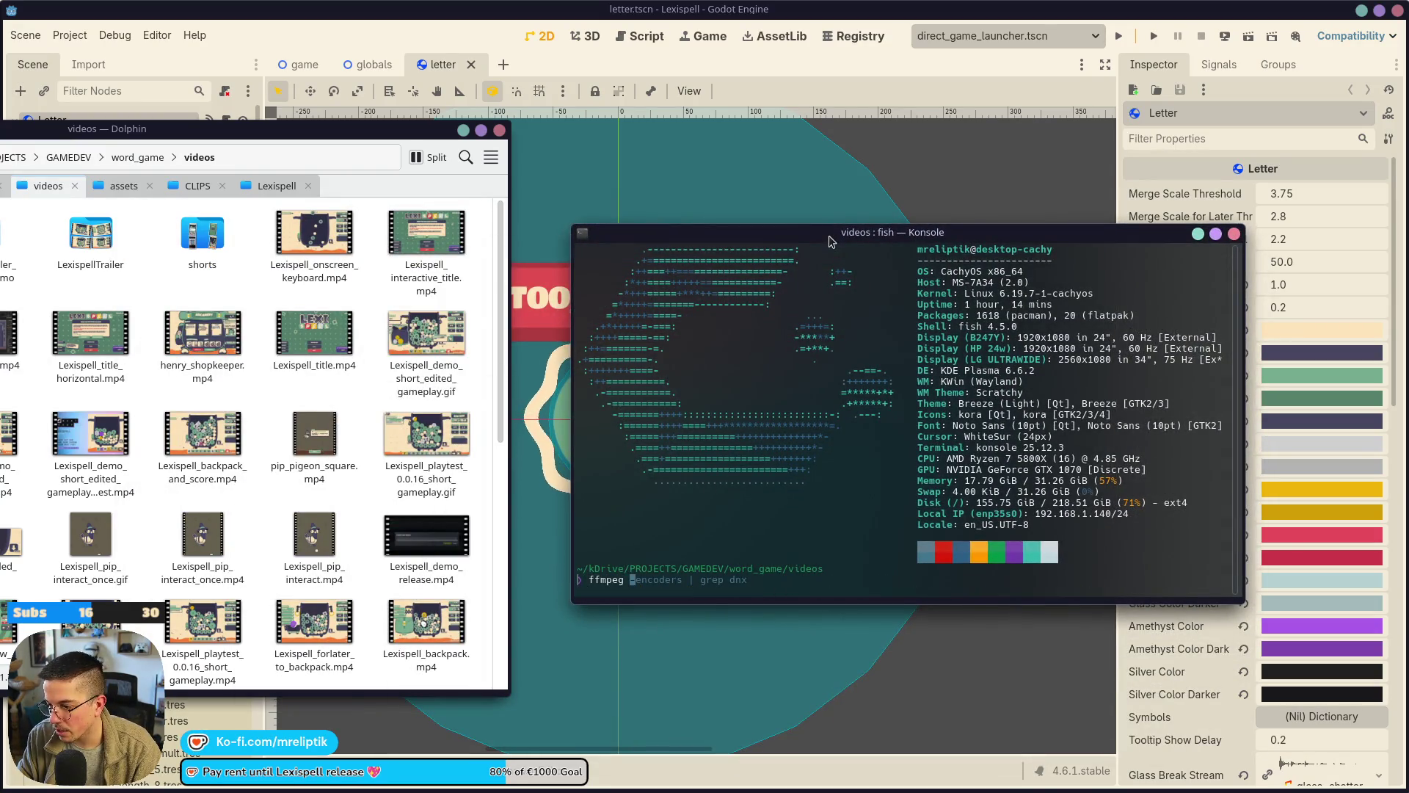
{"action": "type", "text": "-i Le"}
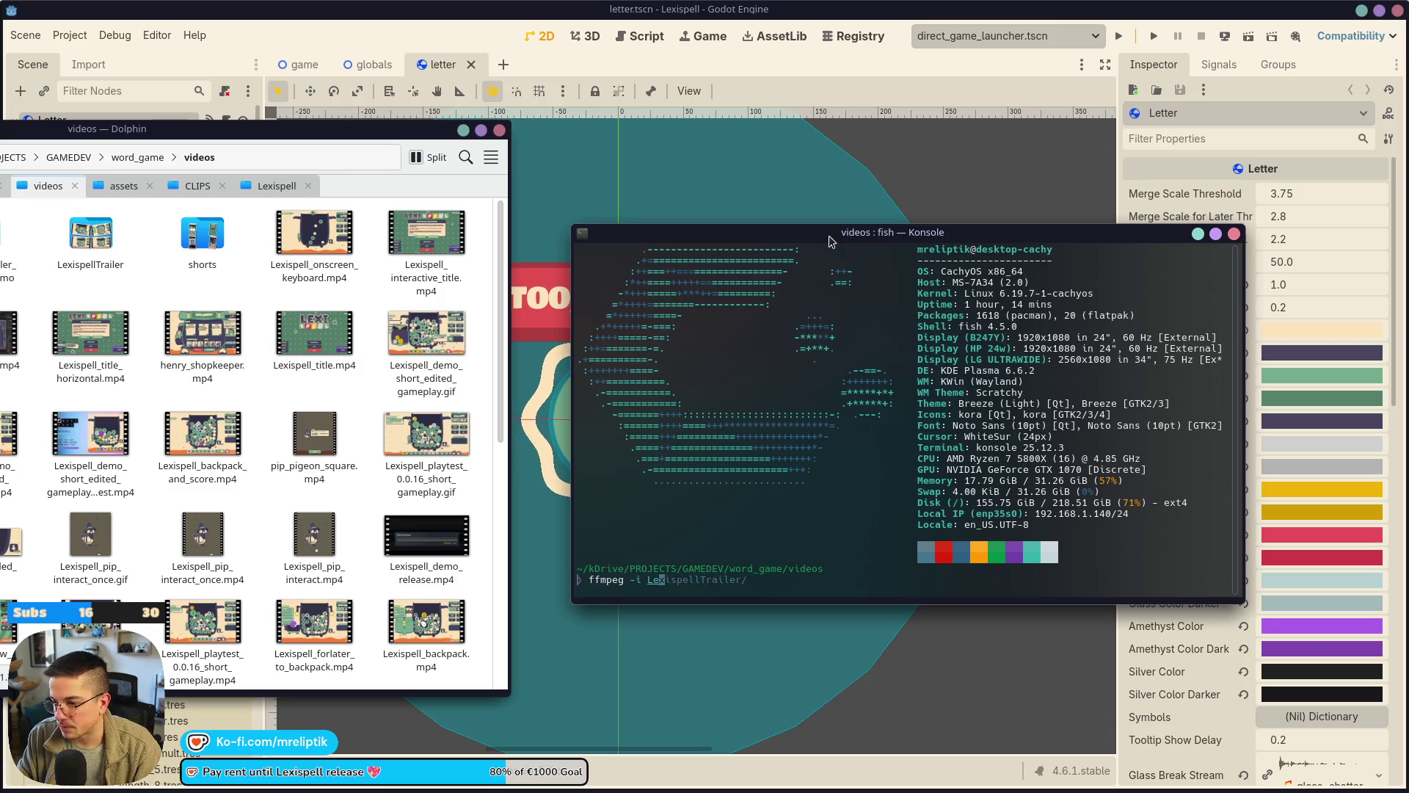
{"action": "type", "text": "xispell_ons"}
{"action": "key", "text": "Tab"}
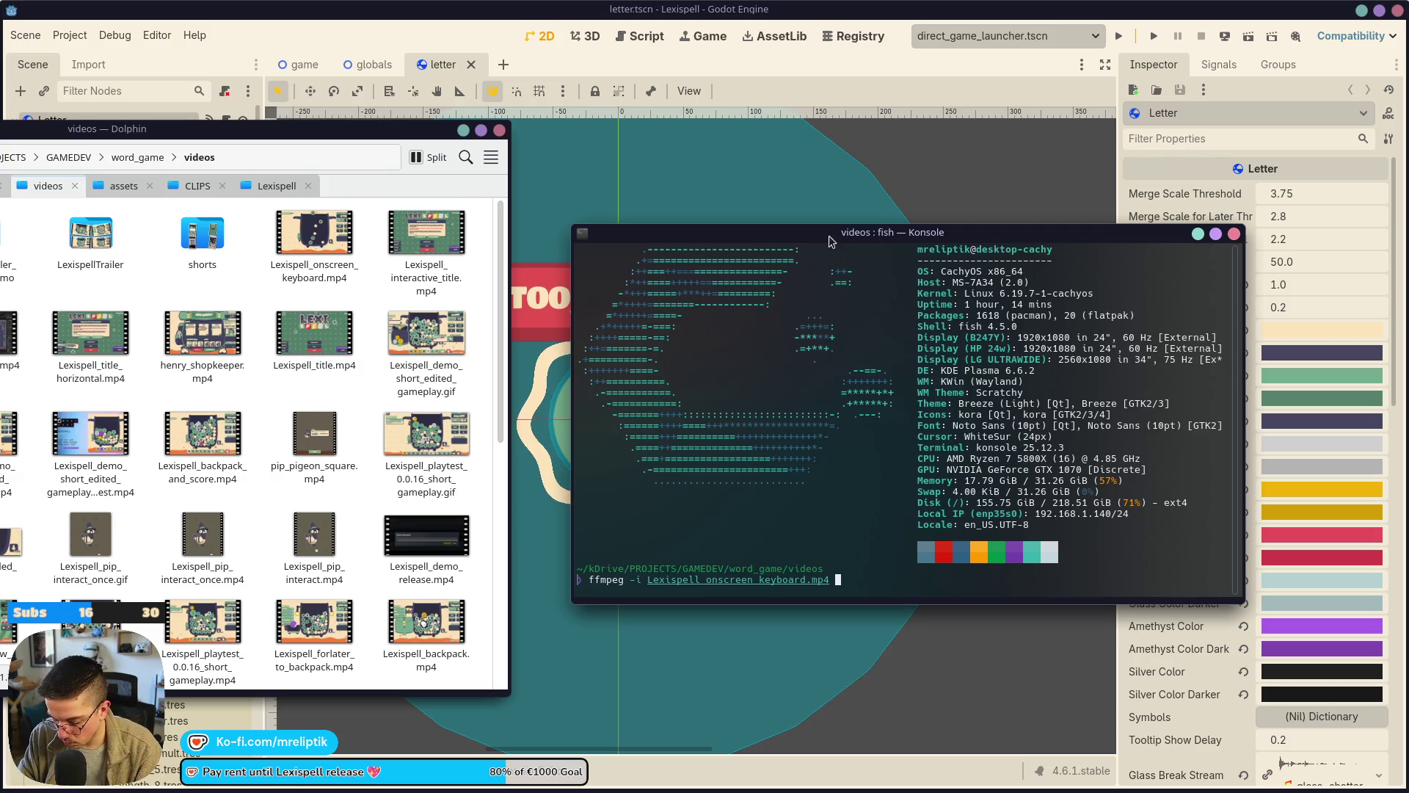
{"action": "key", "text": "BackSpace"}
{"action": "key", "text": "BackSpace"}
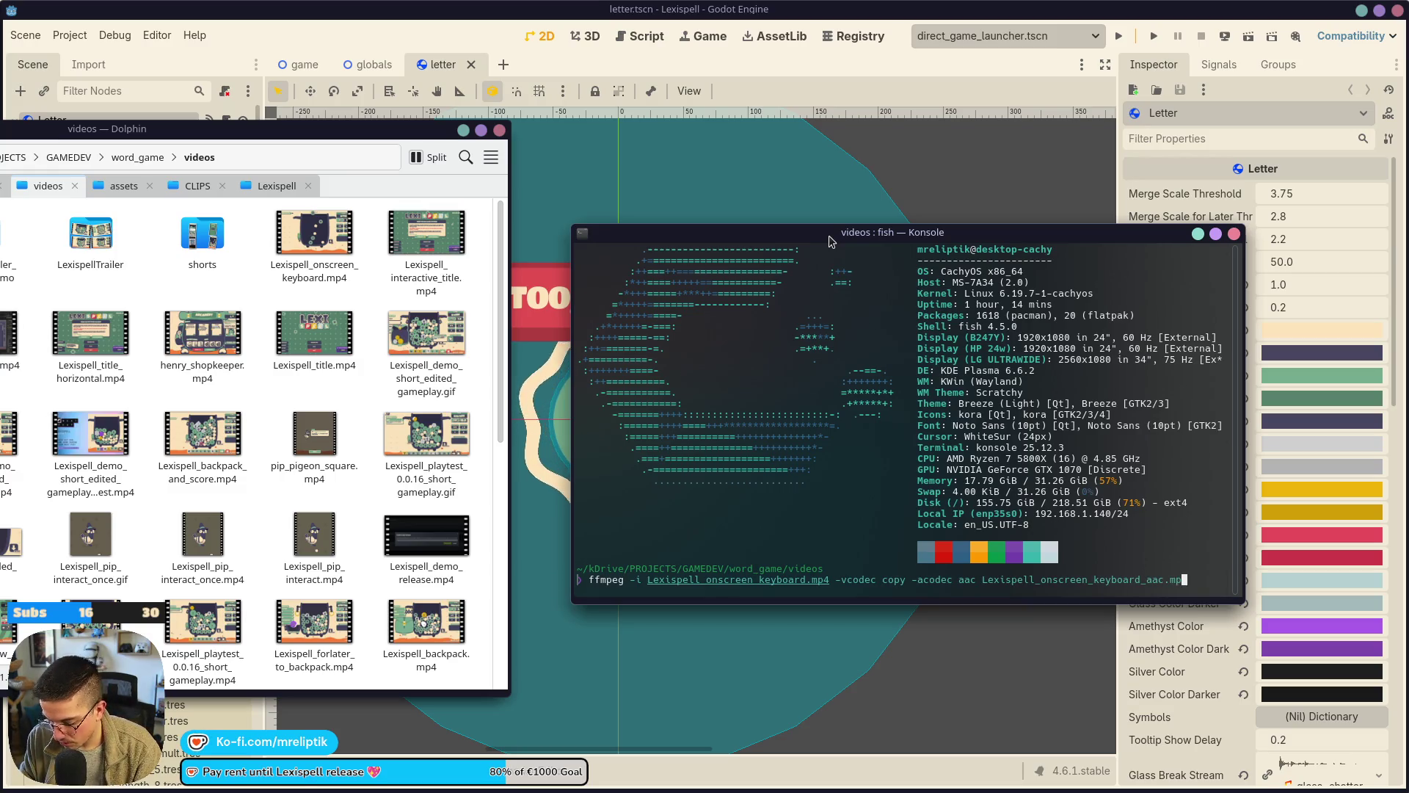
{"action": "key", "text": "Return"}
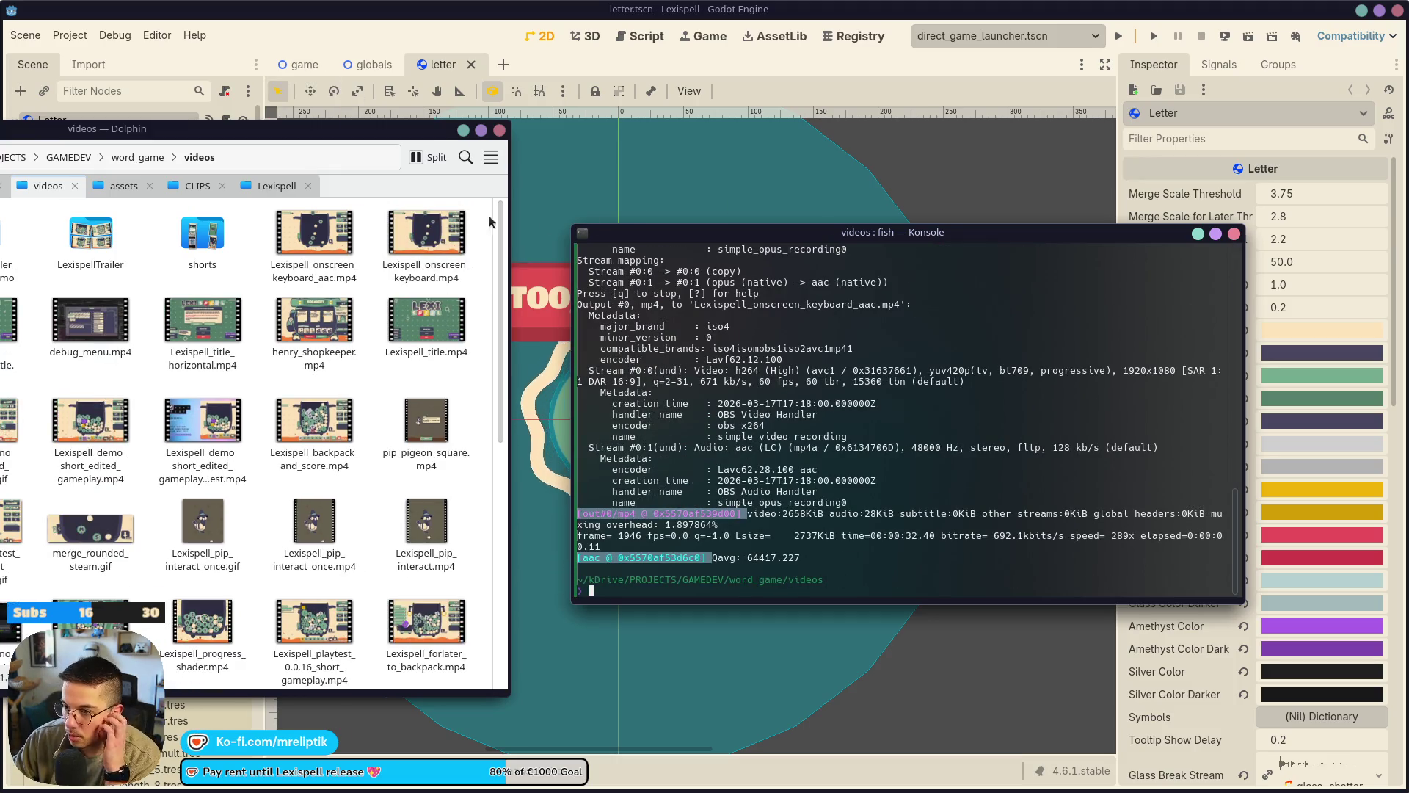
{"action": "left_click", "coordinate": [1198, 234]}
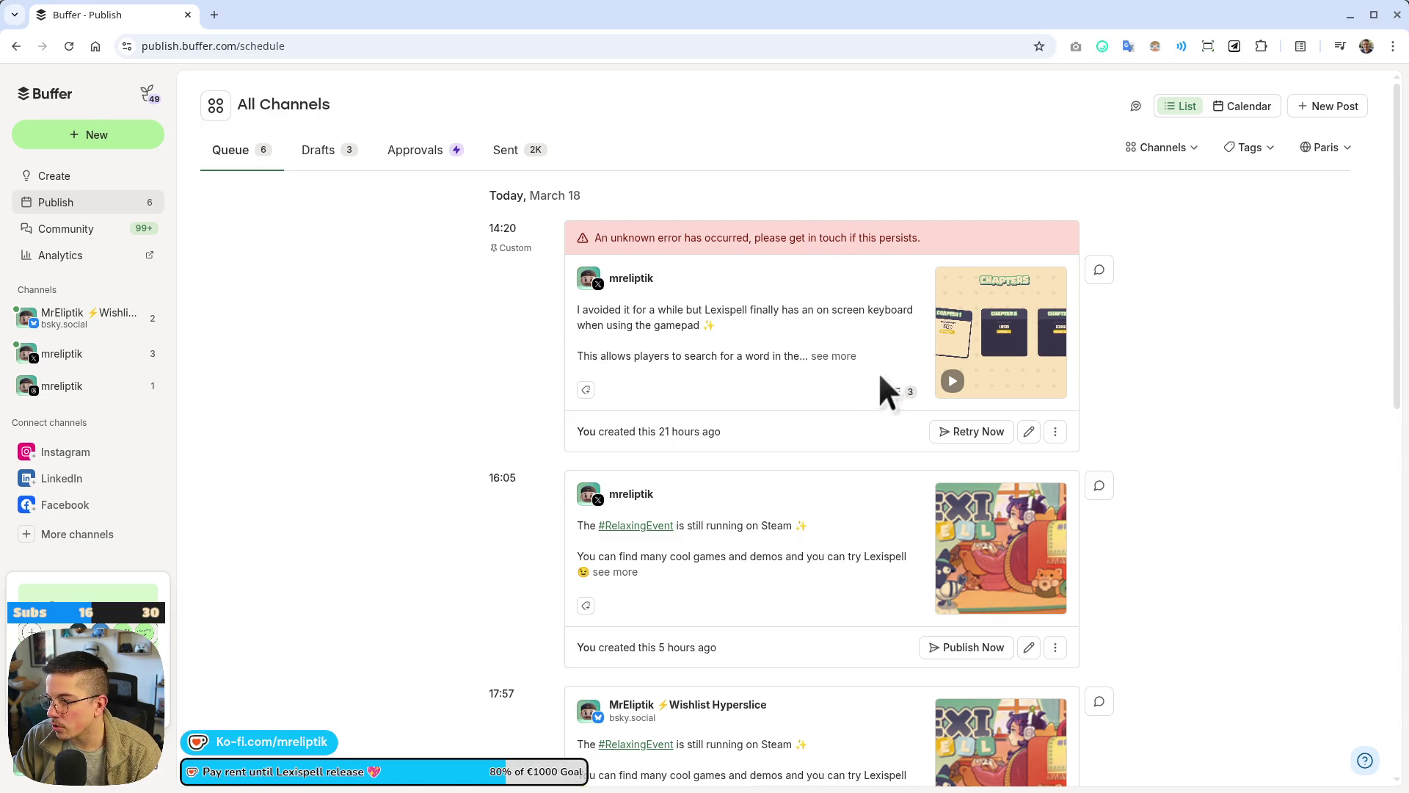
{"action": "left_click", "coordinate": [830, 358]}
Copy the failed Buffer post's text and open X (Twitter) from the SOCIALS bookmarks.
{"action": "left_click_drag", "start_coordinate": [661, 369], "coordinate": [577, 309]}
{"action": "right_click", "coordinate": [599, 318]}
{"action": "left_click", "coordinate": [640, 336]}
{"action": "left_click", "coordinate": [214, 15]}
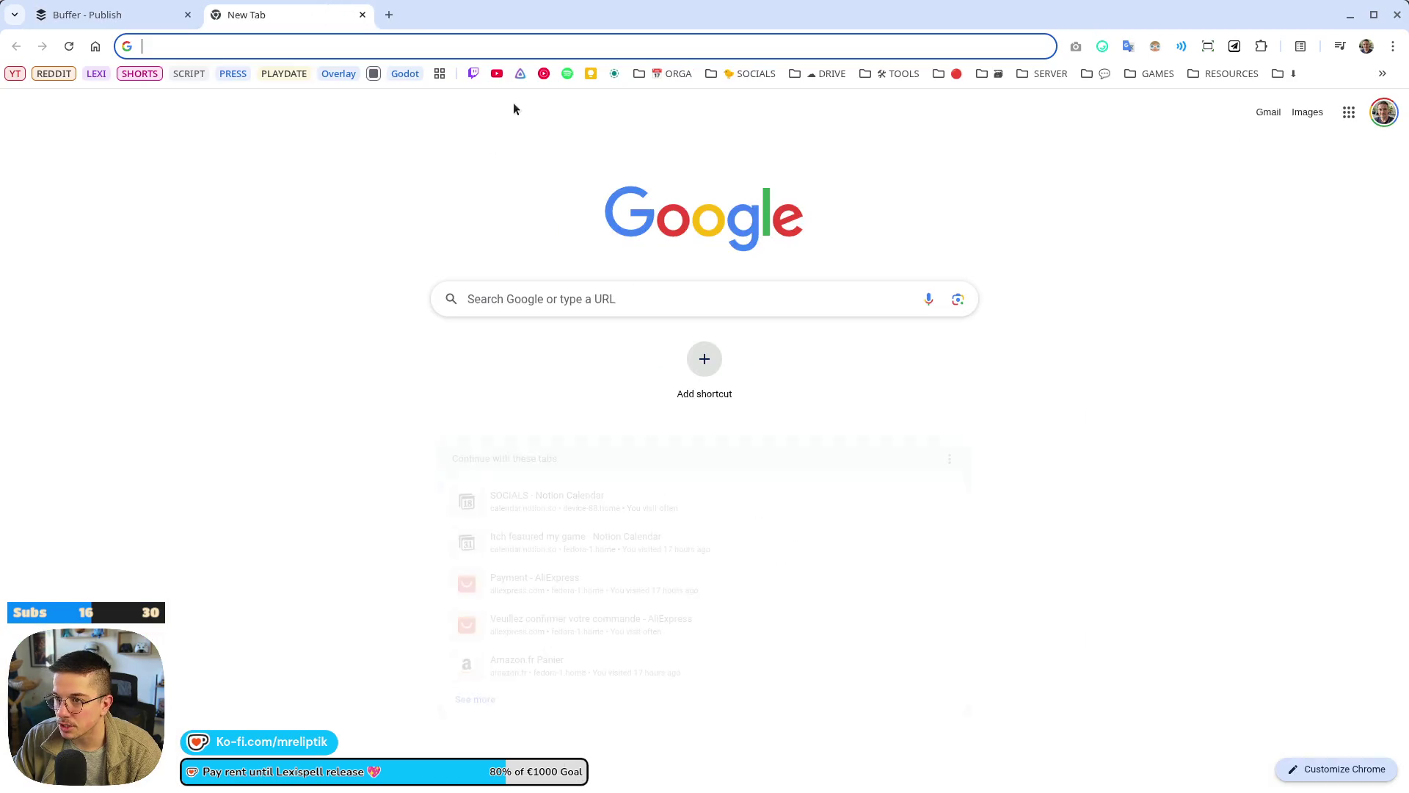
{"action": "left_click", "coordinate": [734, 73]}
{"action": "left_click", "coordinate": [734, 104]}
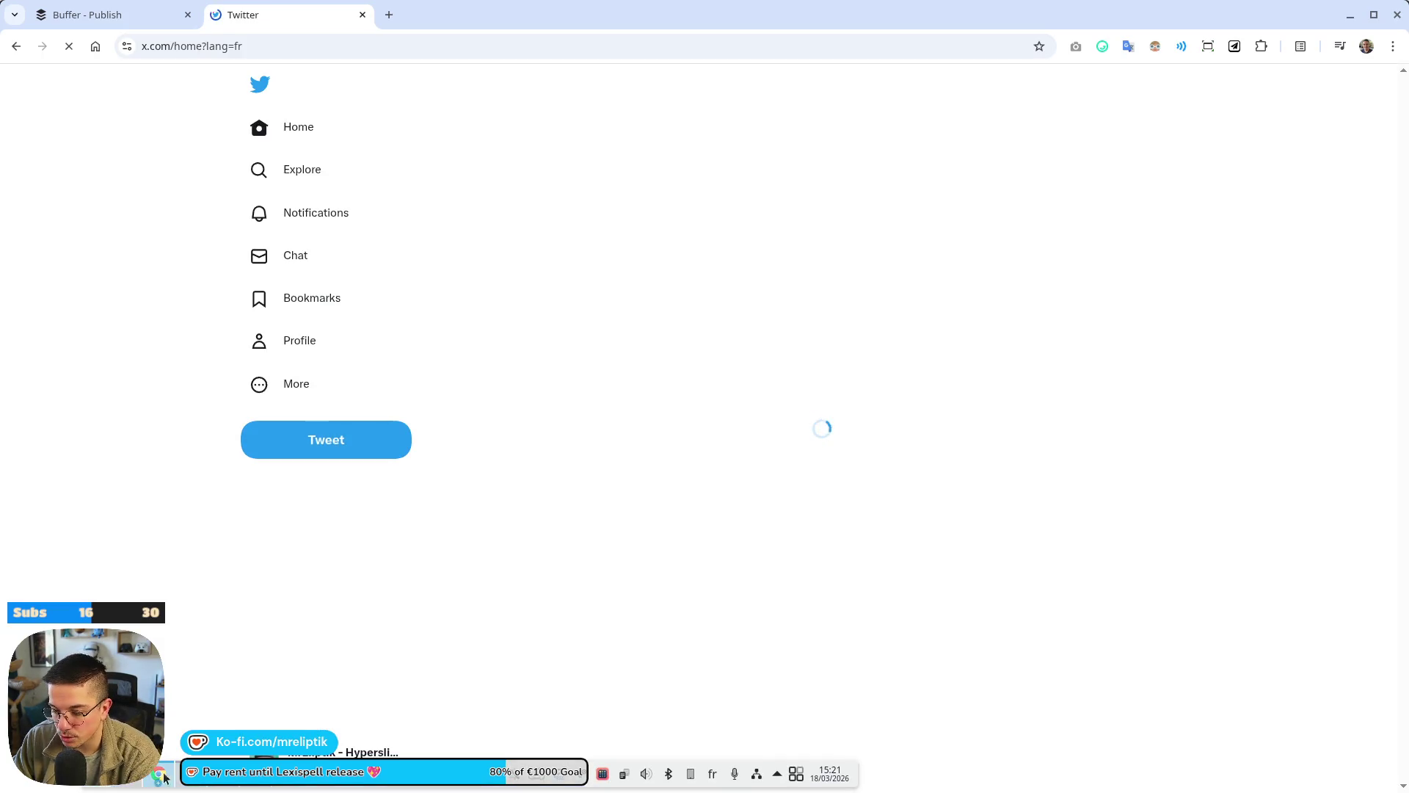
Compose a post with Lexispell_onscreen_keyboard_aac.mp4 and the pasted text, tidy its paragraphs, and publish.
{"action": "left_click", "coordinate": [353, 775]}
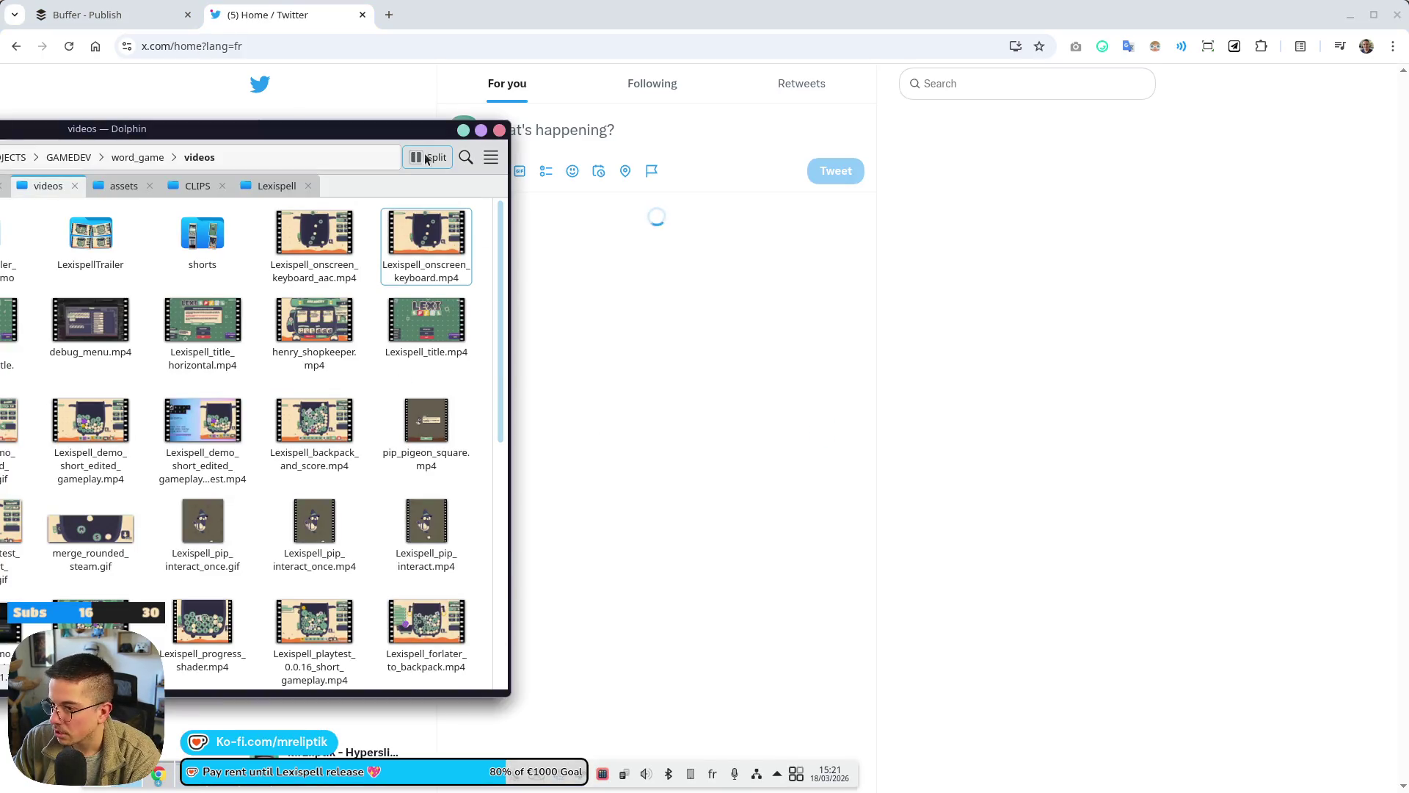
{"action": "left_click", "coordinate": [481, 130]}
{"action": "left_click", "coordinate": [305, 398]}
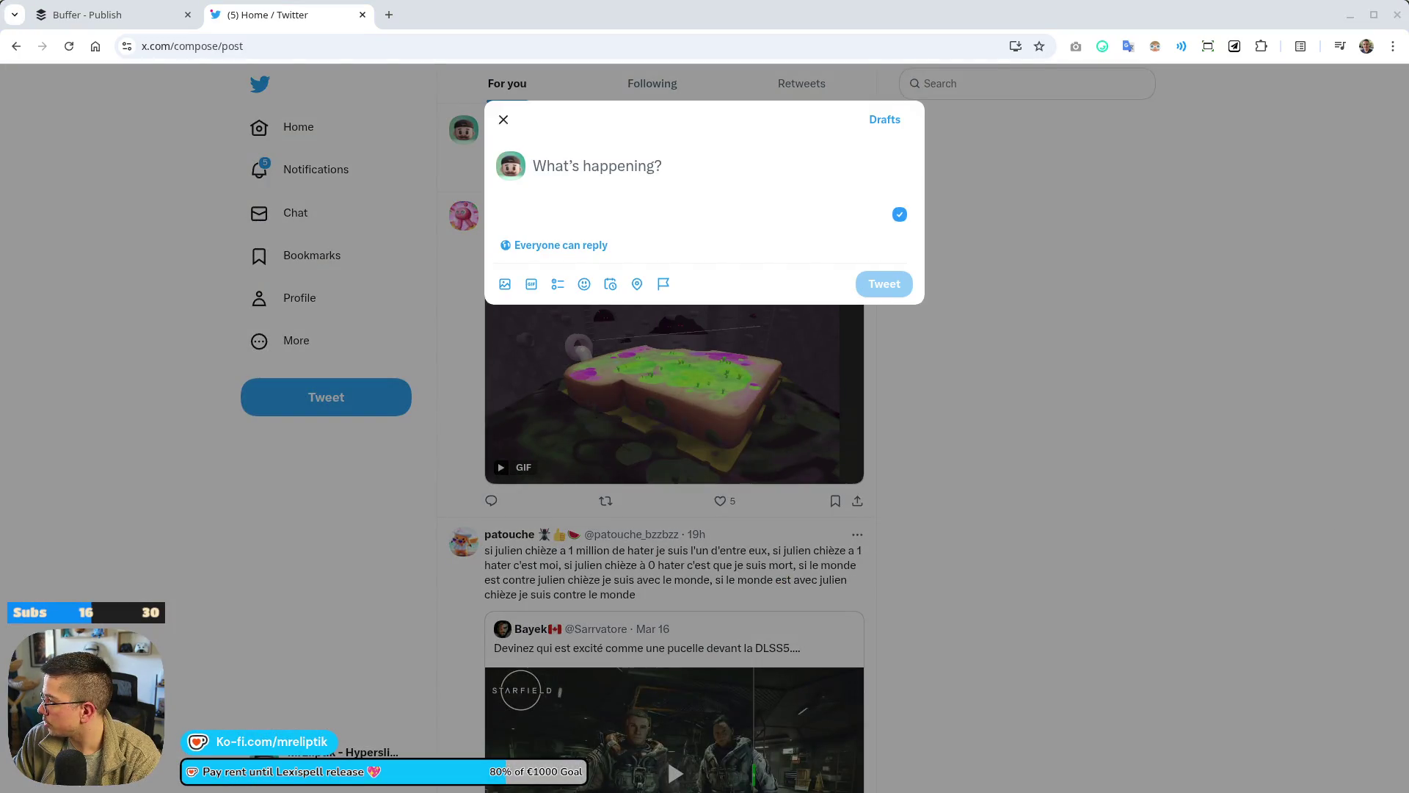
{"action": "mouse_move", "coordinate": [793, 290]}
{"action": "left_mouse_down"}
{"action": "mouse_move", "coordinate": [595, 180]}
{"action": "mouse_move", "coordinate": [591, 163]}
{"action": "left_mouse_up"}
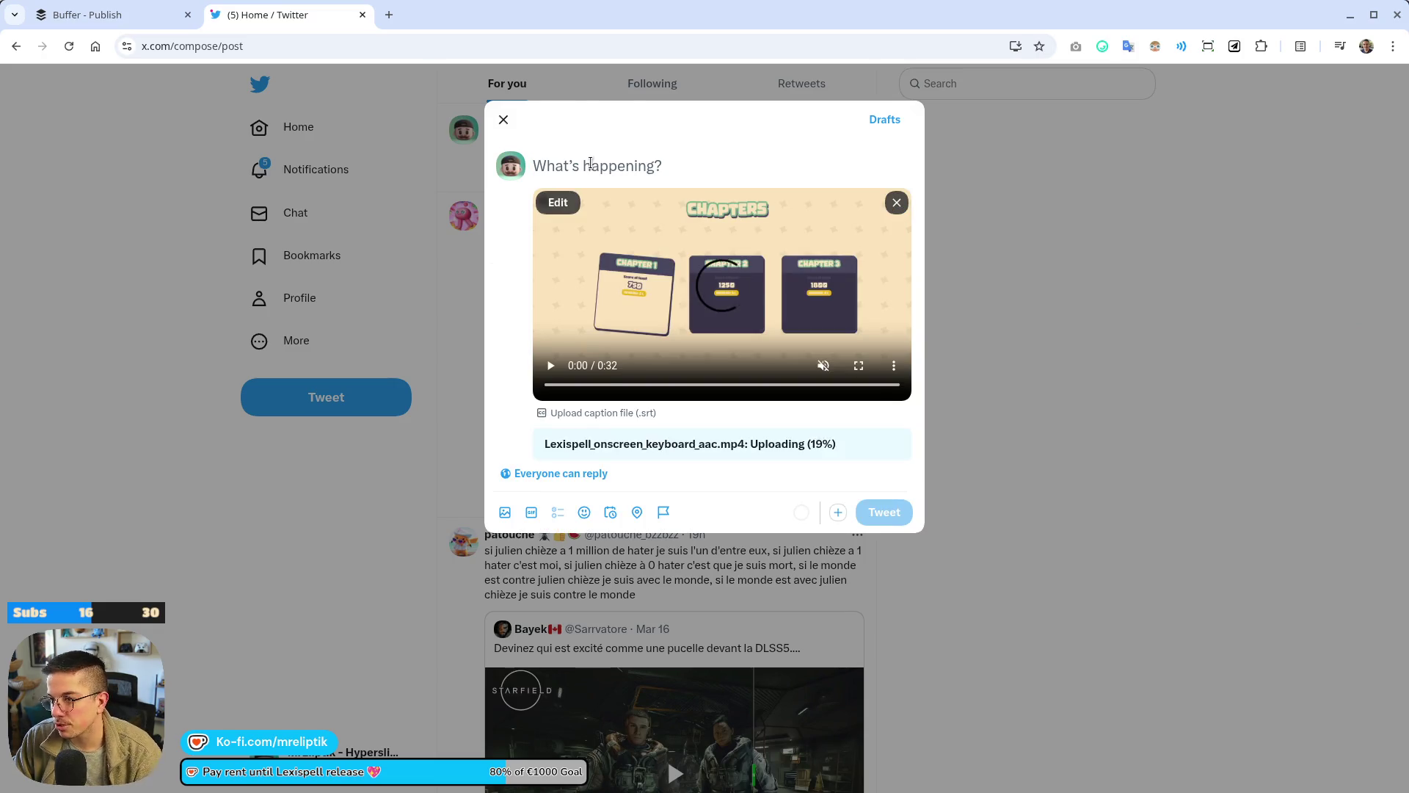
{"action": "key", "text": "ctrl+v"}
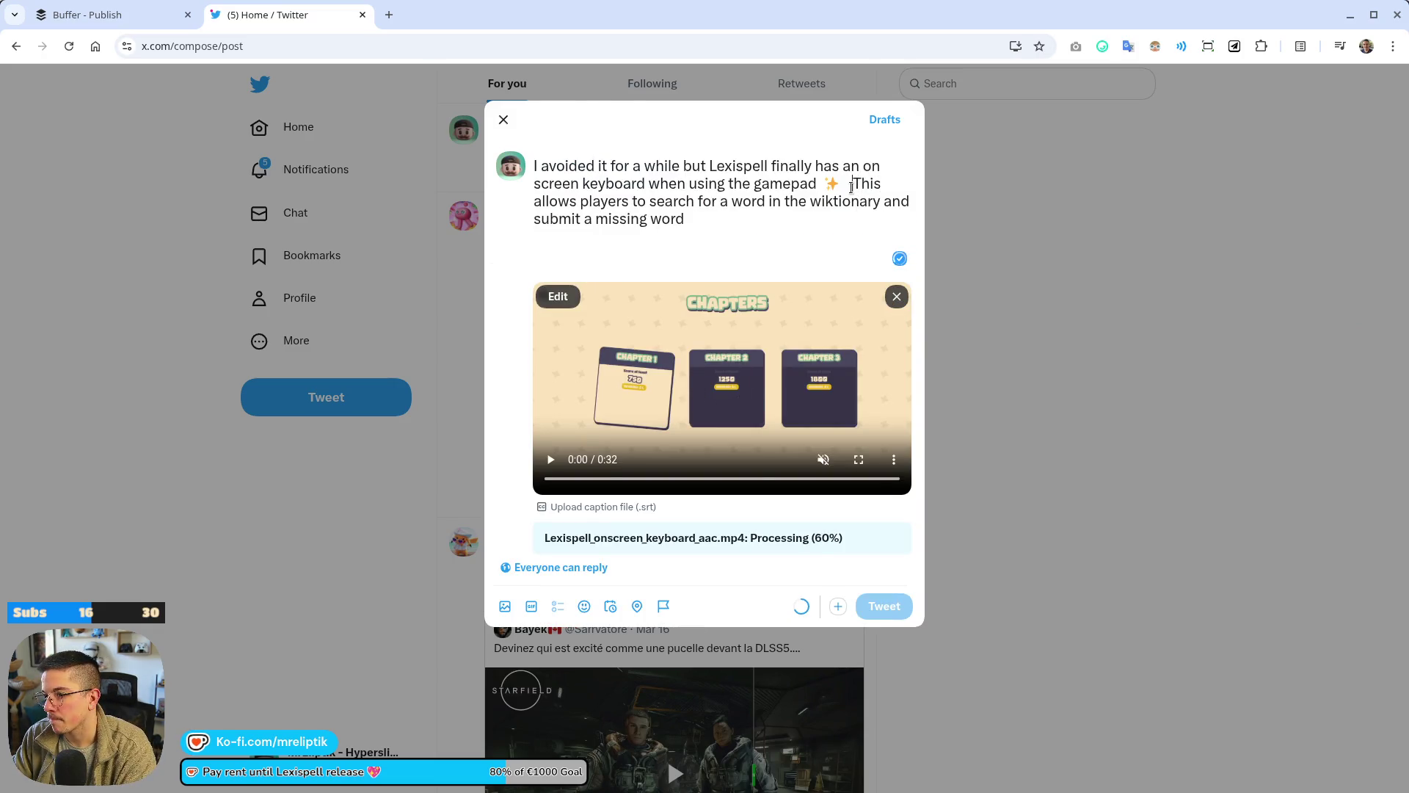
{"action": "key", "text": "Return"}
{"action": "key", "text": "Return"}
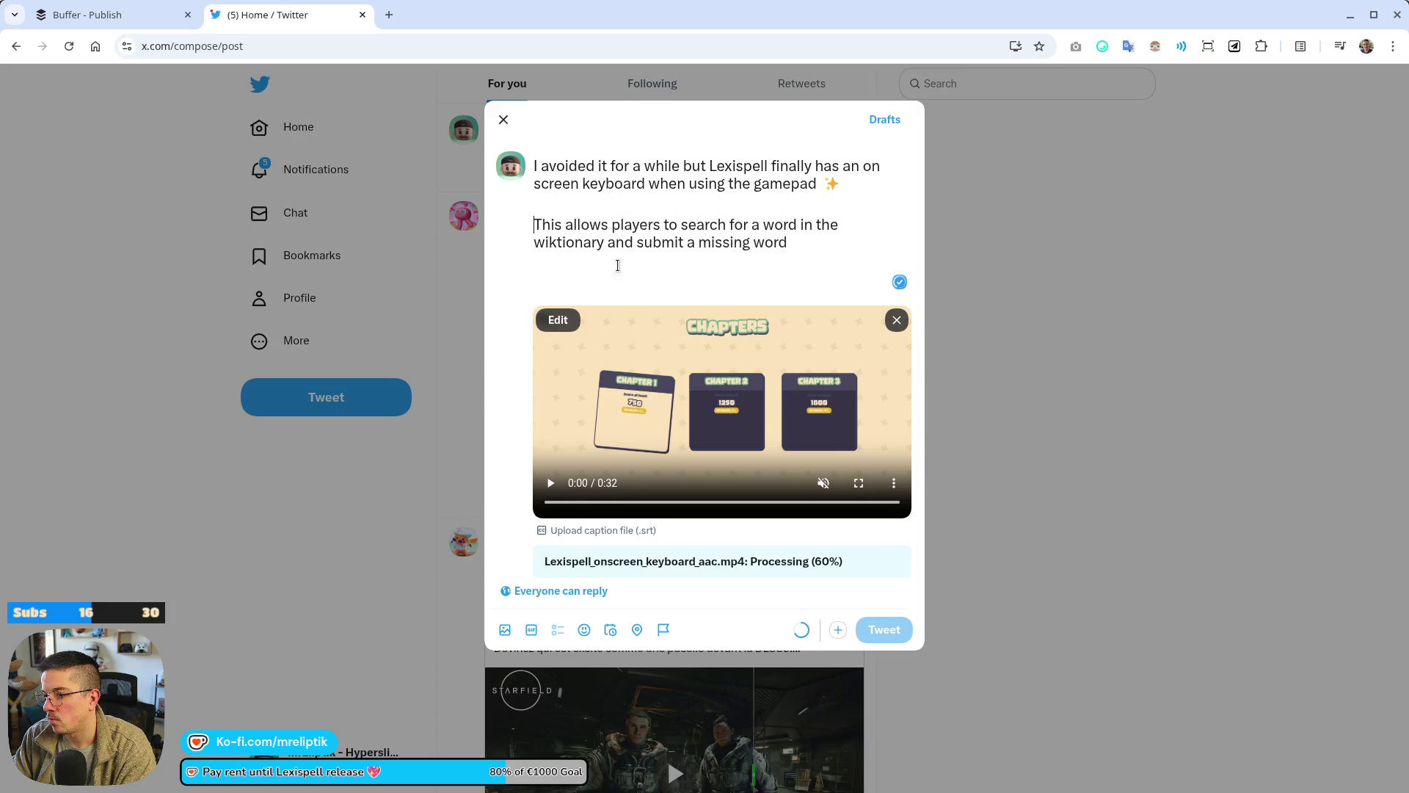
{"action": "key", "text": "BackSpace"}
{"action": "key", "text": "BackSpace"}
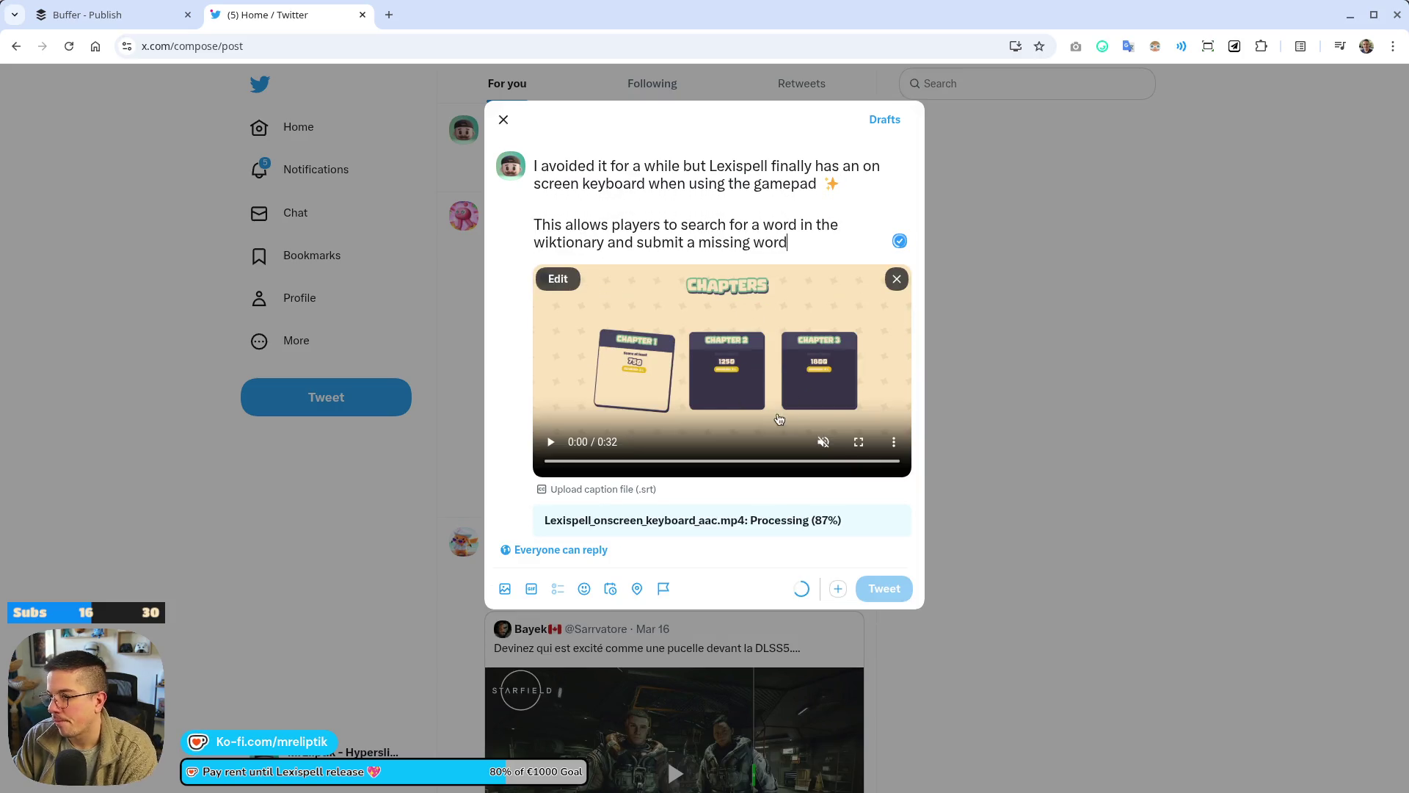
{"action": "left_click", "coordinate": [875, 592]}
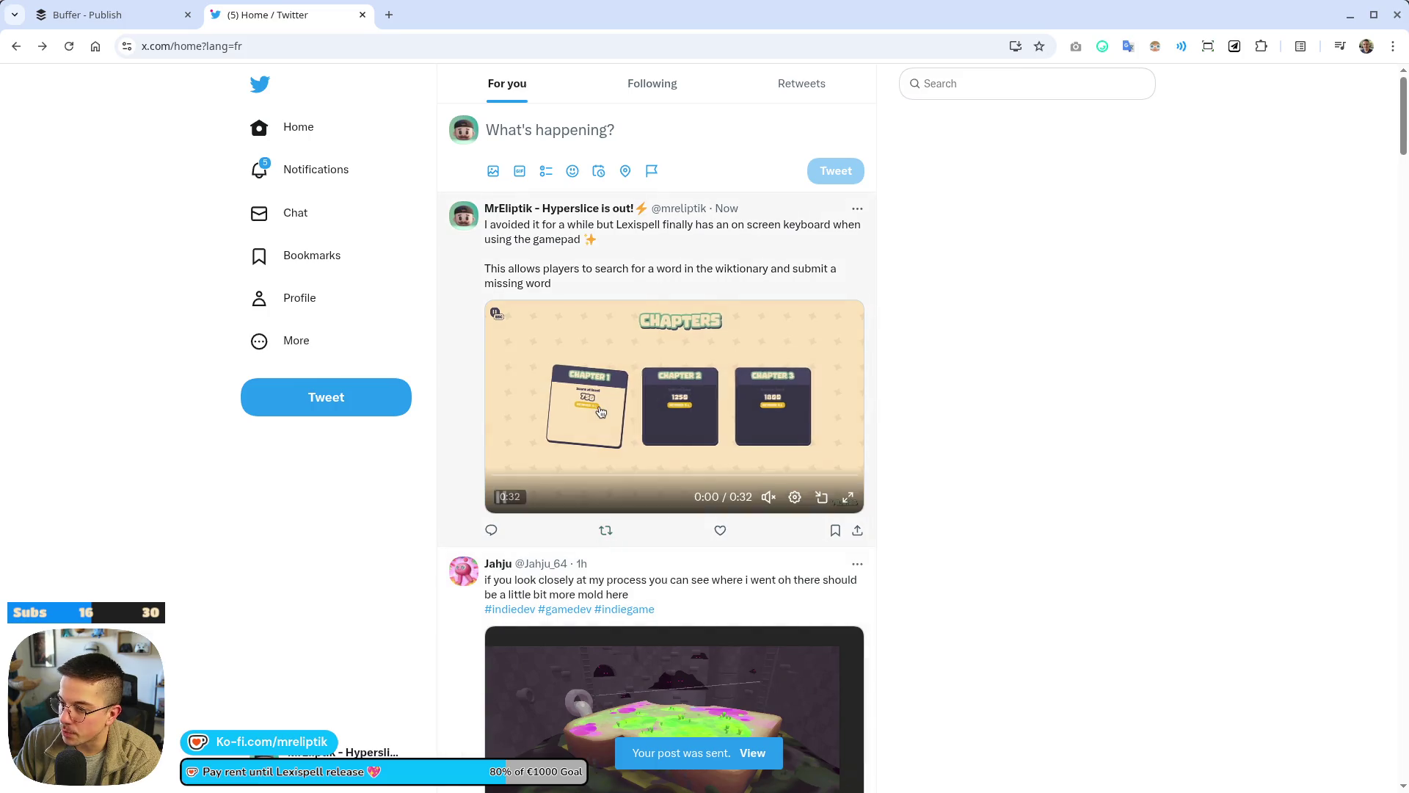
Like the toast GIF post in the X feed and open notifications.
{"action": "scroll", "coordinate": [389, 583], "scroll_direction": "down", "scroll_amount": 1}
{"action": "scroll", "coordinate": [390, 573], "scroll_direction": "down", "scroll_amount": 3}
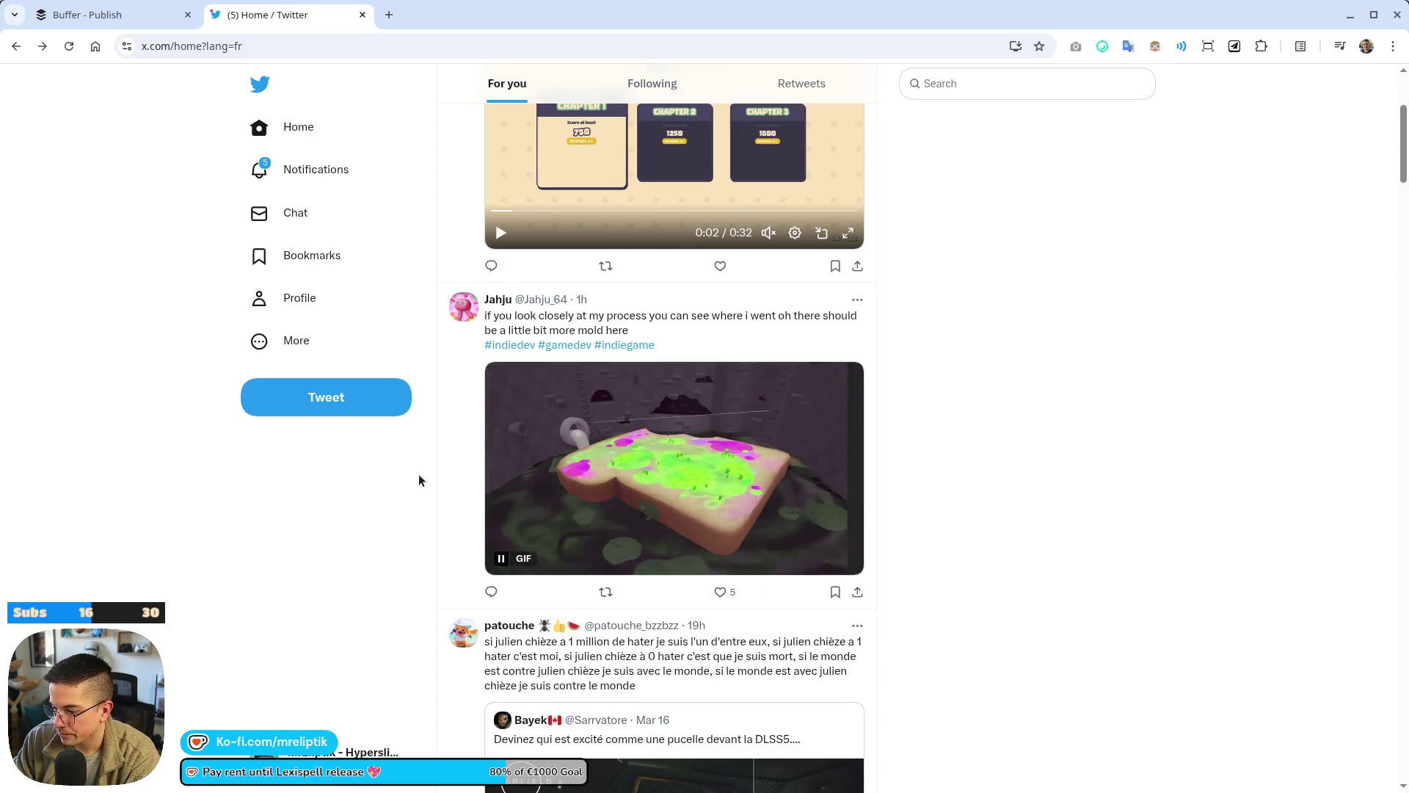
{"action": "scroll", "coordinate": [418, 474], "scroll_direction": "down", "scroll_amount": 3}
{"action": "scroll", "coordinate": [415, 482], "scroll_direction": "up", "scroll_amount": 3}
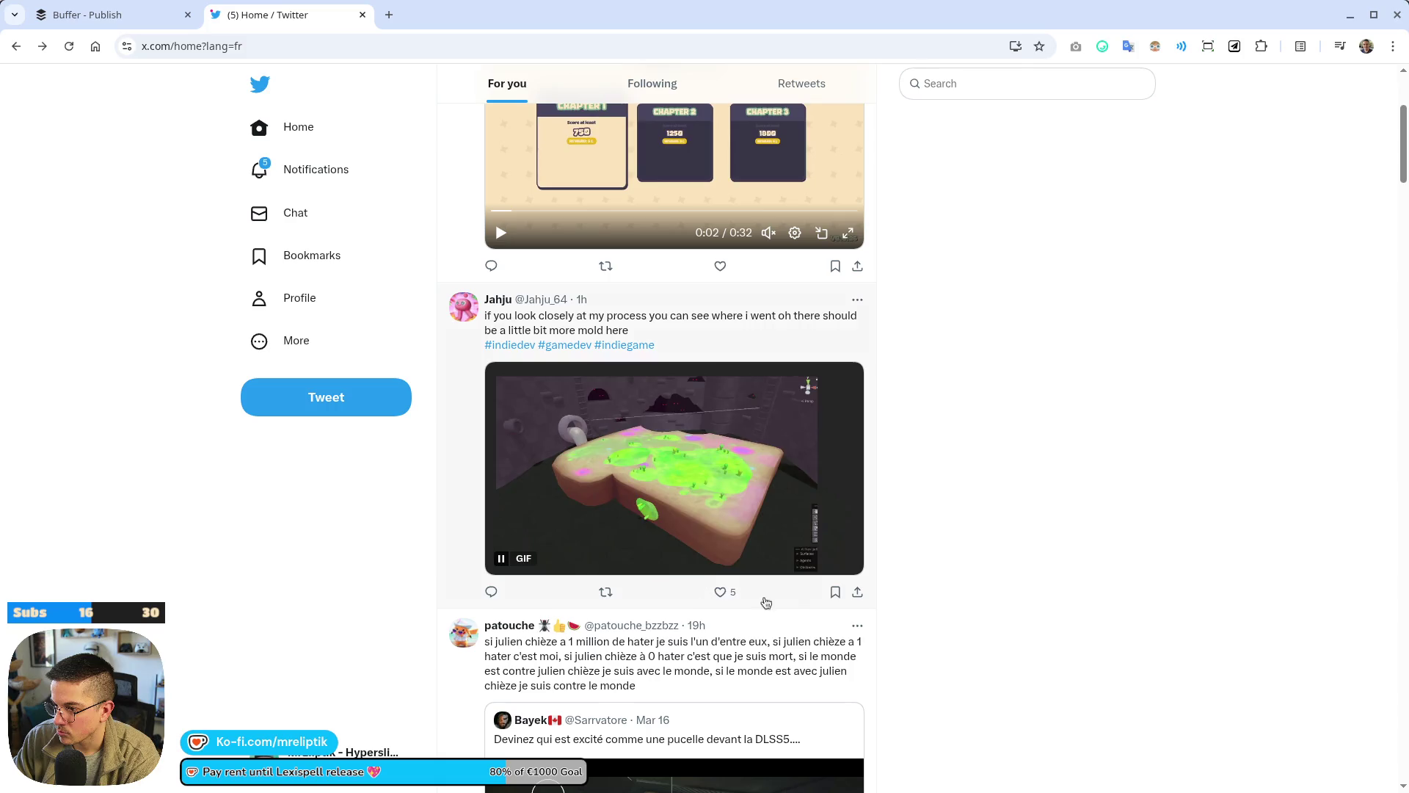
{"action": "left_click", "coordinate": [721, 592]}
{"action": "left_click", "coordinate": [283, 169]}
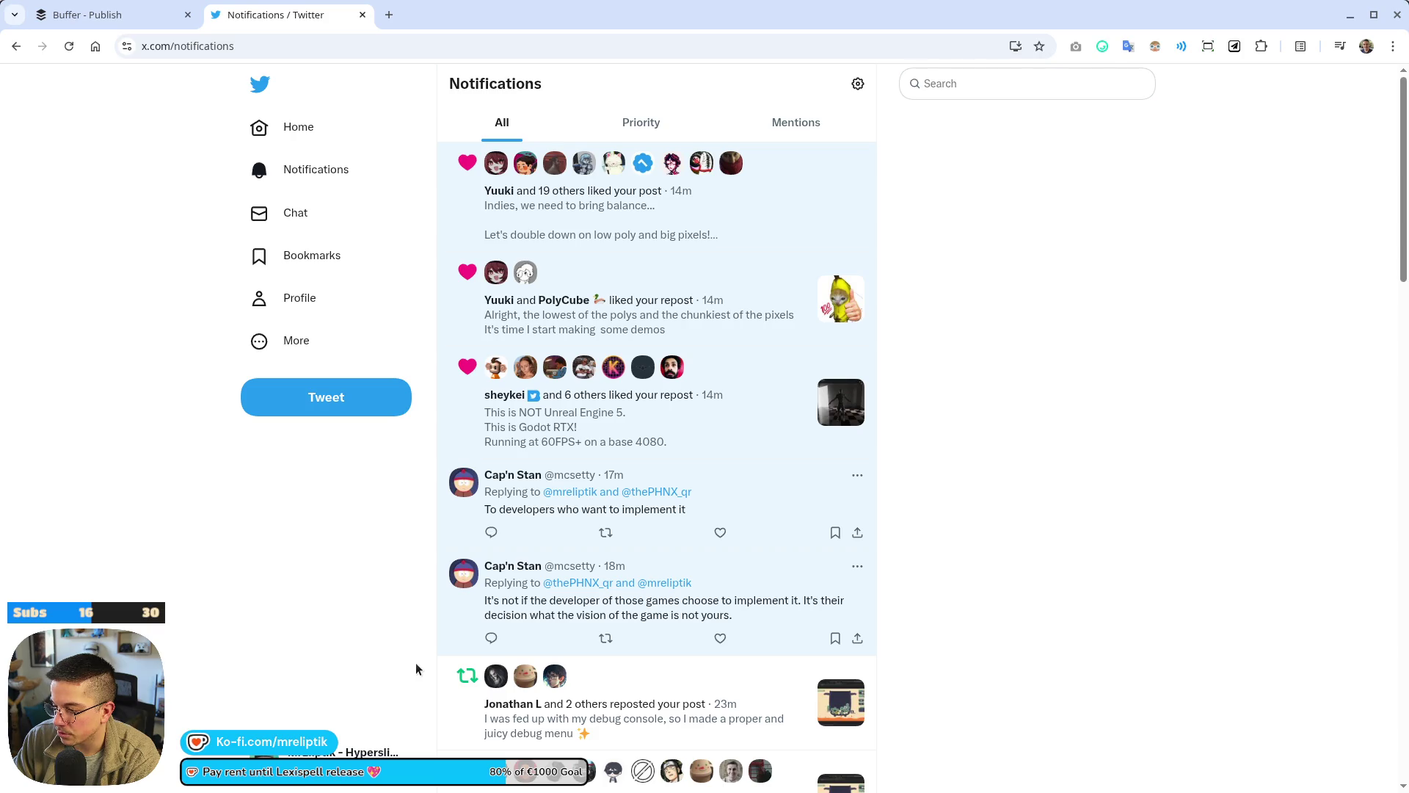
Delete the failed 14:20 post from Buffer's queue and return to Godot.
{"action": "middle_click", "coordinate": [319, 16]}
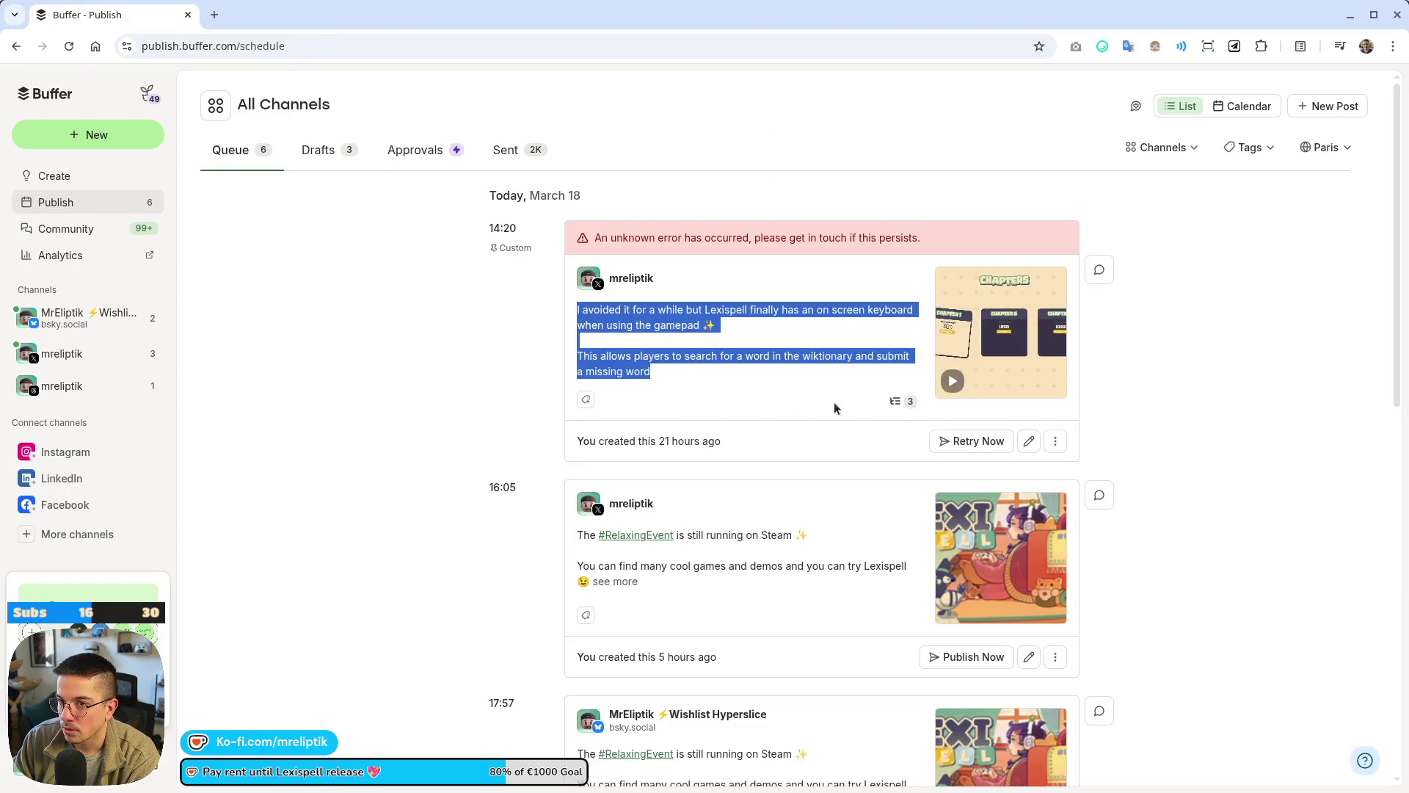
{"action": "left_click", "coordinate": [1055, 442]}
{"action": "left_click", "coordinate": [1002, 562]}
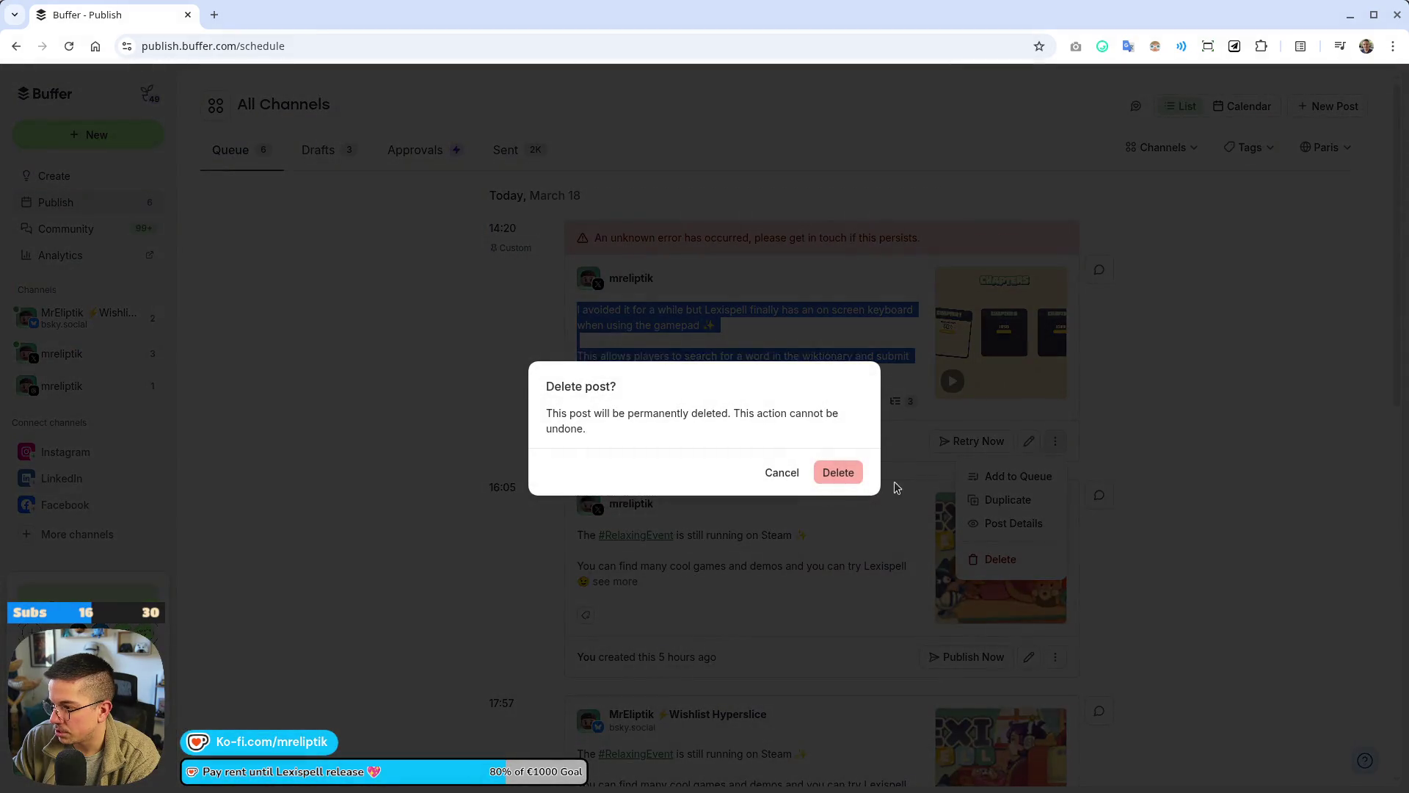
{"action": "left_click", "coordinate": [838, 473]}
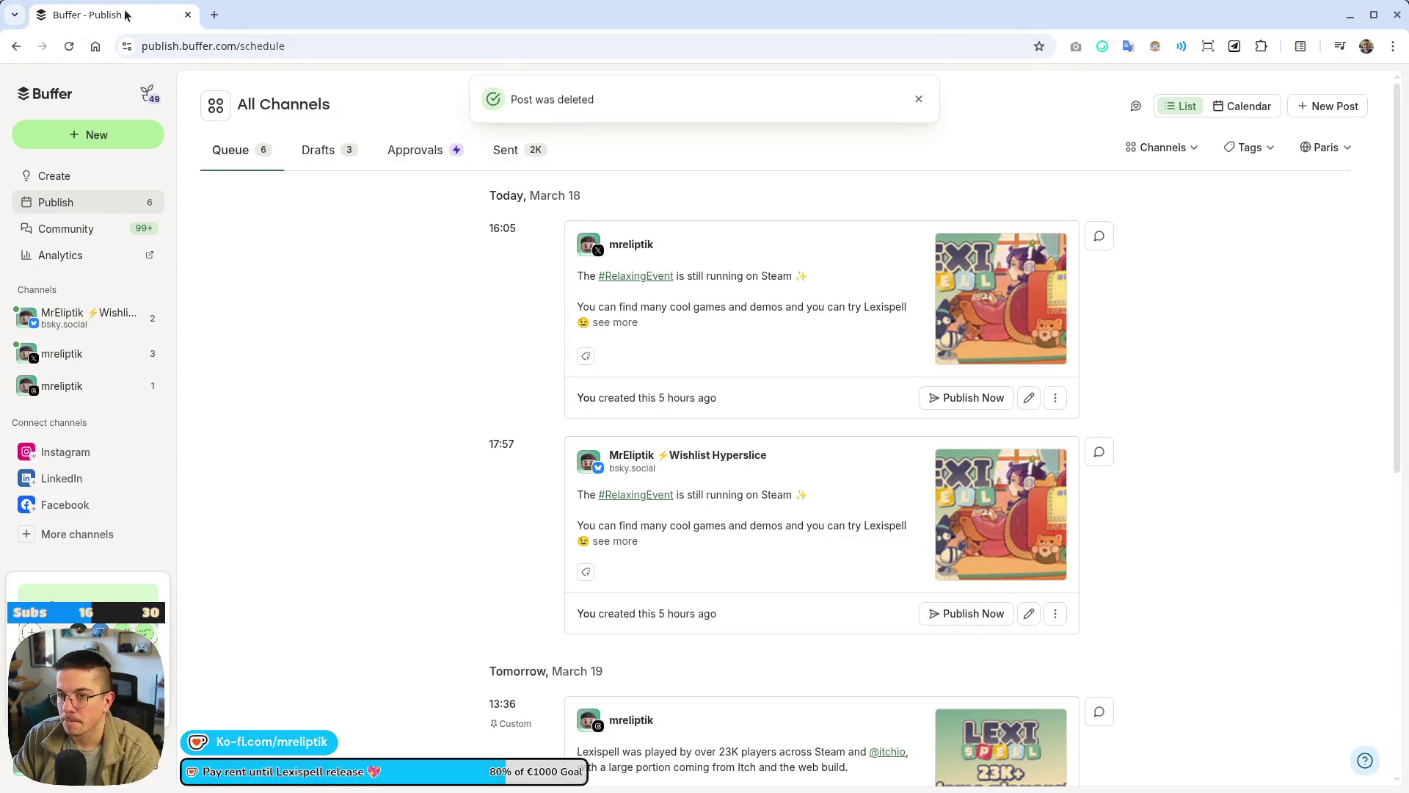
{"action": "key", "text": "alt+Tab"}
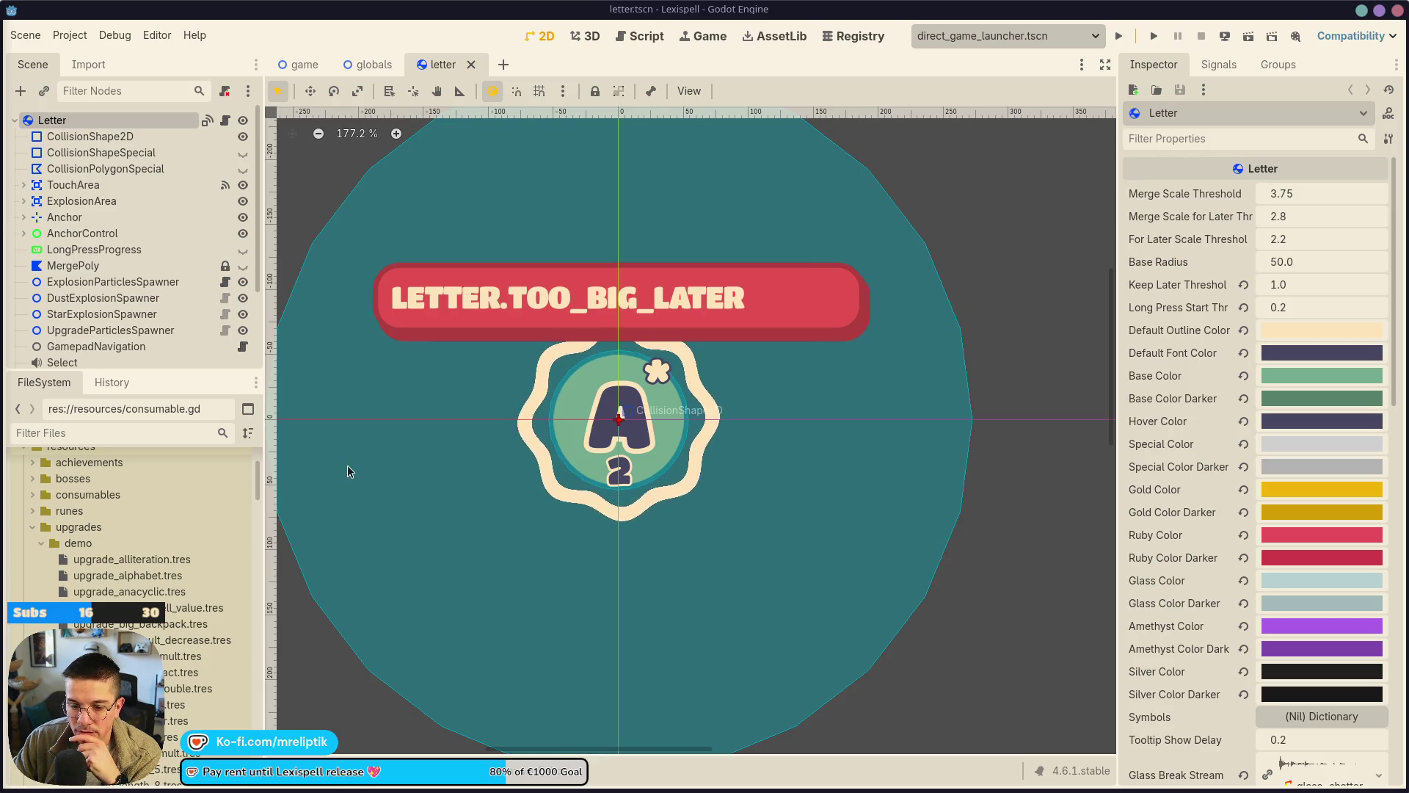
Deselect everything in the letter scene, then snap Notion's Lexispell Tasks board full-screen.
{"action": "scroll", "coordinate": [341, 356], "scroll_direction": "down", "scroll_amount": 3}
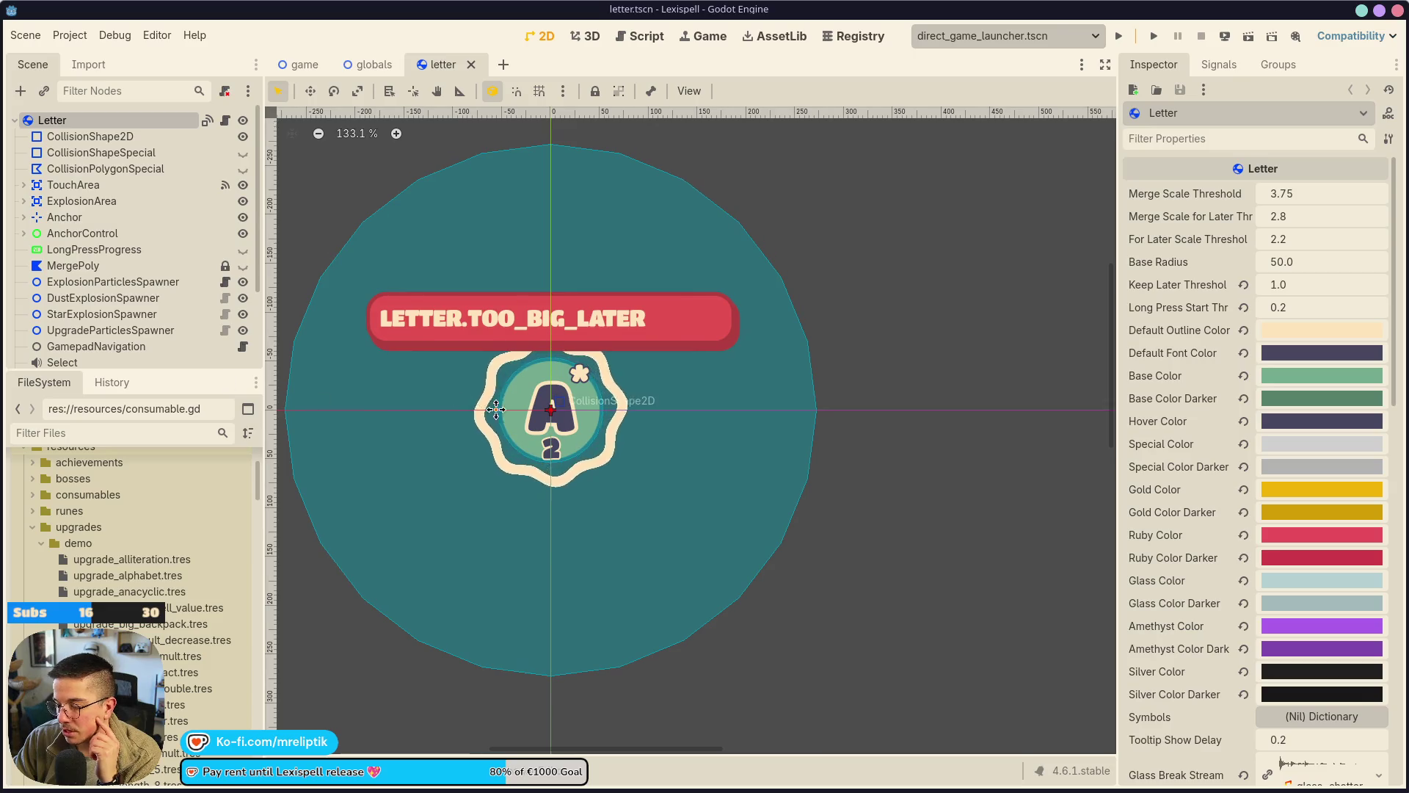
{"action": "left_click", "coordinate": [931, 229]}
{"action": "scroll", "coordinate": [701, 519], "scroll_direction": "up", "scroll_amount": 4}
{"action": "scroll", "coordinate": [710, 522], "scroll_direction": "down", "scroll_amount": 2}
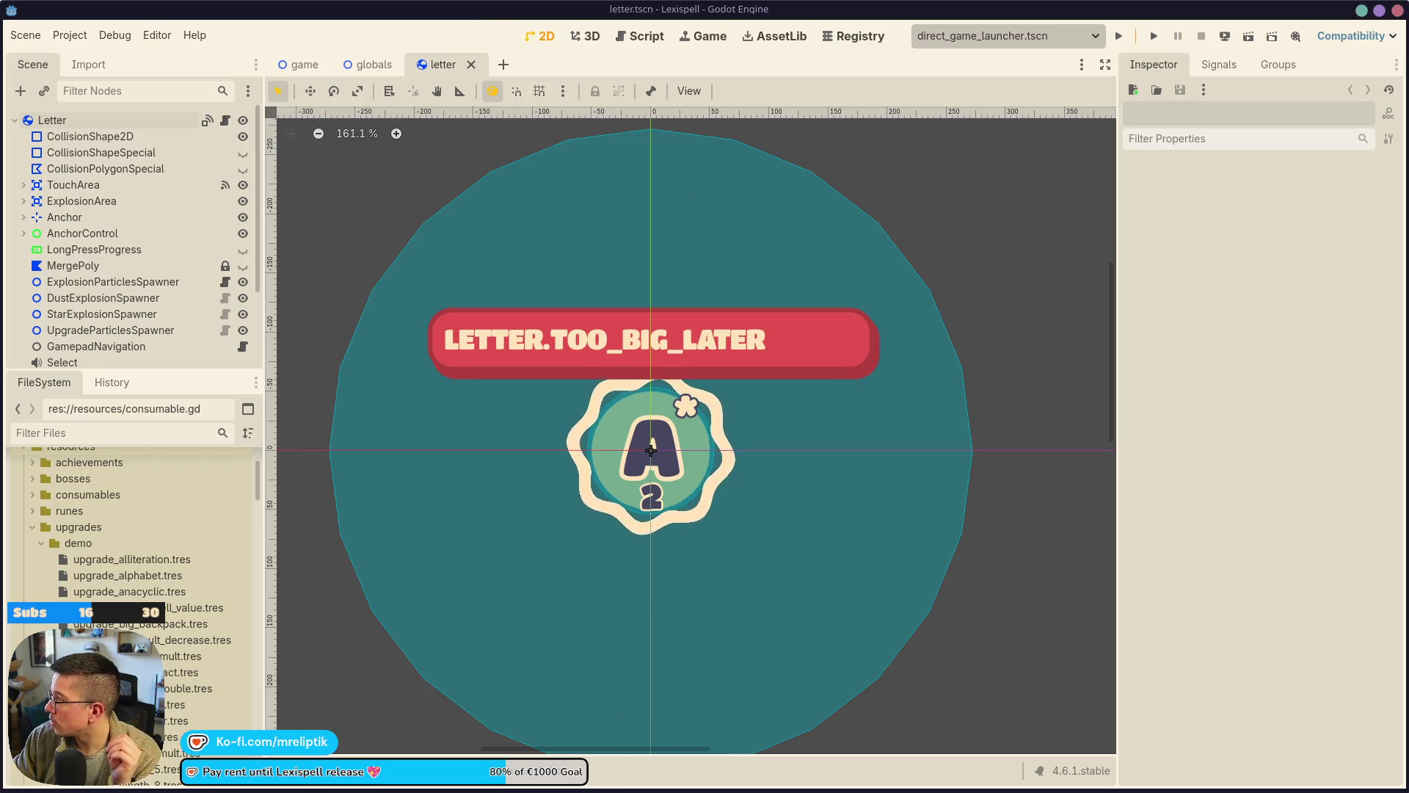
{"action": "key", "text": "alt+Tab"}
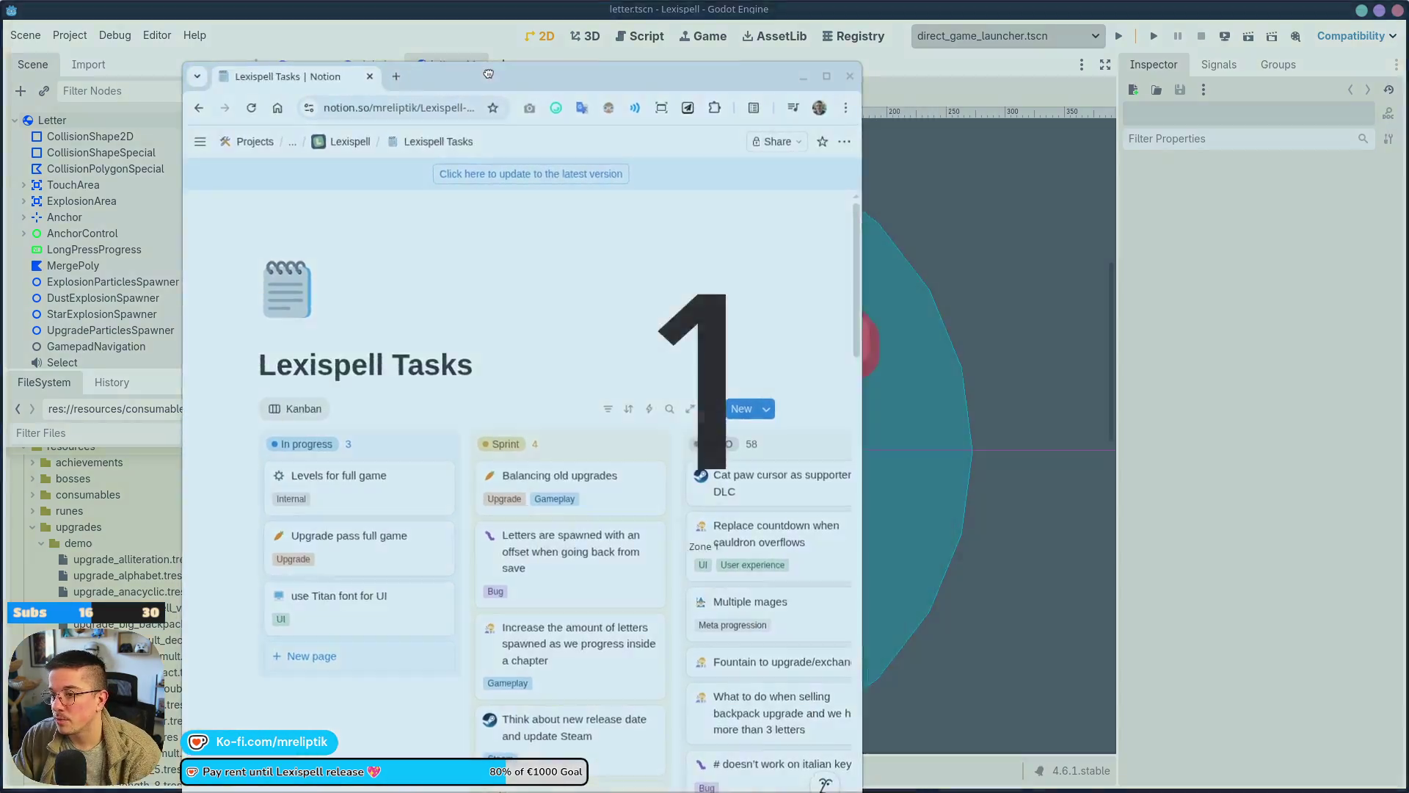
{"action": "left_click_drag", "start_coordinate": [488, 73], "coordinate": [488, 77]}
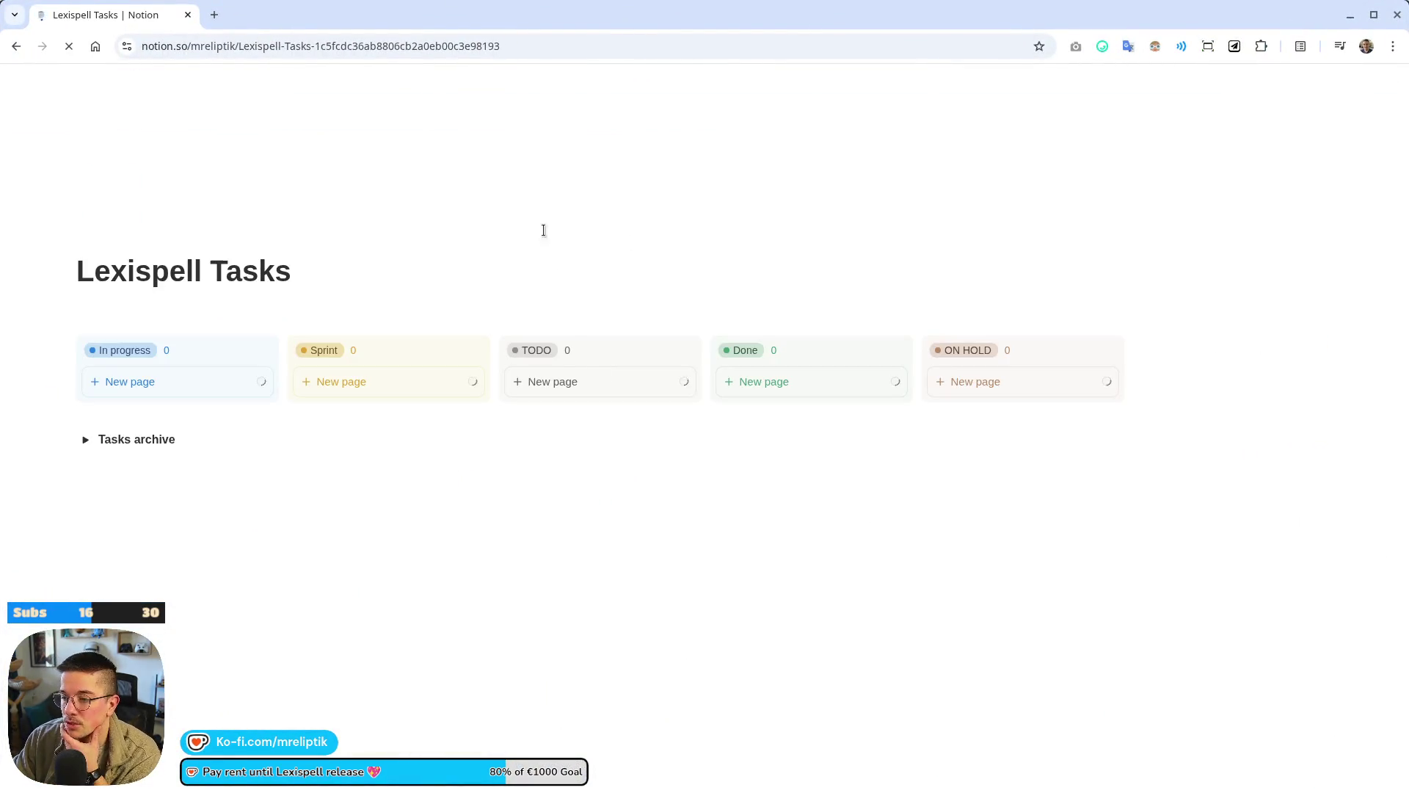
In the Fountain to upgrade/exchange task, add the bullet 'Appears after each boss (of just before?)' and fix 'transforma'.
{"action": "scroll", "coordinate": [493, 404], "scroll_direction": "down", "scroll_amount": 2}
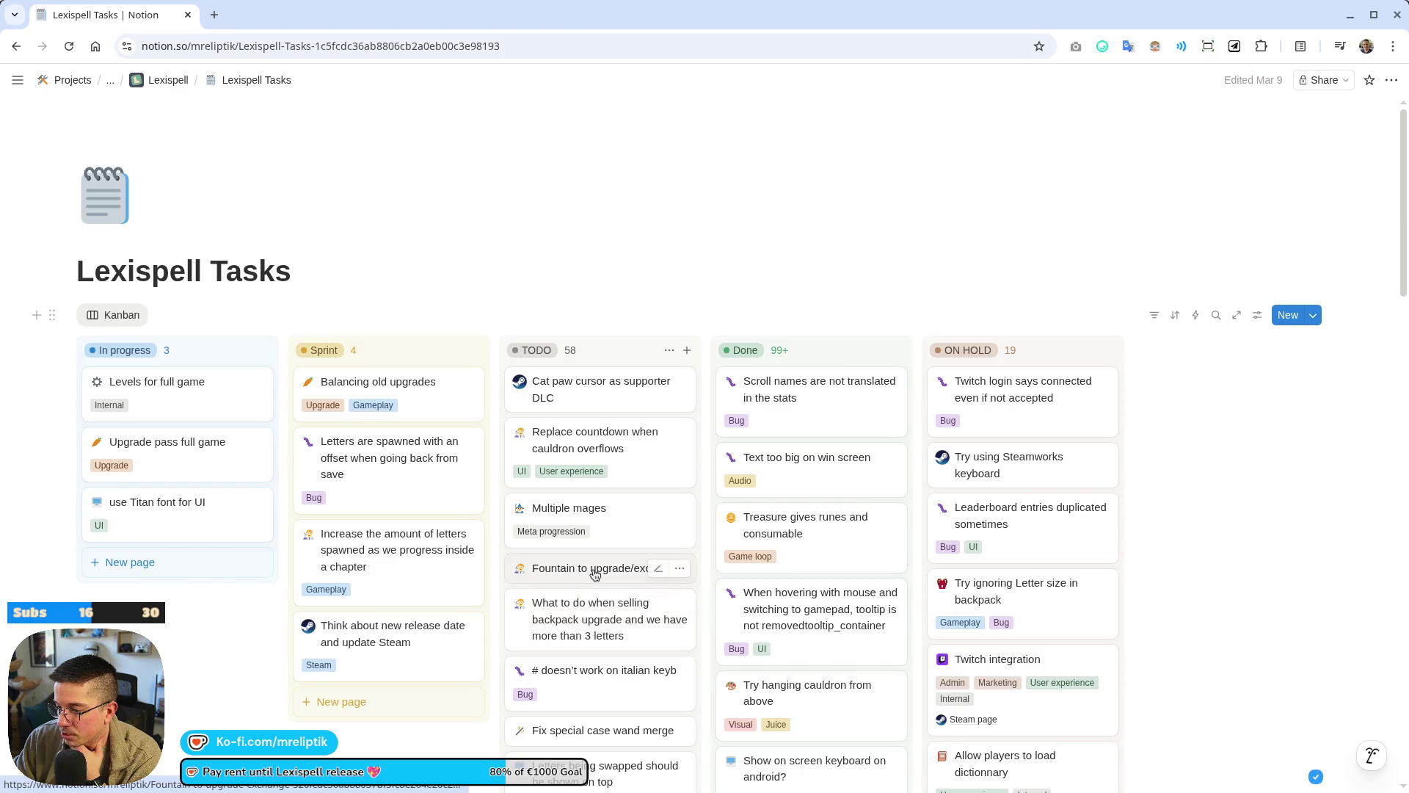
{"action": "left_click", "coordinate": [598, 569]}
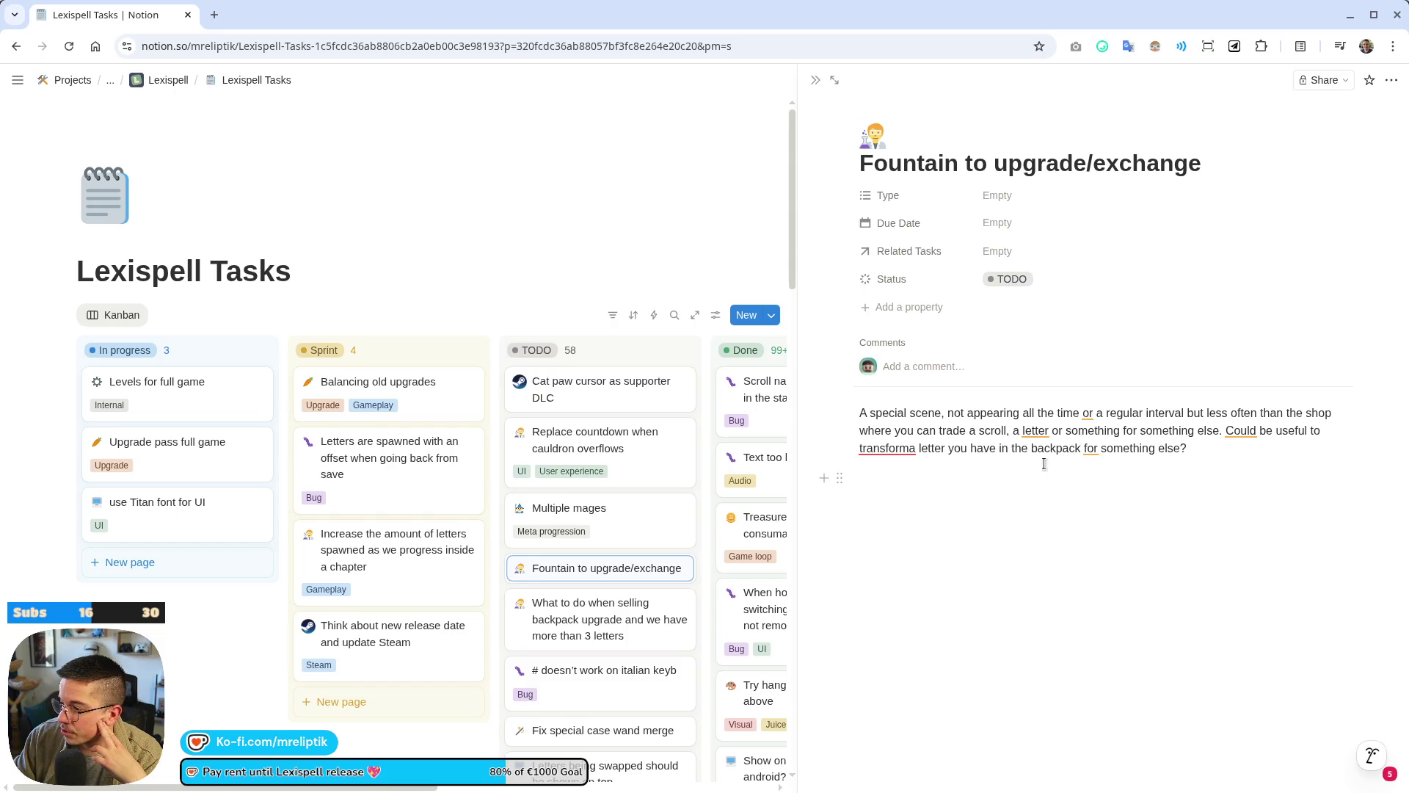
{"action": "left_click", "coordinate": [1117, 470]}
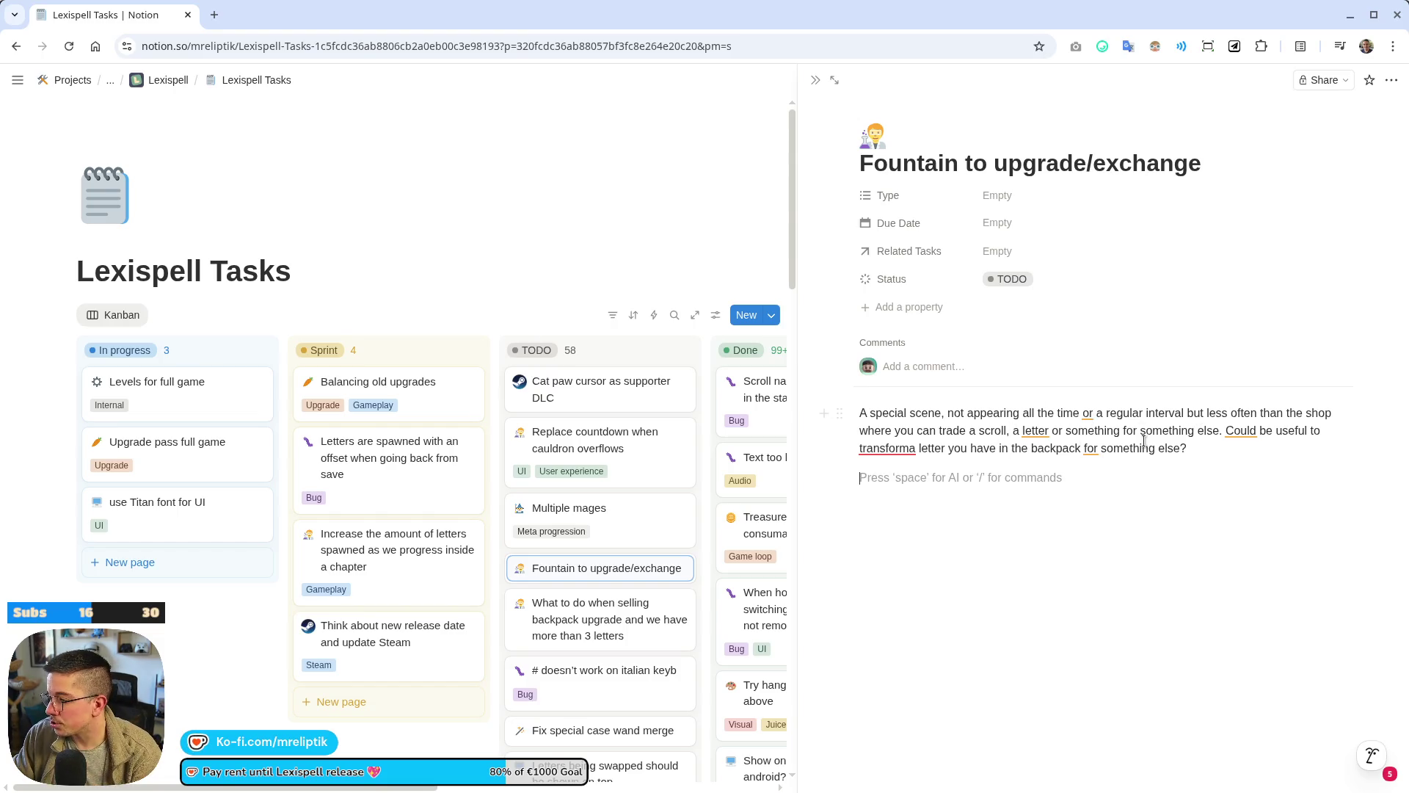
{"action": "type", "text": "- Appears afte"}
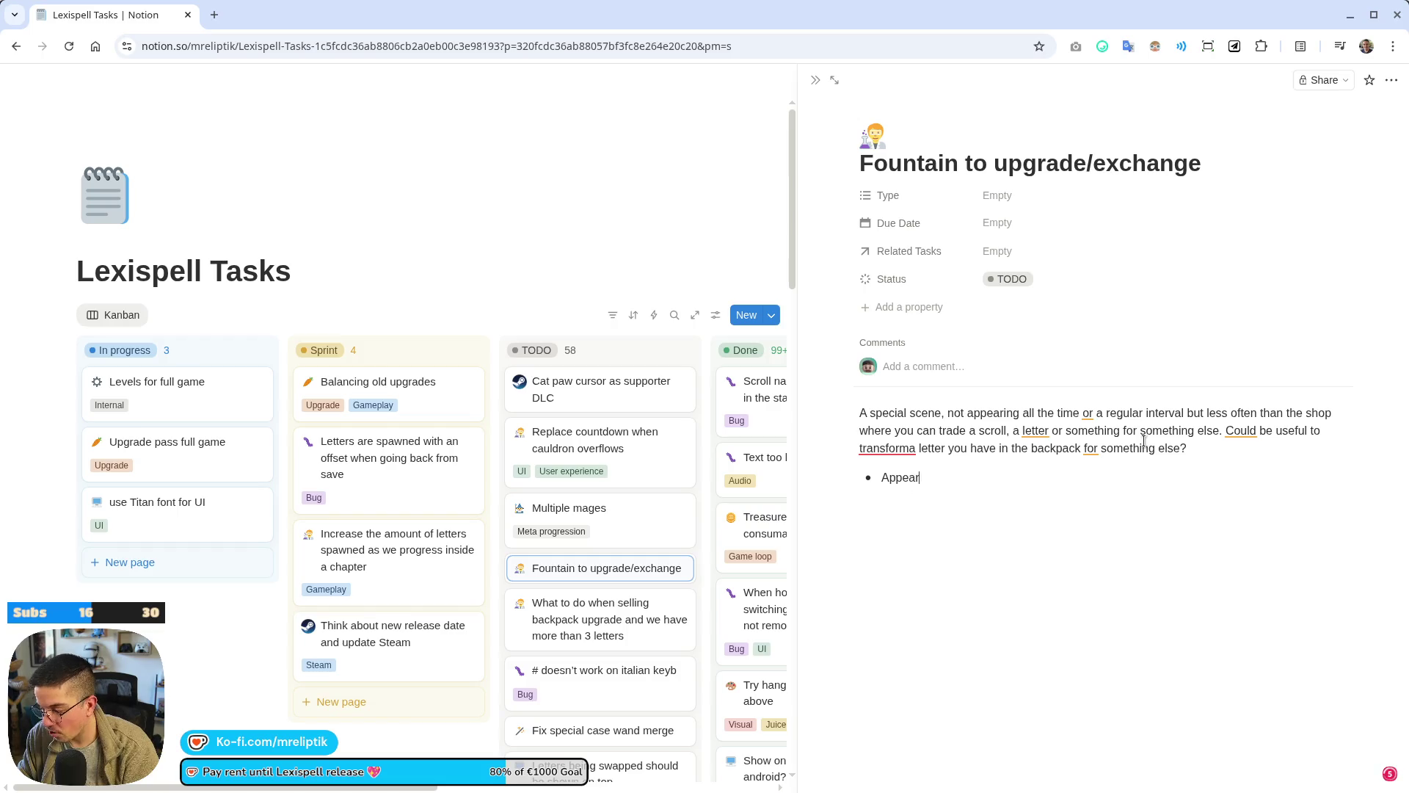
{"action": "type", "text": "r each"}
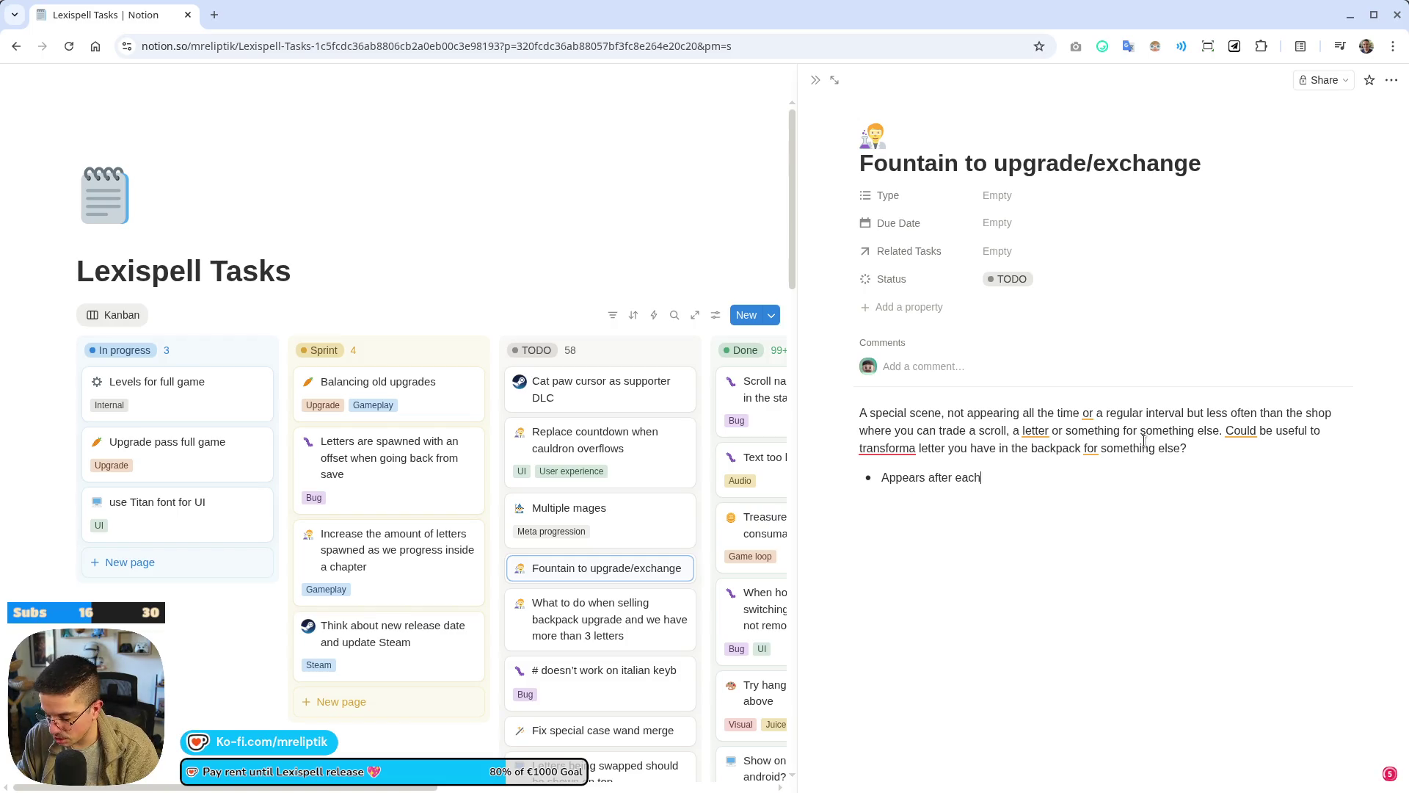
{"action": "type", "text": " bossof just before?)"}
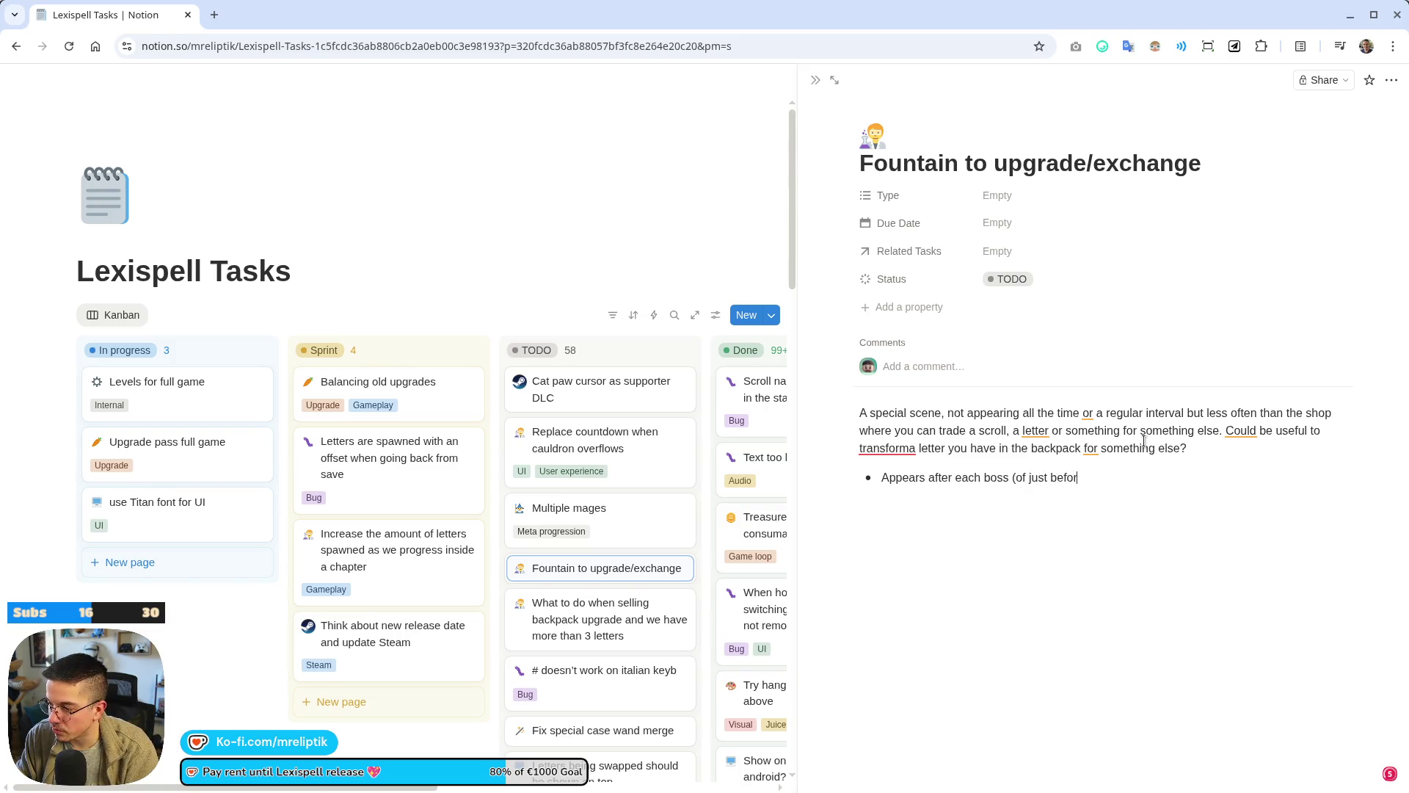
{"action": "left_click", "coordinate": [912, 449]}
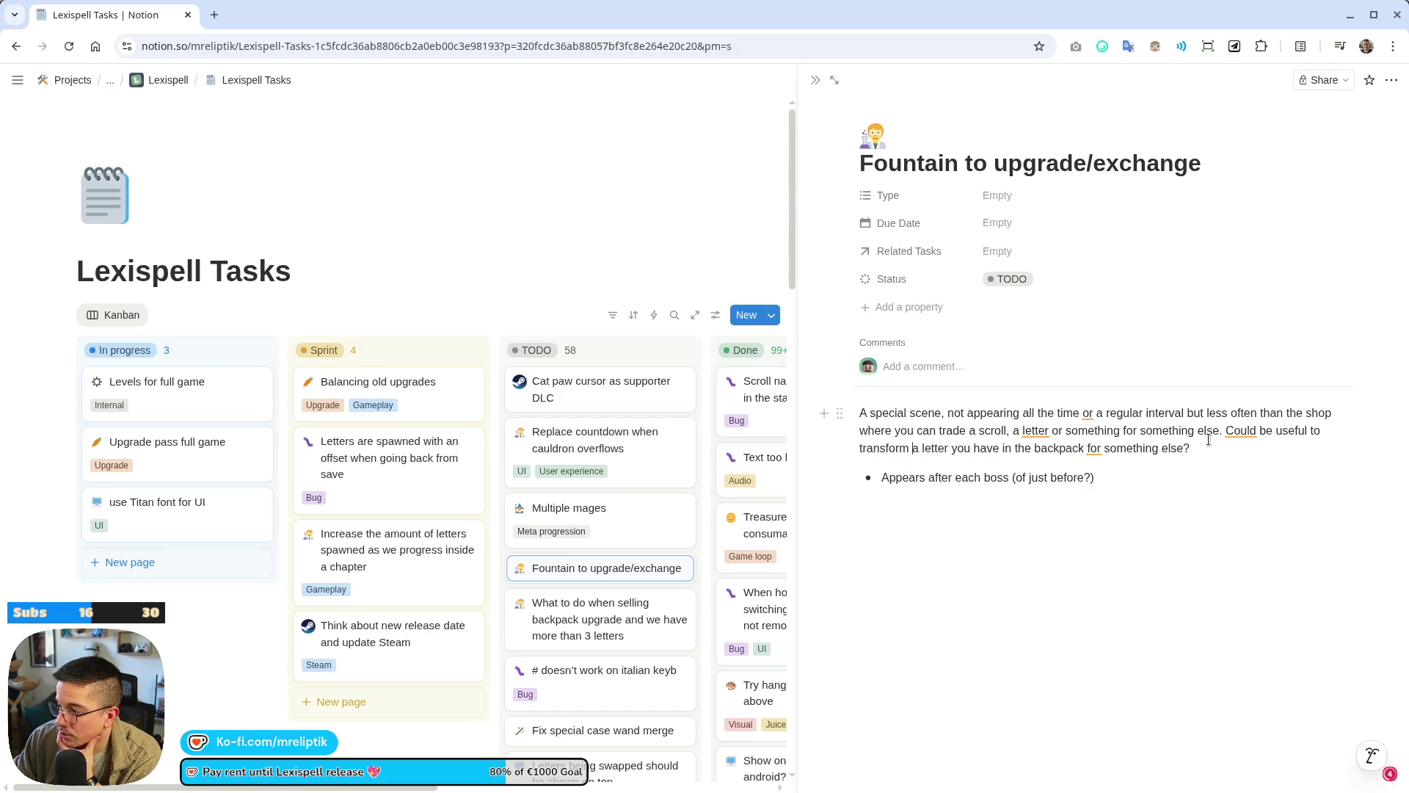
Add the bullet 'Limited to things you can't sell: backpack letters, consumables and runes', then reload Notion.
{"action": "left_click", "coordinate": [1246, 448]}
{"action": "key", "text": "Return"}
{"action": "type", "text": "Limited to things y"}
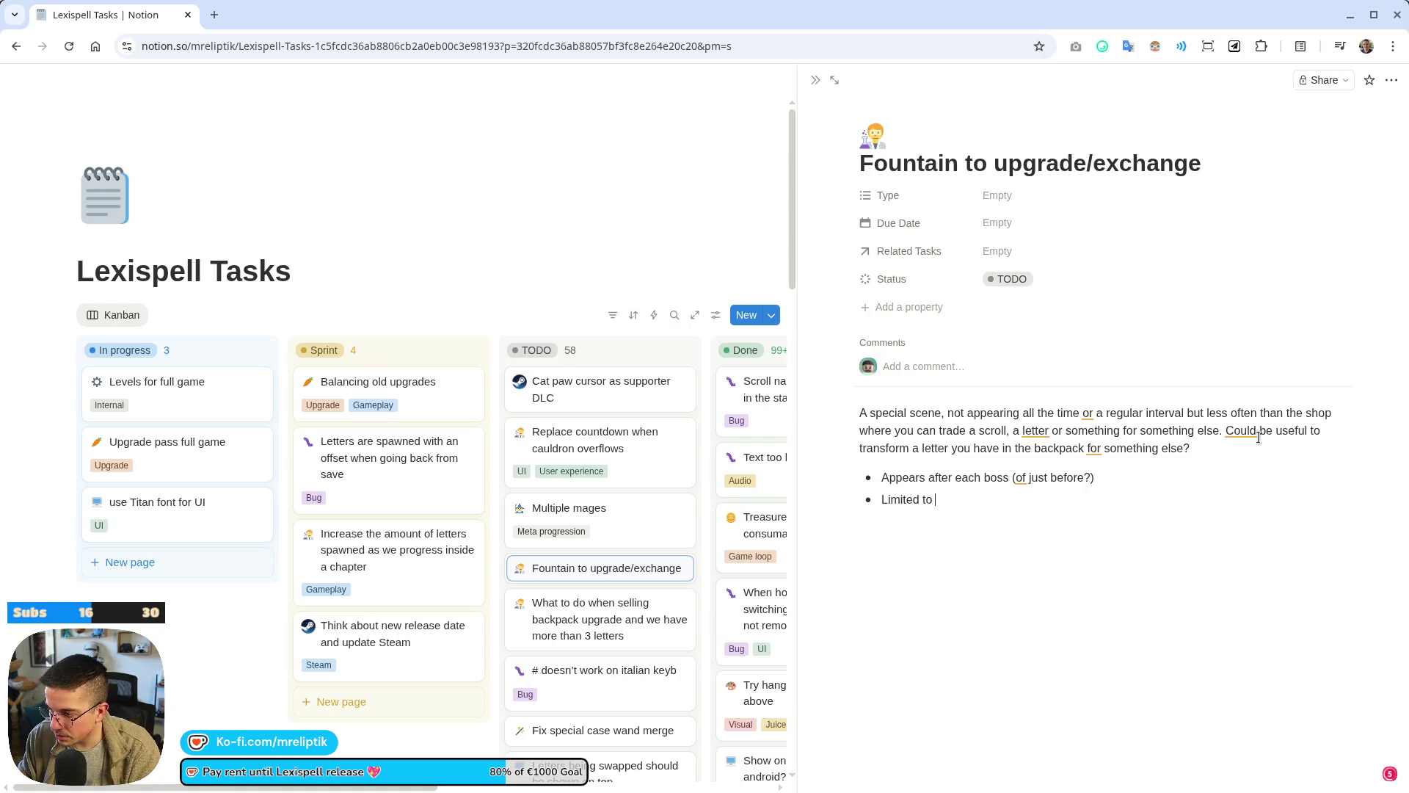
{"action": "type", "text": "ou can't sell: "}
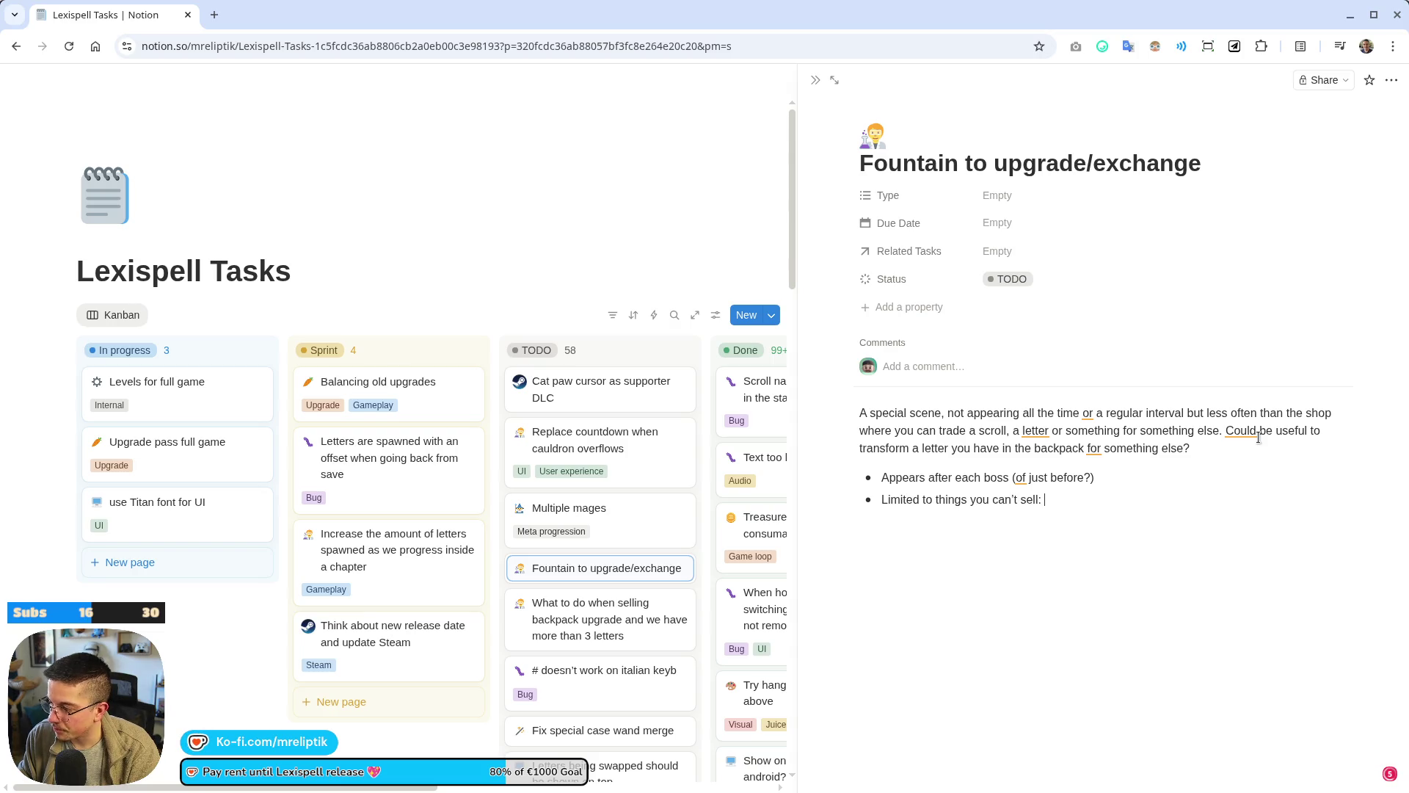
{"action": "type", "text": "backpack "}
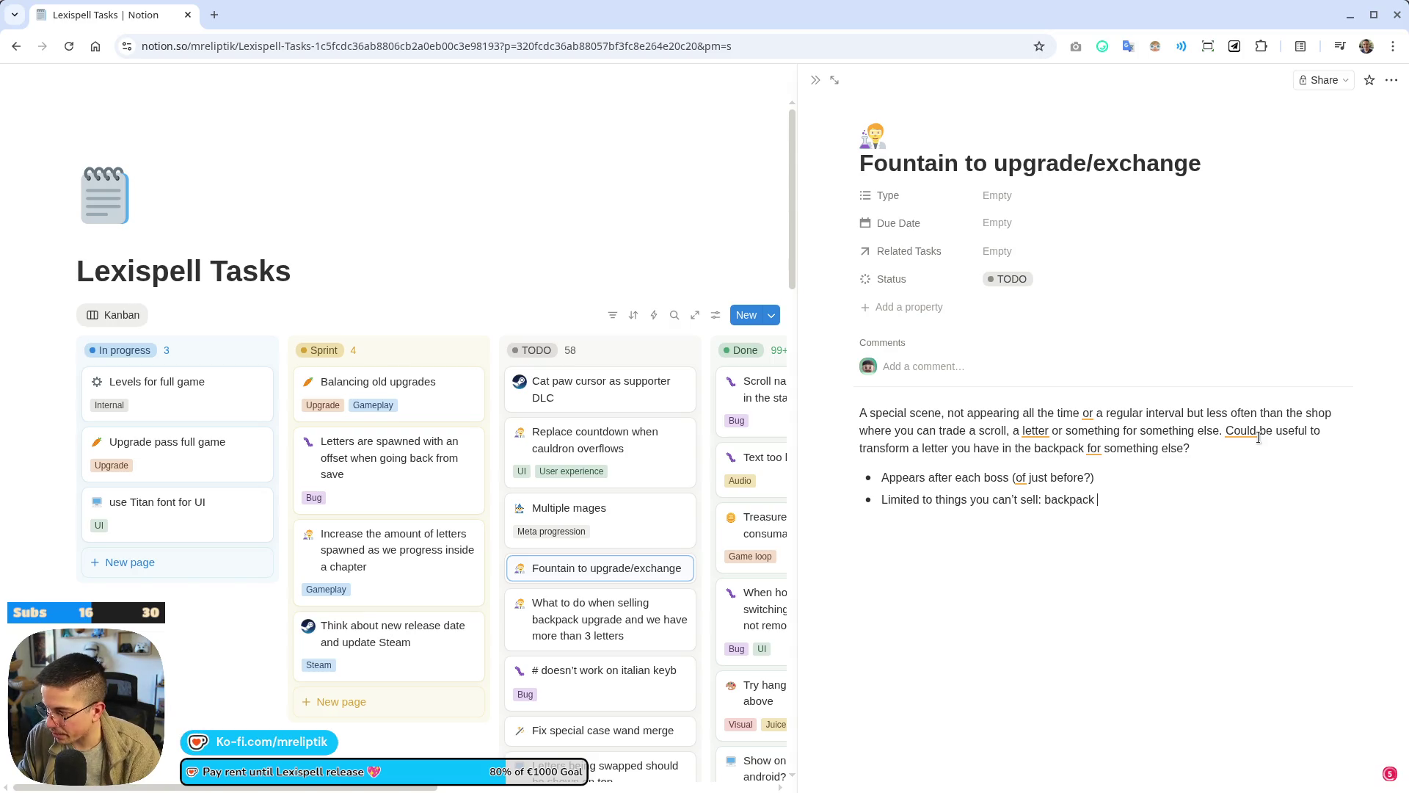
{"action": "type", "text": "letters, "}
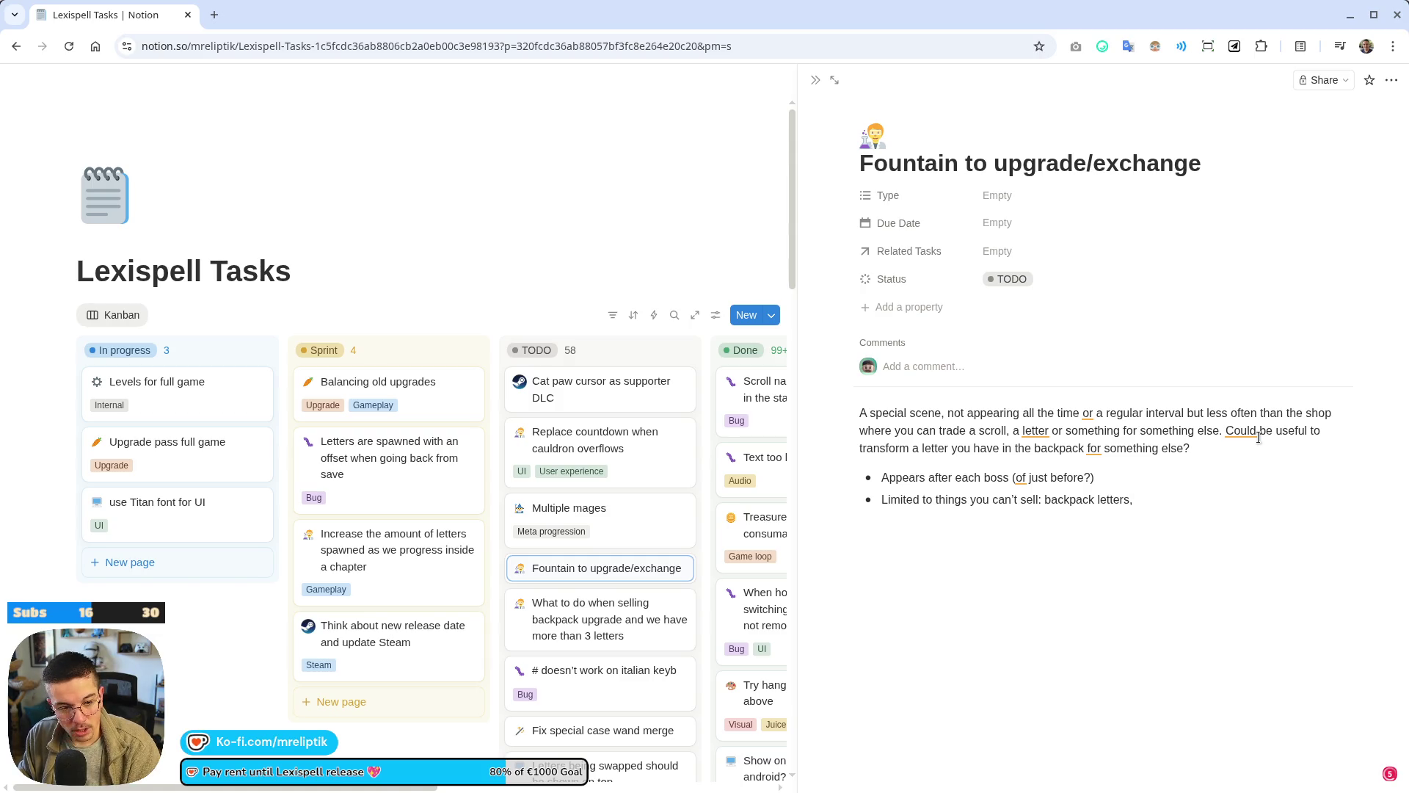
{"action": "type", "text": "consumables "}
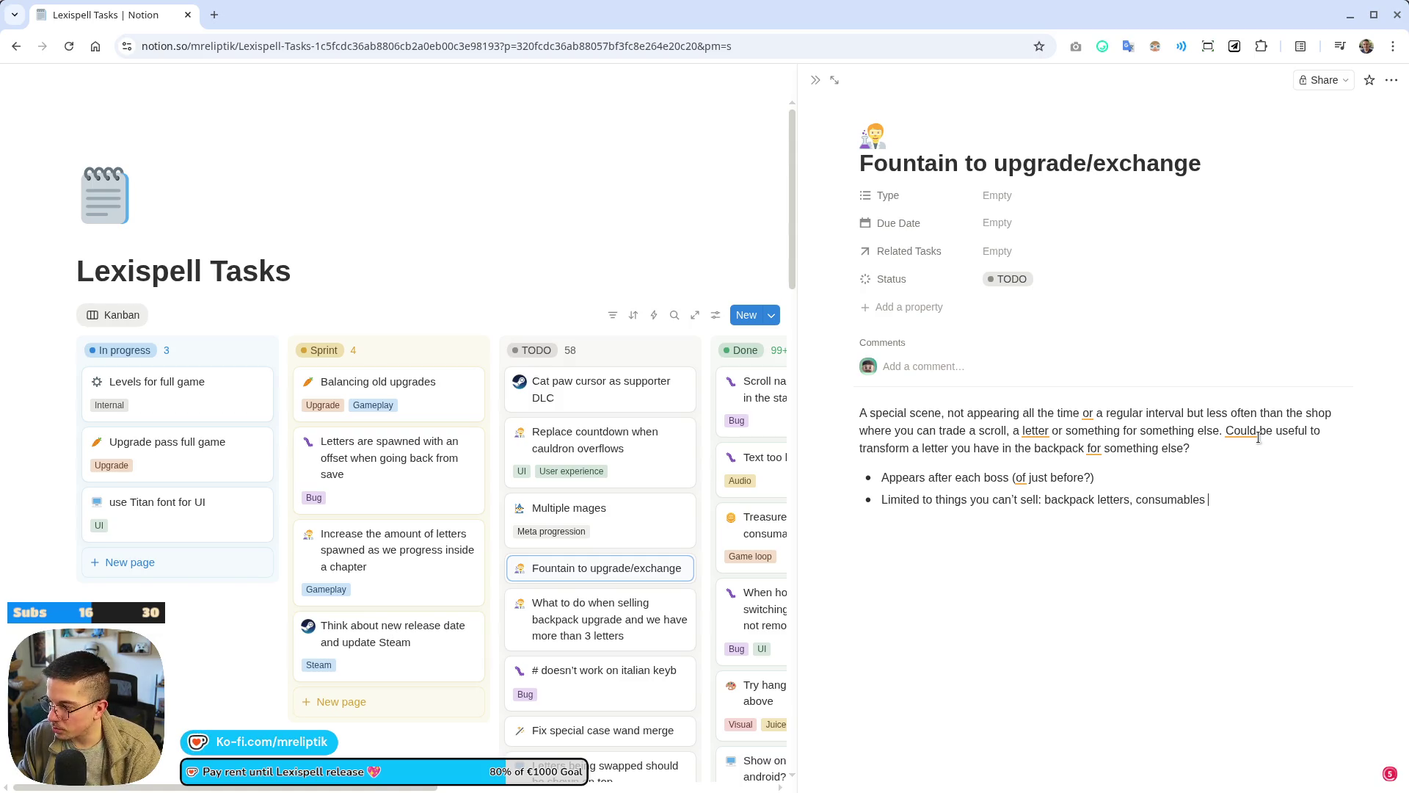
{"action": "type", "text": "and runes"}
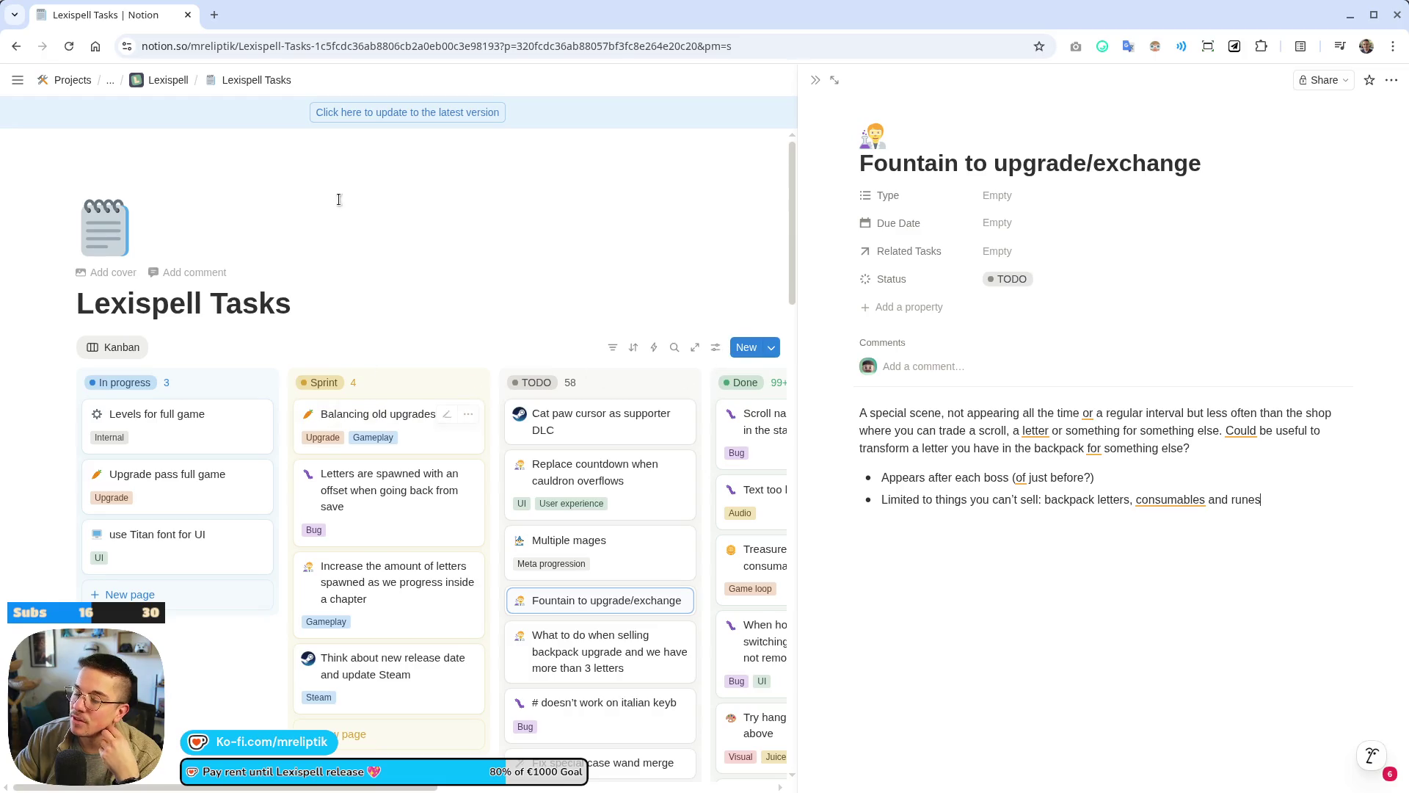
{"action": "left_click", "coordinate": [387, 120]}
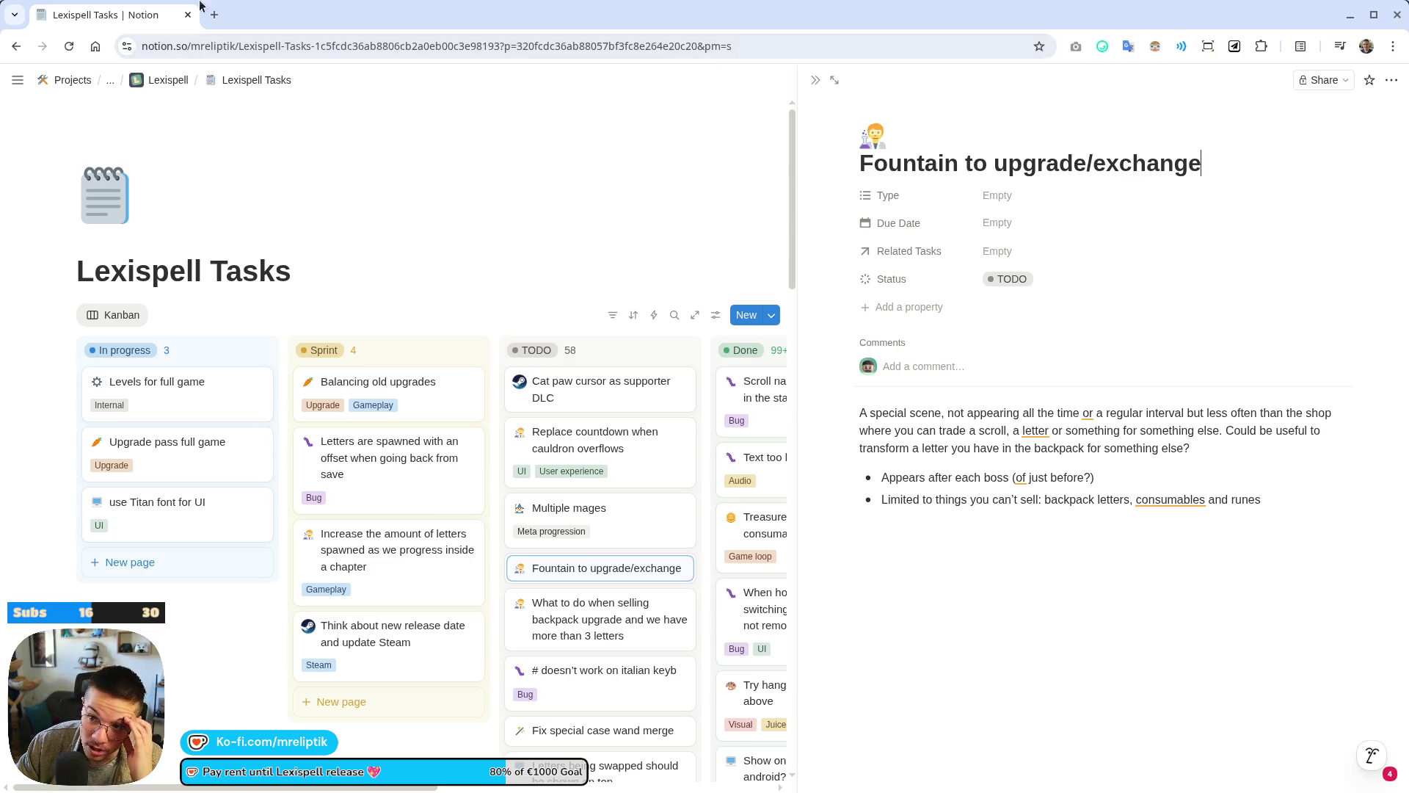
{"action": "mouse_move", "coordinate": [277, 759]}
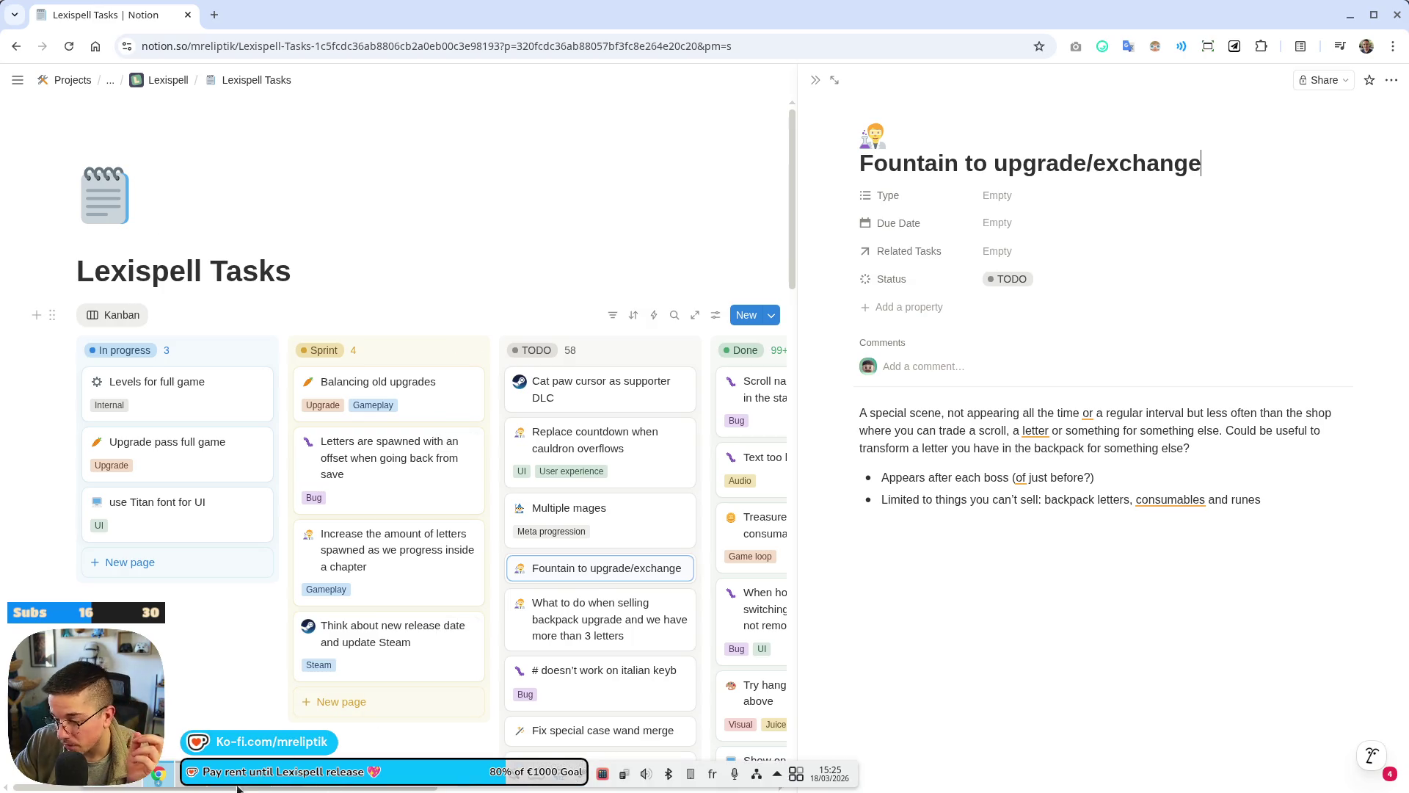
{"action": "mouse_move", "coordinate": [160, 772]}
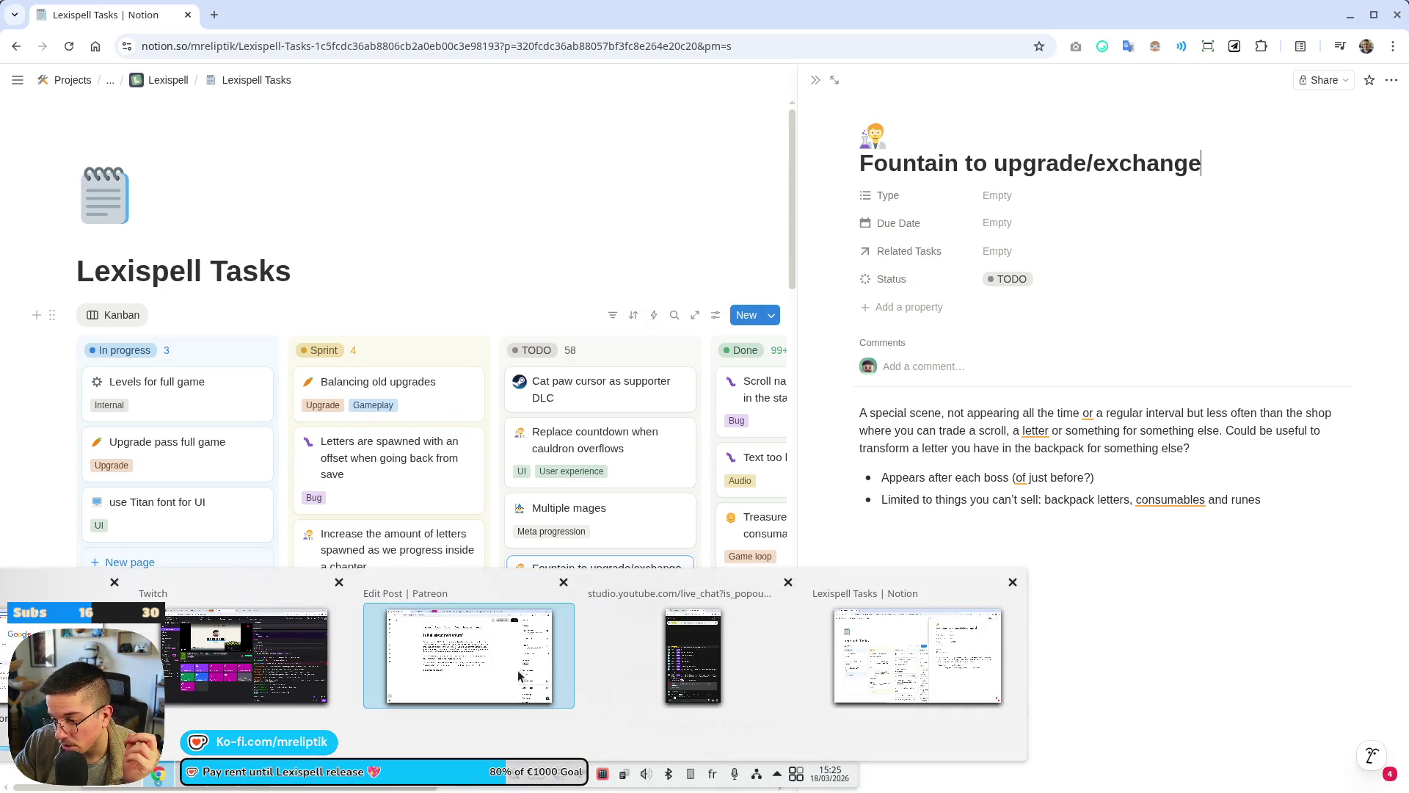
{"action": "left_click", "coordinate": [462, 657]}
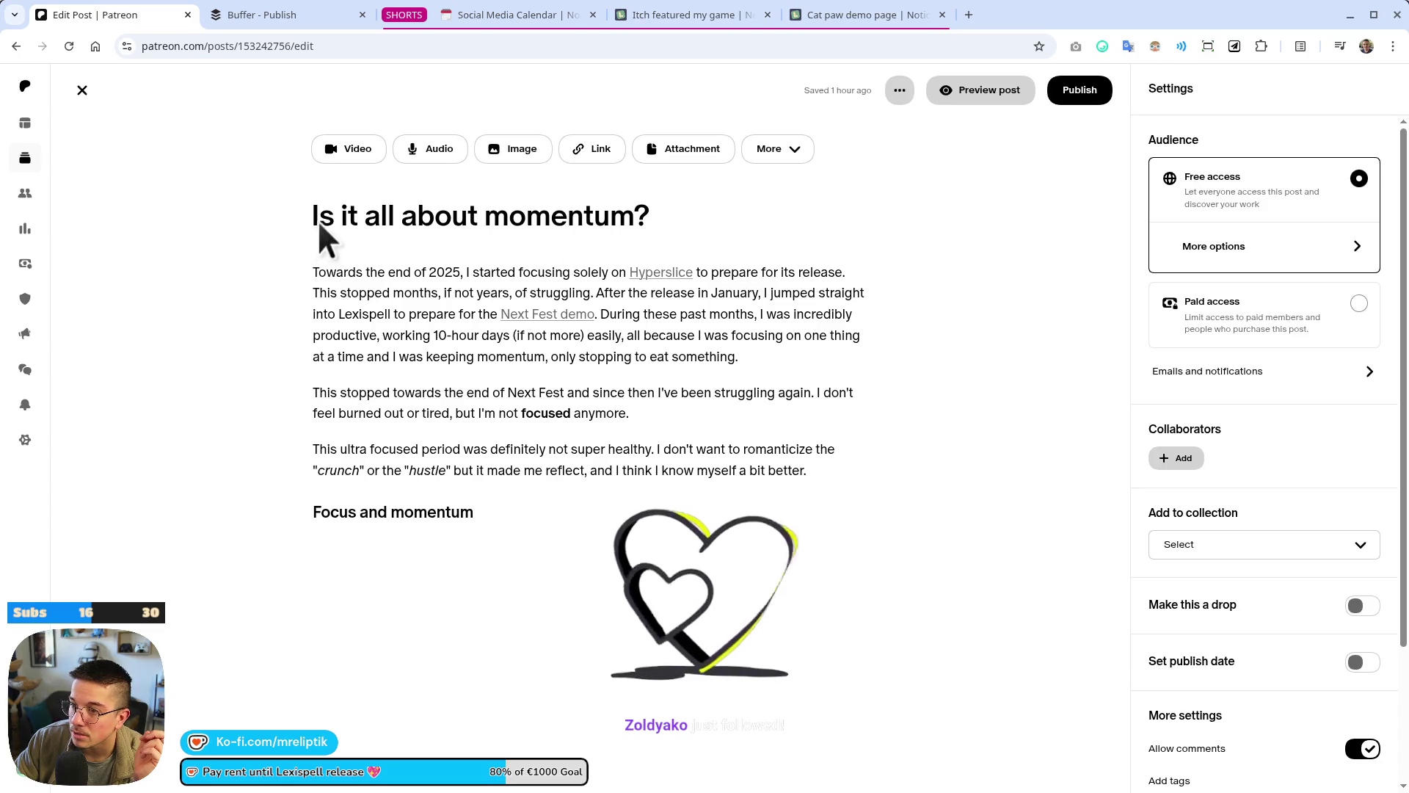
{"action": "left_click_drag", "start_coordinate": [308, 219], "coordinate": [690, 230]}
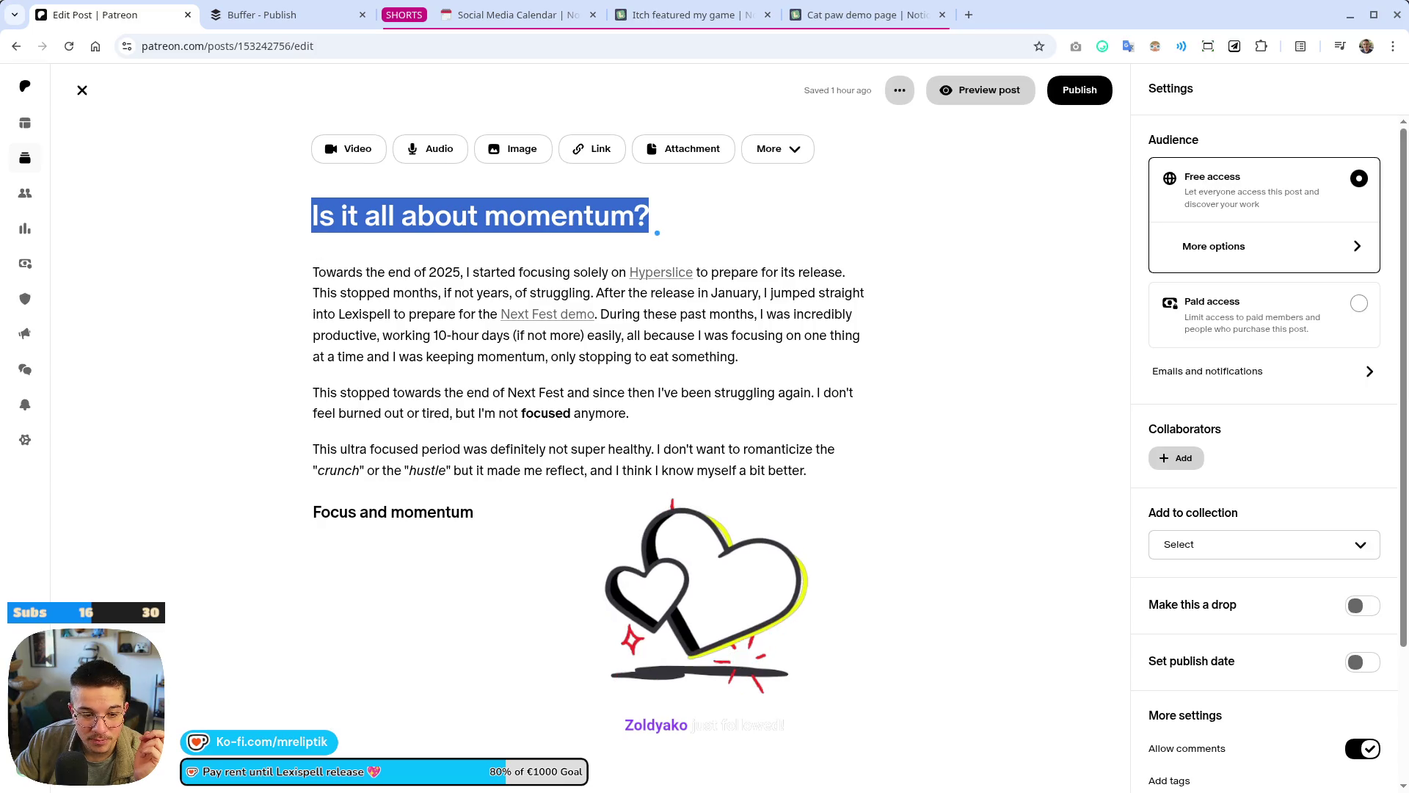
{"action": "key", "text": "alt+Tab"}
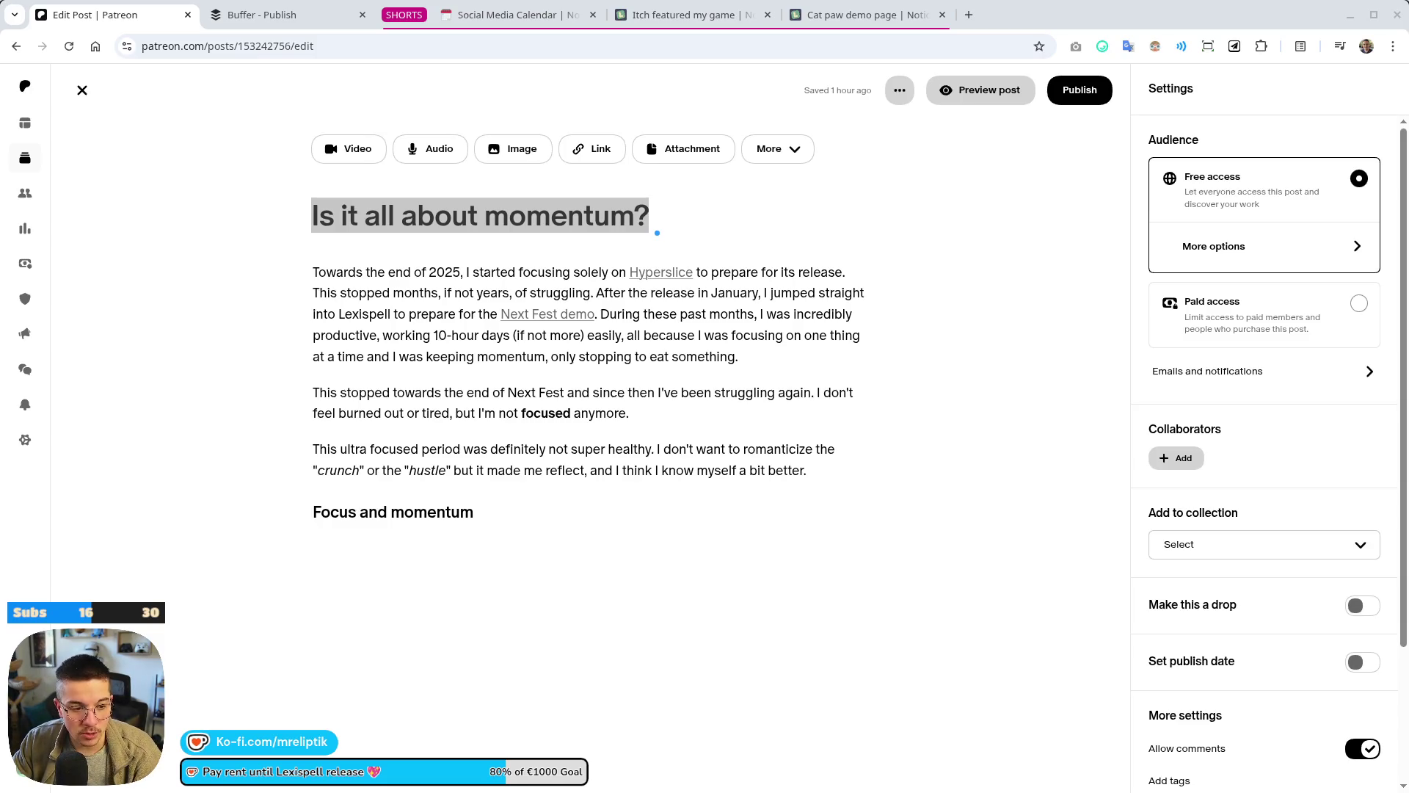
{"action": "mouse_move", "coordinate": [199, 787]}
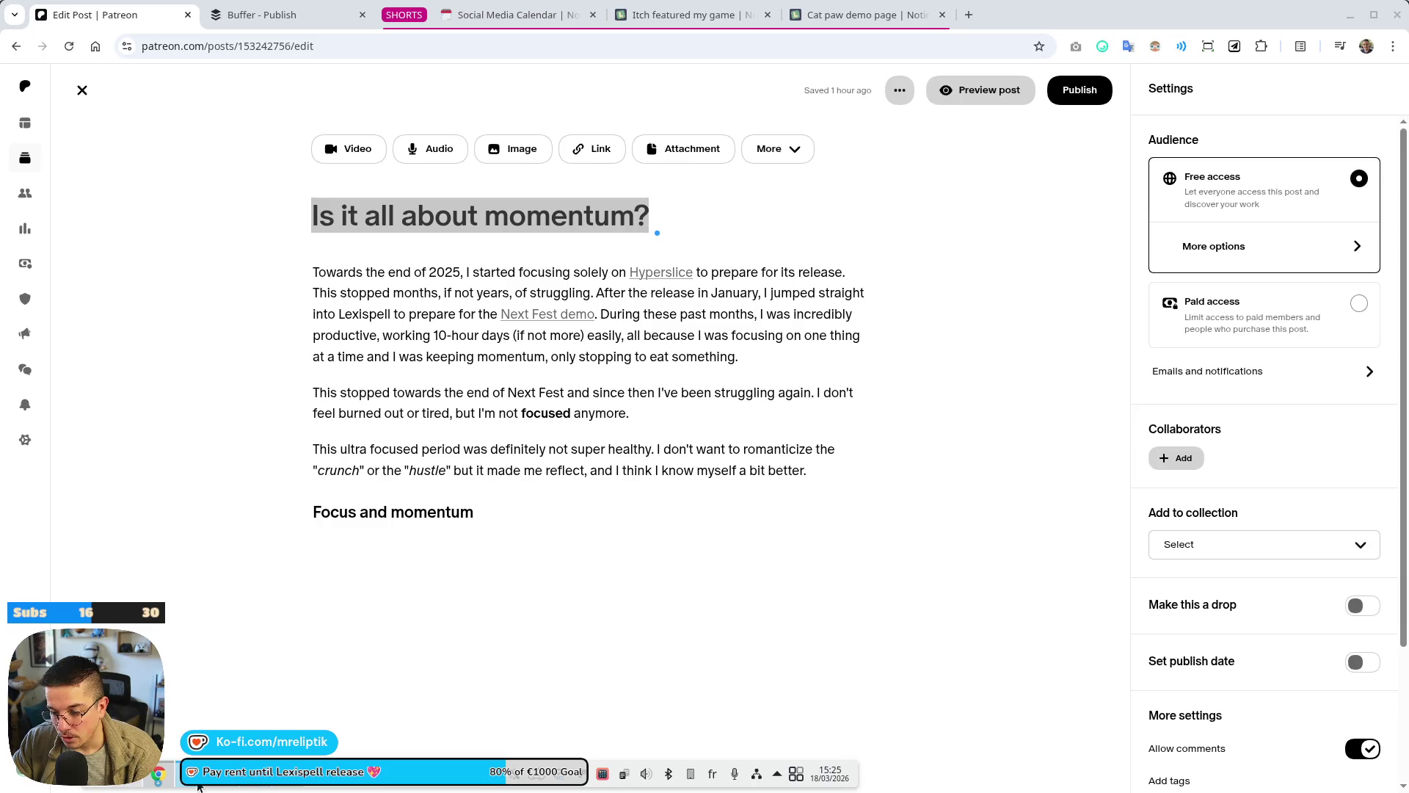
{"action": "key", "text": "super"}
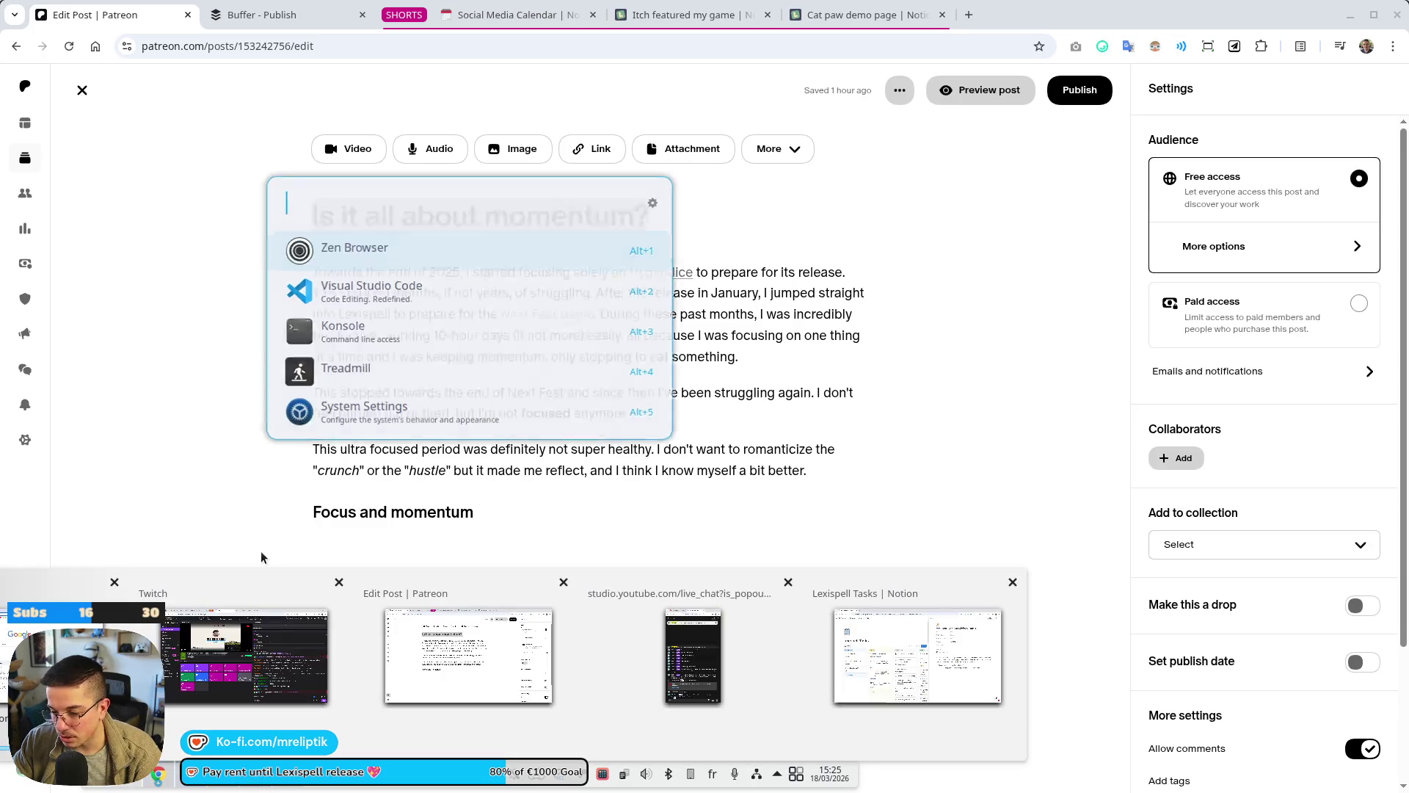
{"action": "type", "text": "zen"}
{"action": "key", "text": "Return"}
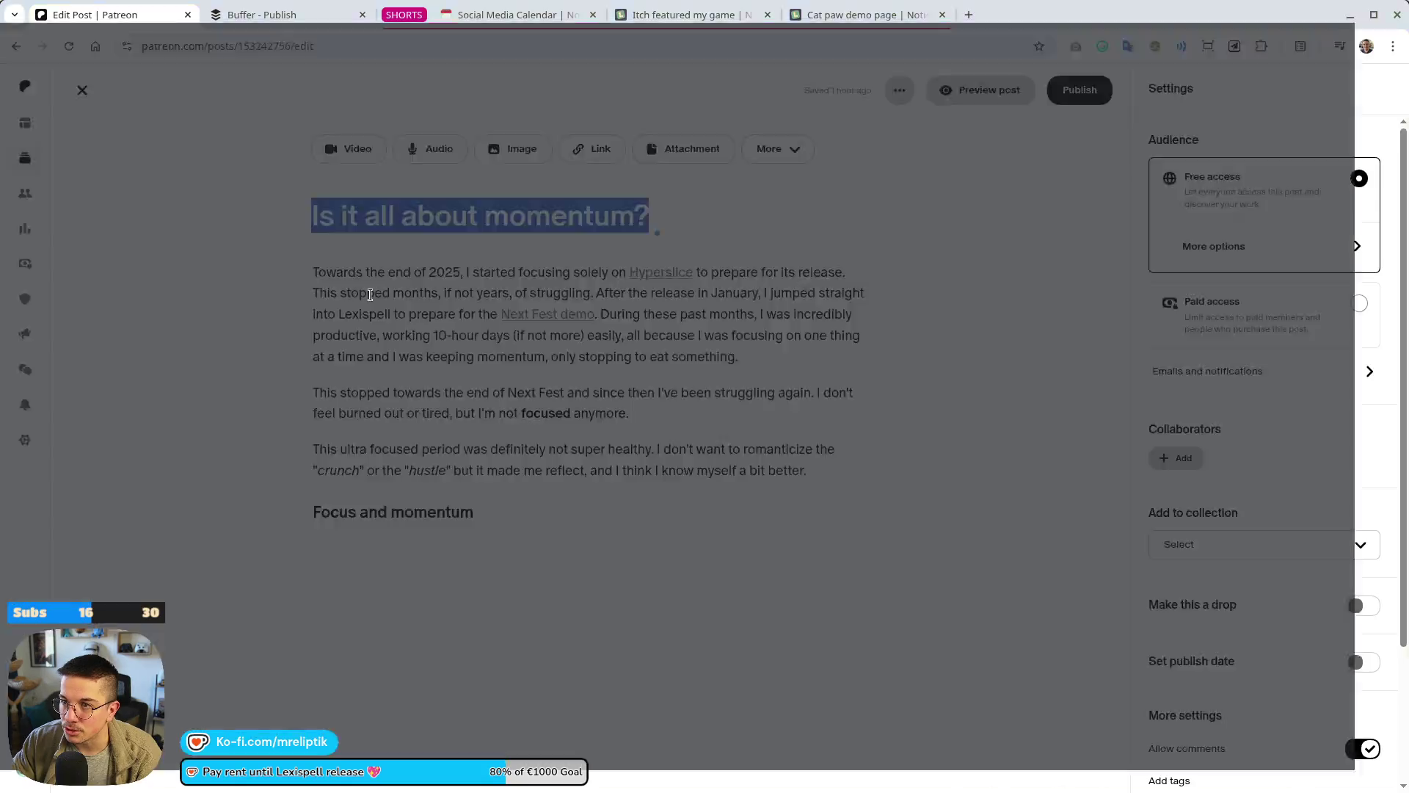
{"action": "key", "text": "alt+F4"}
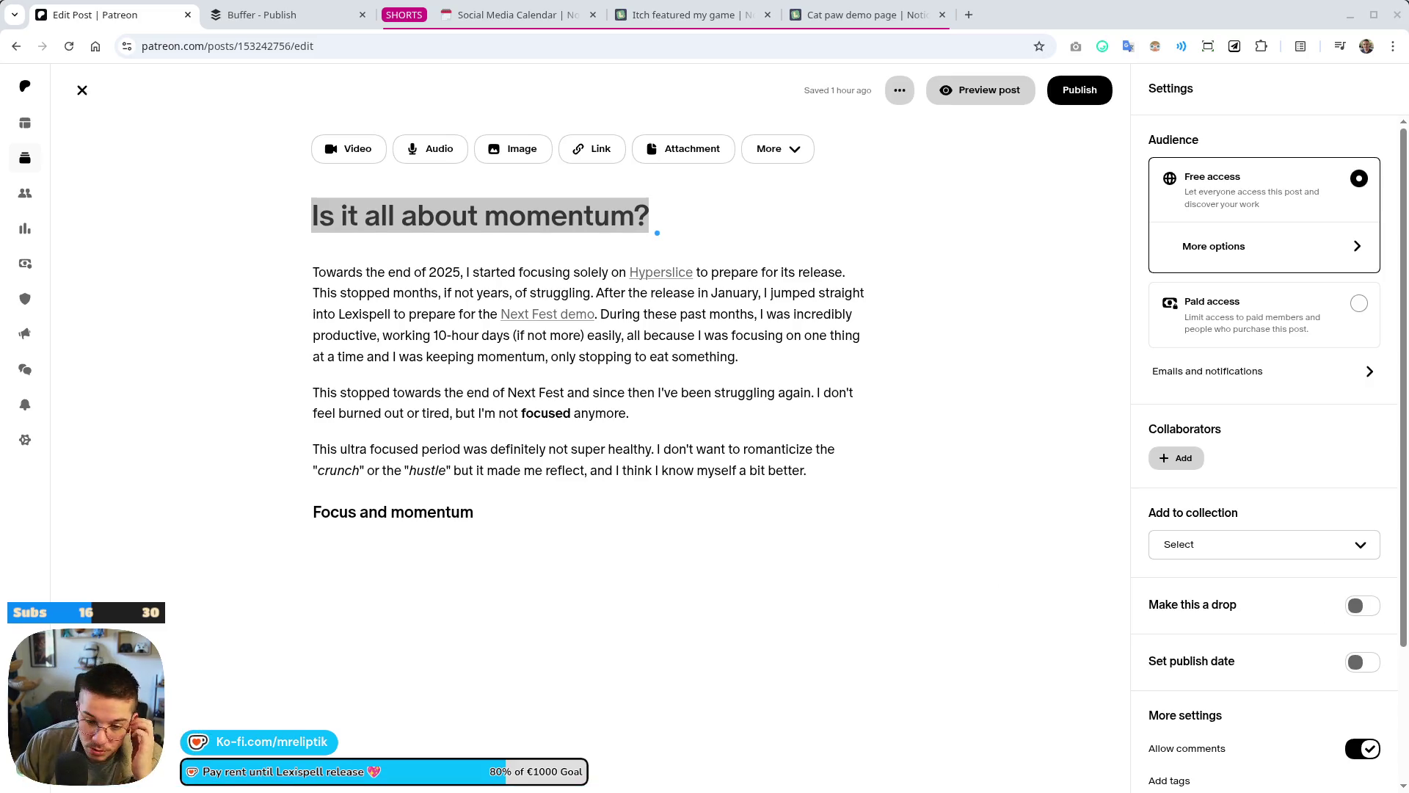
{"action": "key", "text": "alt+Tab"}
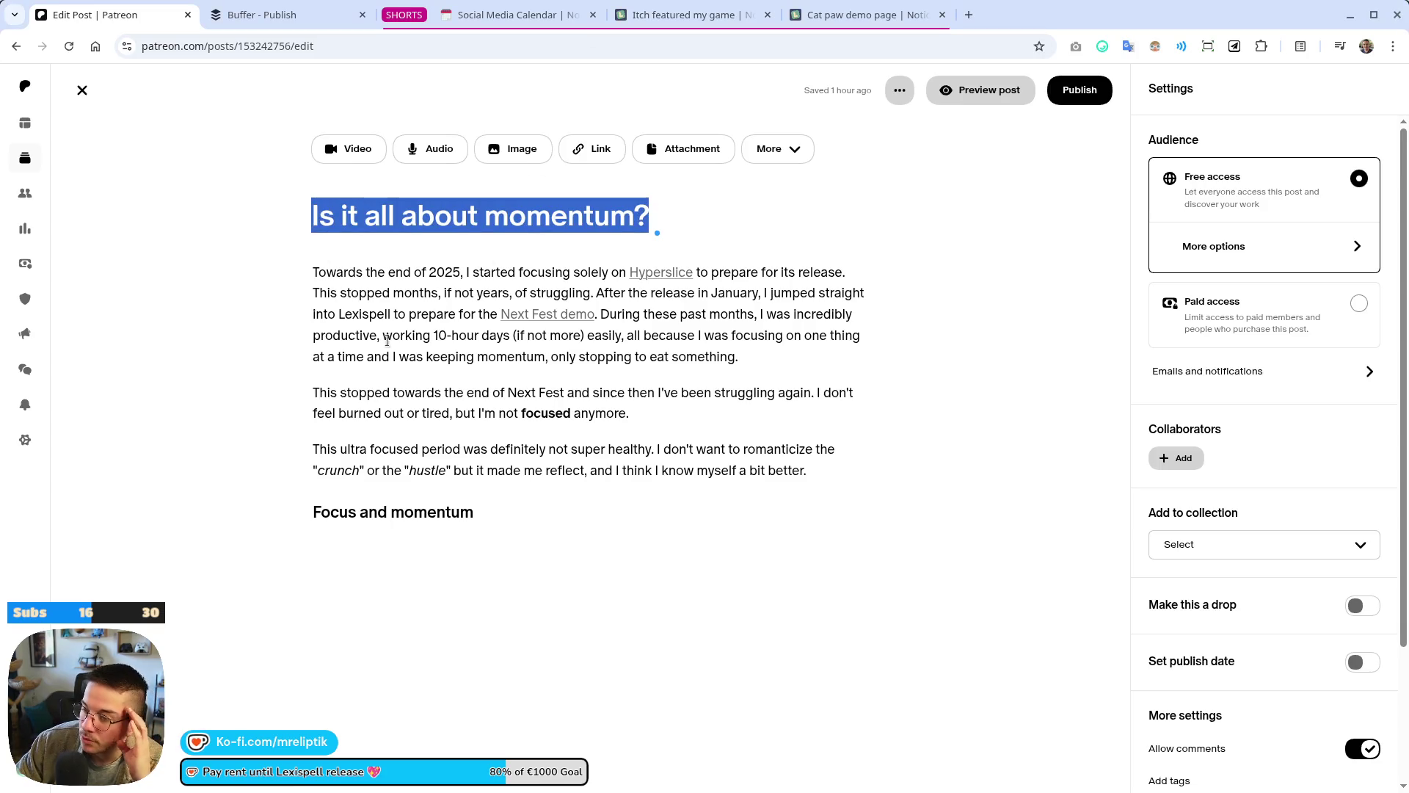
{"action": "mouse_move", "coordinate": [485, 525]}
{"action": "left_mouse_down"}
{"action": "mouse_move", "coordinate": [371, 452]}
{"action": "mouse_move", "coordinate": [313, 257]}
{"action": "left_mouse_up"}
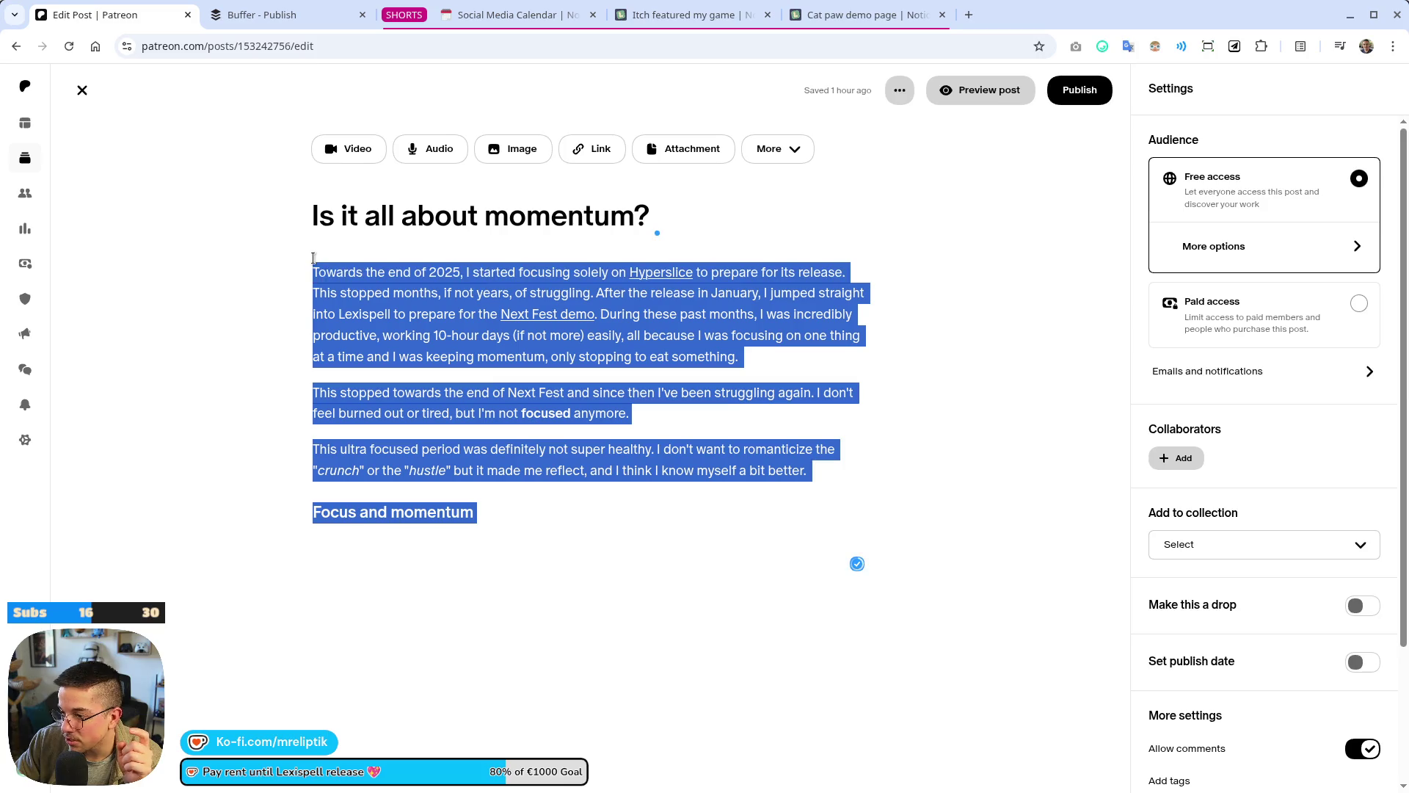
{"action": "left_click", "coordinate": [1350, 14]}
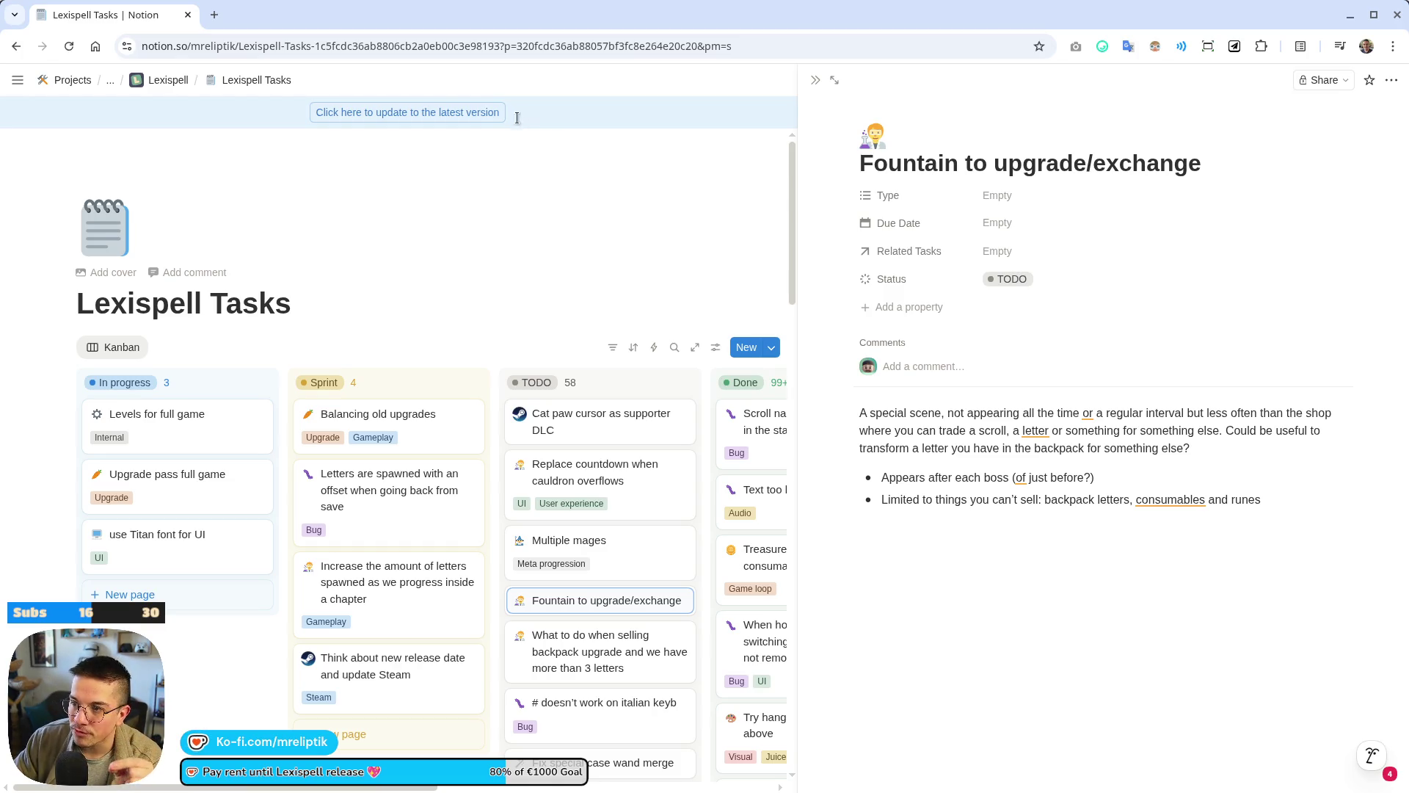
Reload Notion and accept the suggested comma after 'consumables' in the second bullet.
{"action": "left_click", "coordinate": [428, 112]}
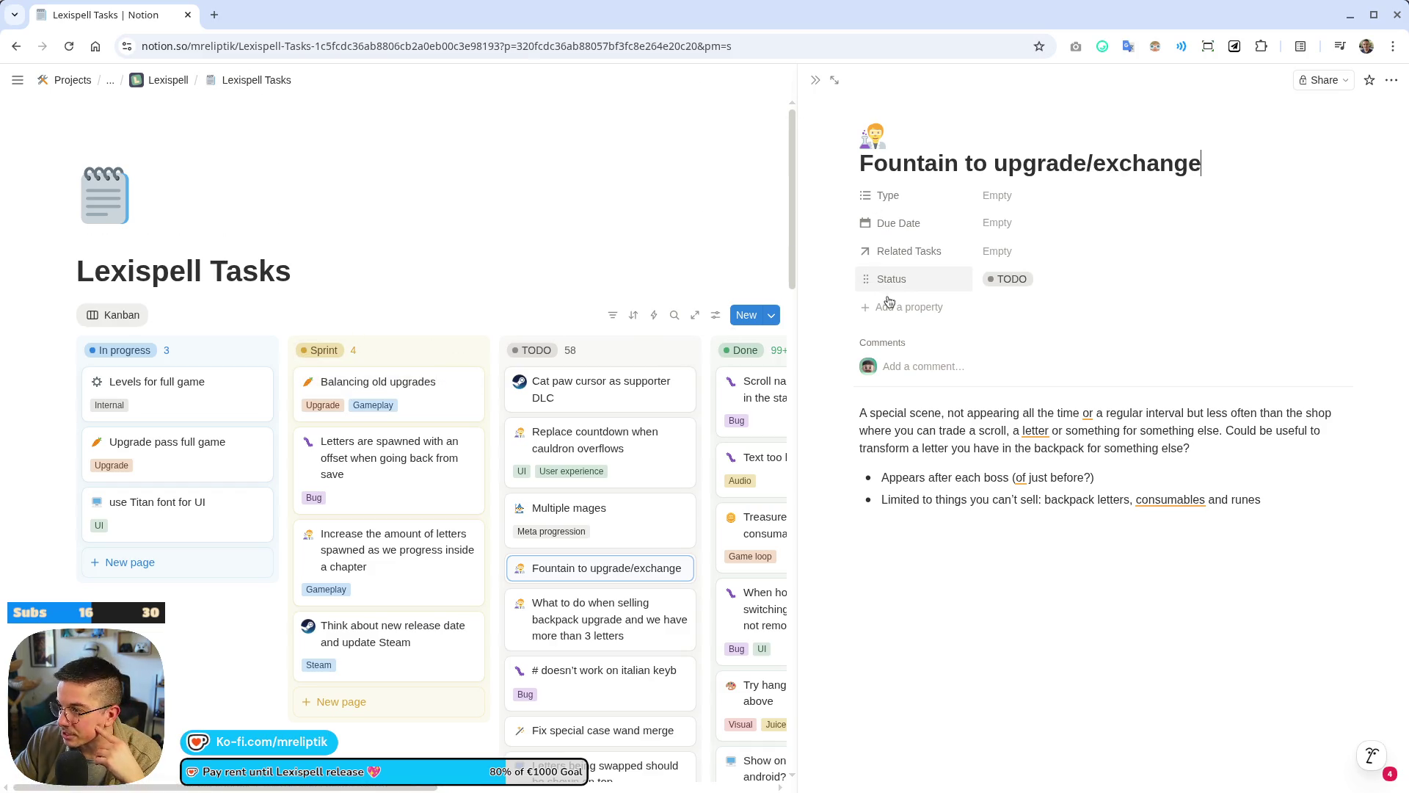
{"action": "mouse_move", "coordinate": [1162, 494]}
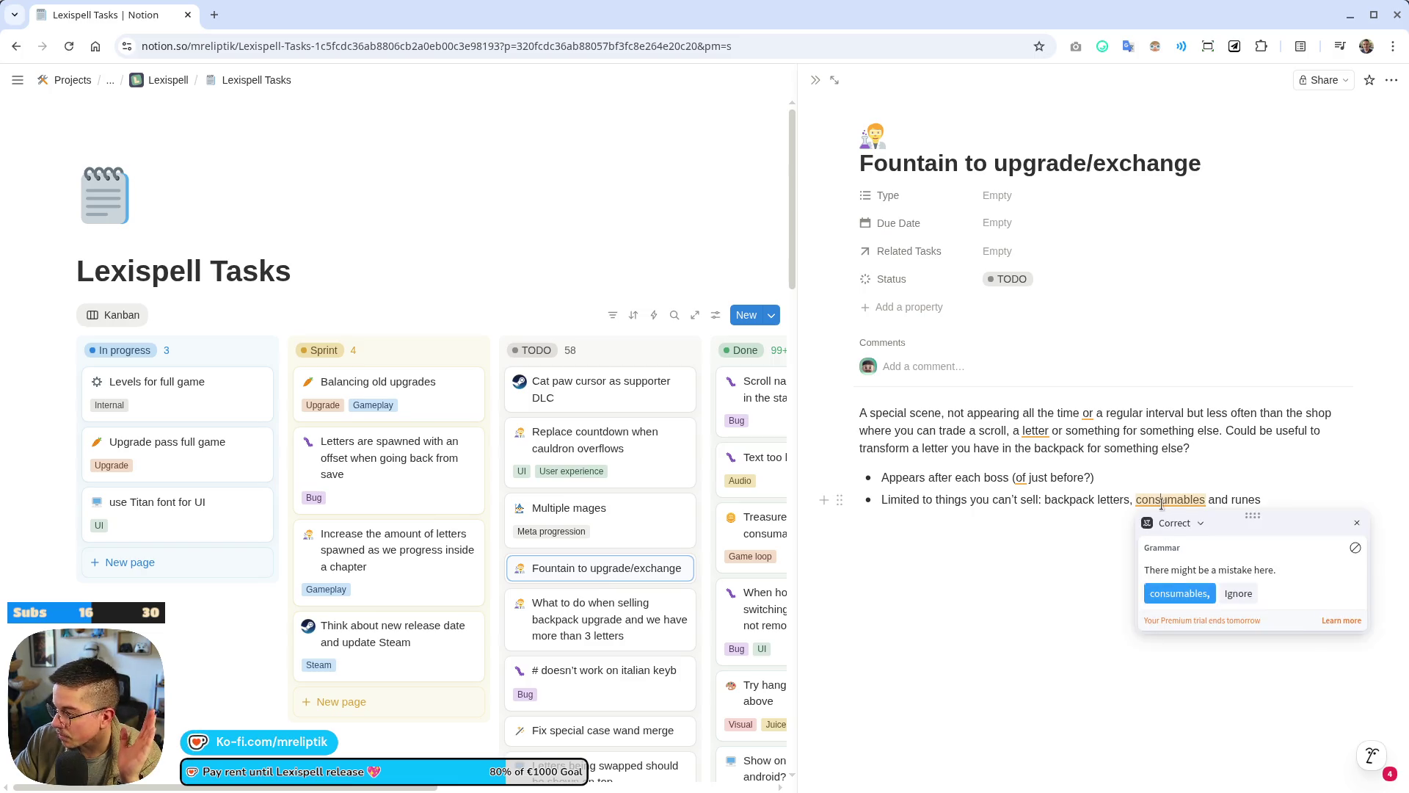
{"action": "left_click", "coordinate": [1179, 592]}
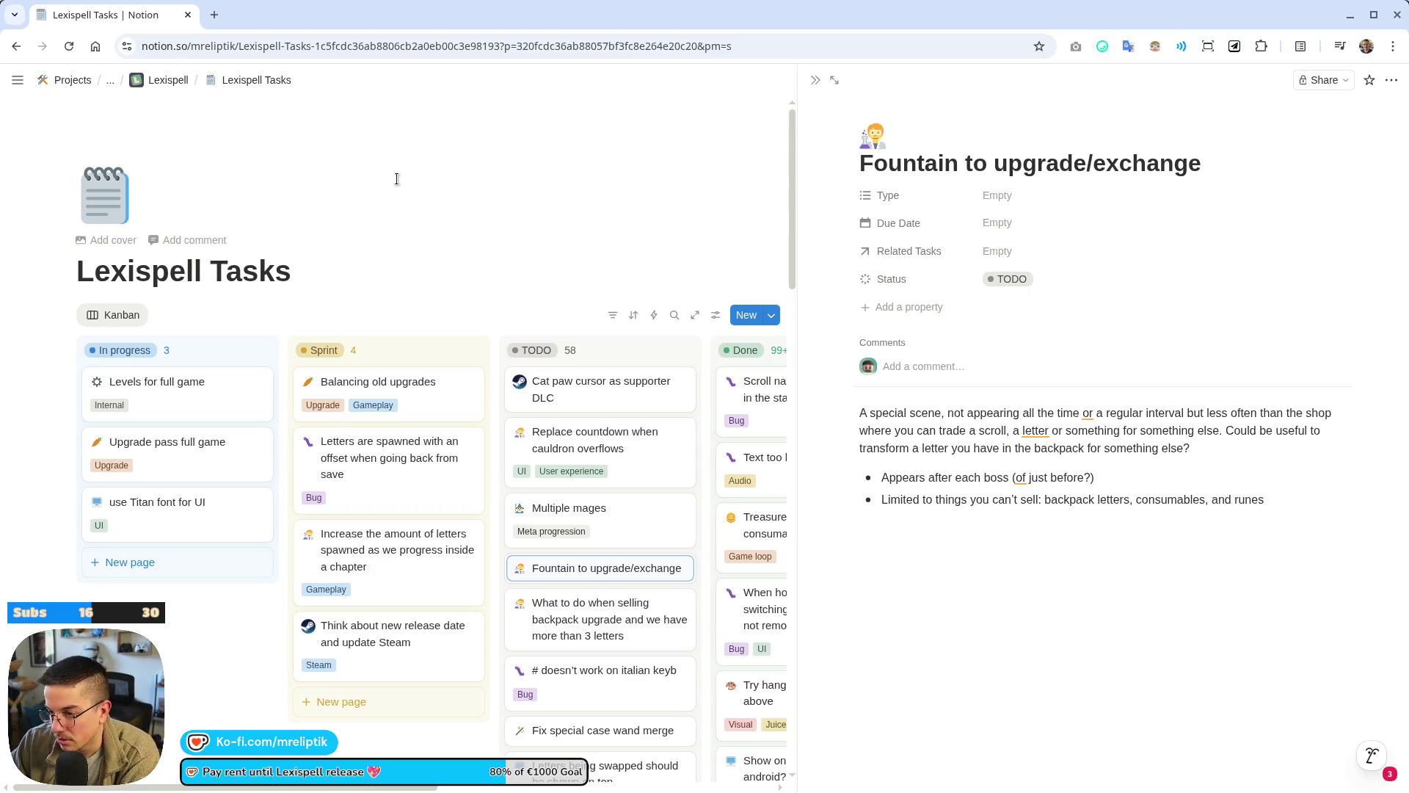
{"action": "scroll", "coordinate": [460, 189], "scroll_direction": "down", "scroll_amount": 2}
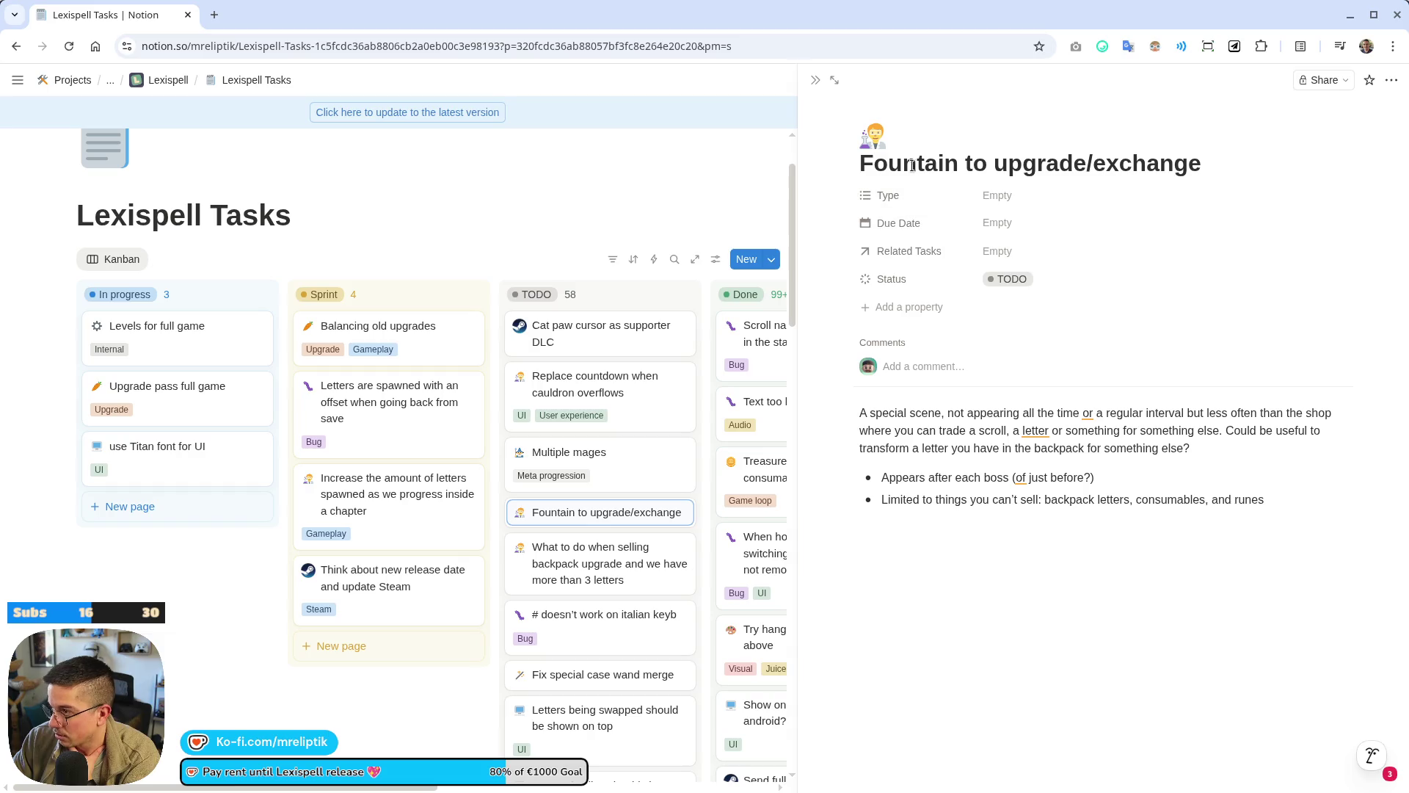
Add a third bullet 'Cute mascott spider to “guide” you' below the second one.
{"action": "left_click", "coordinate": [1277, 500]}
{"action": "key", "text": "Return"}
{"action": "type", "text": "Cute mascott spider"}
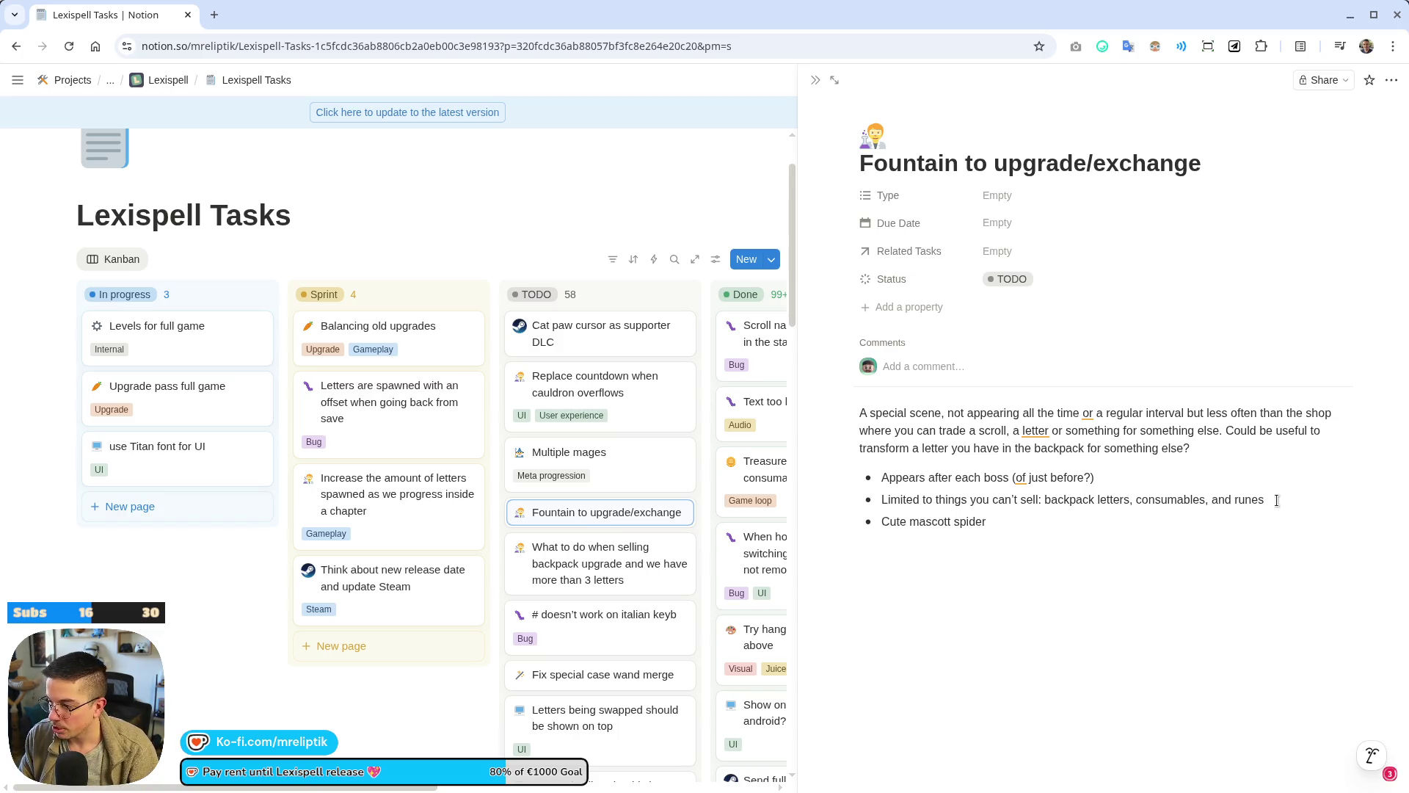
{"action": "type", "text": " to “guide” you."}
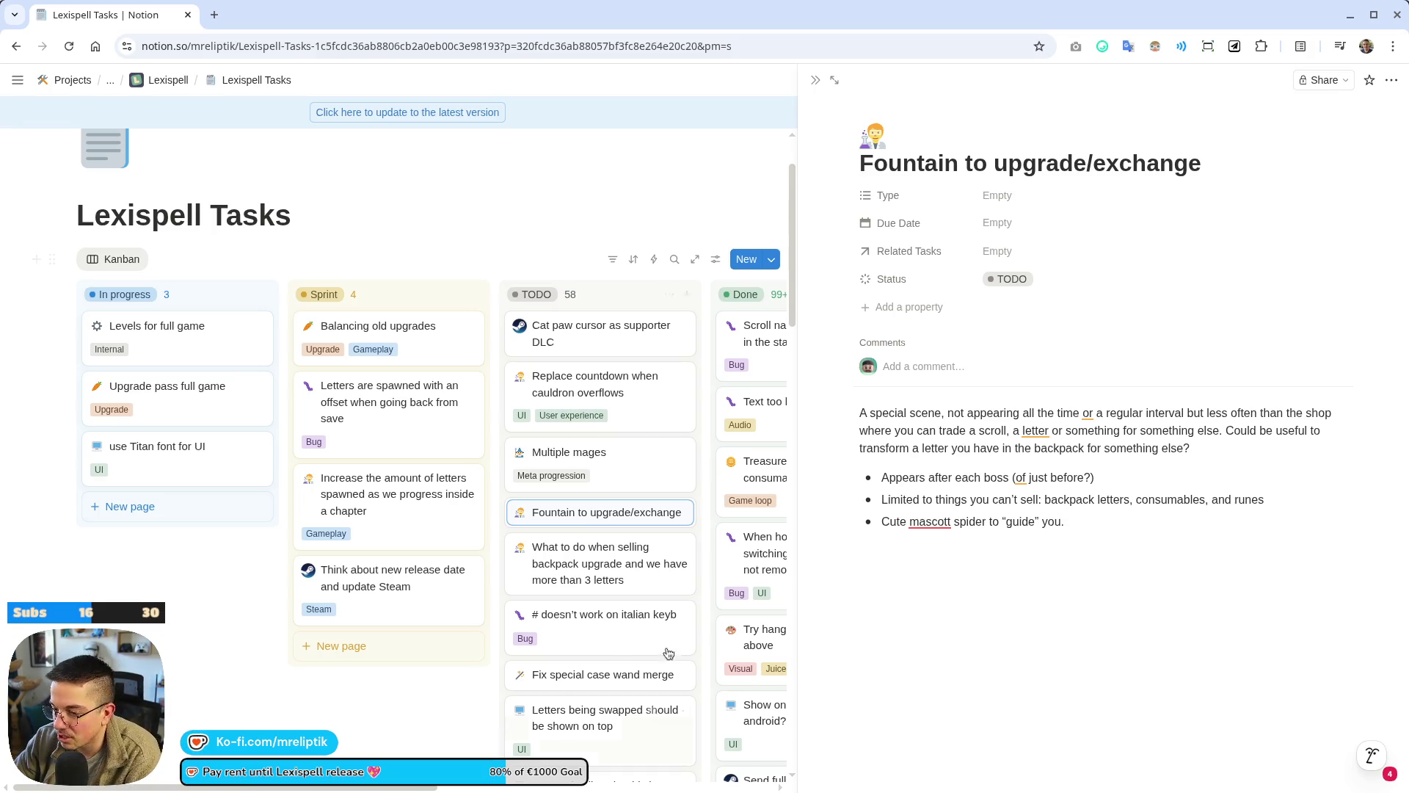
{"action": "left_click", "coordinate": [952, 599]}
Correct the spelling 'mascott' to 'mascot' in the spider bullet.
{"action": "left_click", "coordinate": [953, 523]}
{"action": "left_click", "coordinate": [939, 615]}
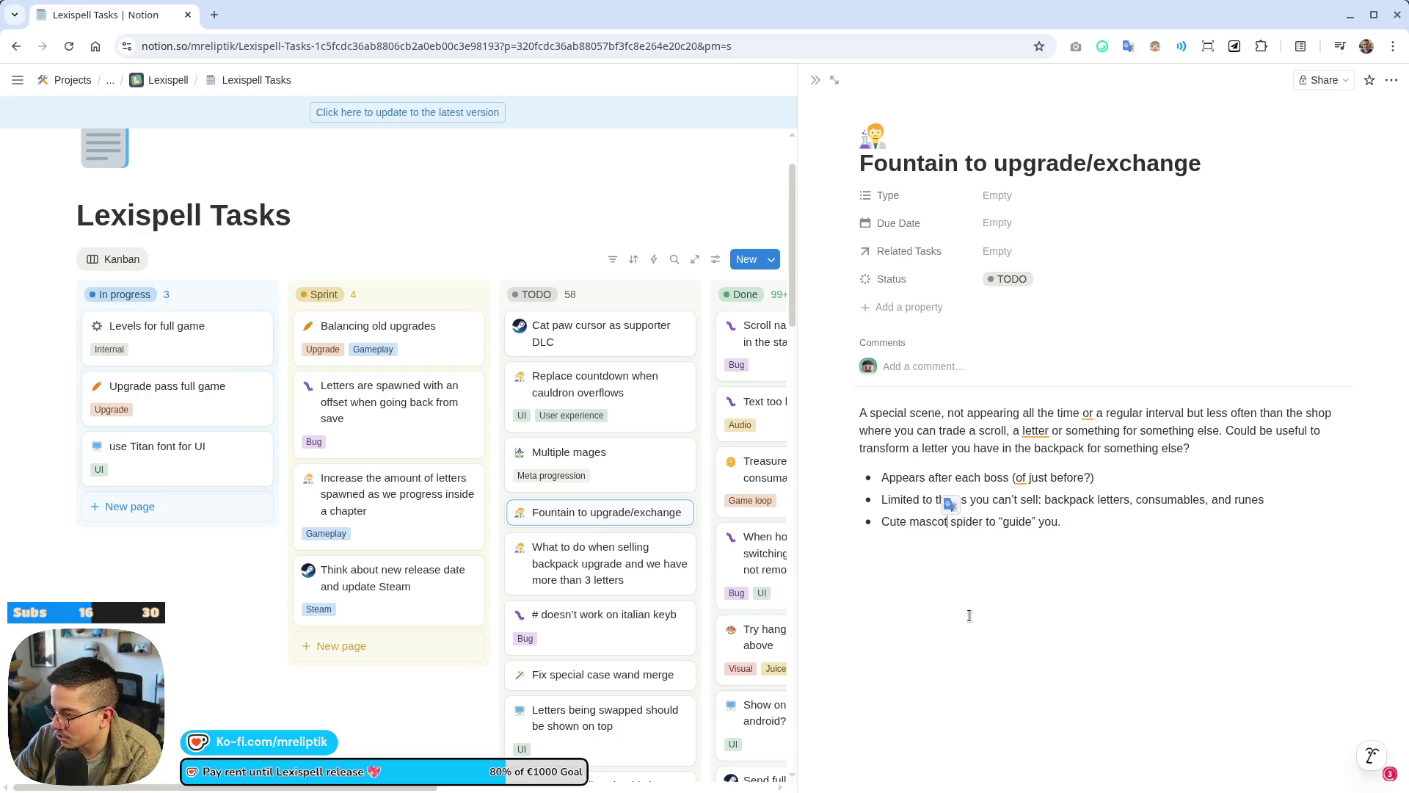
{"action": "key", "text": "Escape"}
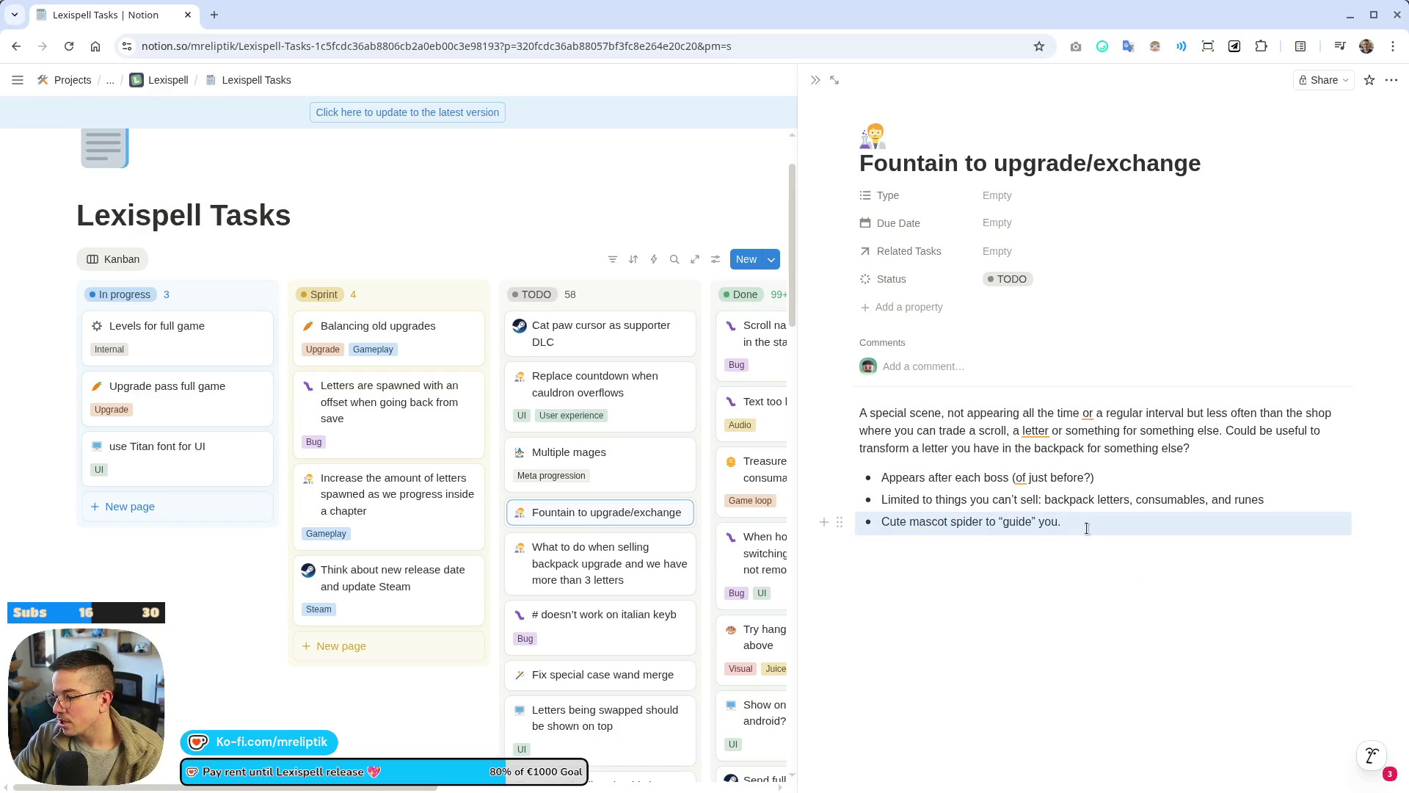
Append 'She's hanging from a thread upside down. The first time she talks to you, the text is upside down'.
{"action": "left_click", "coordinate": [1131, 532]}
{"action": "type", "text": "She "}
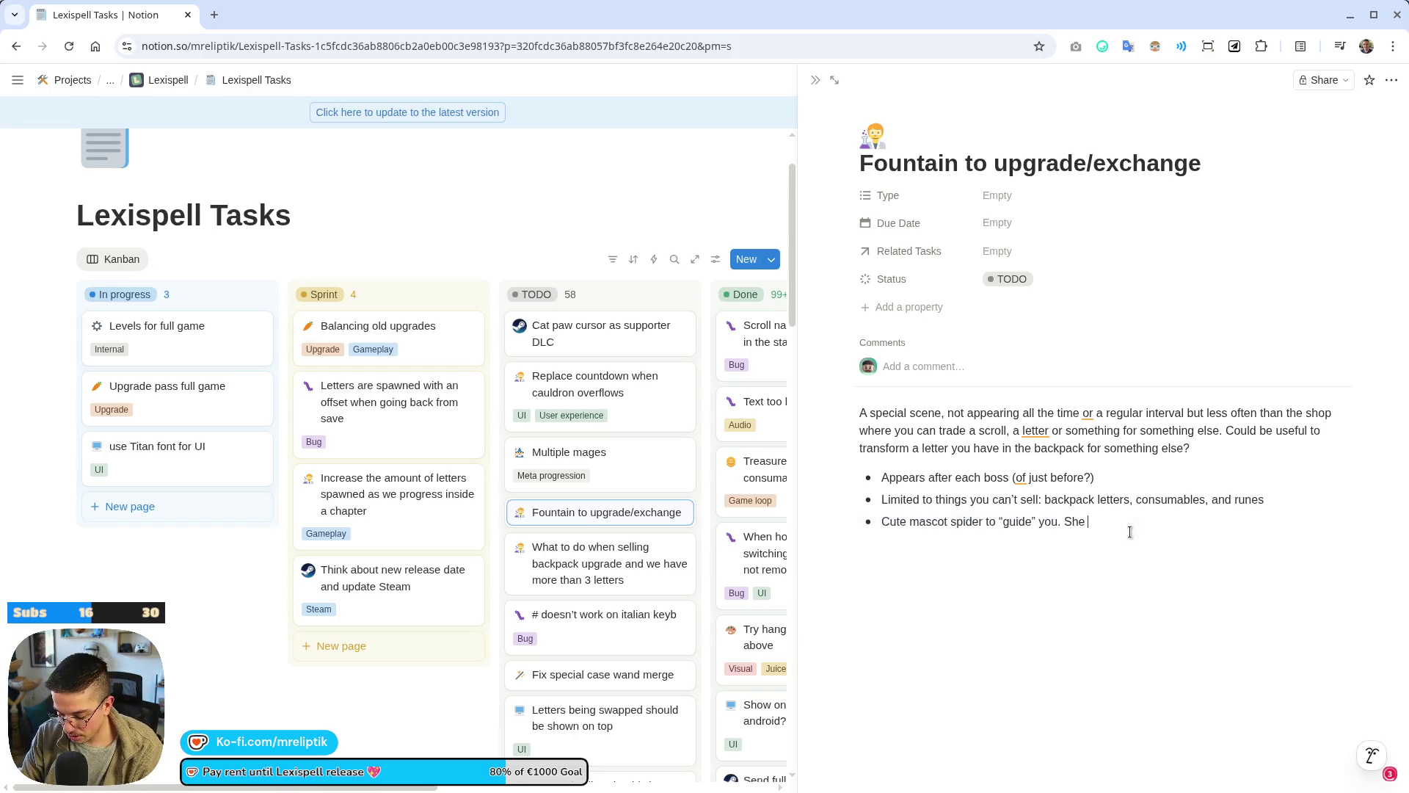
{"action": "type", "text": "talks to you ups"}
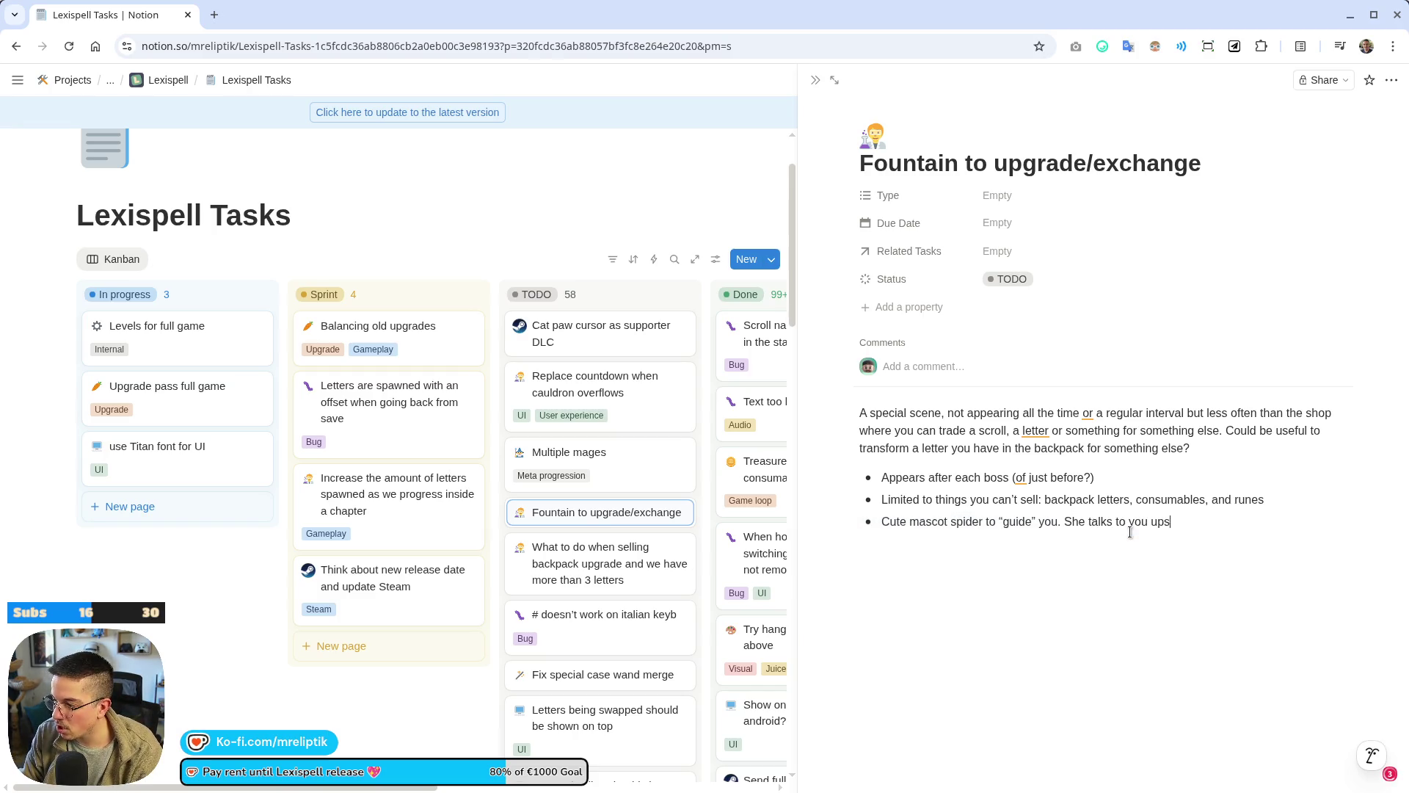
{"action": "type", "text": "ide down"}
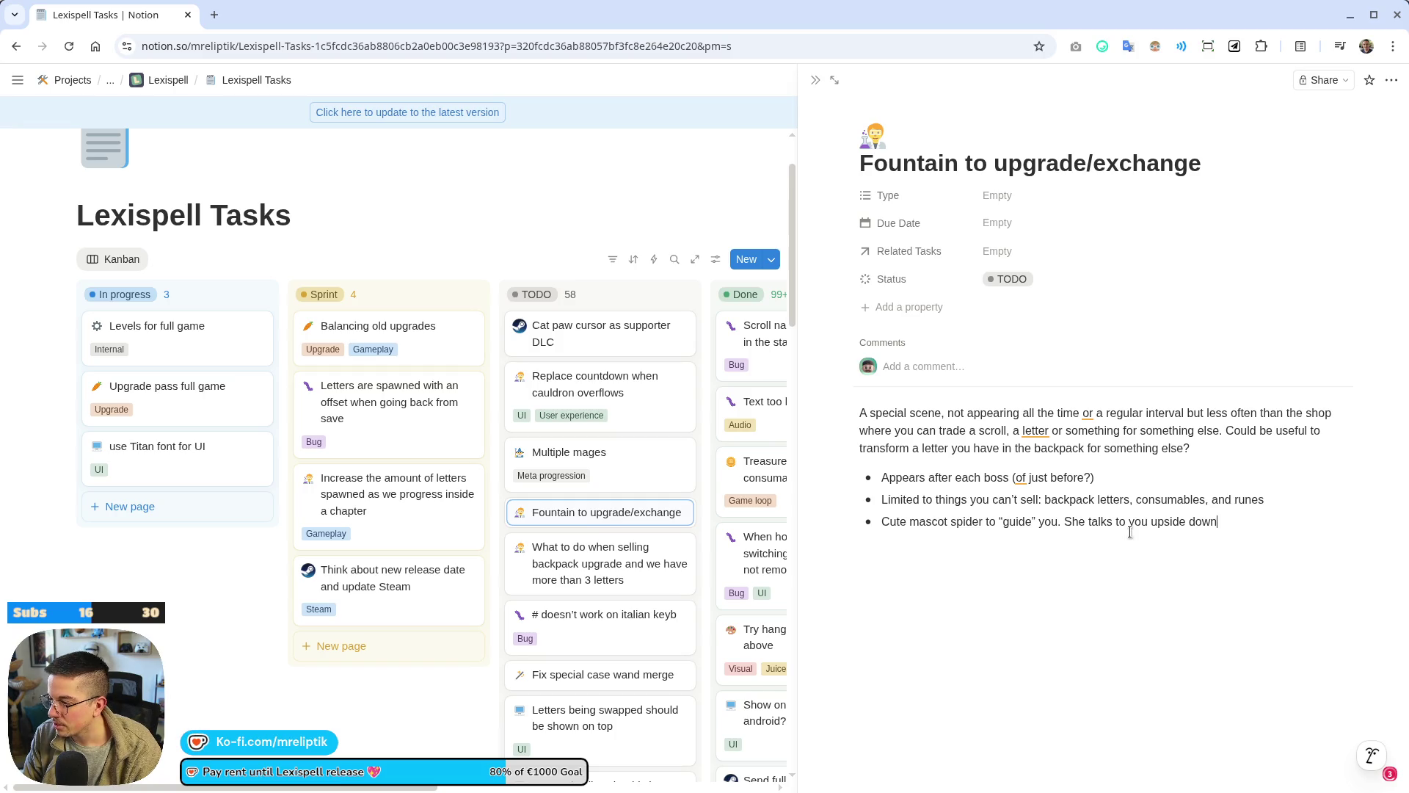
{"action": "key", "text": "ctrl+shift+Left"}
{"action": "key", "text": "ctrl+shift+Left"}
{"action": "key", "text": "ctrl+shift+Left"}
{"action": "type", "text": "S"}
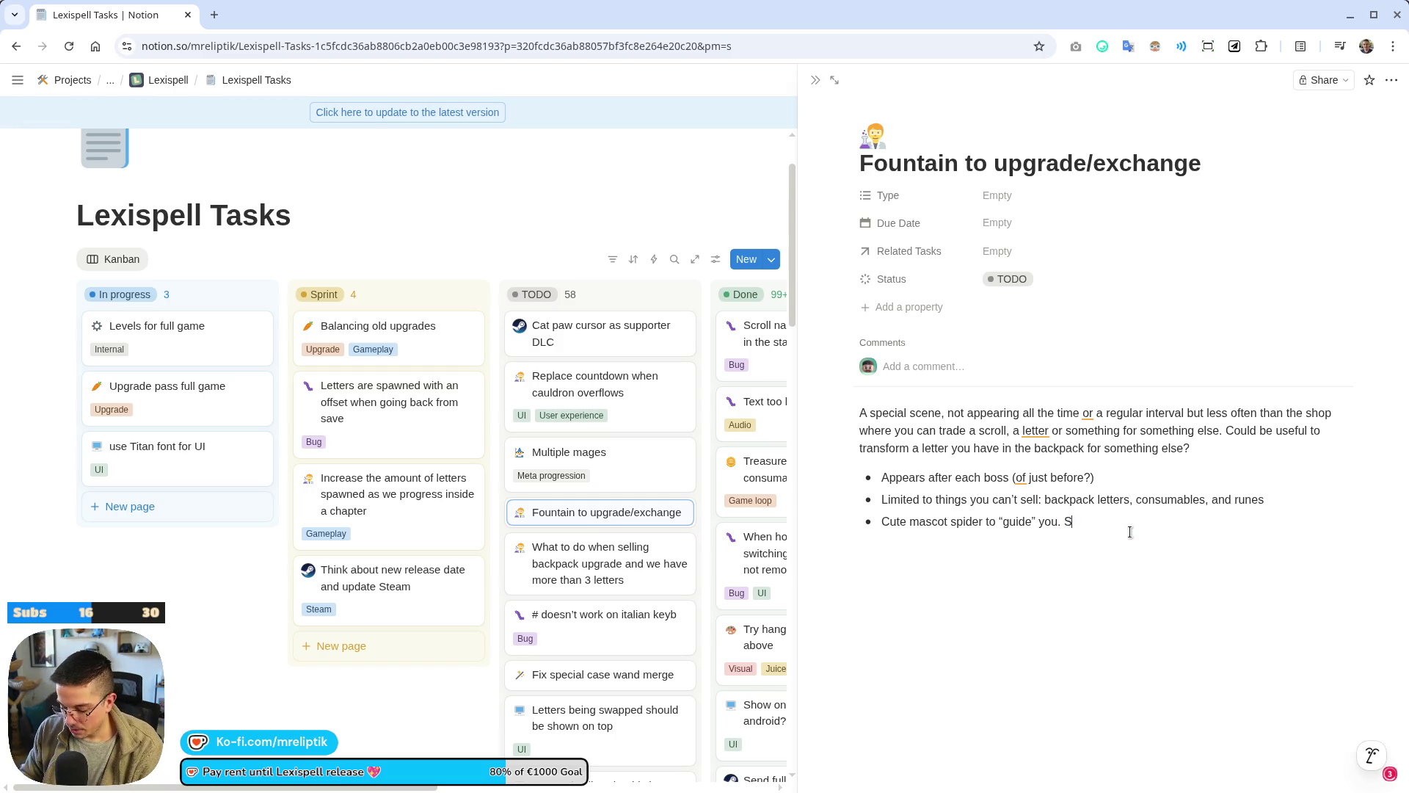
{"action": "type", "text": "he's hanging from t"}
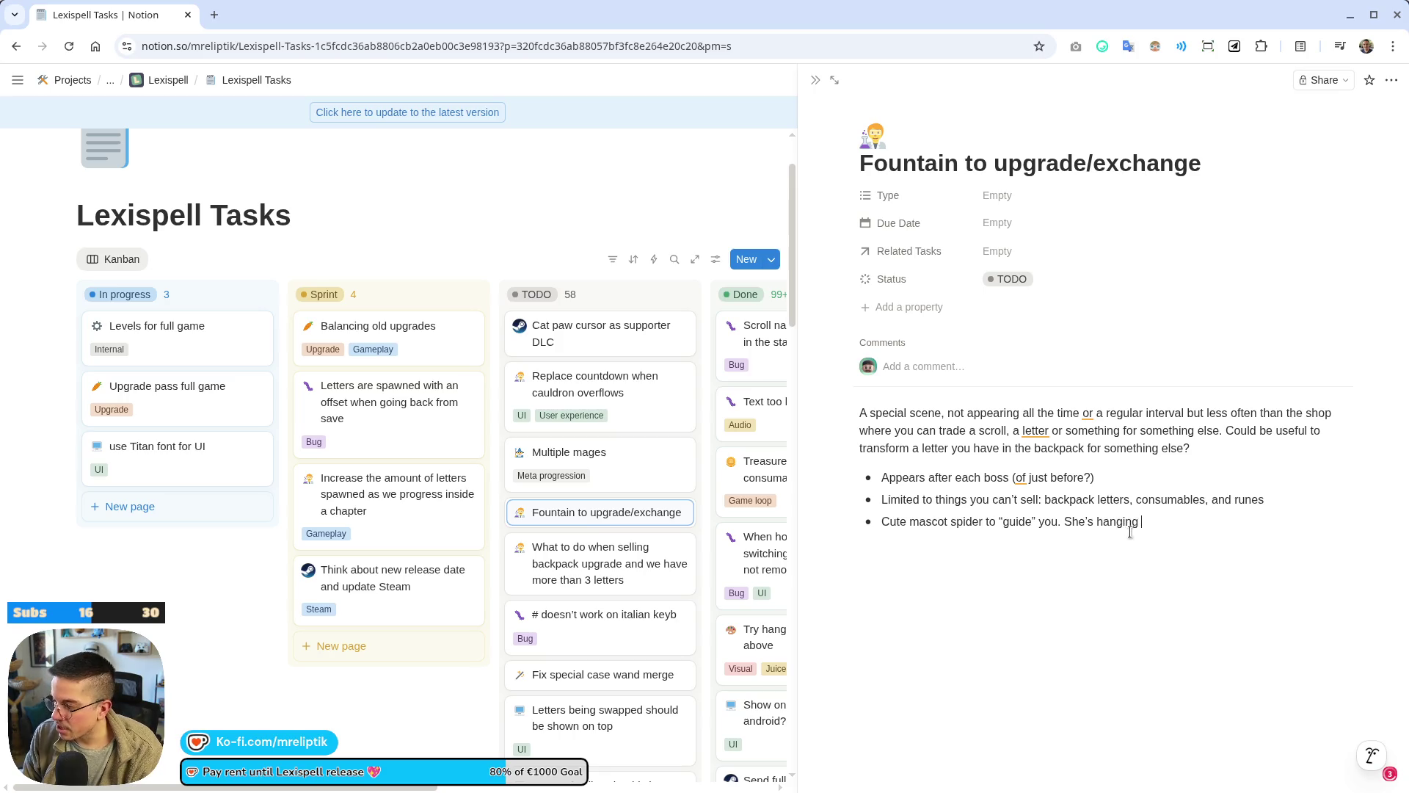
{"action": "key", "text": "BackSpace"}
{"action": "type", "text": "a "}
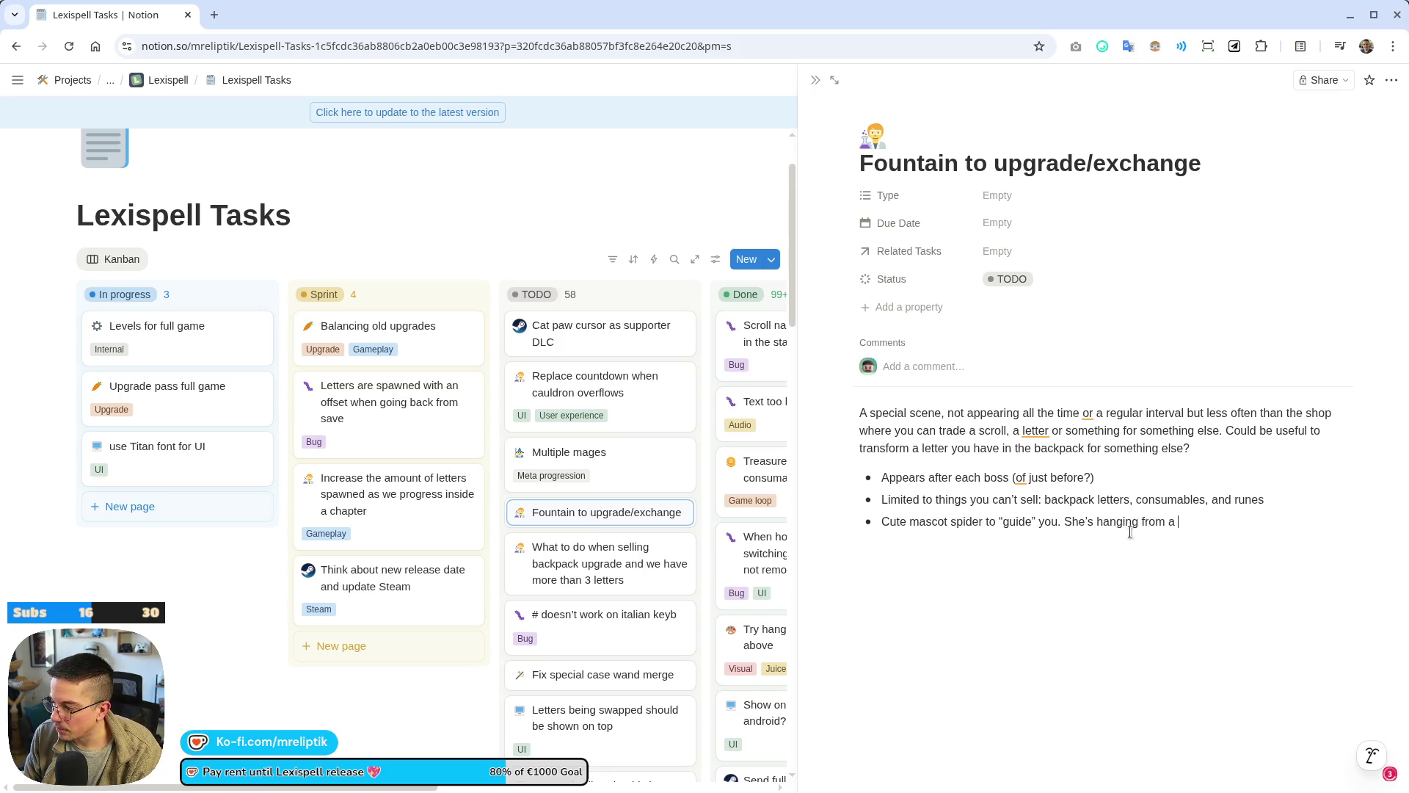
{"action": "type", "text": "thread upside dow"}
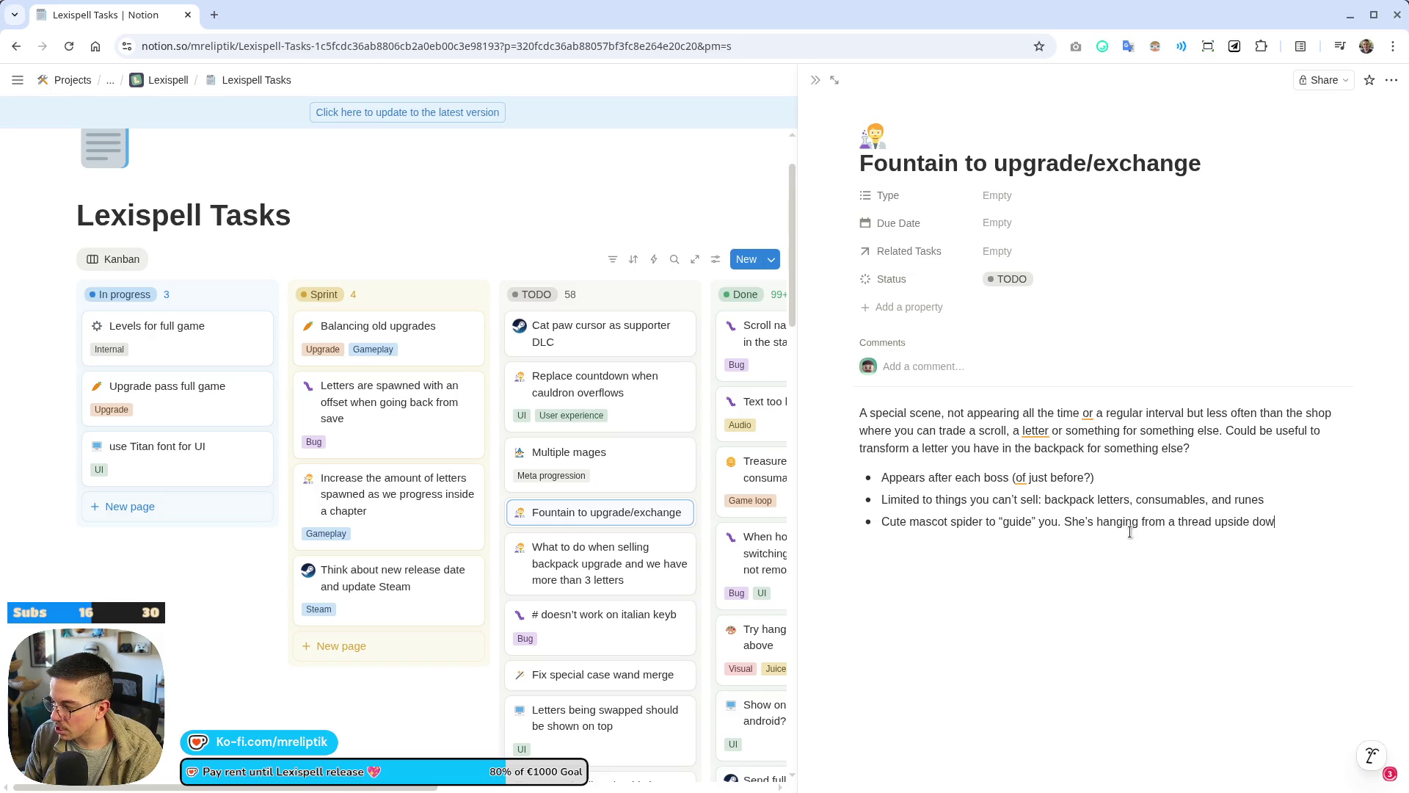
{"action": "type", "text": "n. The first tim"}
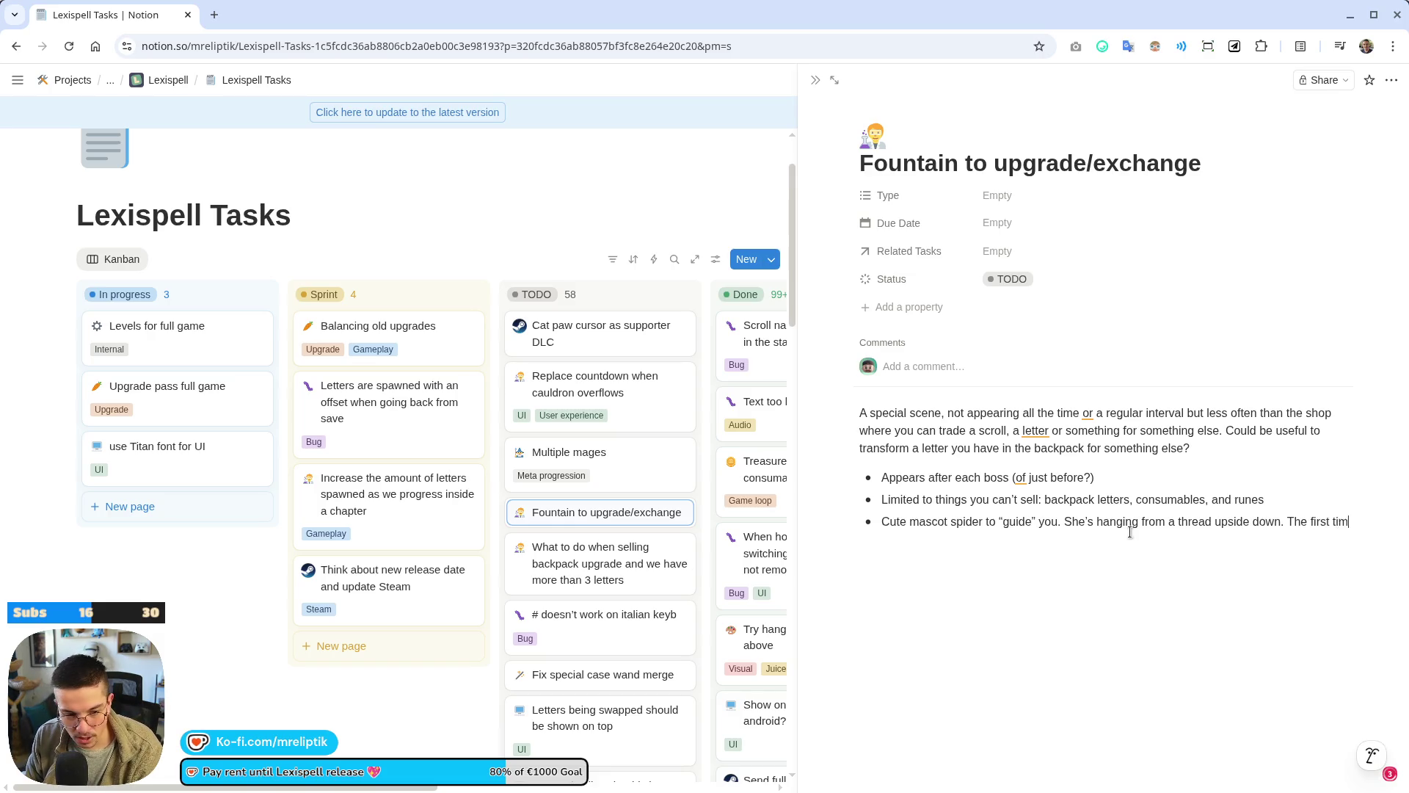
{"action": "type", "text": "e she talks to y"}
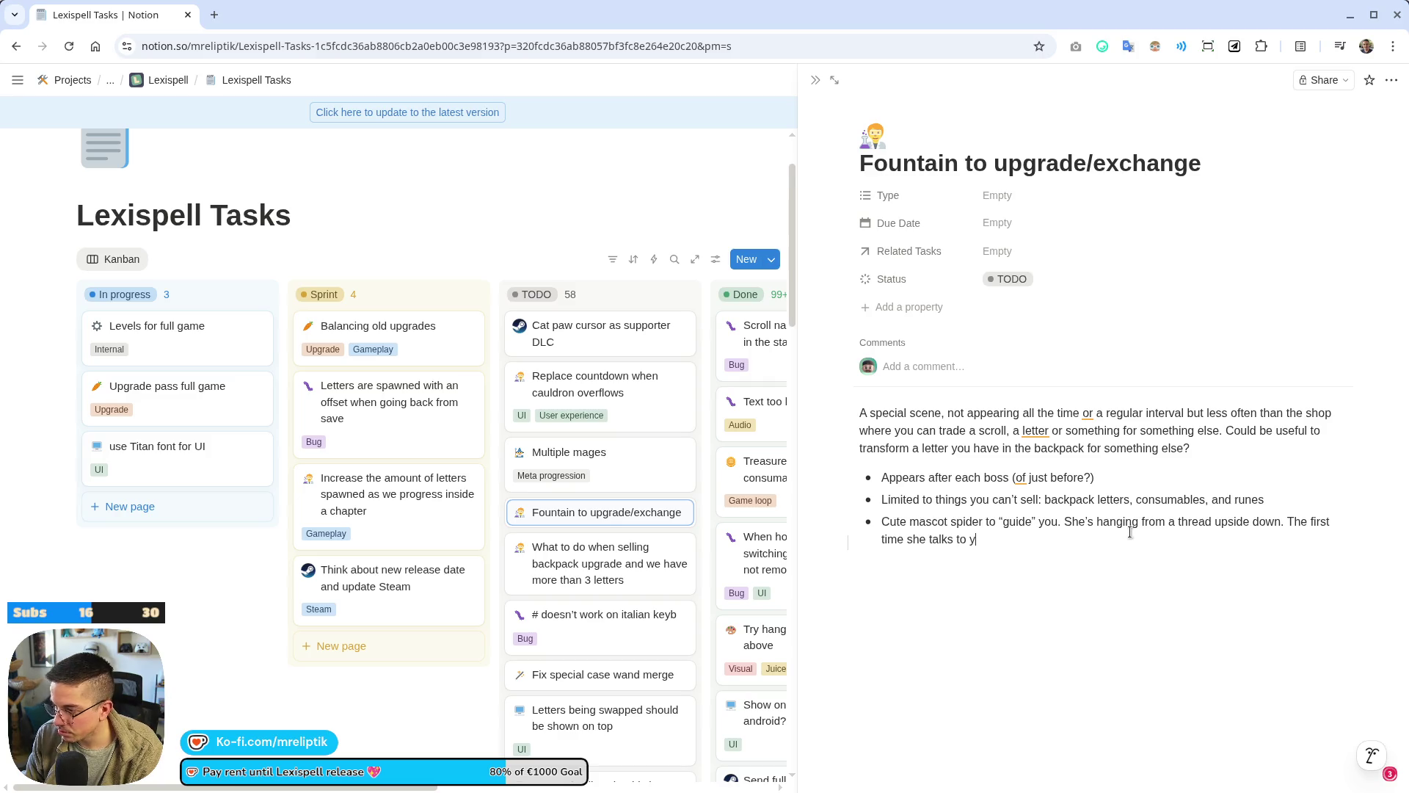
{"action": "type", "text": "ou, the text is "}
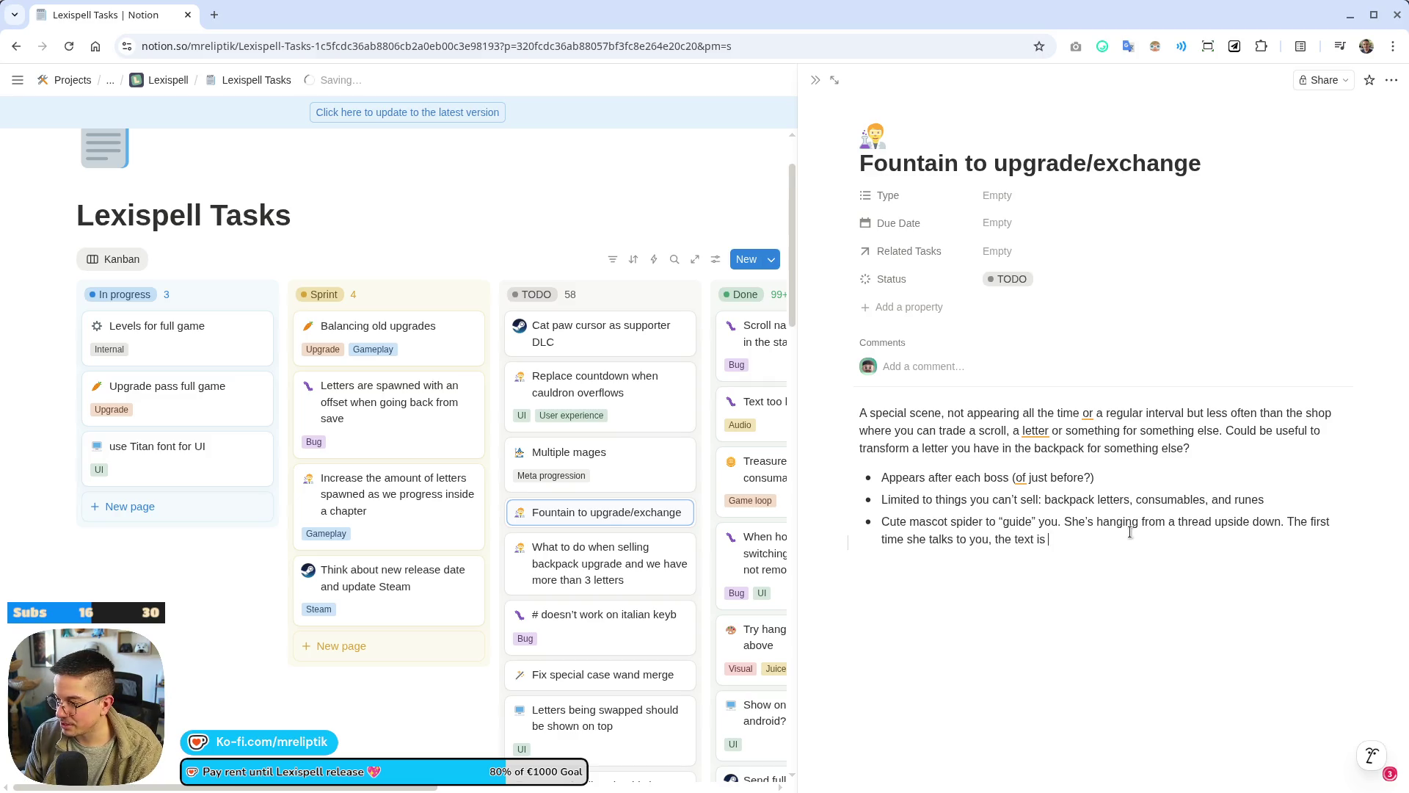
{"action": "type", "text": "upside down."}
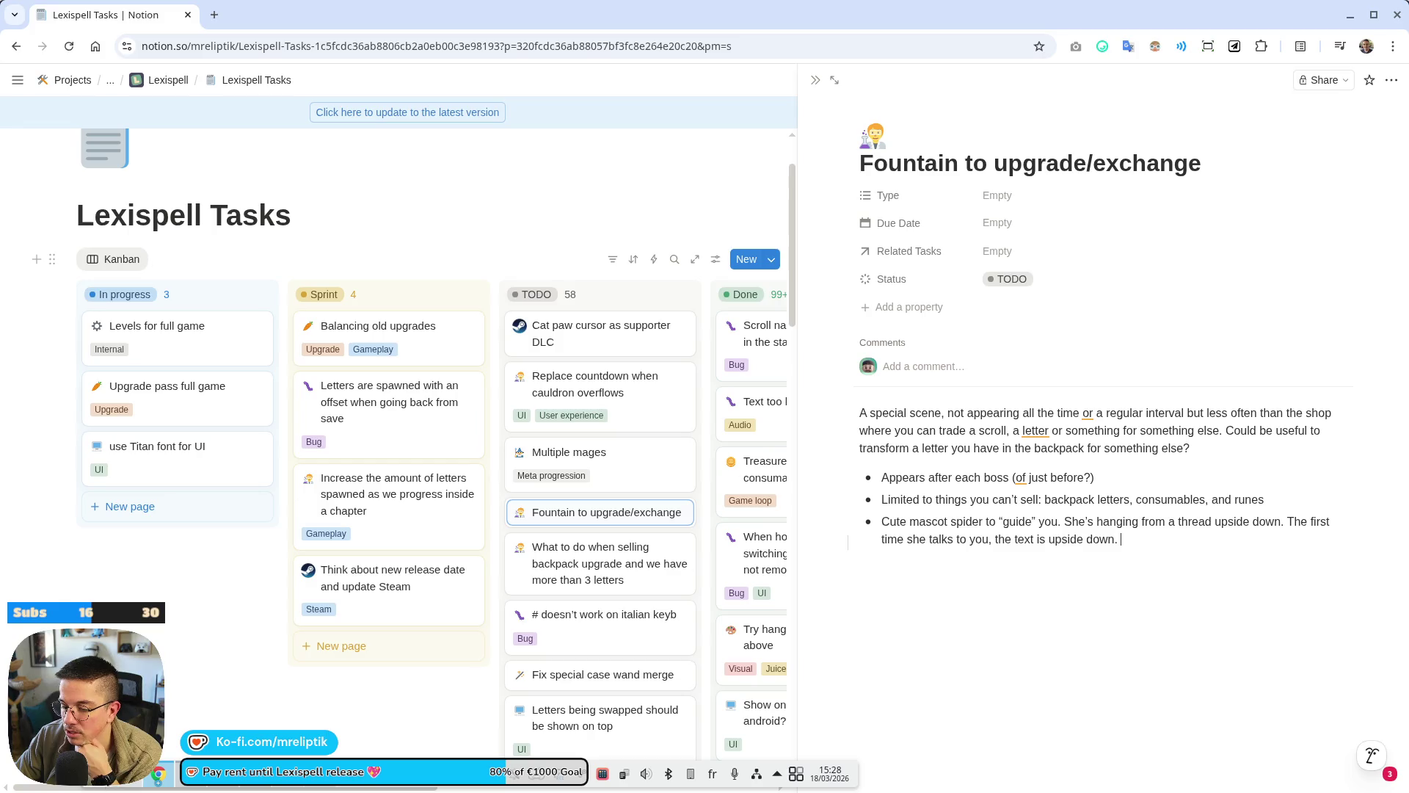
{"action": "key", "text": "super"}
{"action": "key", "text": "super"}
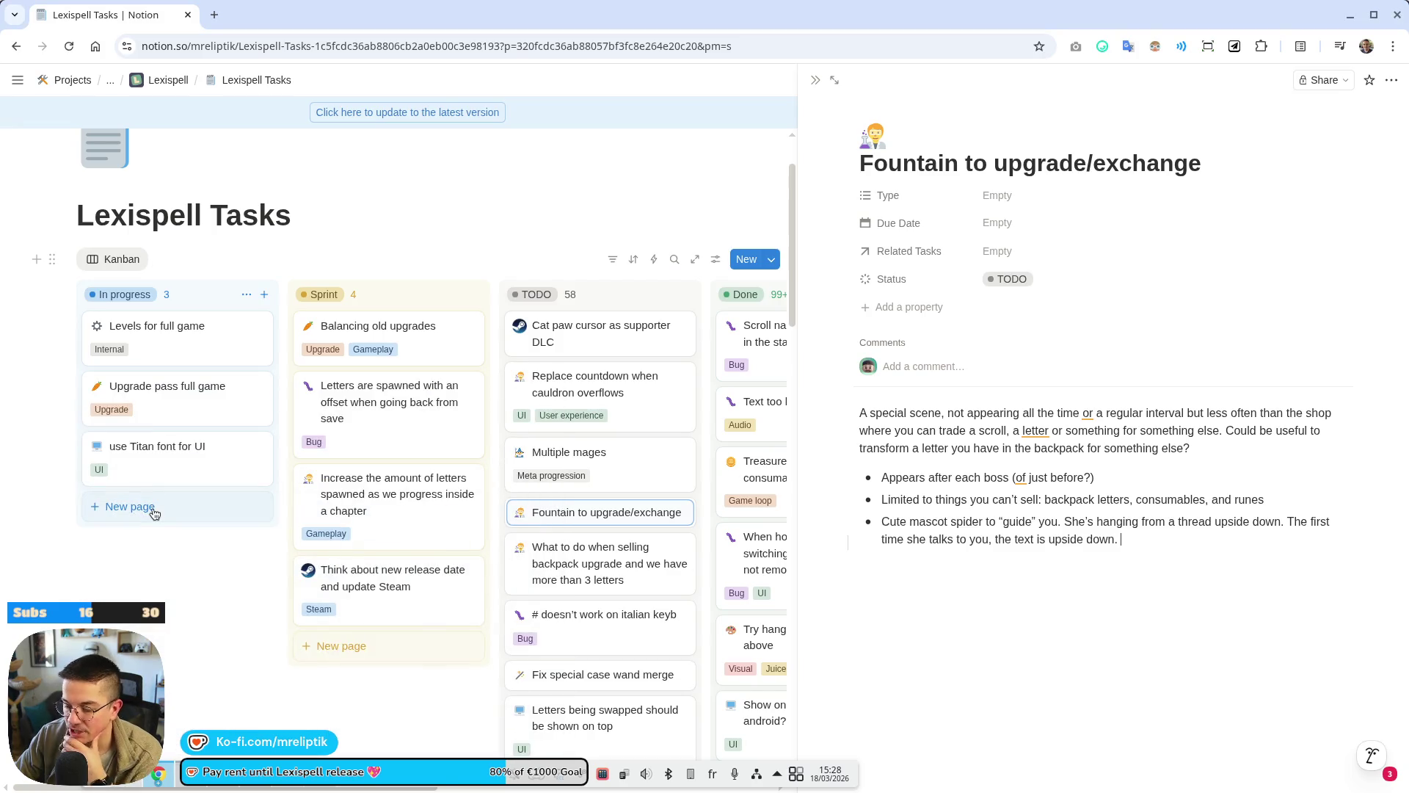
{"action": "key", "text": "super"}
Launch Affinity Designer, decline restoring the unsaved file, dismiss the missing-file warning, and snap the window.
{"action": "type", "text": "affin"}
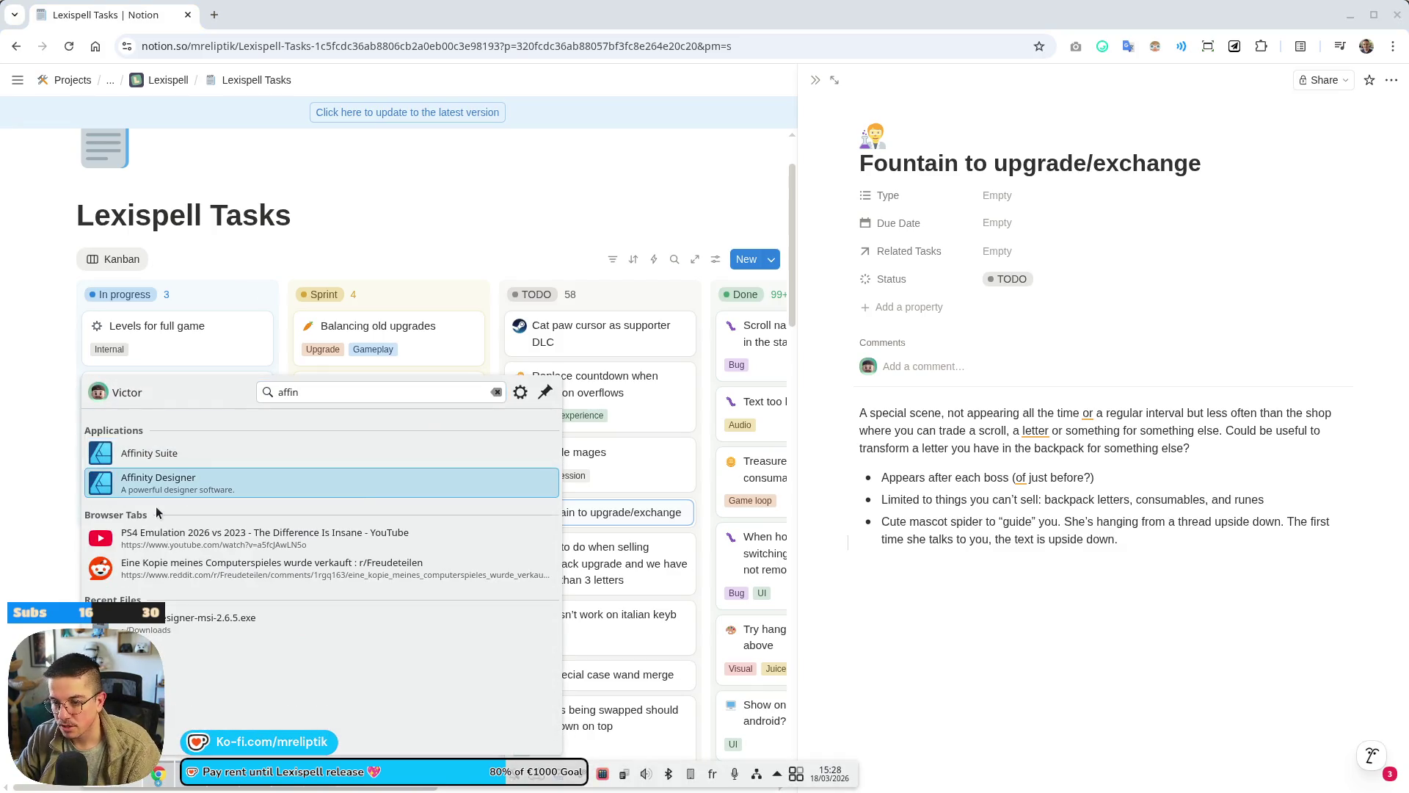
{"action": "key", "text": "Return"}
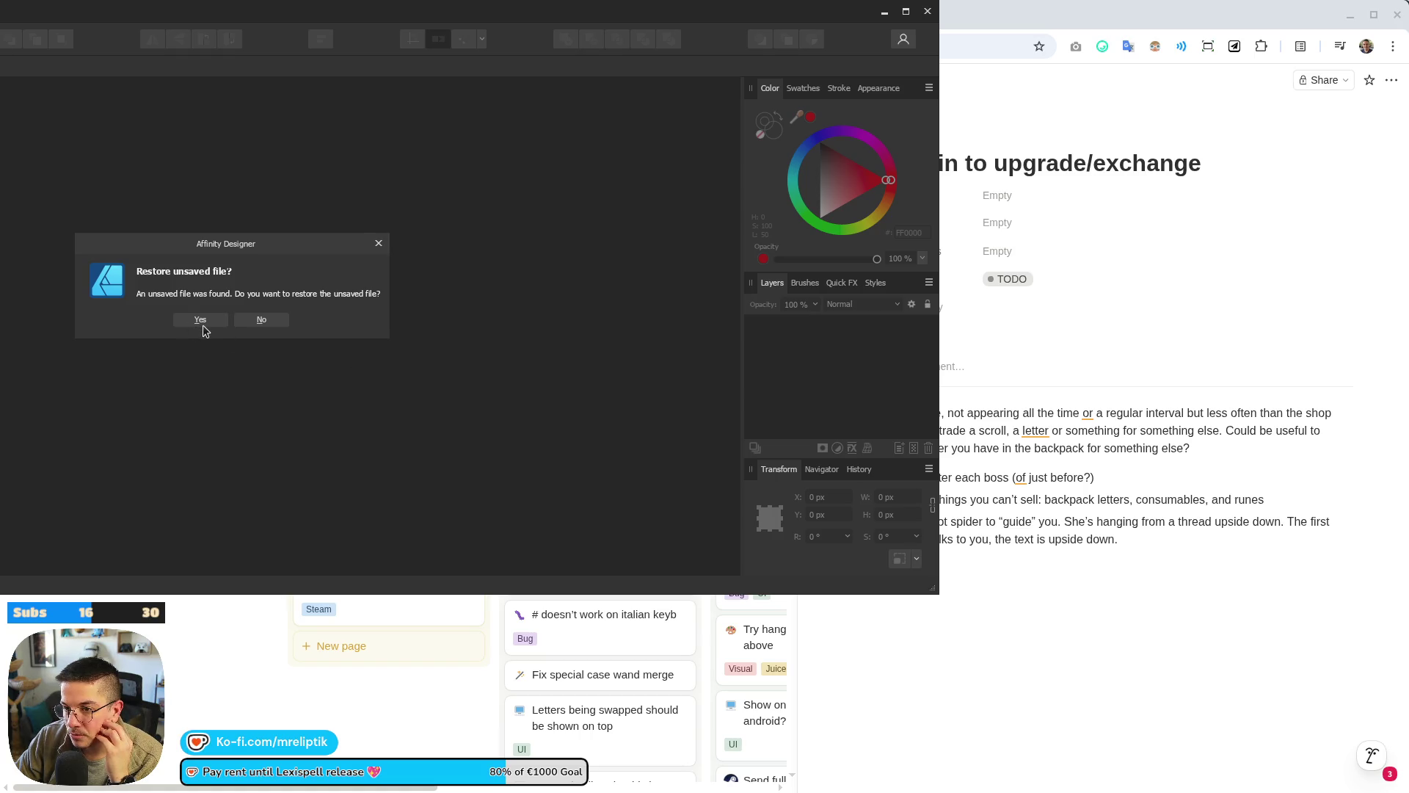
{"action": "left_click", "coordinate": [270, 324]}
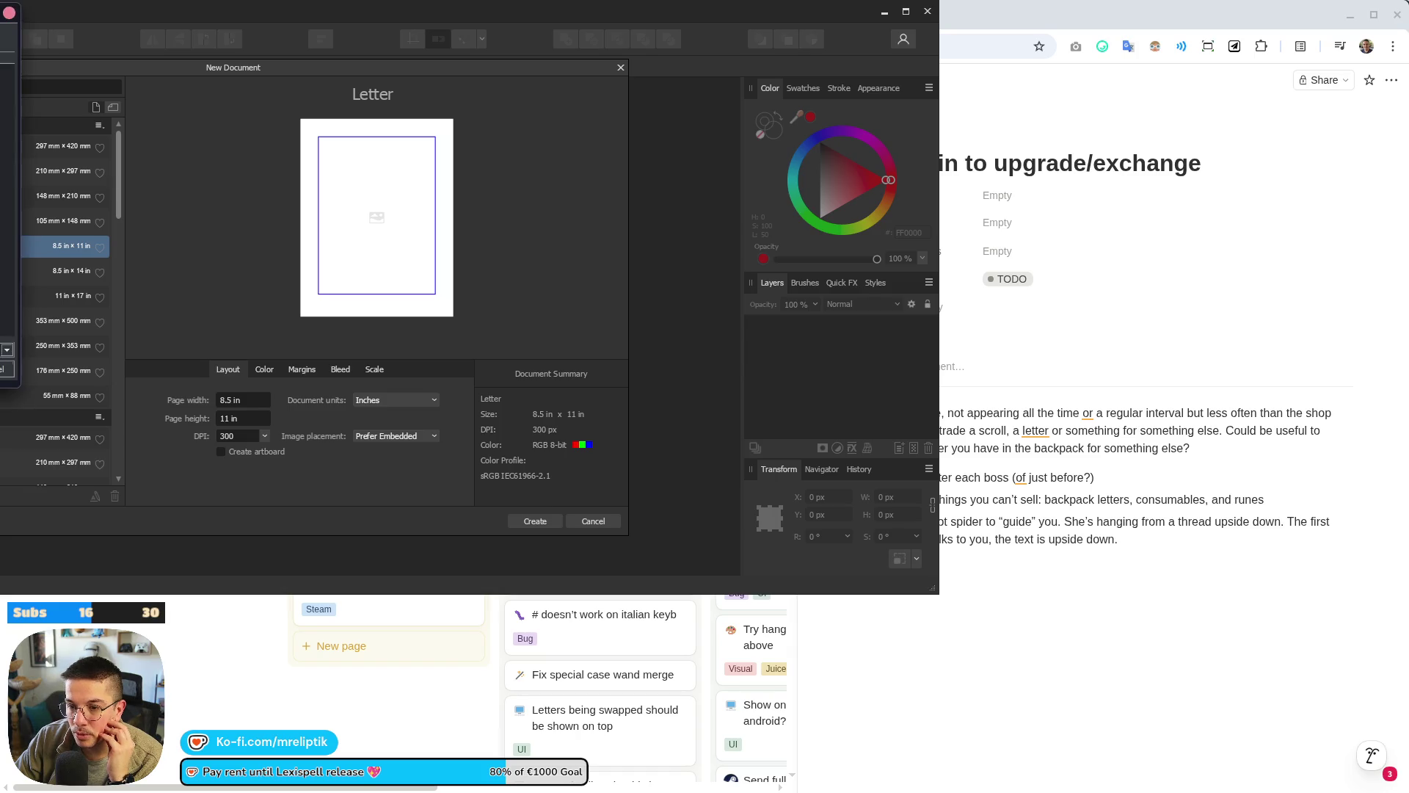
{"action": "key", "text": "Escape"}
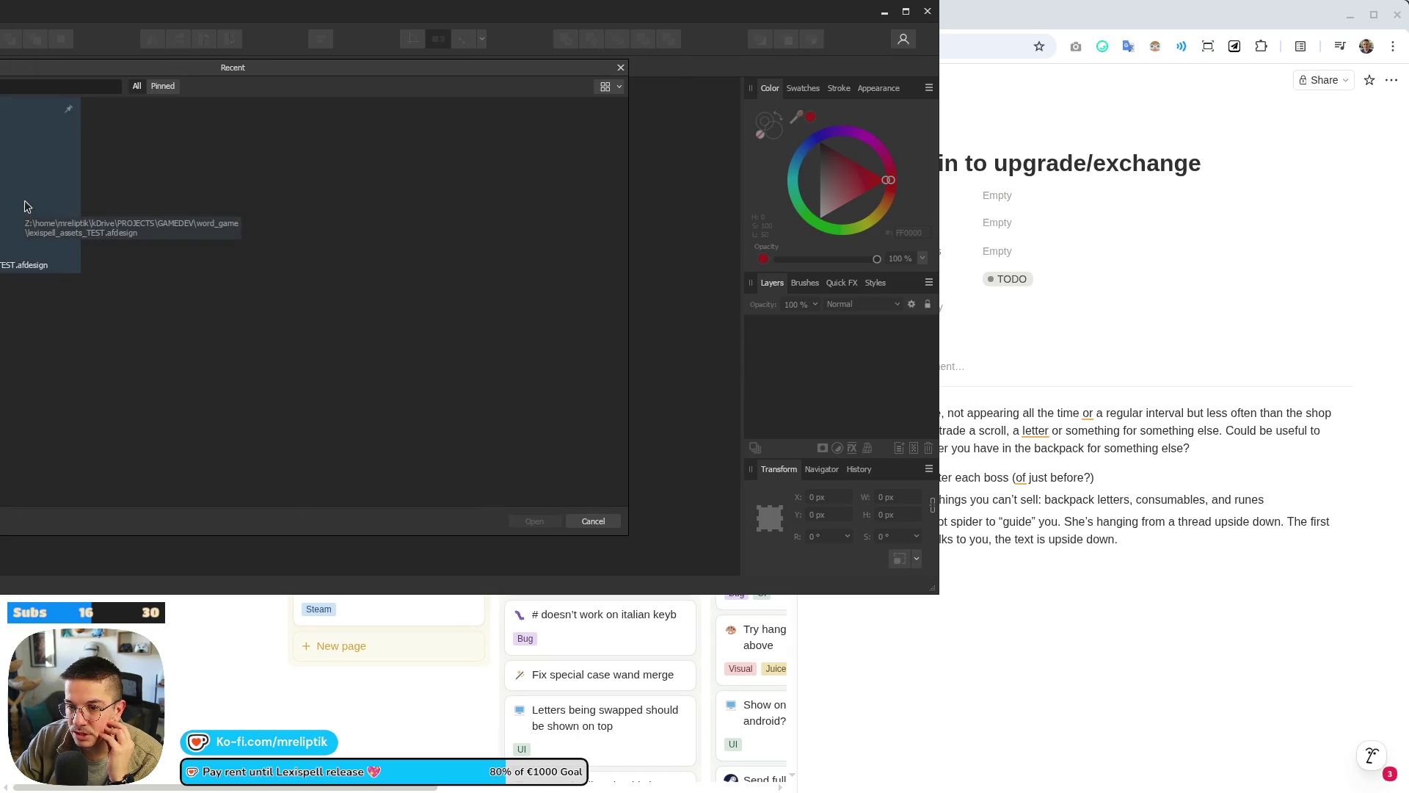
{"action": "left_click", "coordinate": [26, 204]}
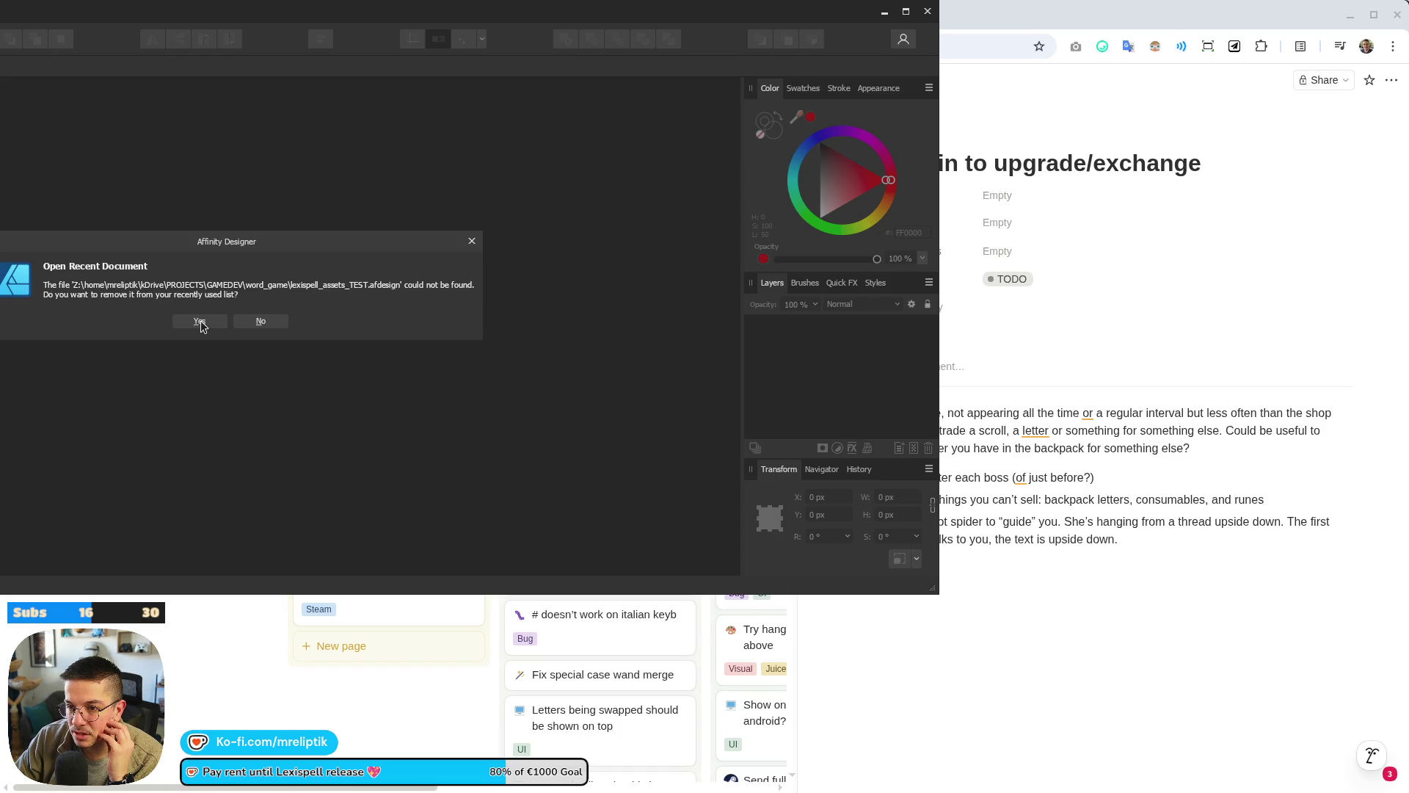
{"action": "left_click", "coordinate": [264, 323]}
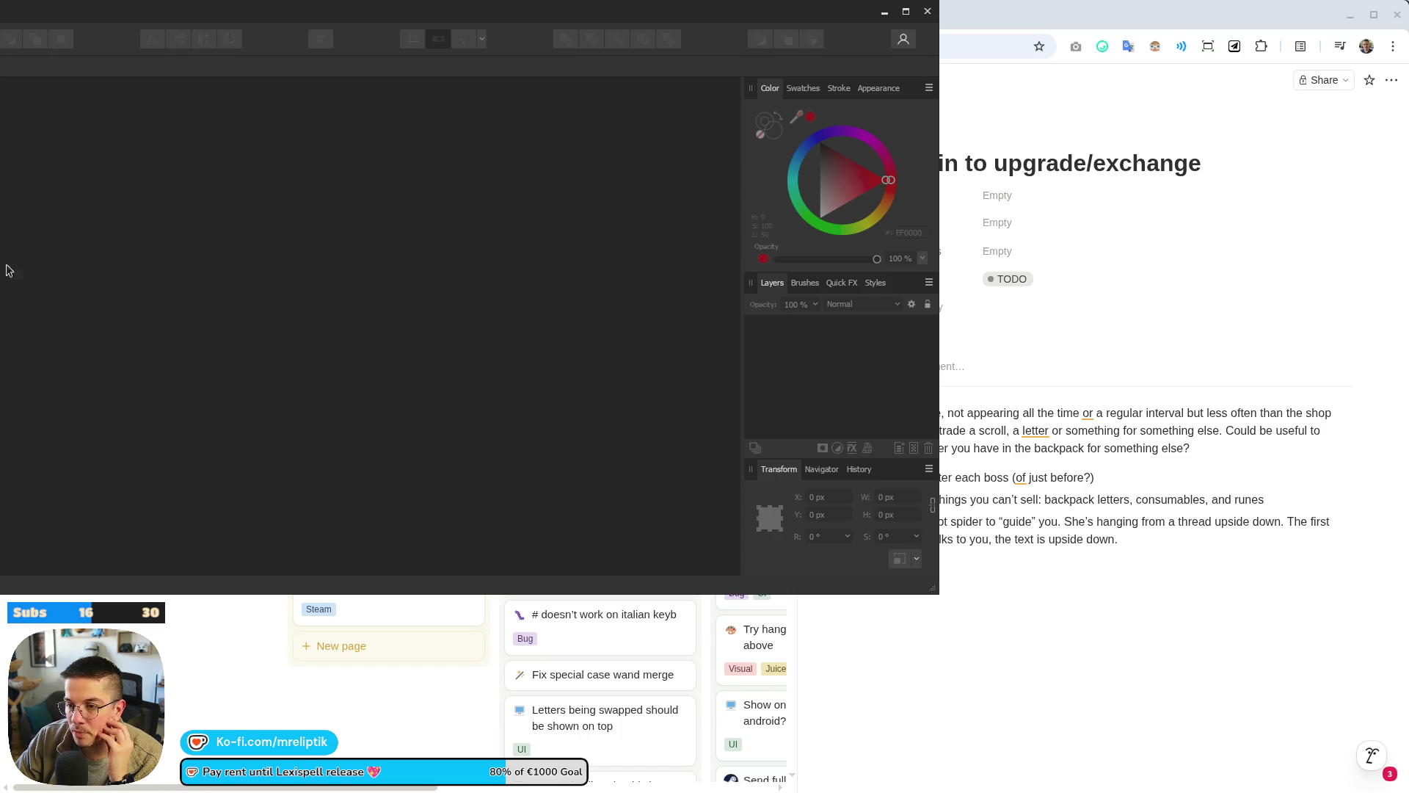
{"action": "key", "text": "super+shift+grave"}
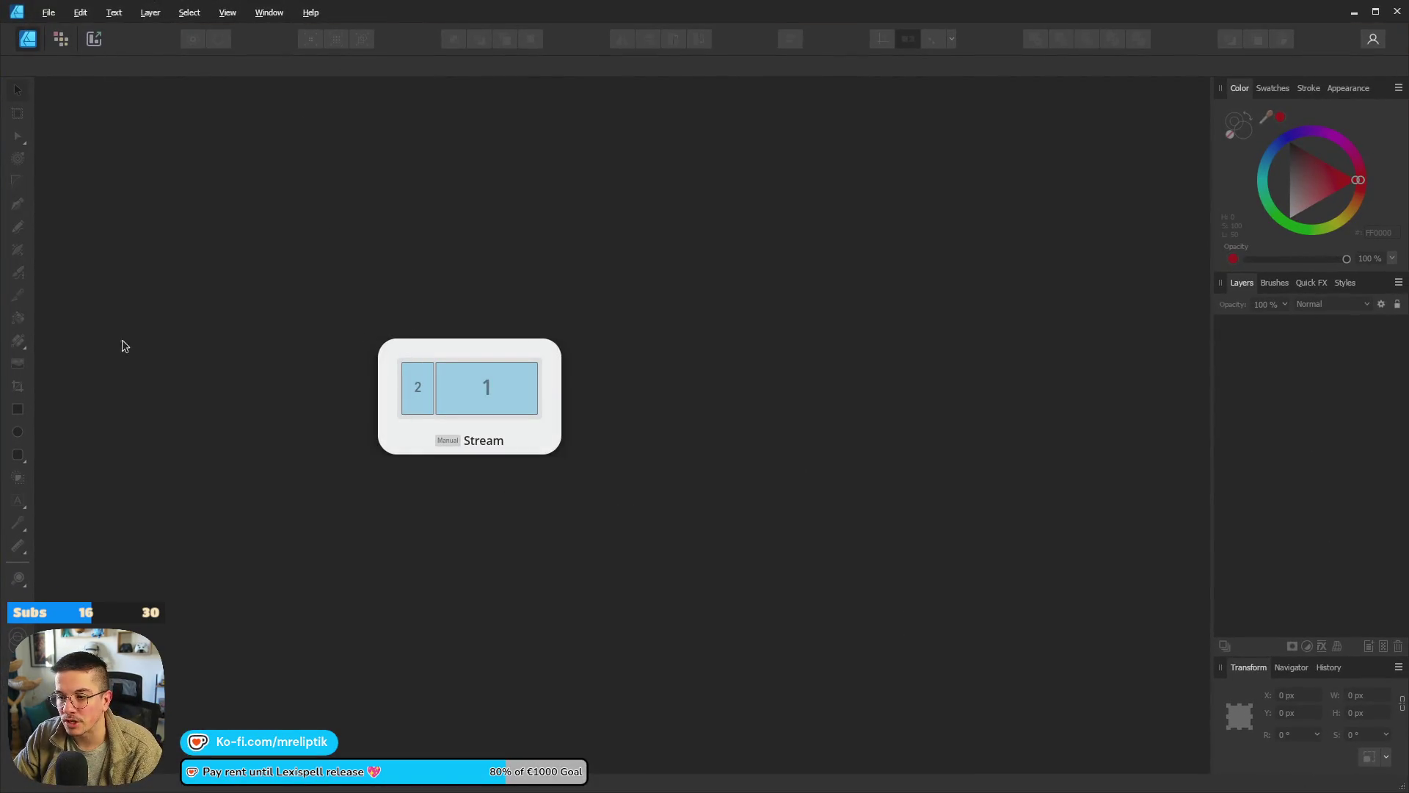
Create a new Letter-size document and draw Artboard1 on the canvas.
{"action": "left_click", "coordinate": [48, 12]}
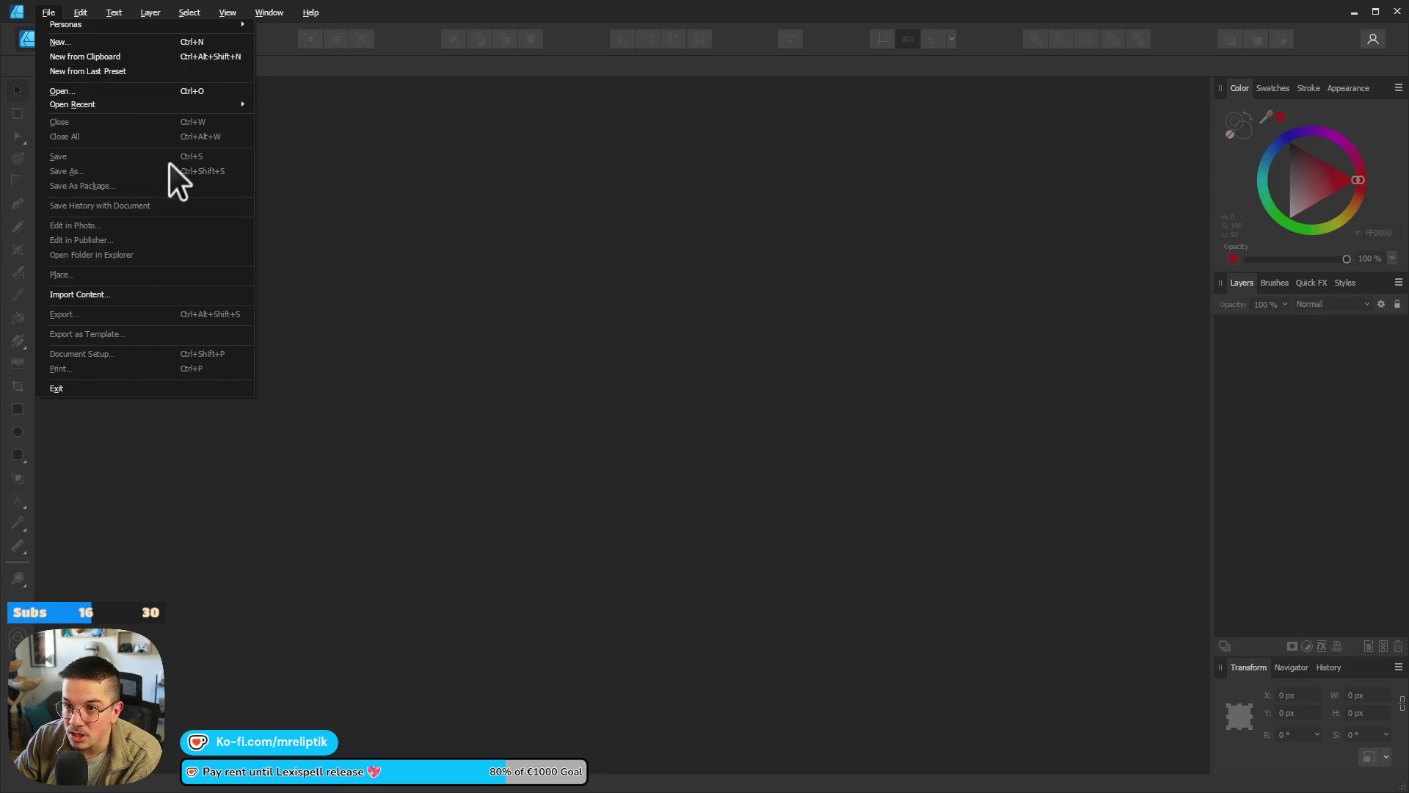
{"action": "left_click", "coordinate": [79, 40]}
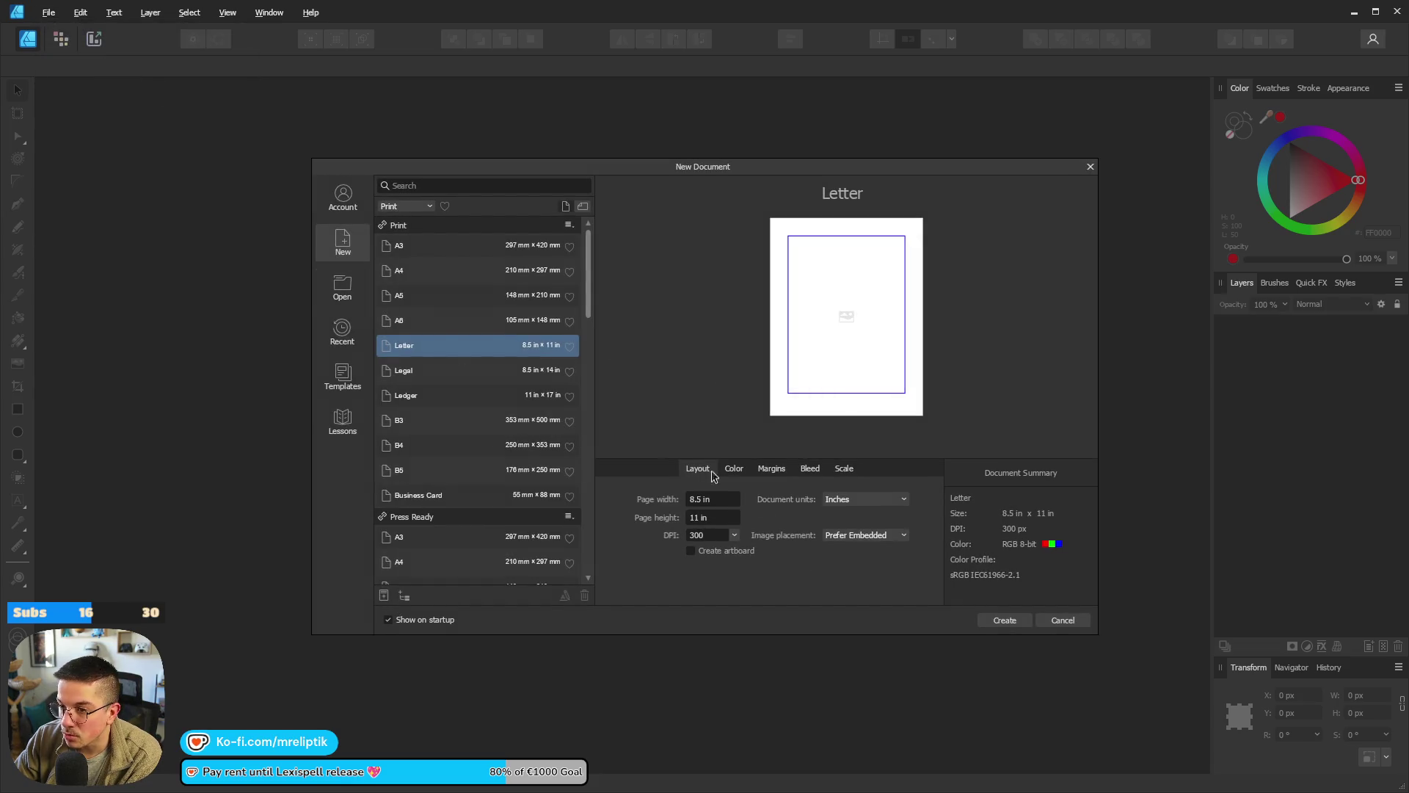
{"action": "left_click", "coordinate": [1005, 621]}
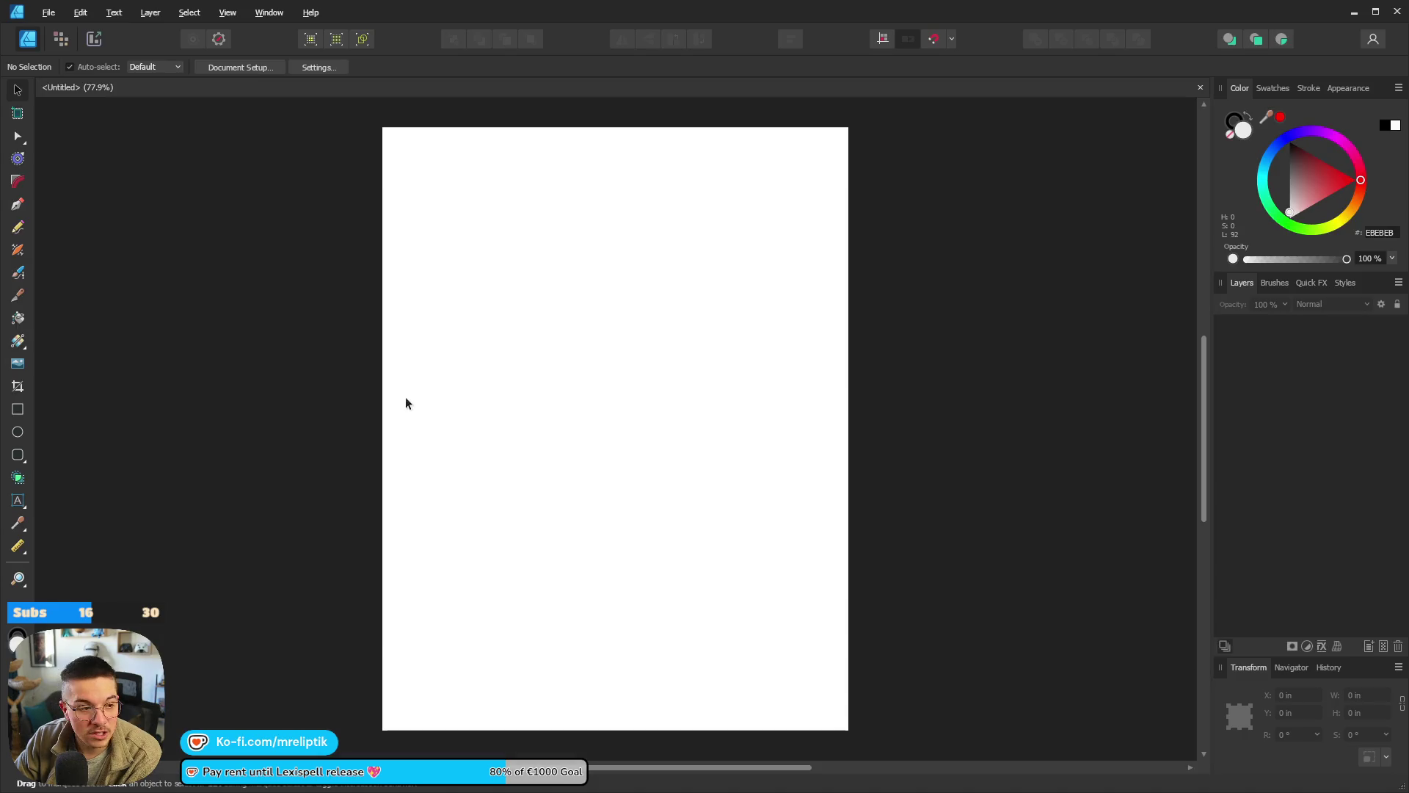
{"action": "left_click", "coordinate": [17, 114]}
{"action": "mouse_move", "coordinate": [305, 236]}
{"action": "left_mouse_down"}
{"action": "mouse_move", "coordinate": [434, 375]}
{"action": "mouse_move", "coordinate": [460, 371]}
{"action": "mouse_move", "coordinate": [195, 418]}
{"action": "mouse_move", "coordinate": [705, 403]}
{"action": "mouse_move", "coordinate": [674, 465]}
{"action": "left_mouse_up"}
{"action": "mouse_move", "coordinate": [470, 357]}
{"action": "left_mouse_down"}
{"action": "mouse_move", "coordinate": [495, 428]}
{"action": "mouse_move", "coordinate": [450, 360]}
{"action": "left_mouse_up"}
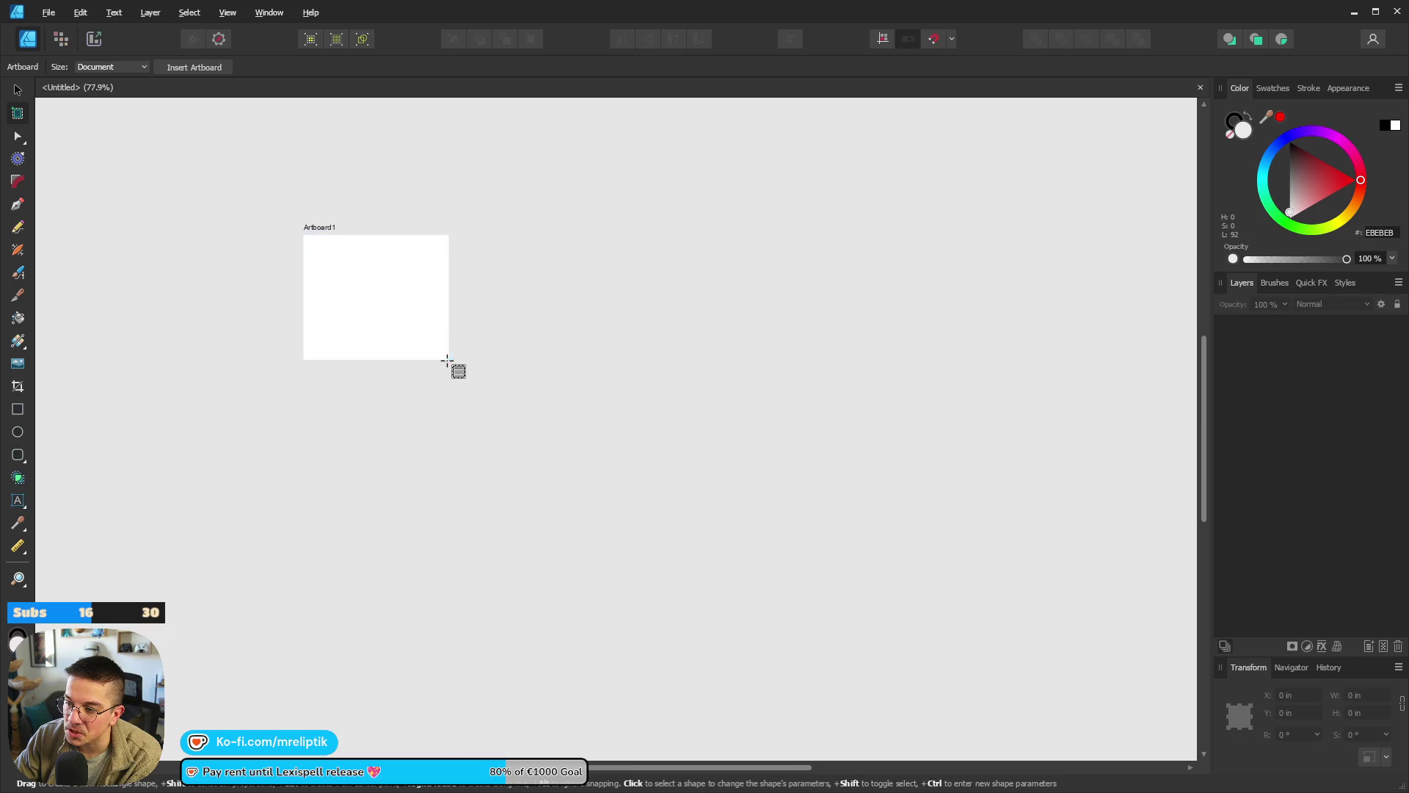
Draw a square on Artboard1, duplicate it offset down-right, and subtract to leave an L-shaped curve.
{"action": "left_click", "coordinate": [17, 409]}
{"action": "scroll", "coordinate": [353, 267], "scroll_direction": "up", "scroll_amount": 4}
{"action": "mouse_move", "coordinate": [256, 285]}
{"action": "left_mouse_down"}
{"action": "mouse_move", "coordinate": [383, 435]}
{"action": "mouse_move", "coordinate": [394, 424]}
{"action": "left_mouse_up"}
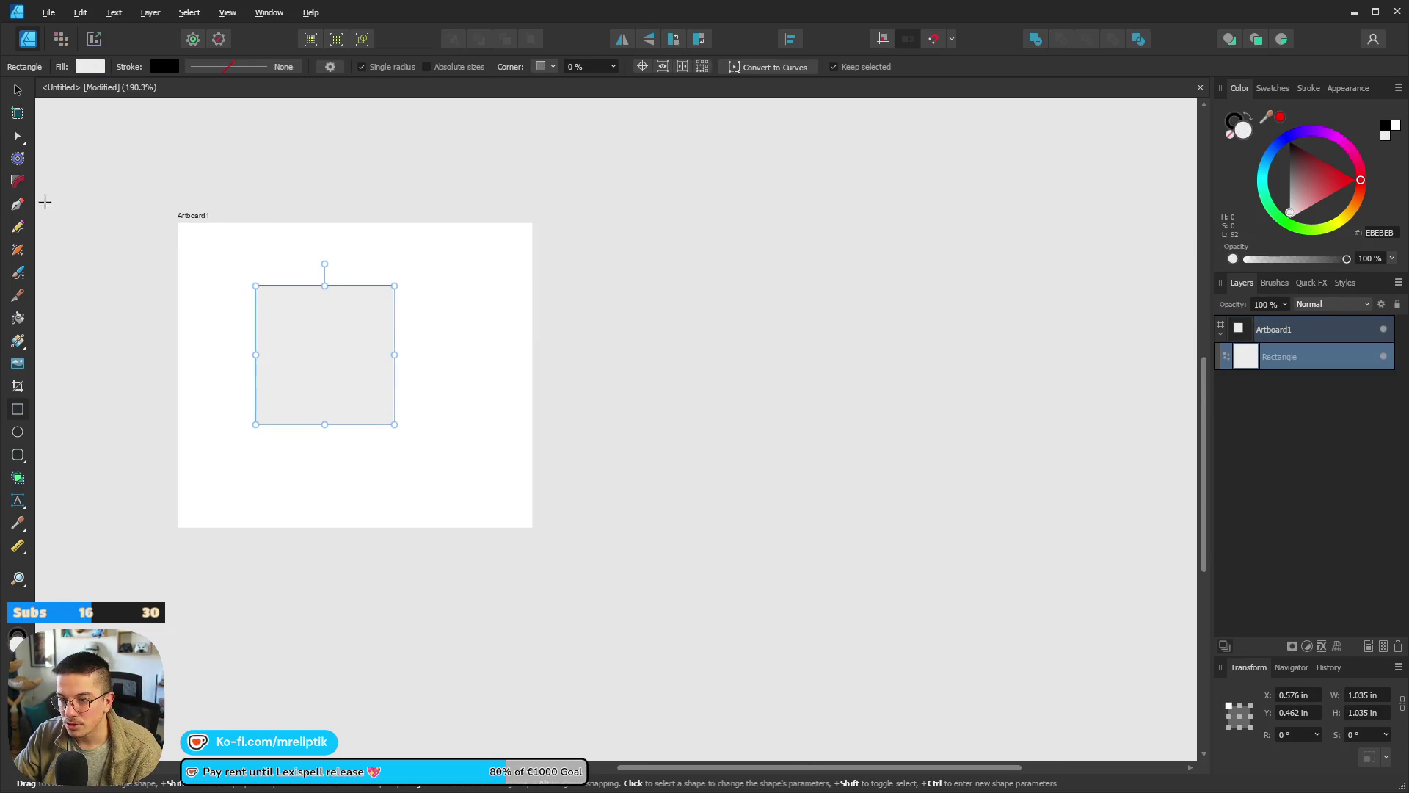
{"action": "left_click", "coordinate": [18, 89]}
{"action": "left_click_drag", "start_coordinate": [328, 361], "coordinate": [400, 403]}
{"action": "left_click", "coordinate": [331, 306], "text": "shift"}
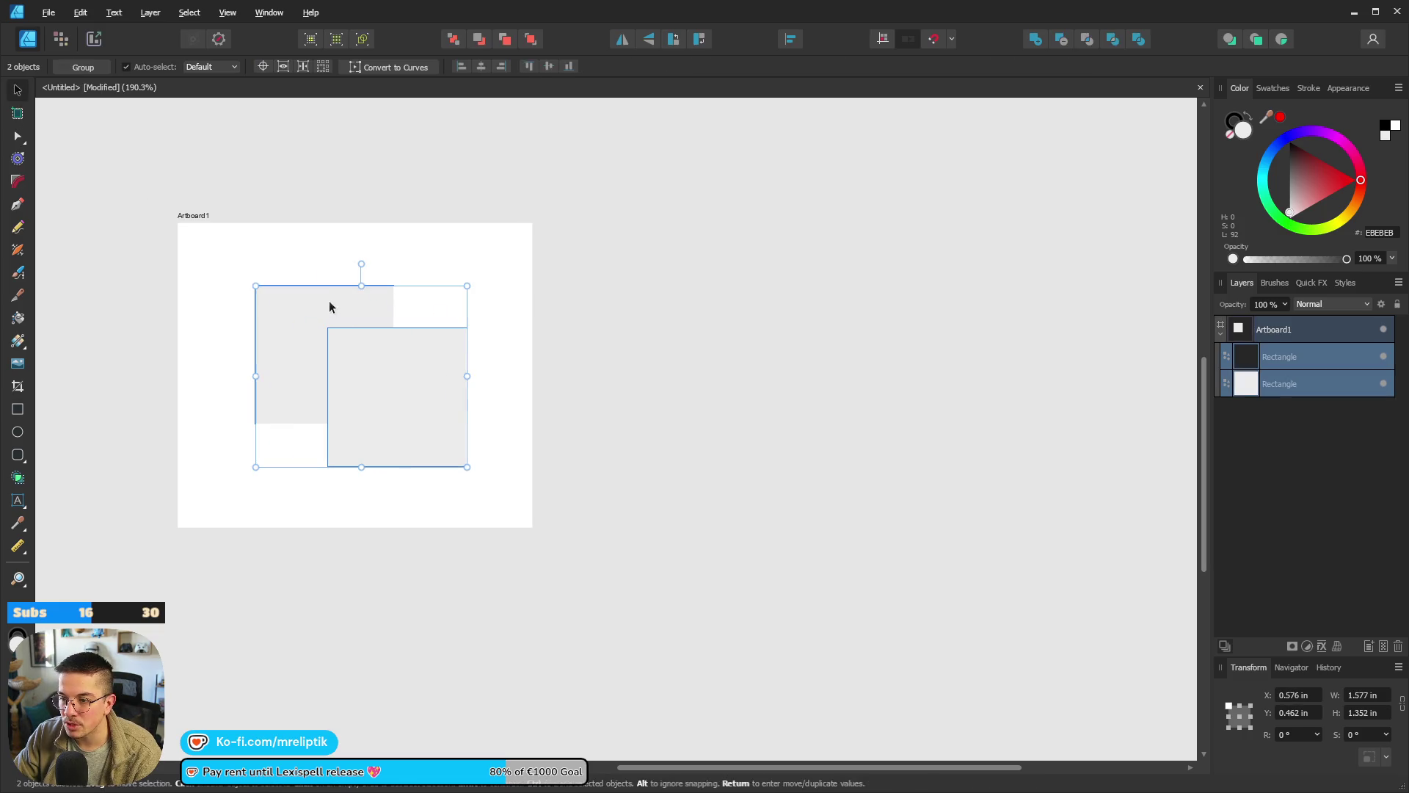
{"action": "left_click", "coordinate": [1062, 43]}
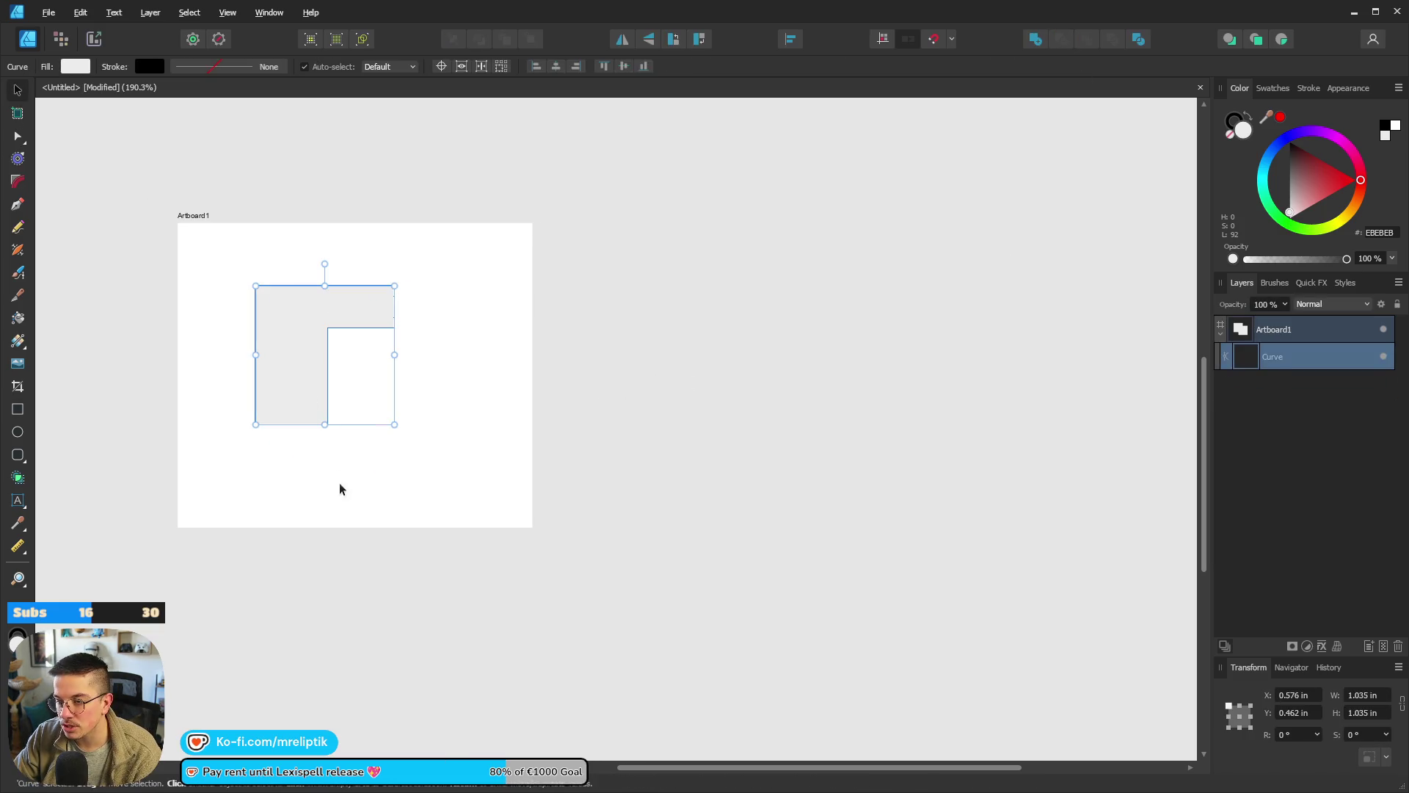
{"action": "scroll", "coordinate": [297, 337], "scroll_direction": "down", "scroll_amount": 1}
{"action": "scroll", "coordinate": [382, 417], "scroll_direction": "up", "scroll_amount": 5}
{"action": "scroll", "coordinate": [381, 417], "scroll_direction": "down", "scroll_amount": 6}
{"action": "scroll", "coordinate": [351, 405], "scroll_direction": "up", "scroll_amount": 2}
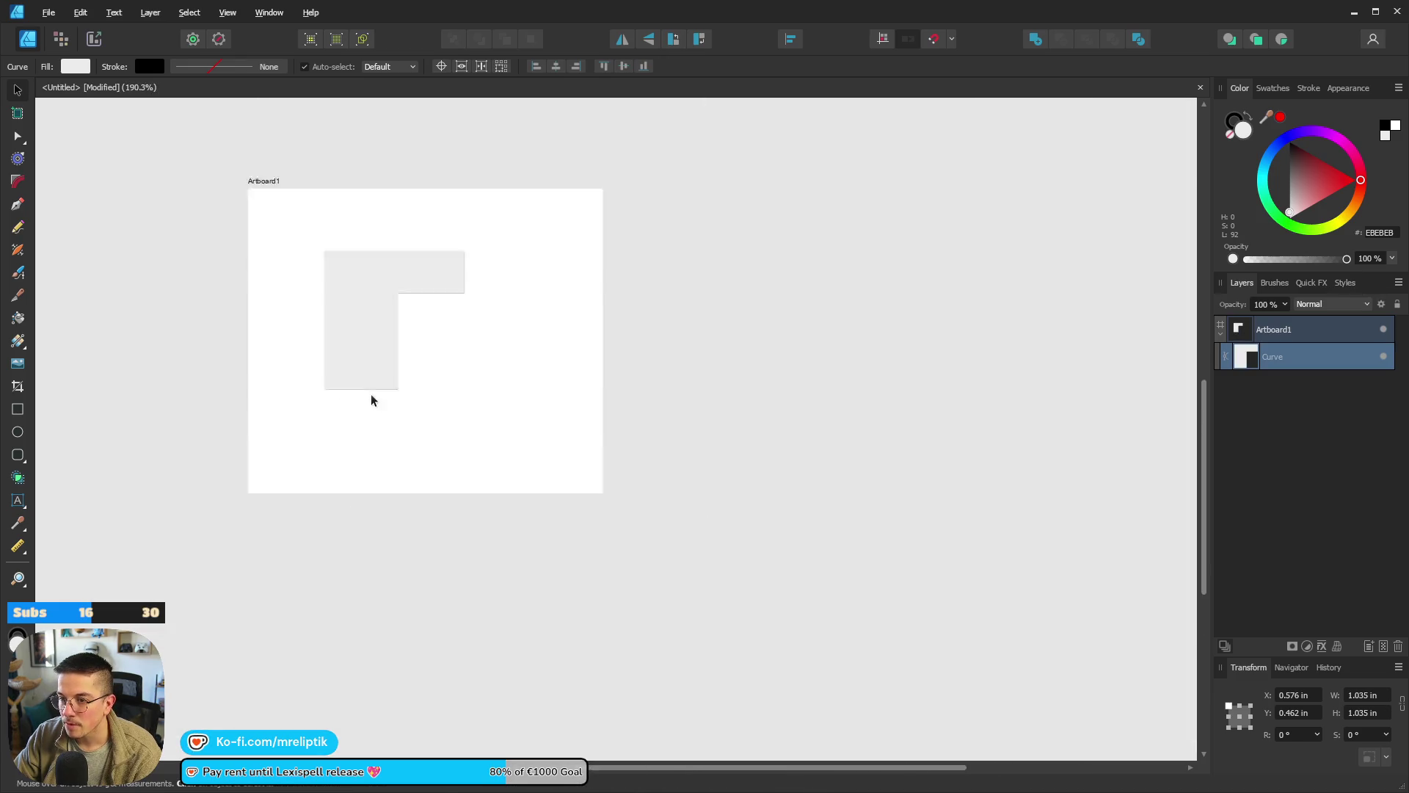
{"action": "scroll", "coordinate": [303, 460], "scroll_direction": "up", "scroll_amount": 1}
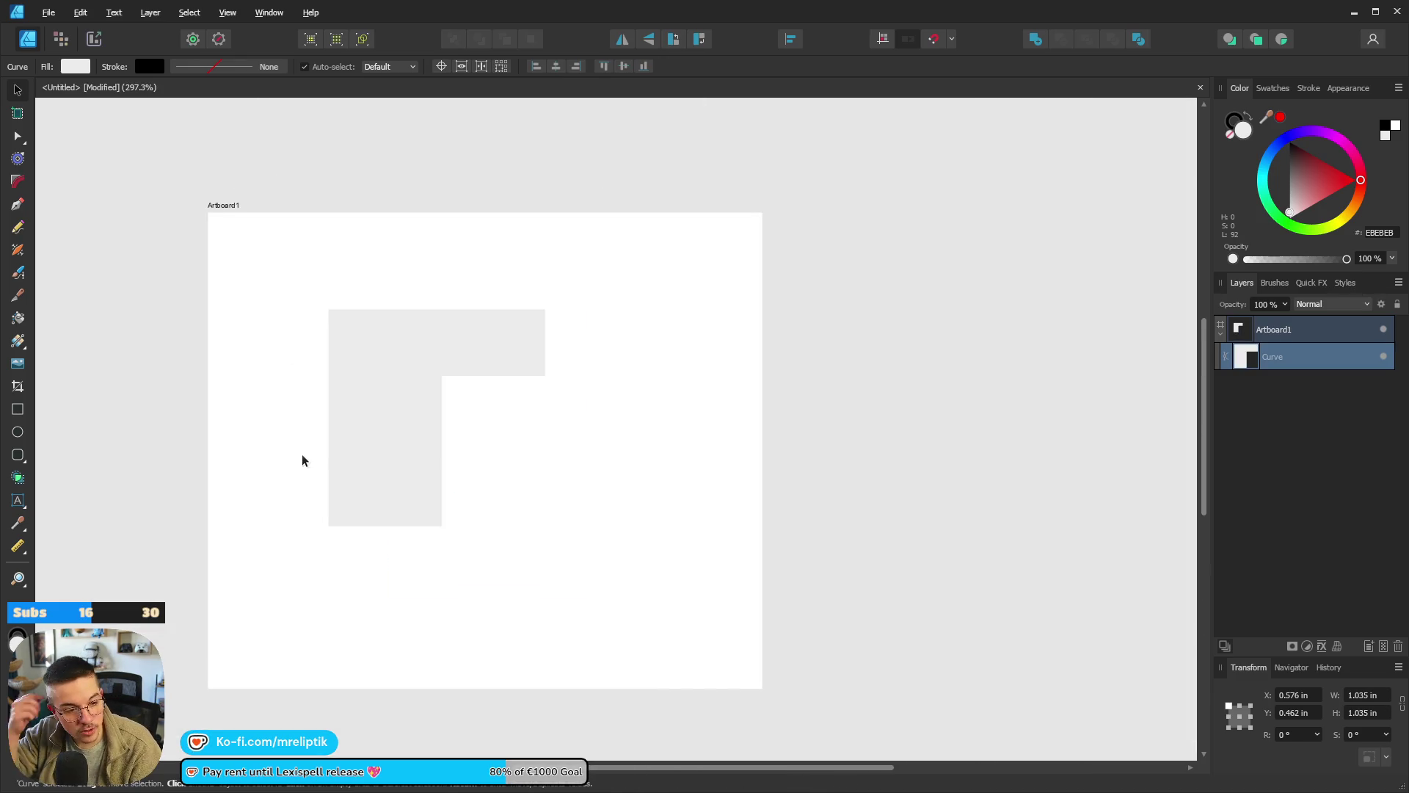
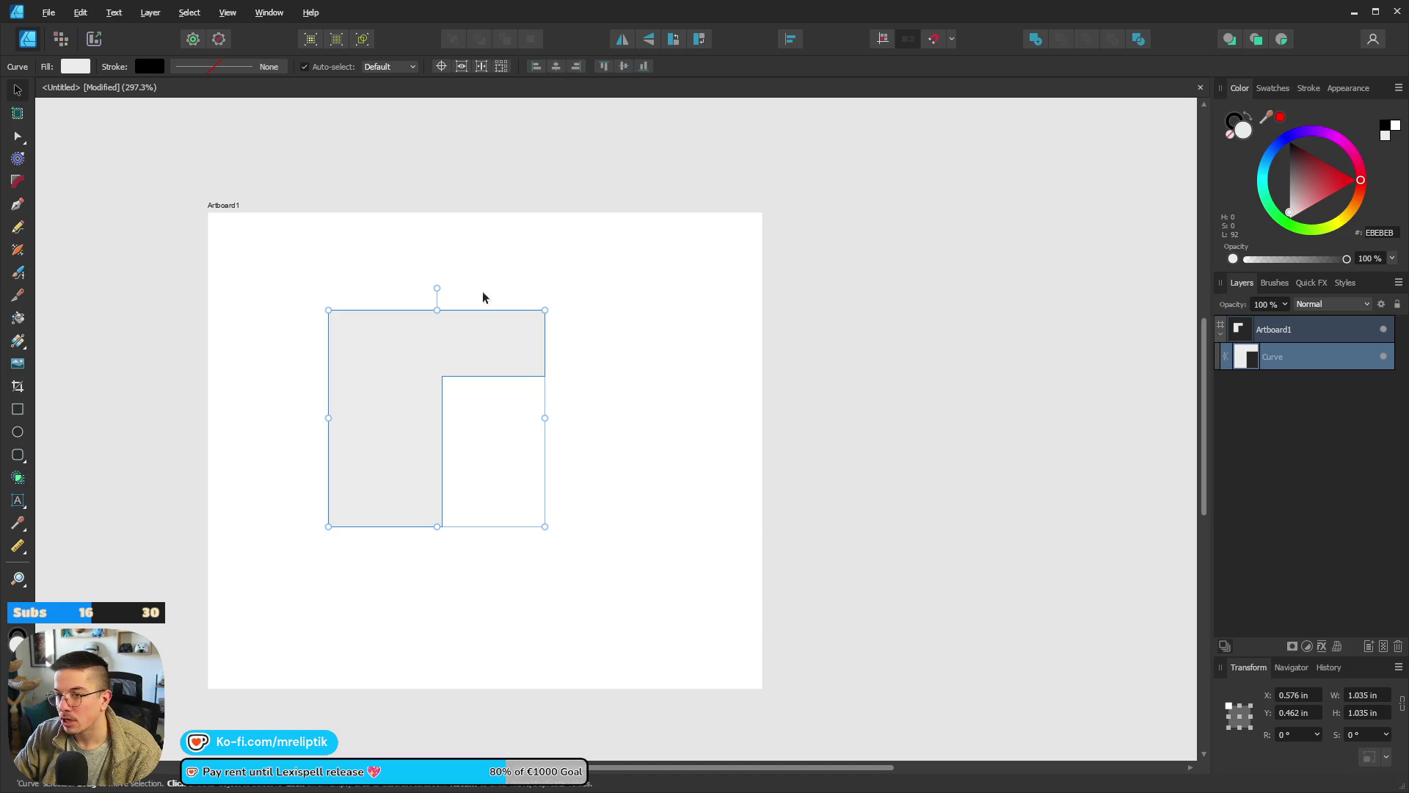
Open lexispell_assets from the user's Lexispell folder under /home via File > Open.
{"action": "left_click", "coordinate": [48, 13]}
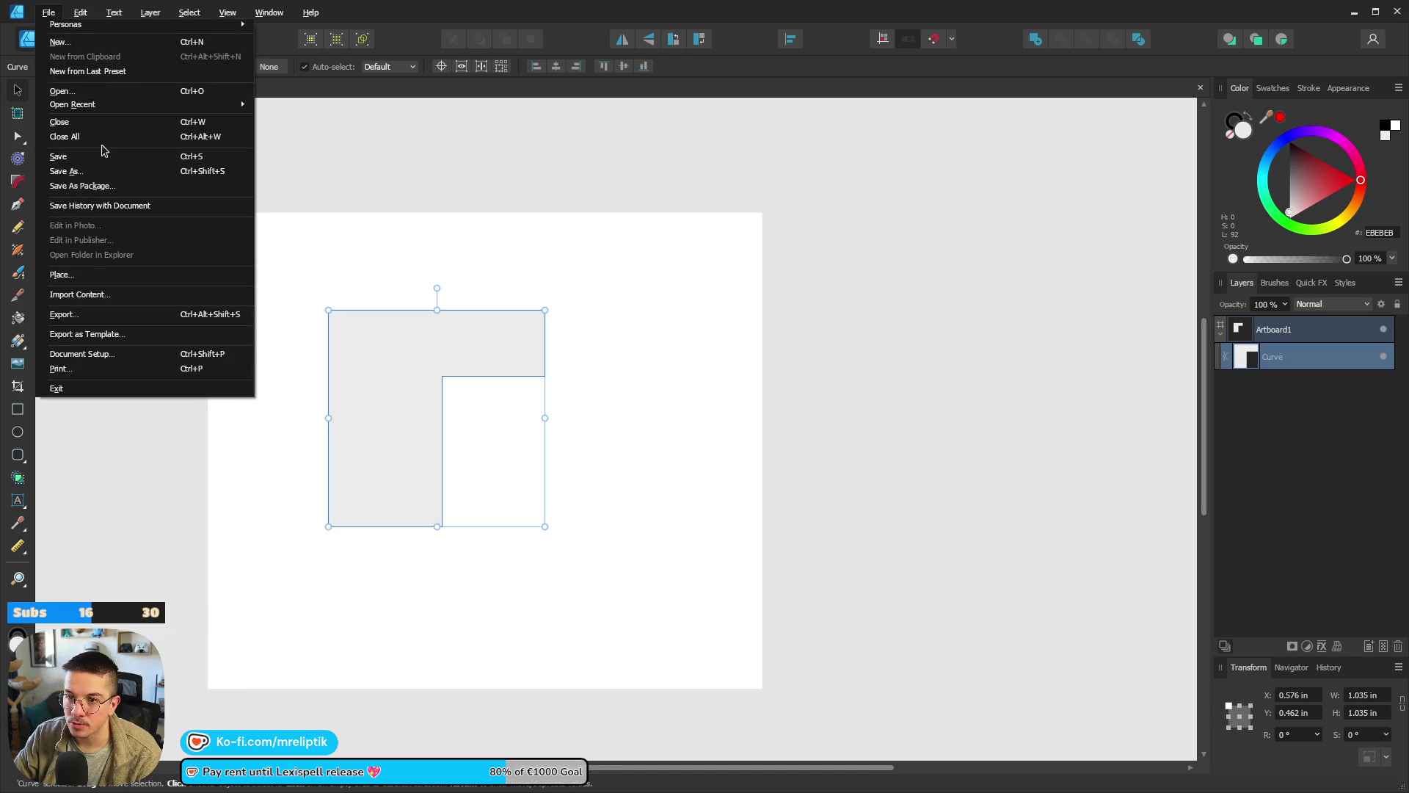
{"action": "left_click", "coordinate": [108, 91]}
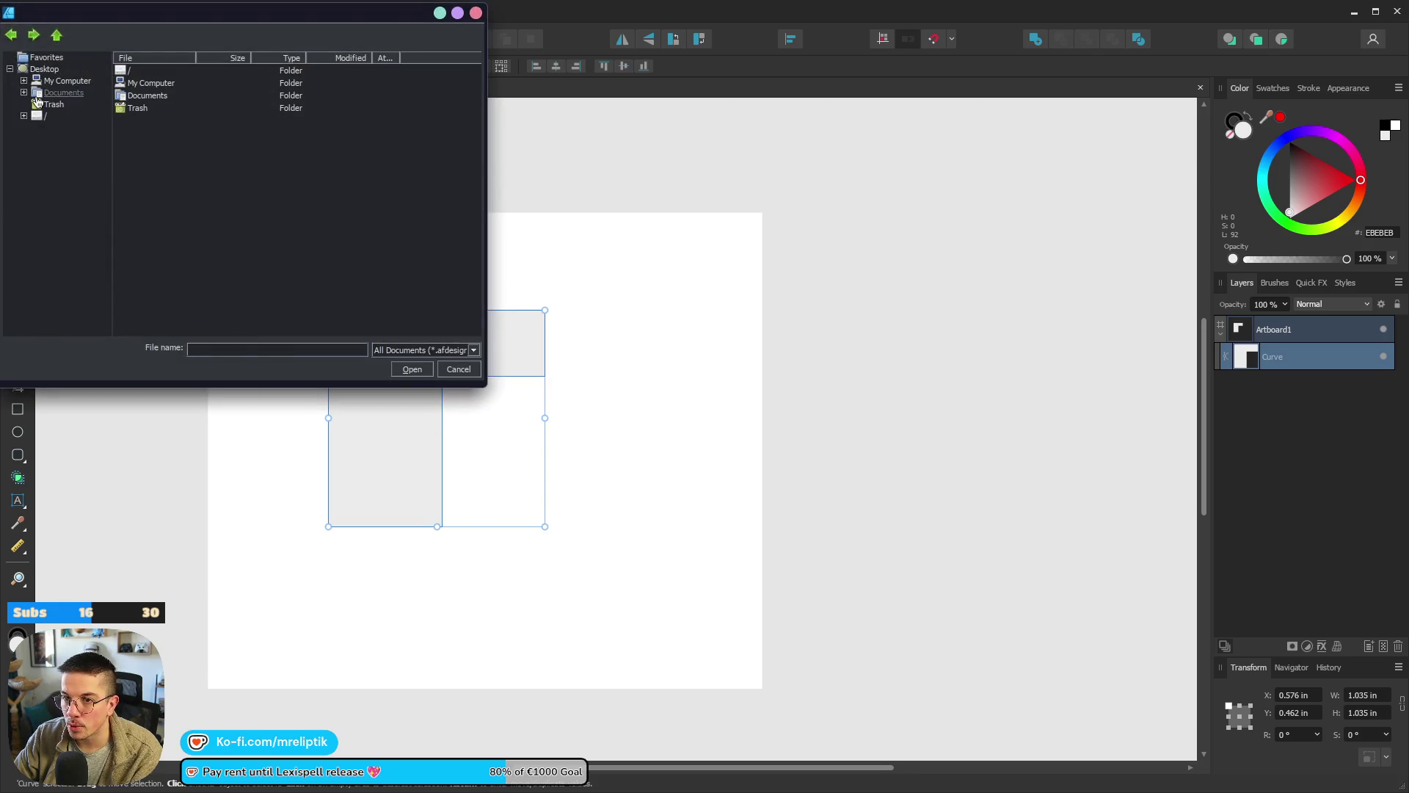
{"action": "left_click_drag", "start_coordinate": [212, 19], "coordinate": [345, 145]}
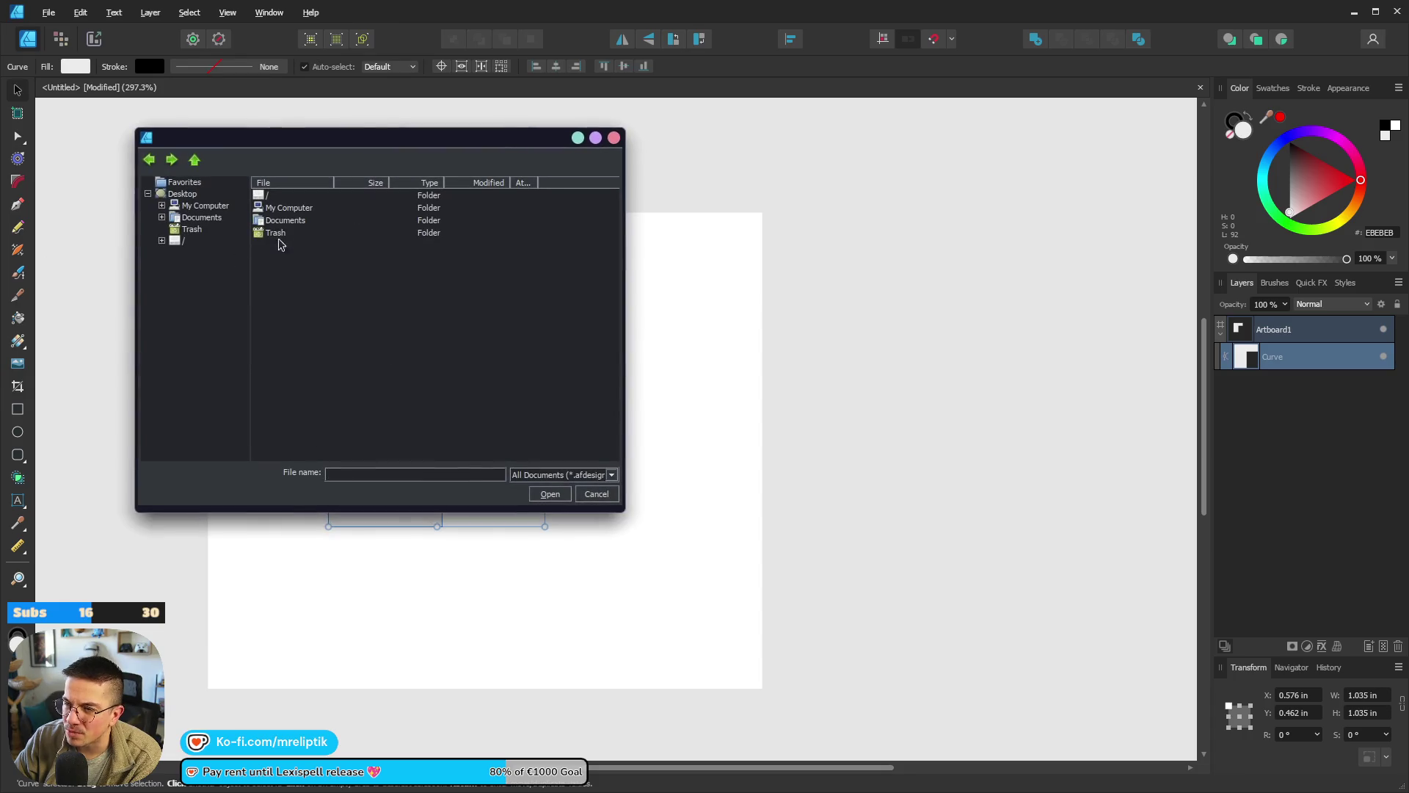
{"action": "left_click", "coordinate": [163, 240]}
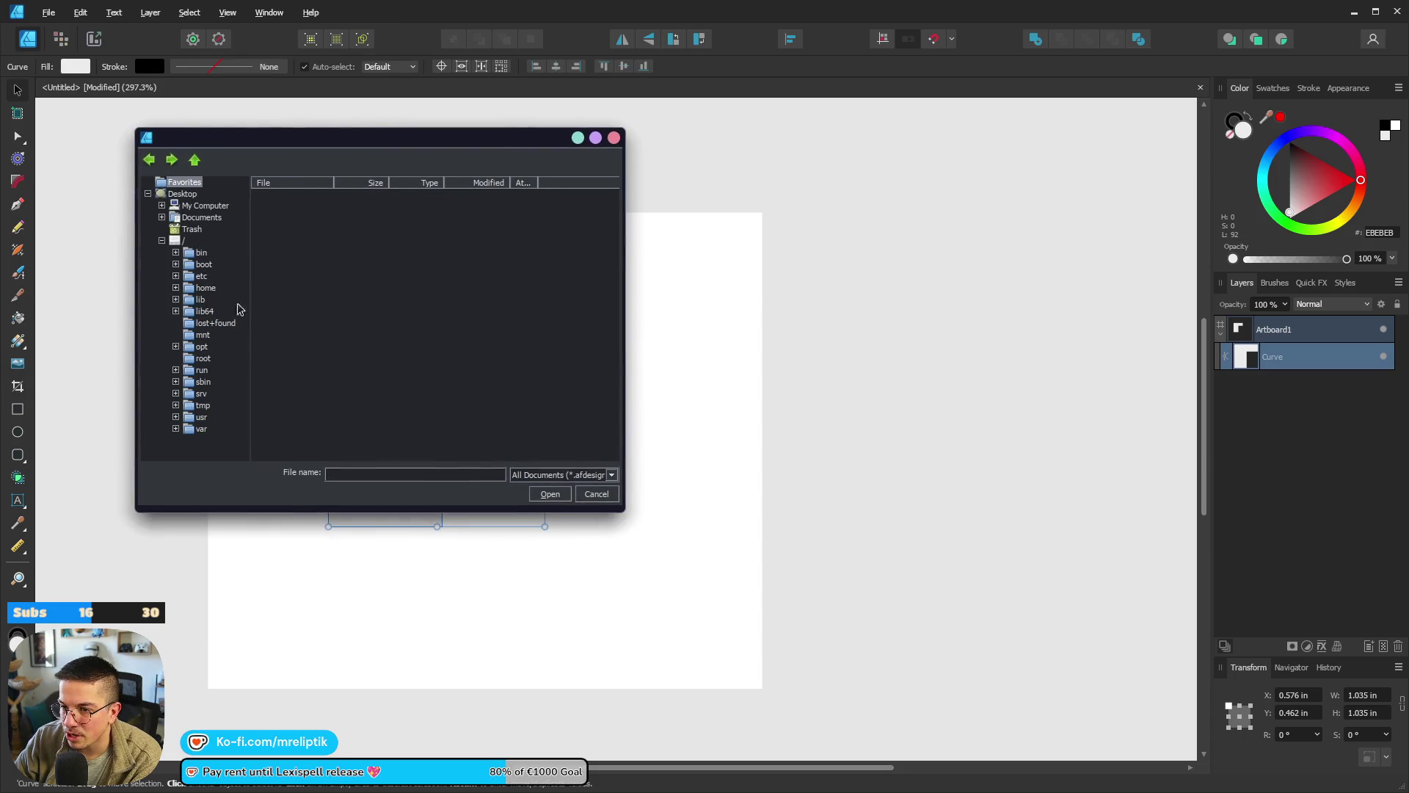
{"action": "left_click", "coordinate": [206, 288]}
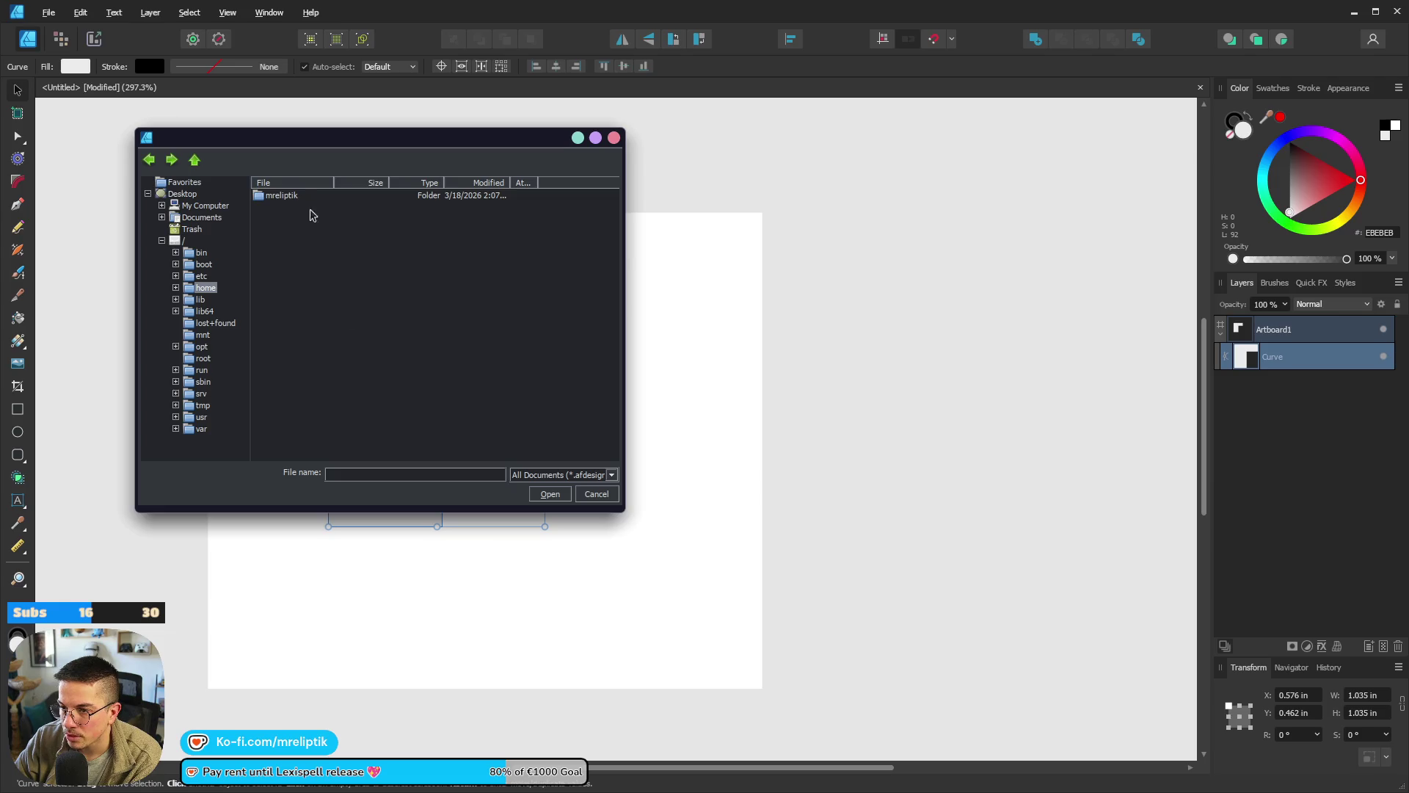
{"action": "double_click", "coordinate": [281, 196]}
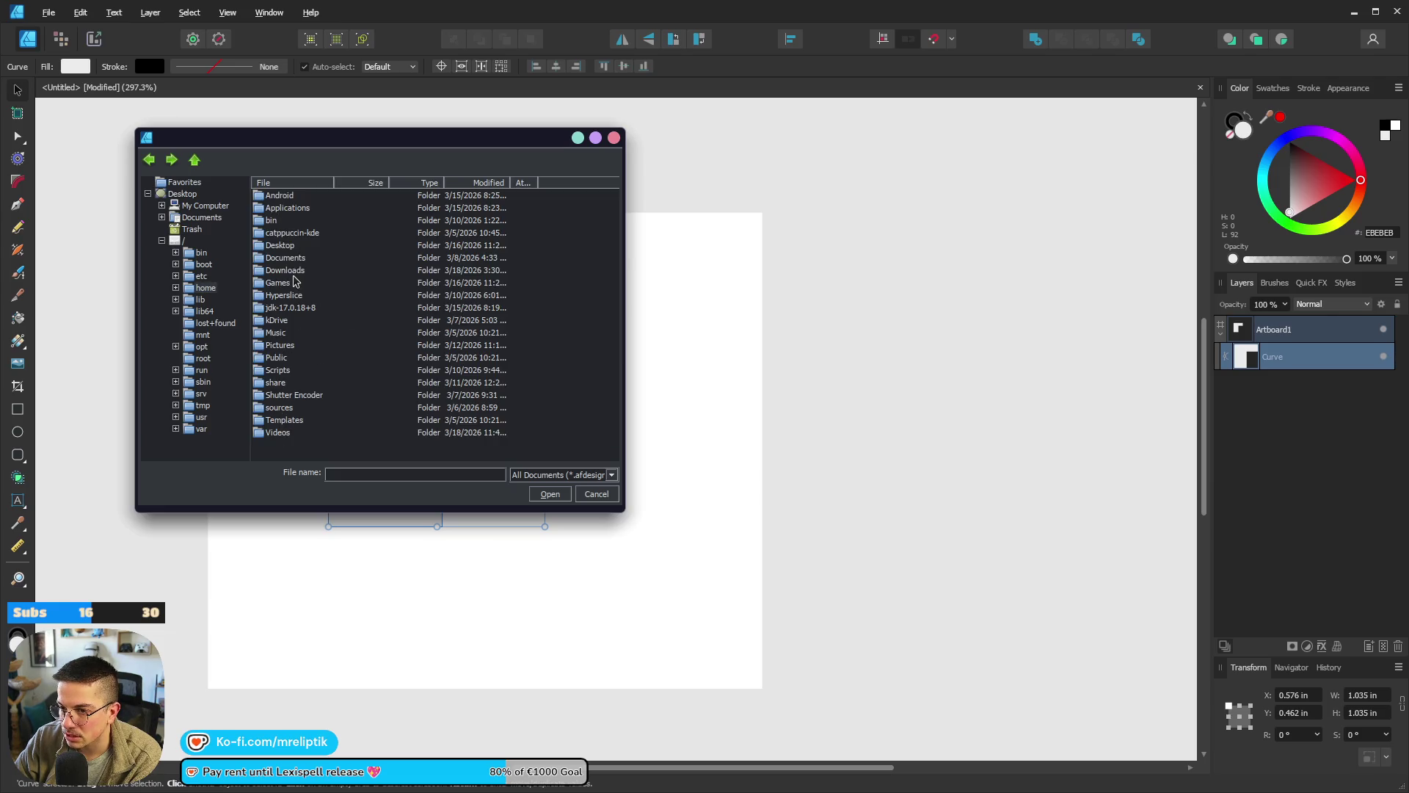
{"action": "double_click", "coordinate": [286, 245]}
{"action": "double_click", "coordinate": [284, 210]}
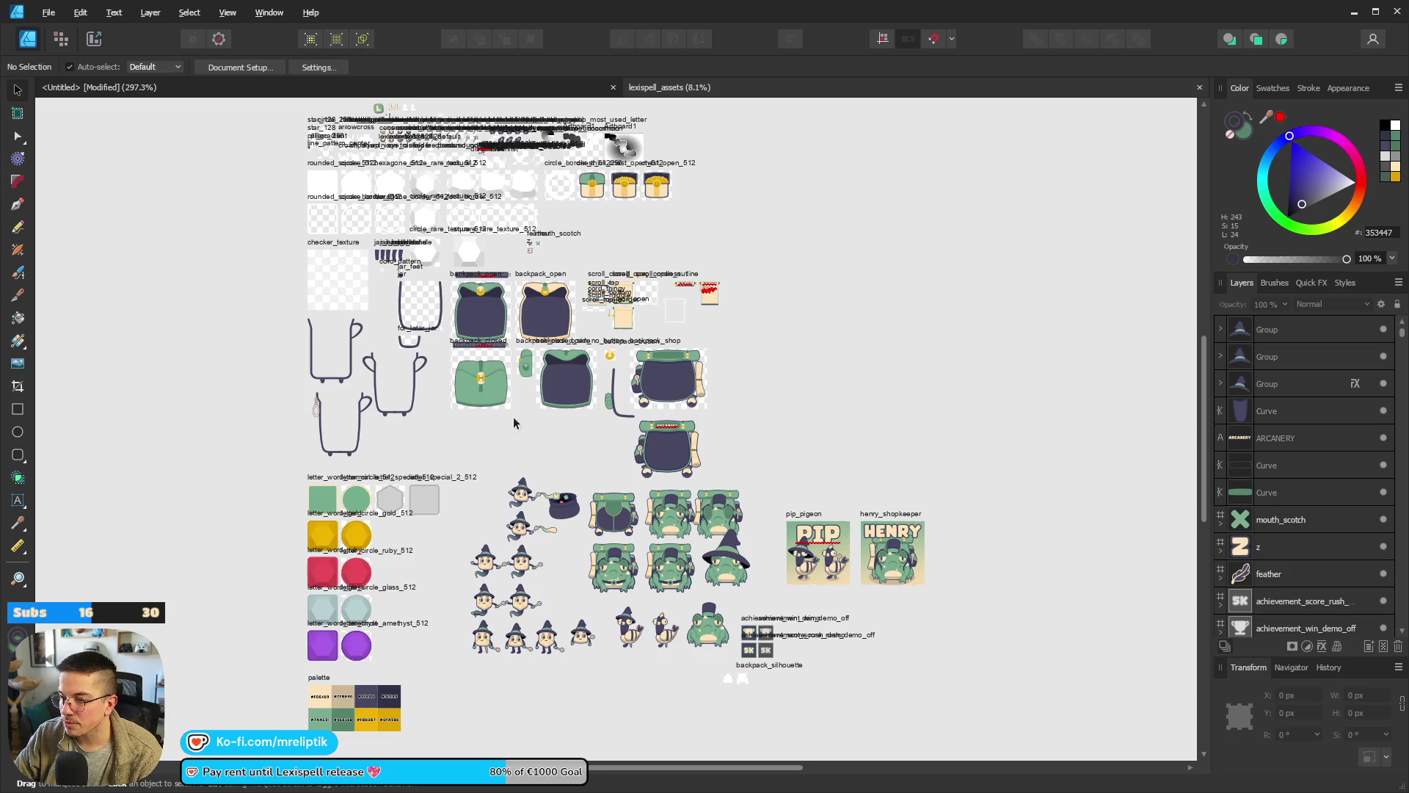
Pan over the lexispell_assets sprite sheet, then bring the Untitled L-shape document forward.
{"action": "scroll", "coordinate": [610, 443], "scroll_direction": "up", "scroll_amount": 3}
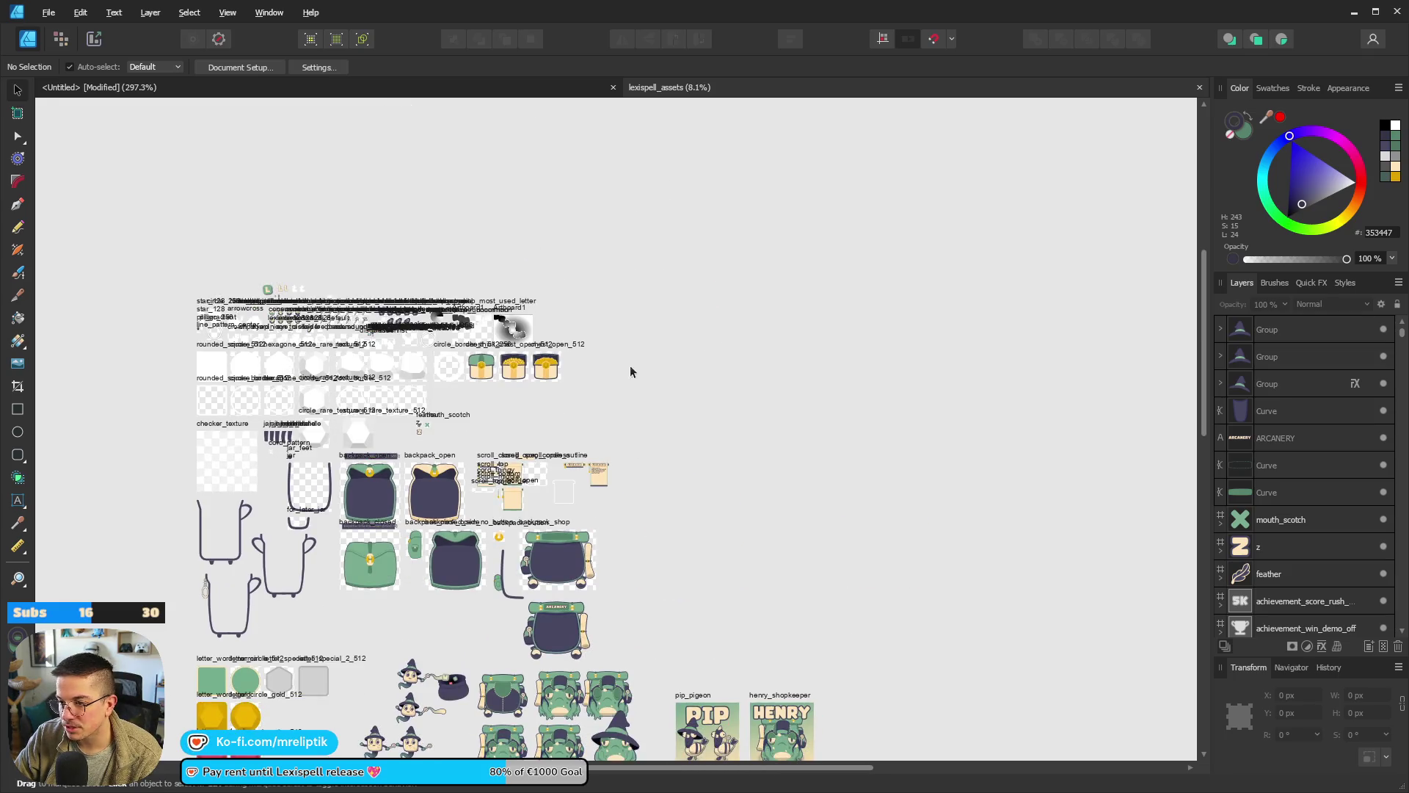
{"action": "scroll", "coordinate": [571, 429], "scroll_direction": "down", "scroll_amount": 2}
{"action": "scroll", "coordinate": [463, 439], "scroll_direction": "down", "scroll_amount": 3}
{"action": "scroll", "coordinate": [663, 450], "scroll_direction": "left", "scroll_amount": 5}
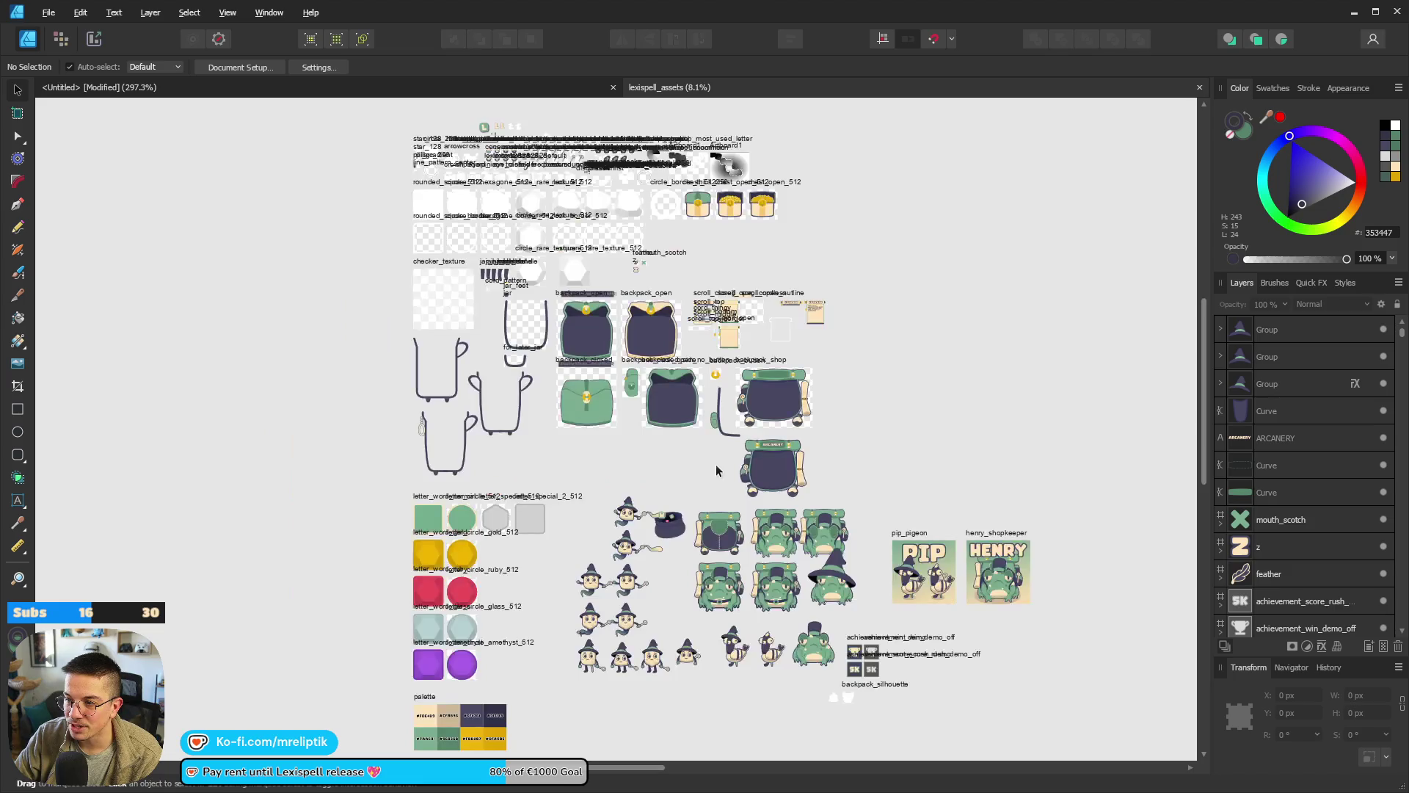
{"action": "scroll", "coordinate": [552, 320], "scroll_direction": "right", "scroll_amount": 8}
{"action": "scroll", "coordinate": [540, 351], "scroll_direction": "right", "scroll_amount": 2}
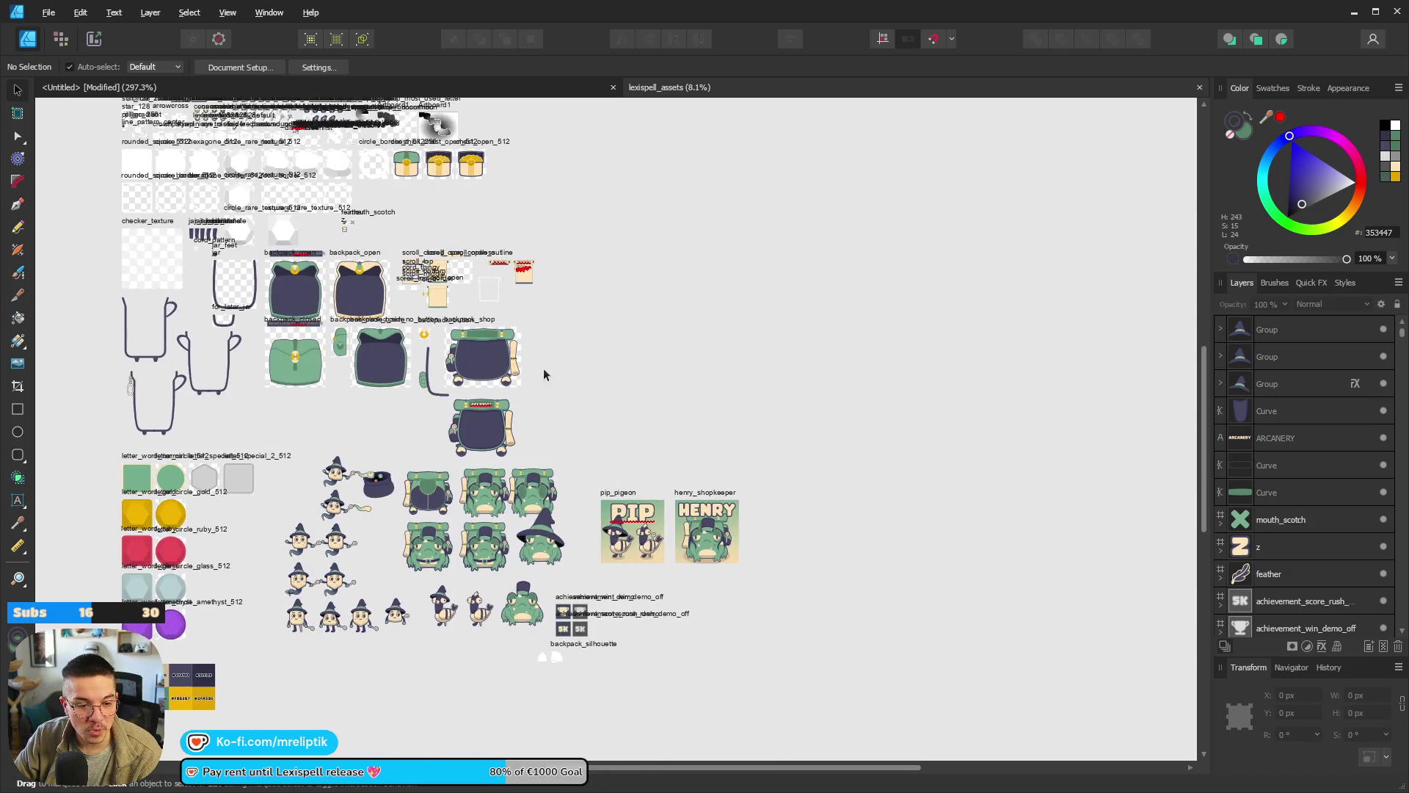
{"action": "scroll", "coordinate": [734, 311], "scroll_direction": "down", "scroll_amount": 5}
{"action": "scroll", "coordinate": [703, 327], "scroll_direction": "left", "scroll_amount": 5}
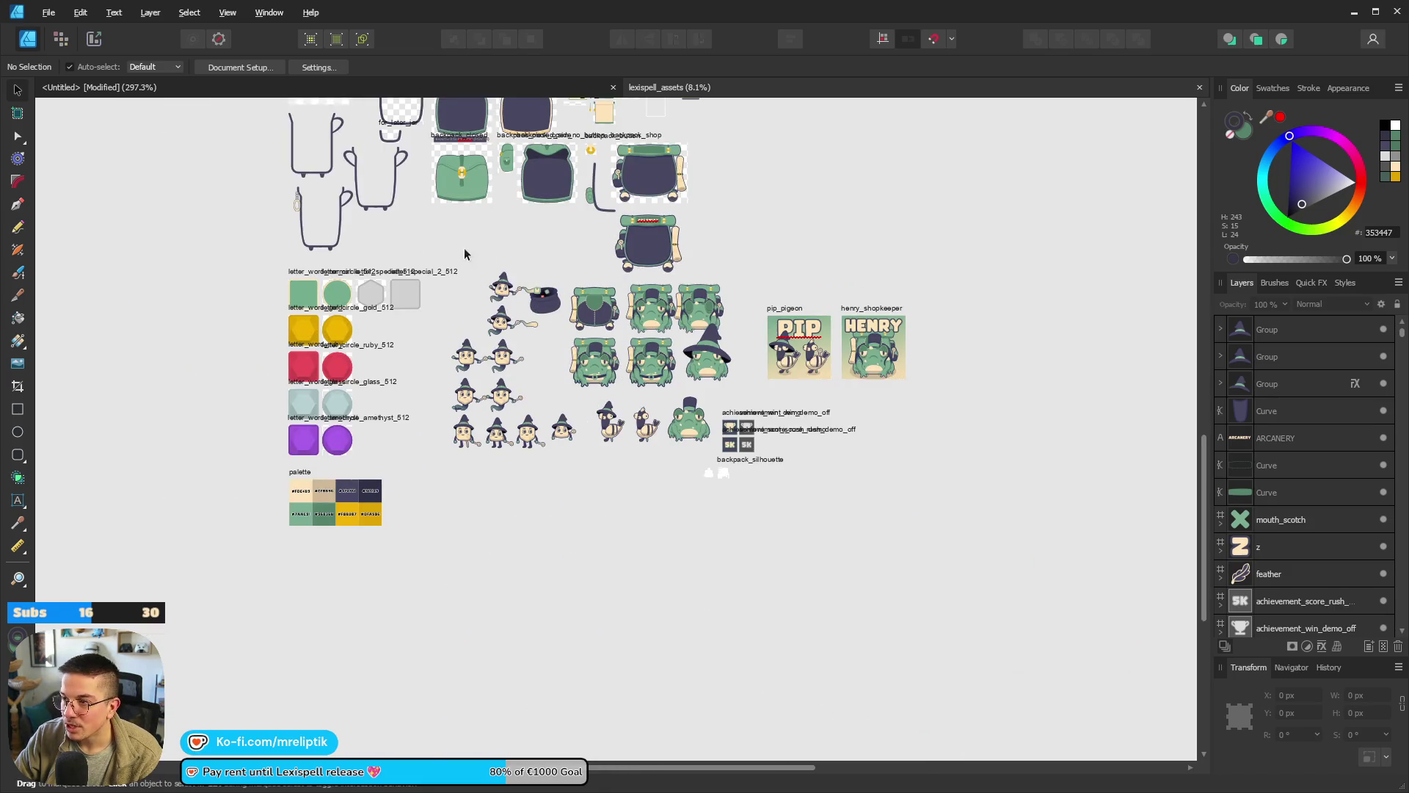
{"action": "scroll", "coordinate": [480, 356], "scroll_direction": "right", "scroll_amount": 2}
{"action": "scroll", "coordinate": [440, 293], "scroll_direction": "up", "scroll_amount": 5}
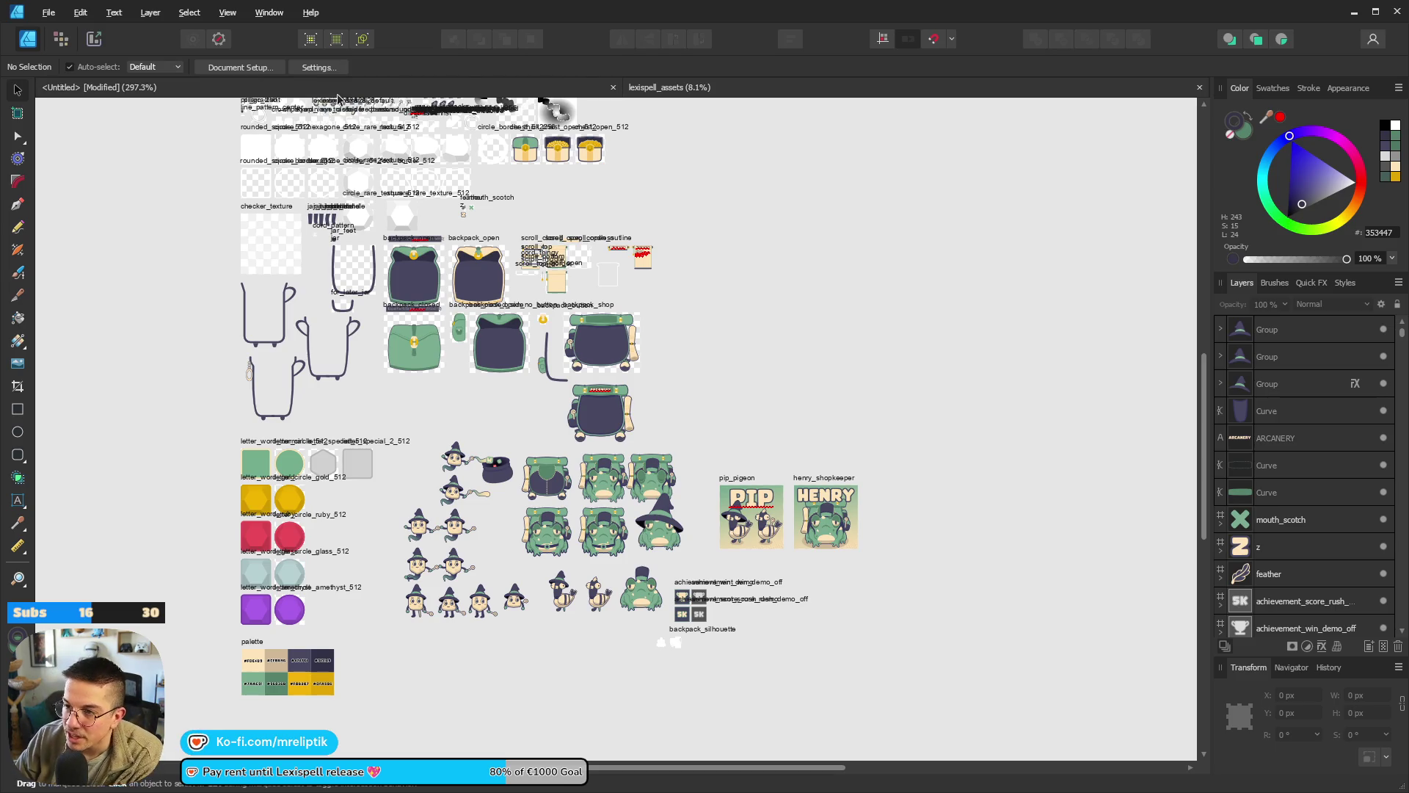
{"action": "left_click", "coordinate": [336, 93]}
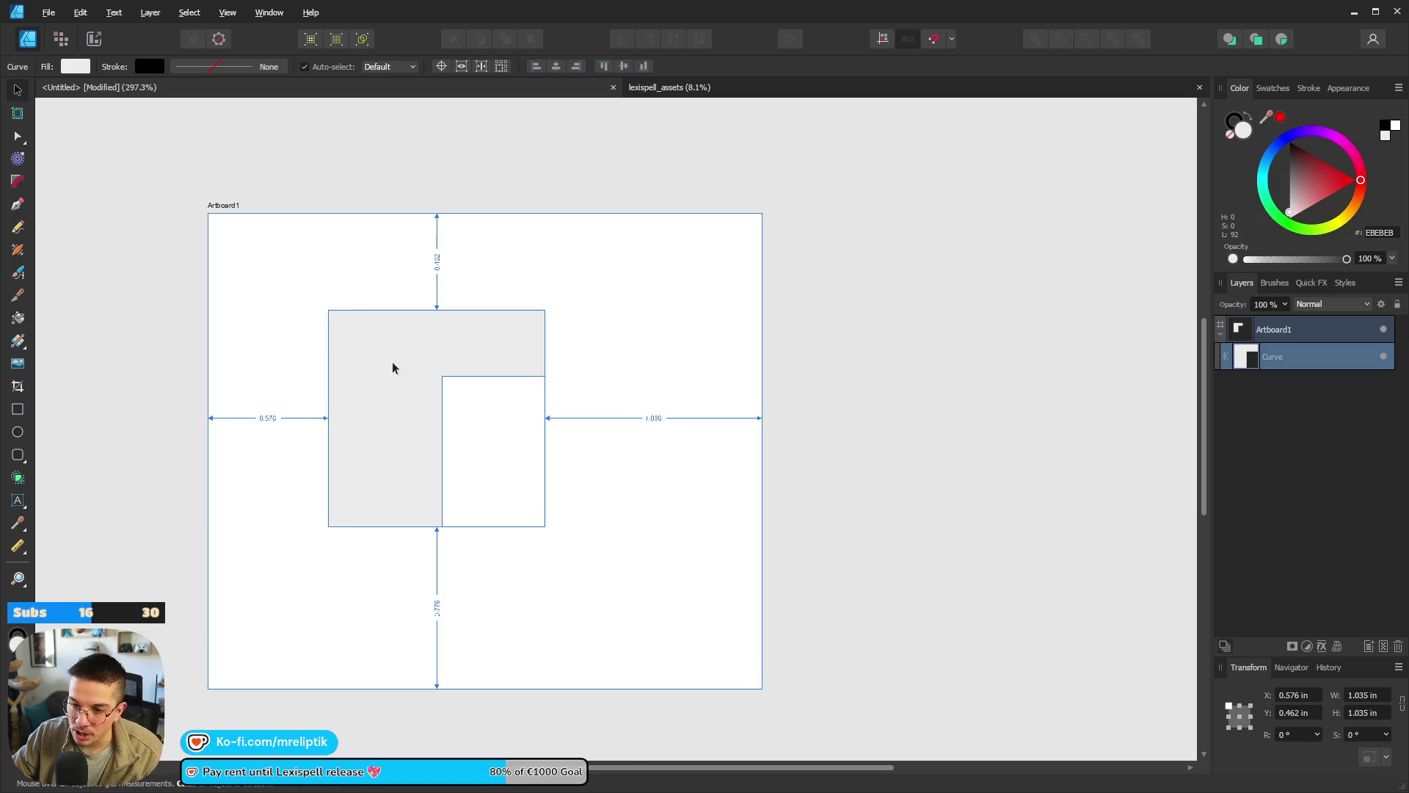
Draw a large closed Pen curve around the L-shape across the artboard.
{"action": "scroll", "coordinate": [392, 368], "scroll_direction": "down", "scroll_amount": 5}
{"action": "scroll", "coordinate": [197, 405], "scroll_direction": "up", "scroll_amount": 4}
{"action": "left_click", "coordinate": [20, 213]}
{"action": "left_click", "coordinate": [216, 436]}
{"action": "mouse_move", "coordinate": [384, 465]}
{"action": "left_mouse_down"}
{"action": "mouse_move", "coordinate": [550, 449]}
{"action": "mouse_move", "coordinate": [639, 361]}
{"action": "mouse_move", "coordinate": [690, 364]}
{"action": "left_mouse_up"}
{"action": "left_click_drag", "start_coordinate": [635, 241], "coordinate": [745, 240]}
{"action": "left_click_drag", "start_coordinate": [774, 333], "coordinate": [776, 371]}
{"action": "left_click", "coordinate": [724, 512]}
{"action": "left_click_drag", "start_coordinate": [622, 537], "coordinate": [610, 557]}
{"action": "left_click_drag", "start_coordinate": [458, 508], "coordinate": [489, 509]}
{"action": "left_click_drag", "start_coordinate": [256, 498], "coordinate": [215, 509]}
{"action": "left_click_drag", "start_coordinate": [216, 436], "coordinate": [440, 434]}
{"action": "scroll", "coordinate": [663, 406], "scroll_direction": "down", "scroll_amount": 1}
Give the curve a light grey fill and return to lexispell_assets.
{"action": "left_click", "coordinate": [1314, 174]}
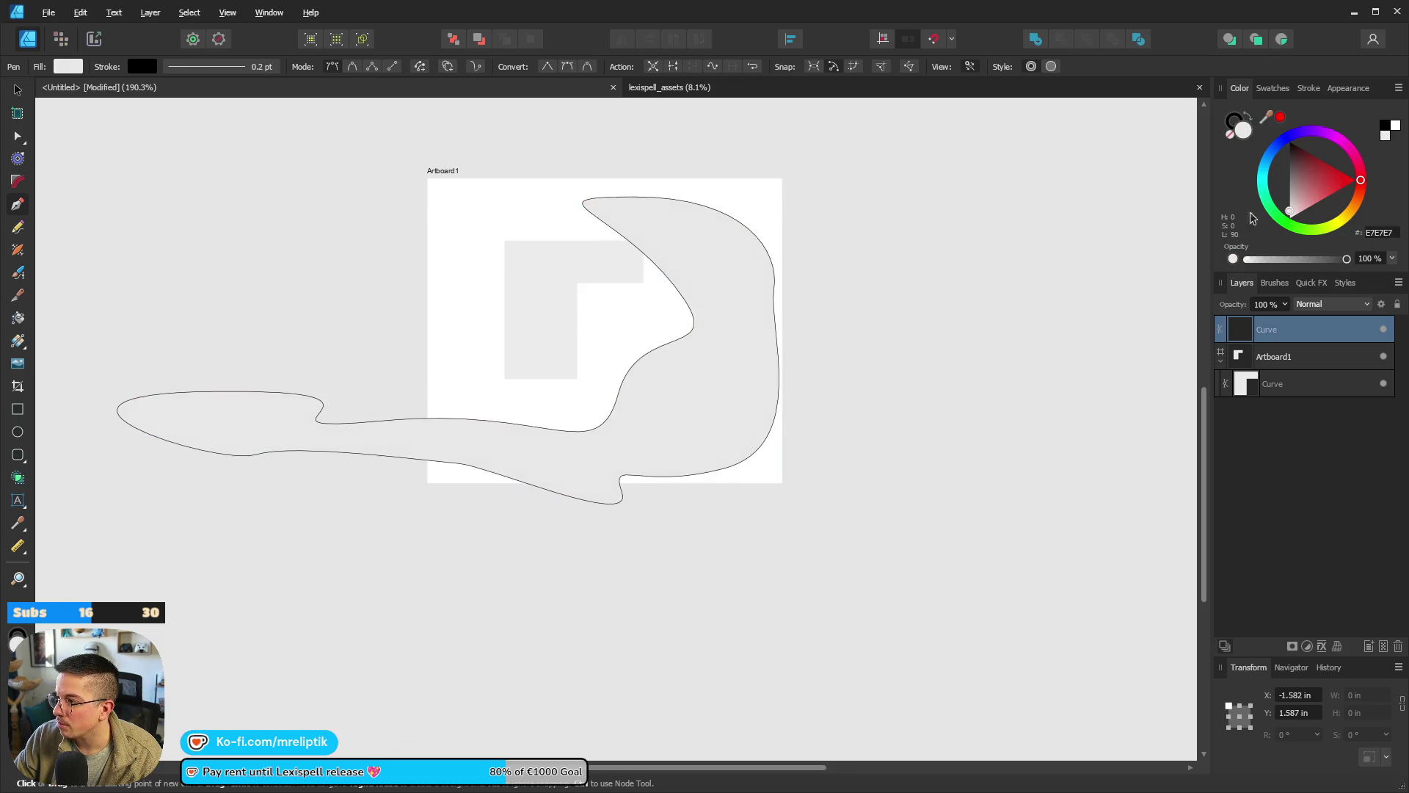
{"action": "scroll", "coordinate": [346, 393], "scroll_direction": "down", "scroll_amount": 2}
{"action": "scroll", "coordinate": [434, 204], "scroll_direction": "up", "scroll_amount": 4}
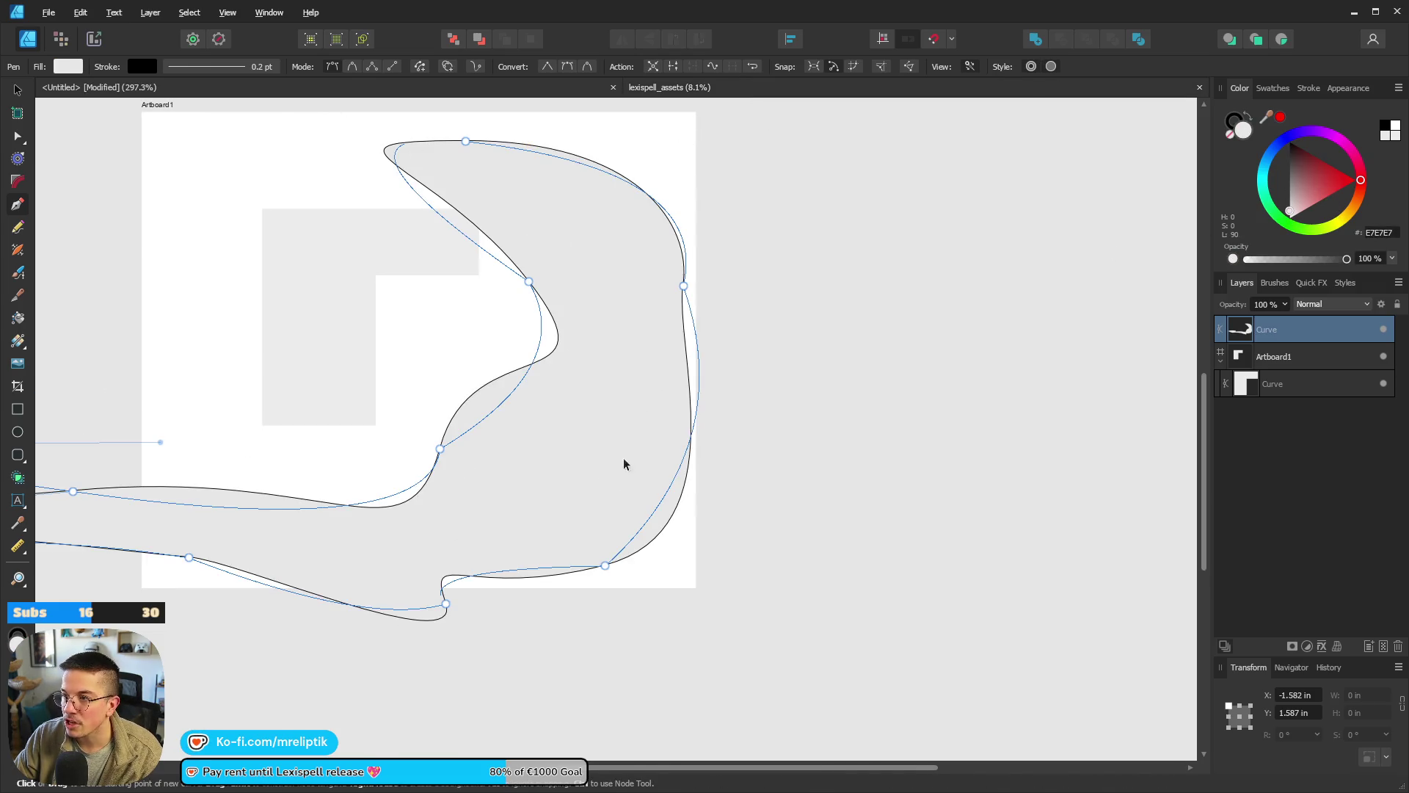
{"action": "key", "text": "ctrl+Tab"}
{"action": "scroll", "coordinate": [613, 492], "scroll_direction": "up", "scroll_amount": 3}
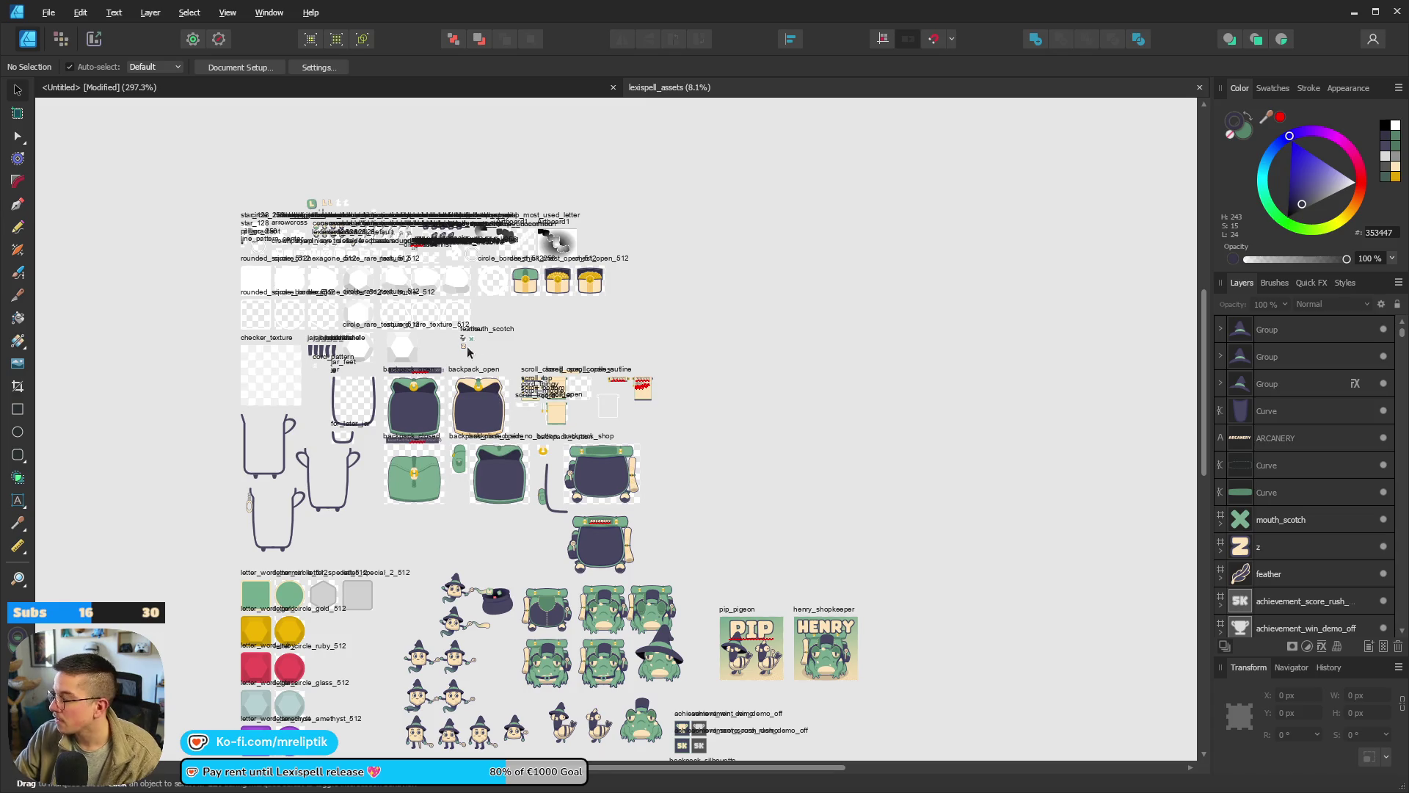
View the chest and backpack art, then close the Untitled tab without saving.
{"action": "scroll", "coordinate": [532, 292], "scroll_direction": "up", "scroll_amount": 5}
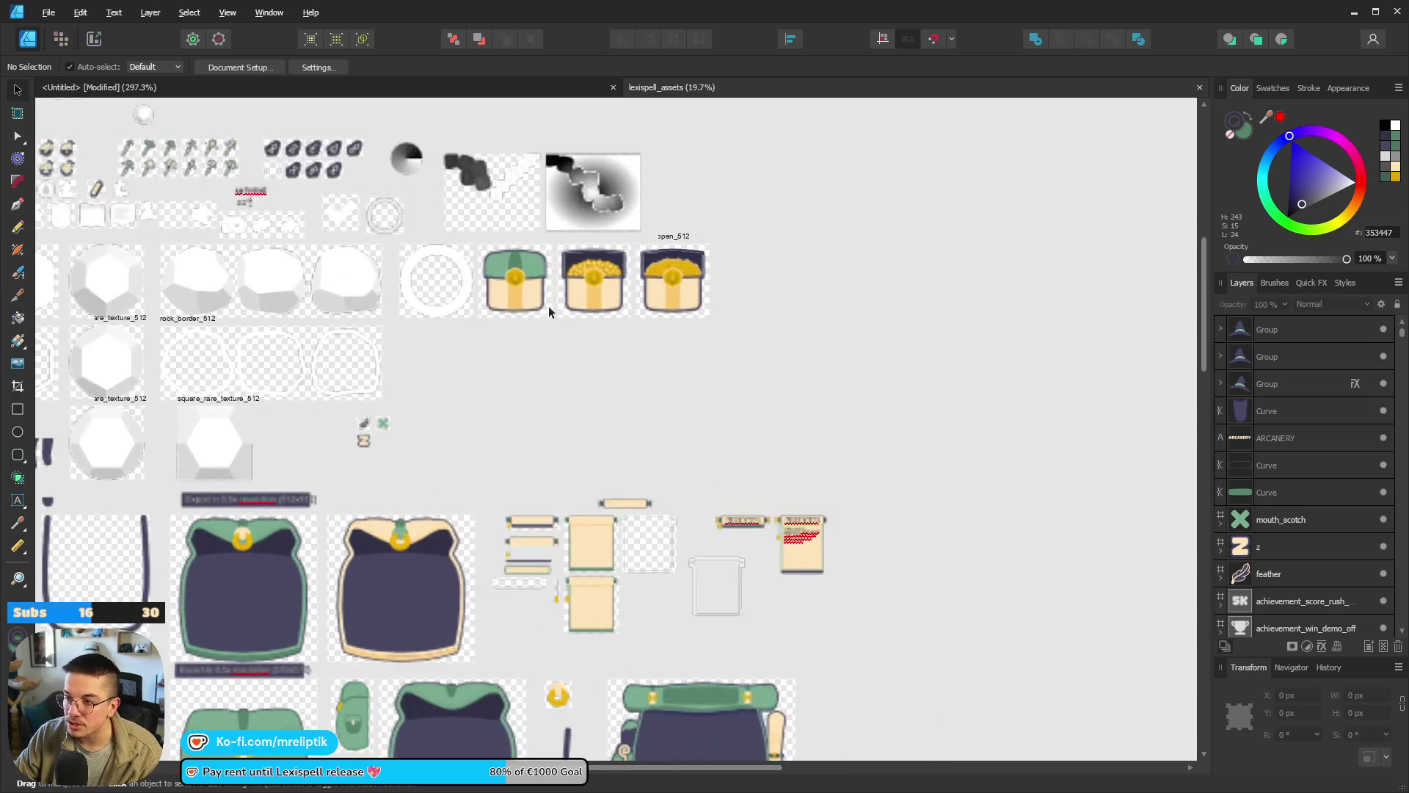
{"action": "left_click_drag", "start_coordinate": [465, 386], "coordinate": [636, 518]}
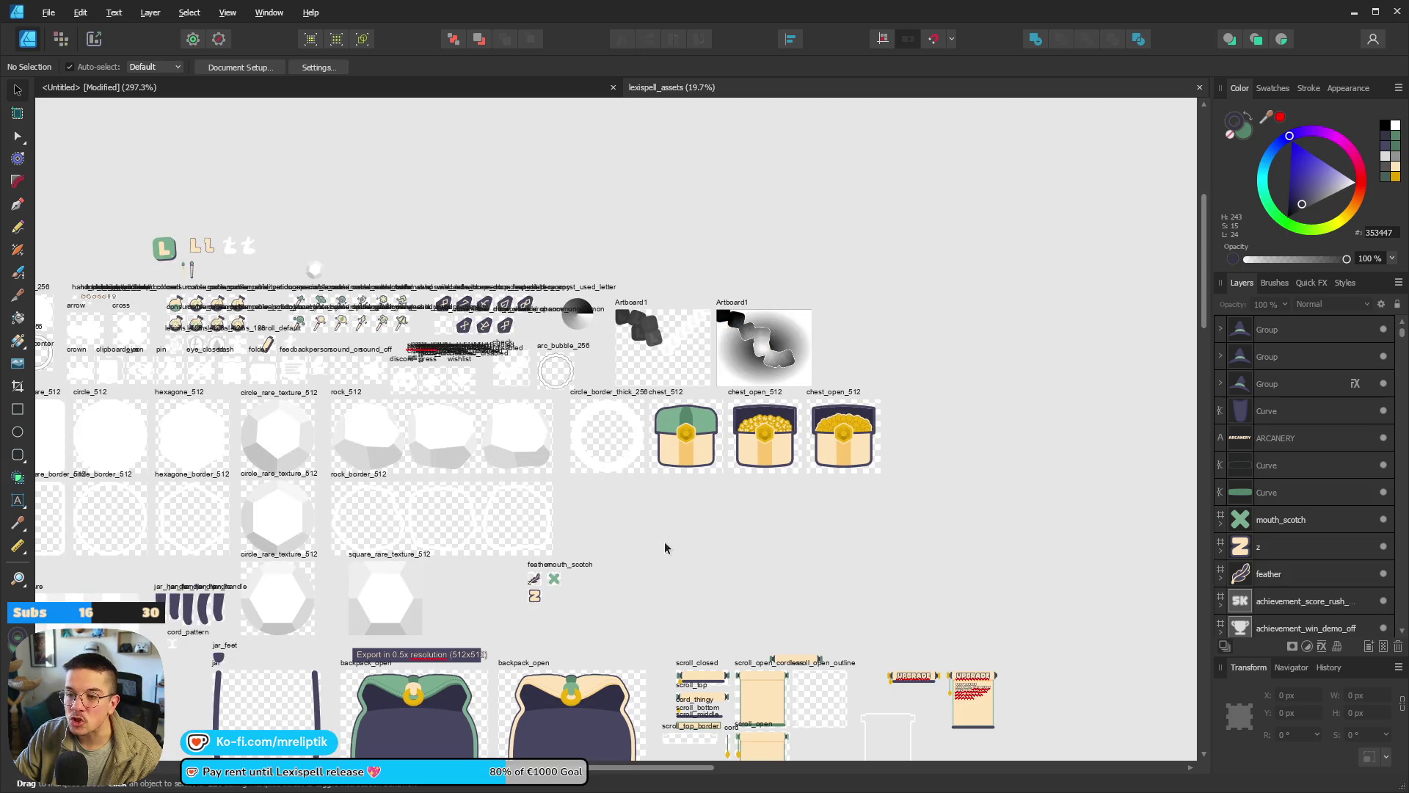
{"action": "scroll", "coordinate": [608, 257], "scroll_direction": "down", "scroll_amount": 5}
{"action": "scroll", "coordinate": [608, 257], "scroll_direction": "right", "scroll_amount": 2}
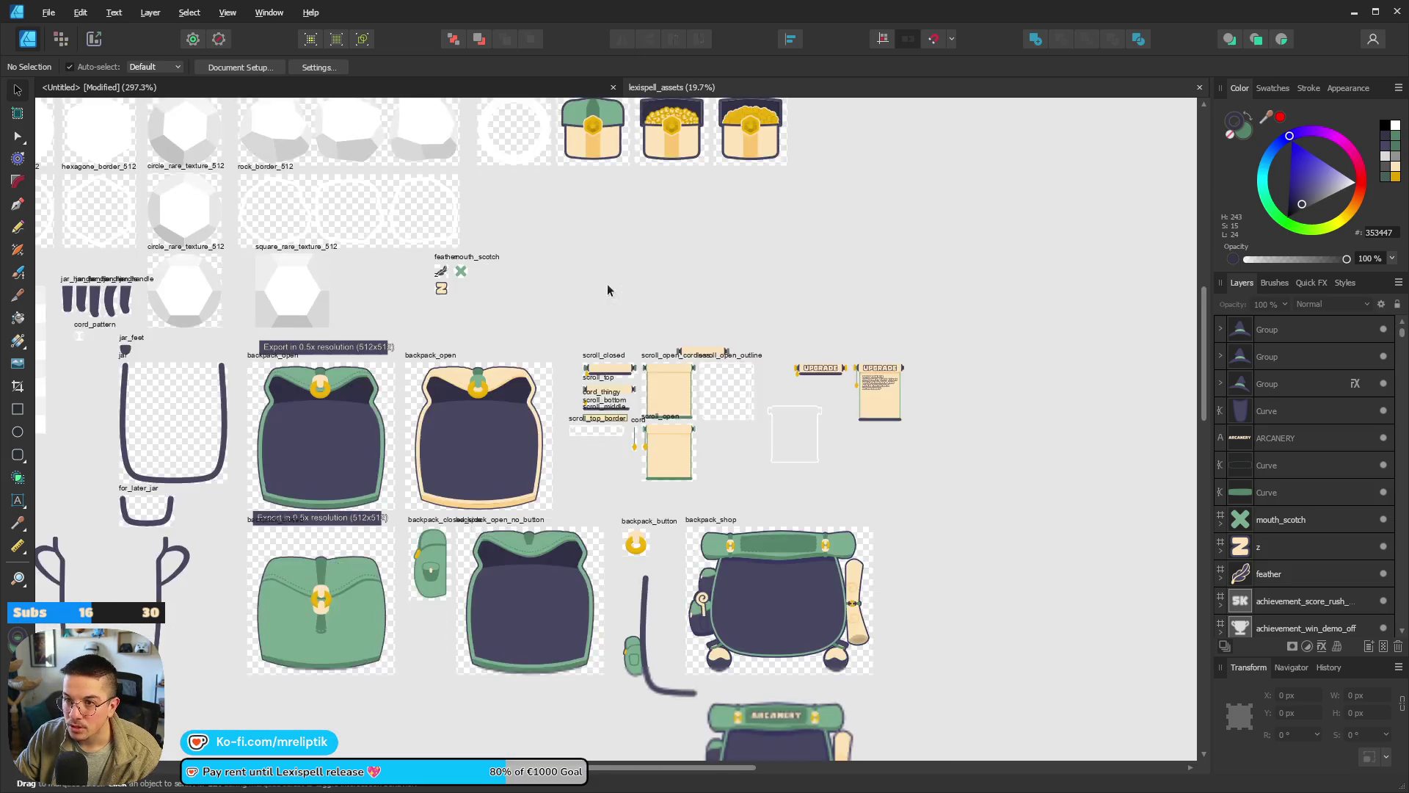
{"action": "left_click", "coordinate": [614, 88]}
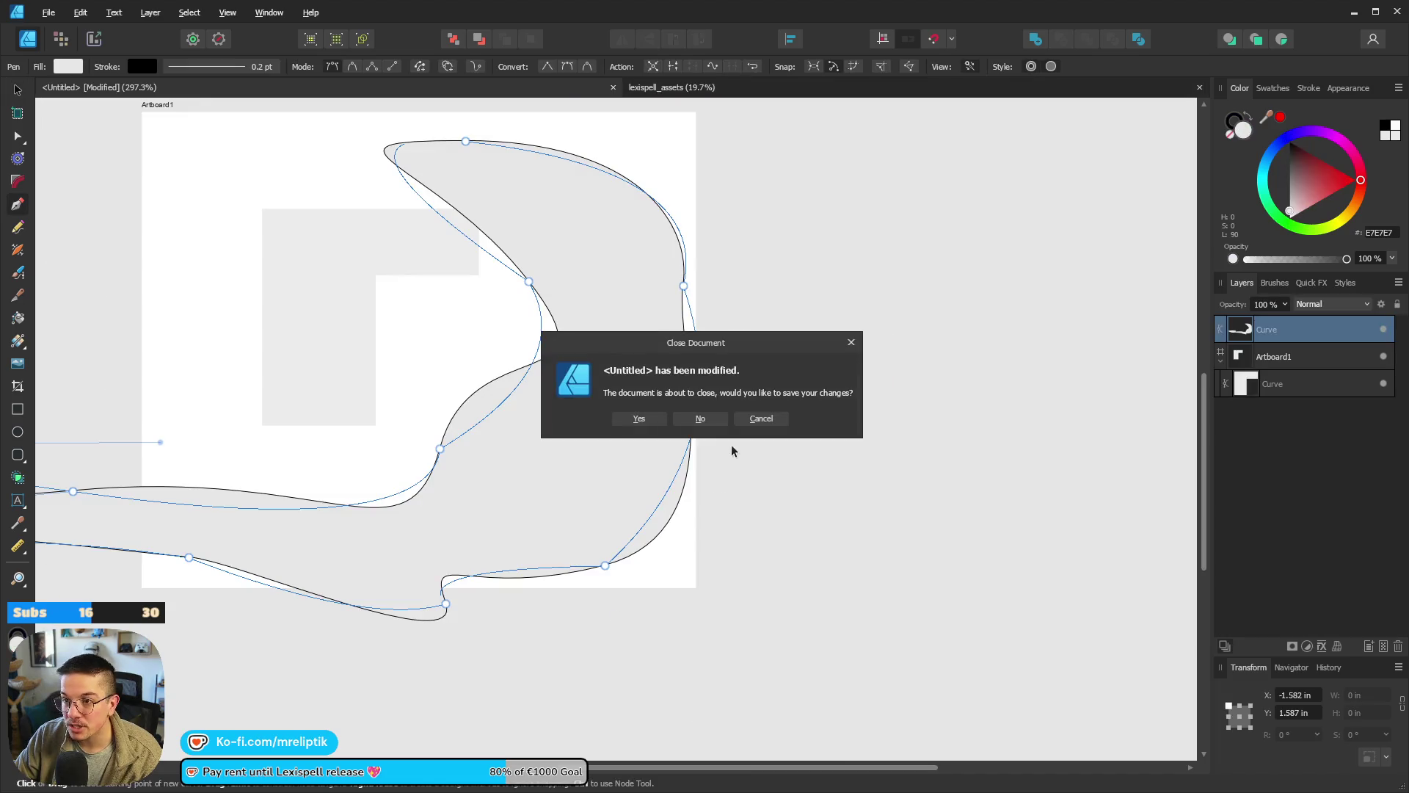
{"action": "left_click", "coordinate": [681, 418]}
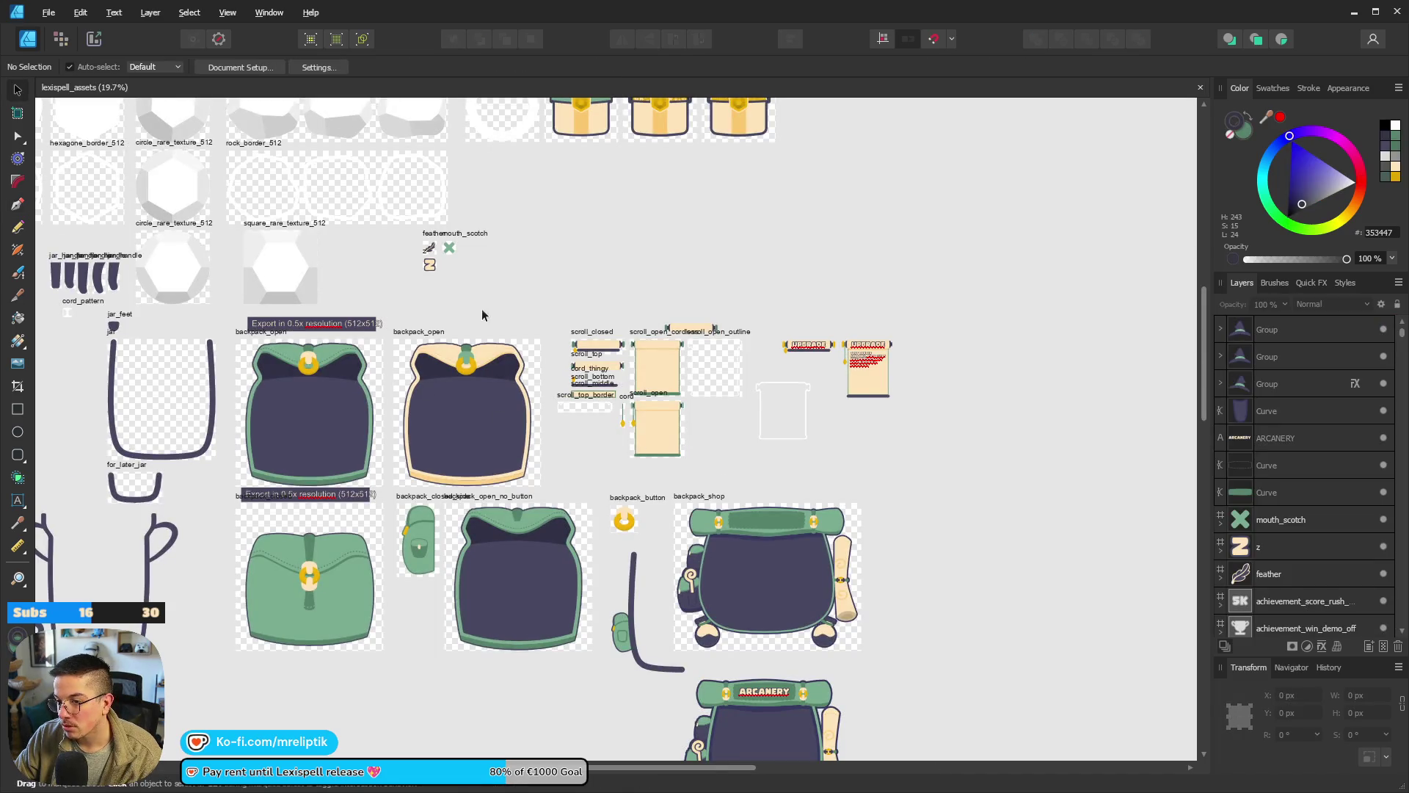
{"action": "scroll", "coordinate": [455, 352], "scroll_direction": "down", "scroll_amount": 5}
{"action": "scroll", "coordinate": [445, 378], "scroll_direction": "up", "scroll_amount": 2}
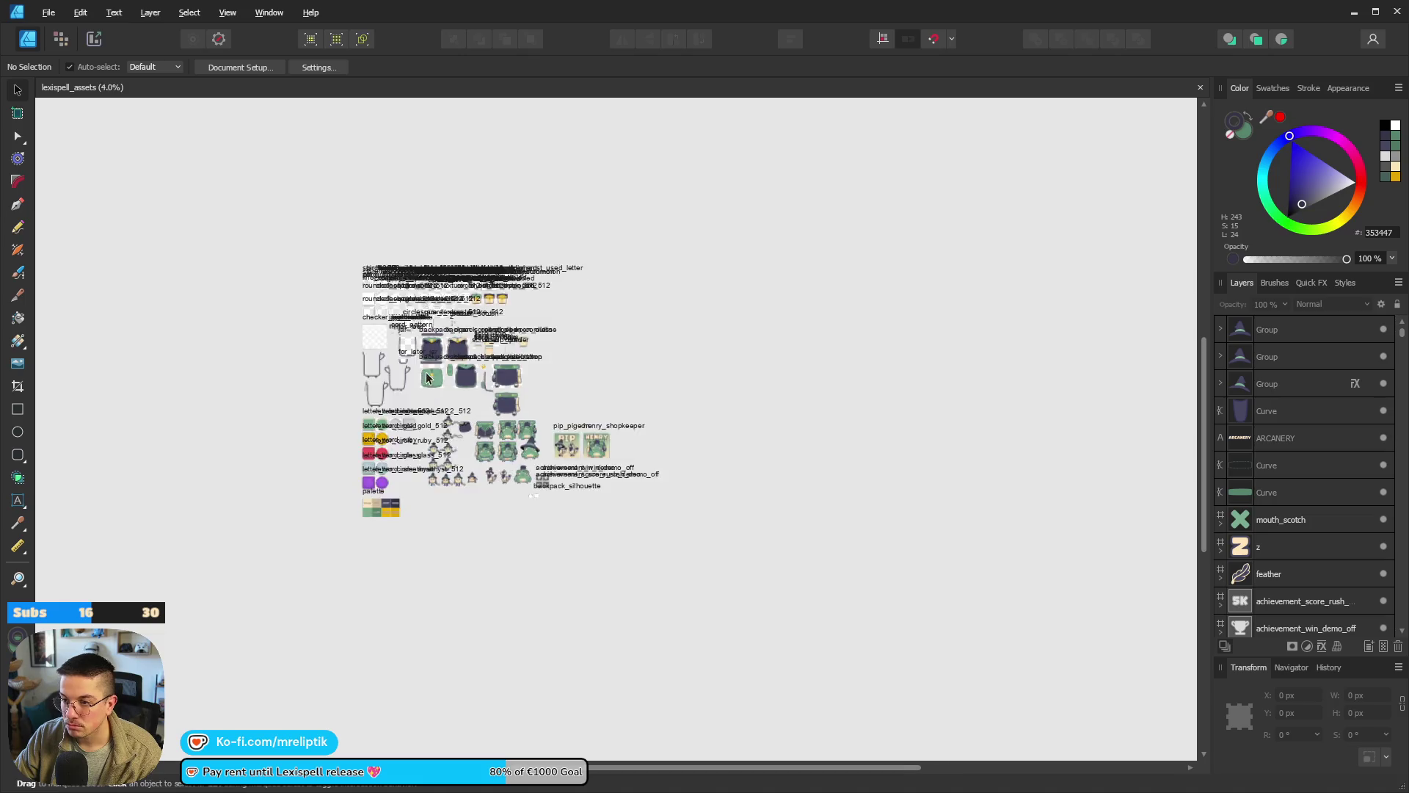
{"action": "scroll", "coordinate": [438, 387], "scroll_direction": "up", "scroll_amount": 4}
{"action": "left_click", "coordinate": [48, 12]}
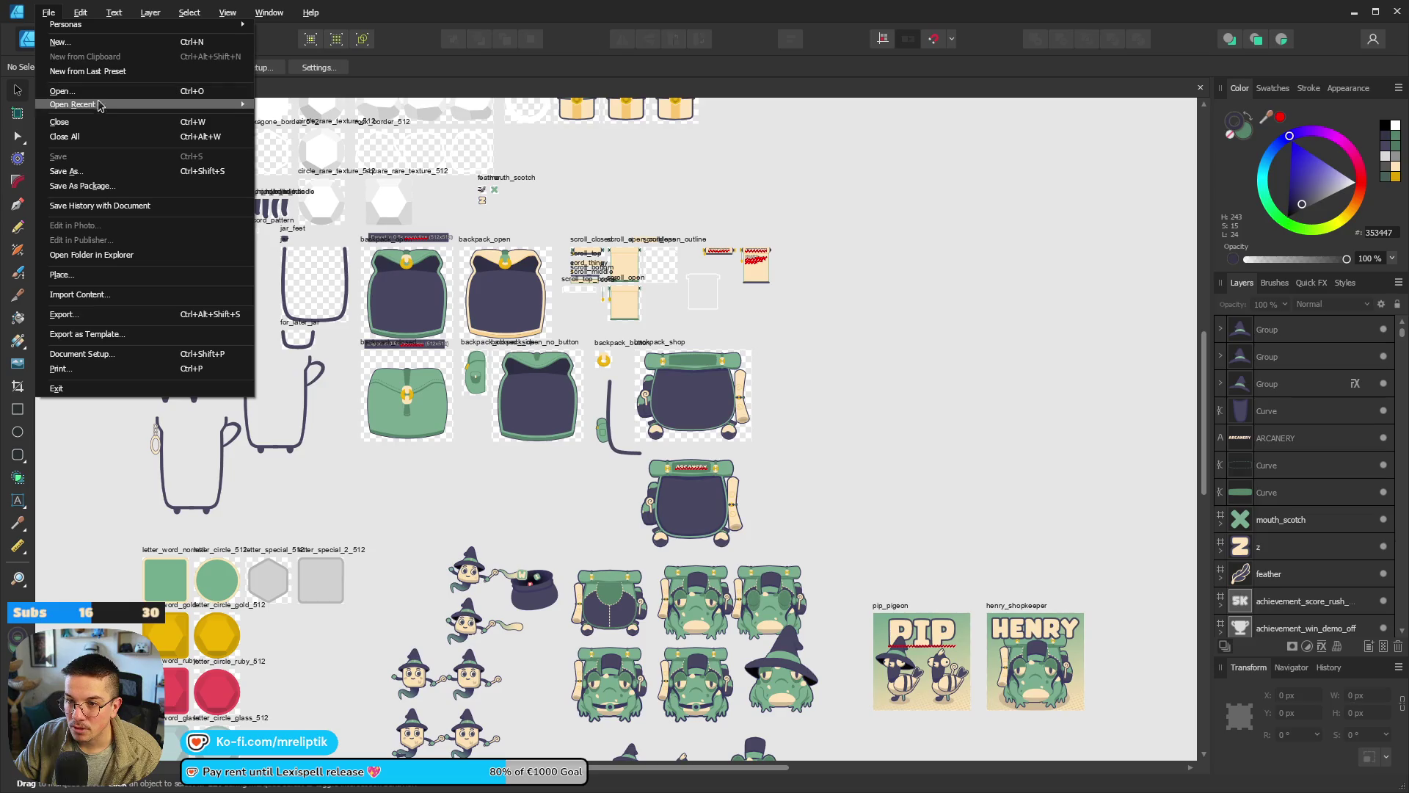
Try the recent lexispell_assets_TEST file and remove its missing entry from recent documents.
{"action": "mouse_move", "coordinate": [99, 110]}
{"action": "left_click", "coordinate": [323, 121]}
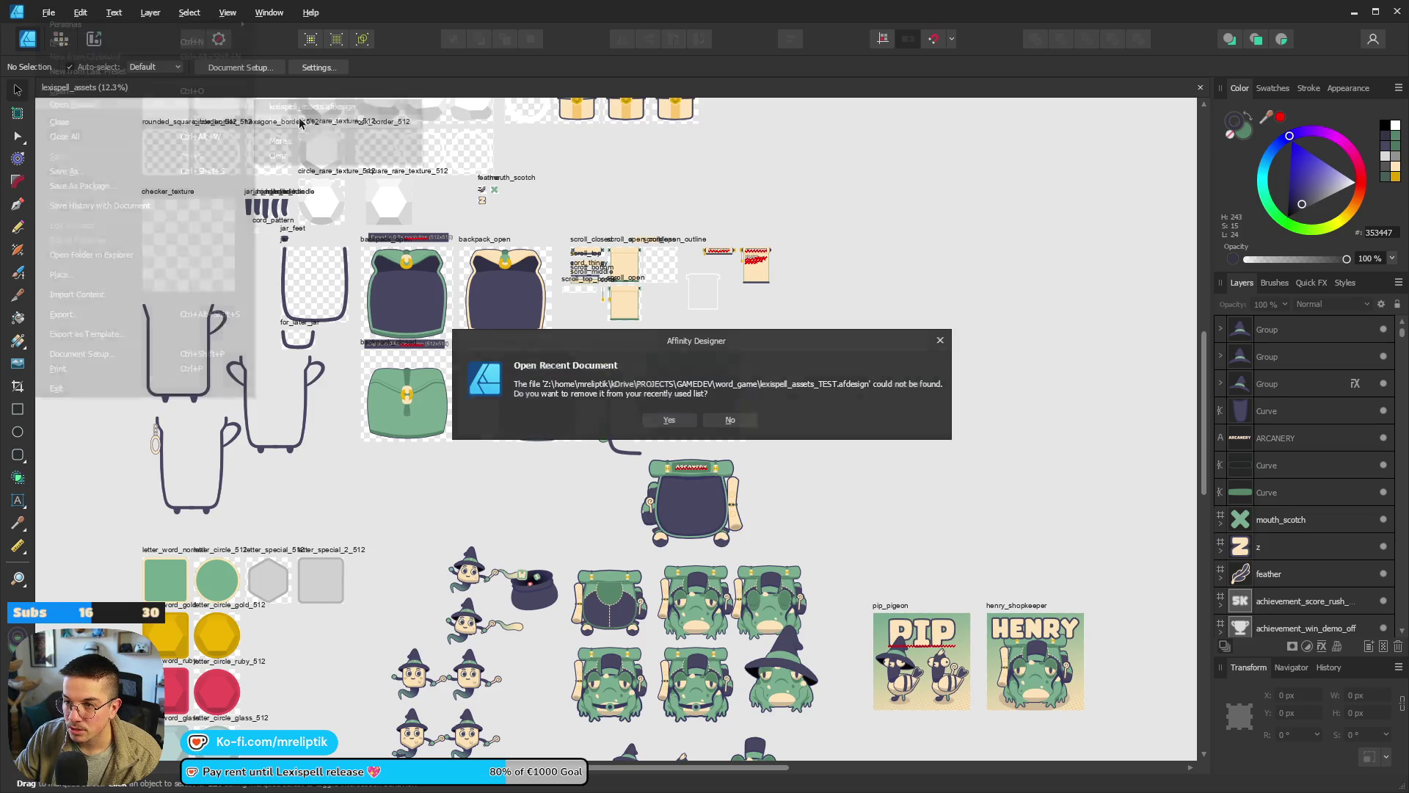
{"action": "left_click", "coordinate": [682, 423]}
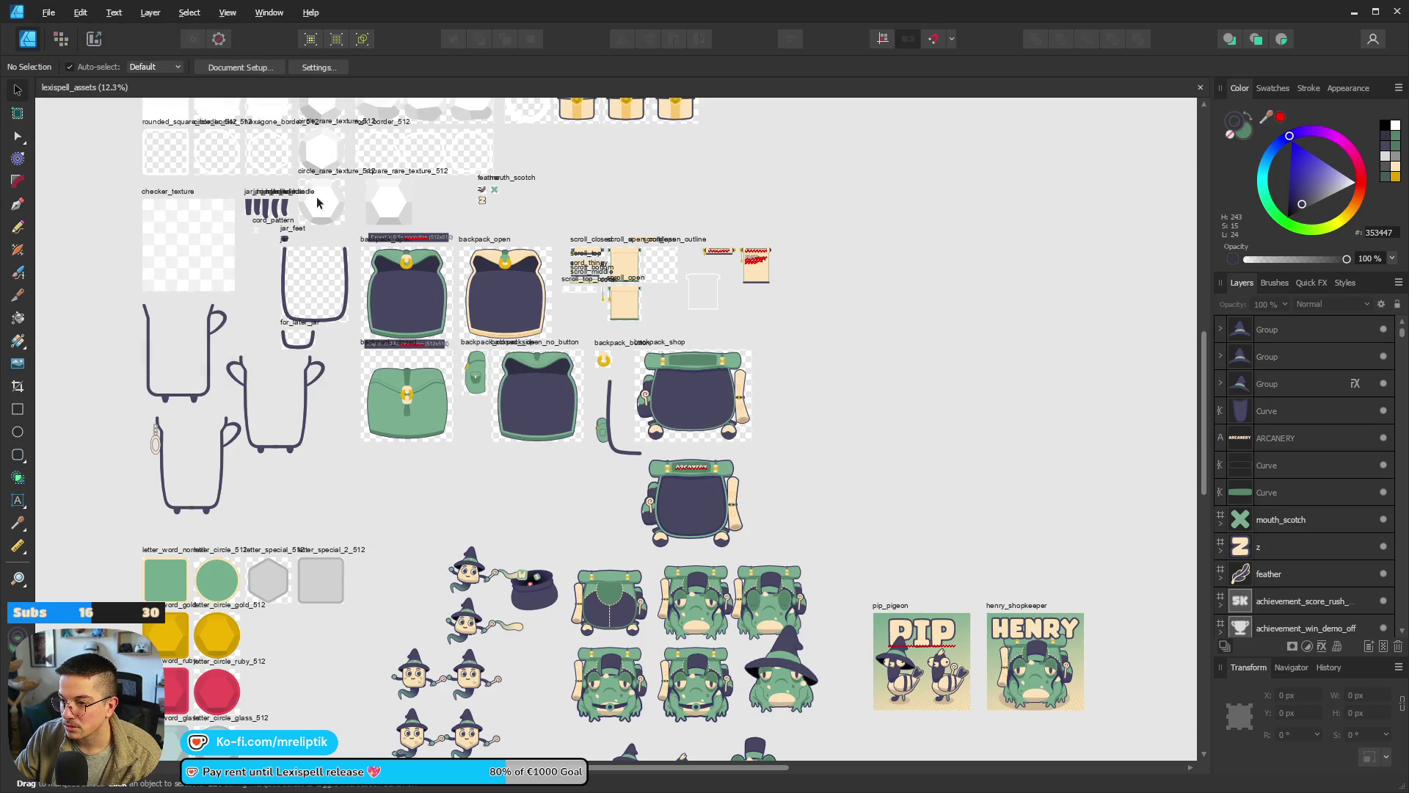
Create a new blank document, draw Artboard1 on it, and return to lexispell_assets.
{"action": "left_click", "coordinate": [49, 13]}
{"action": "left_click", "coordinate": [73, 45]}
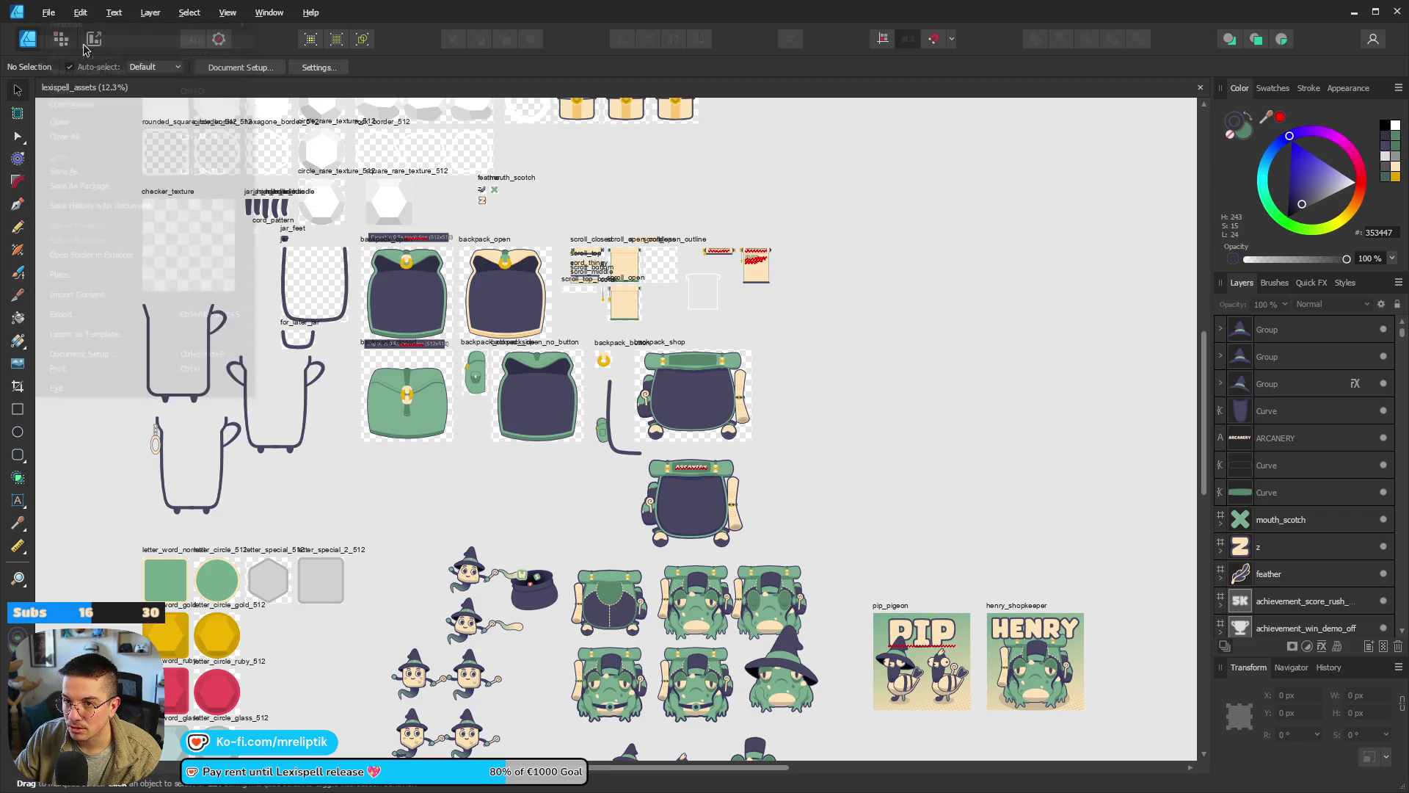
{"action": "left_click", "coordinate": [1004, 613]}
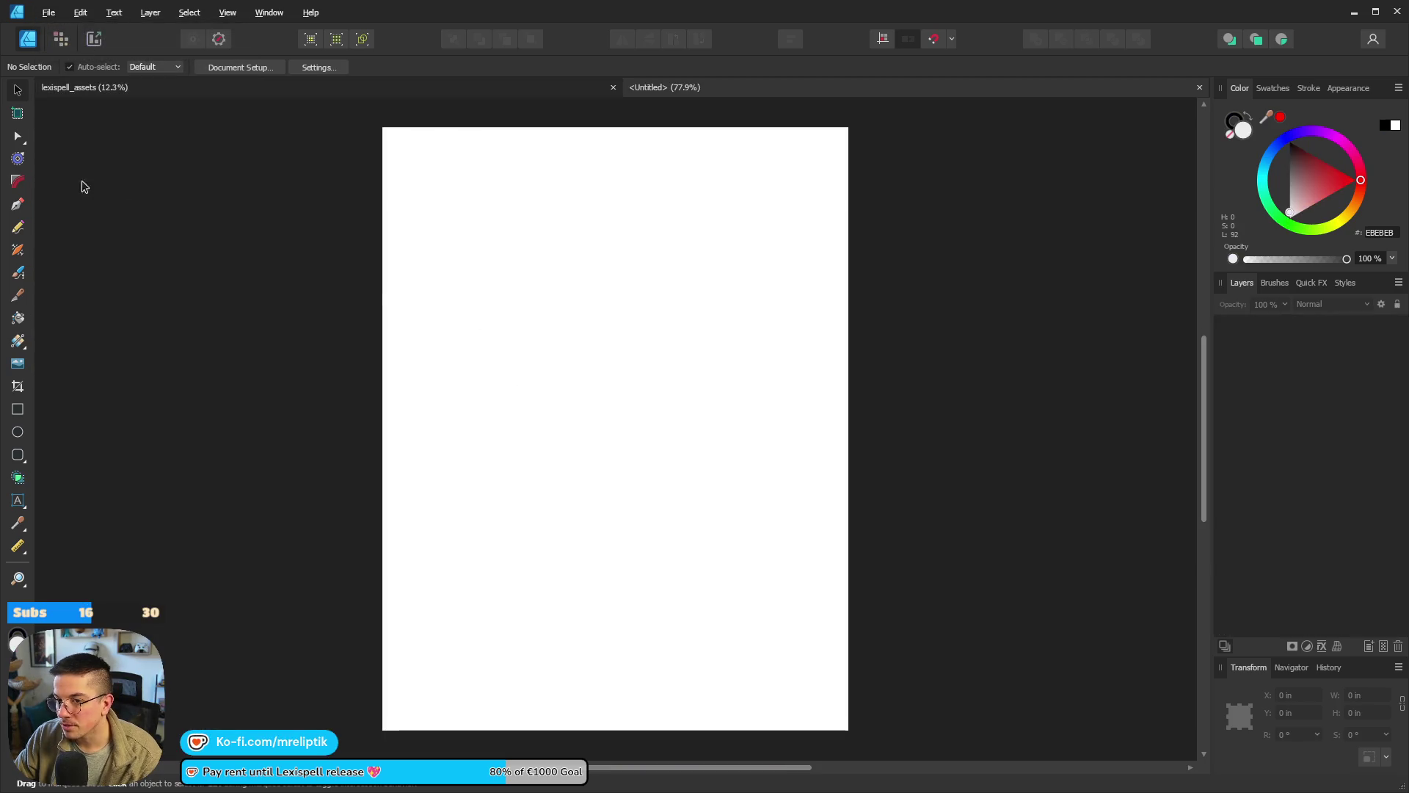
{"action": "key", "text": "a"}
{"action": "left_click_drag", "start_coordinate": [162, 195], "coordinate": [342, 353]}
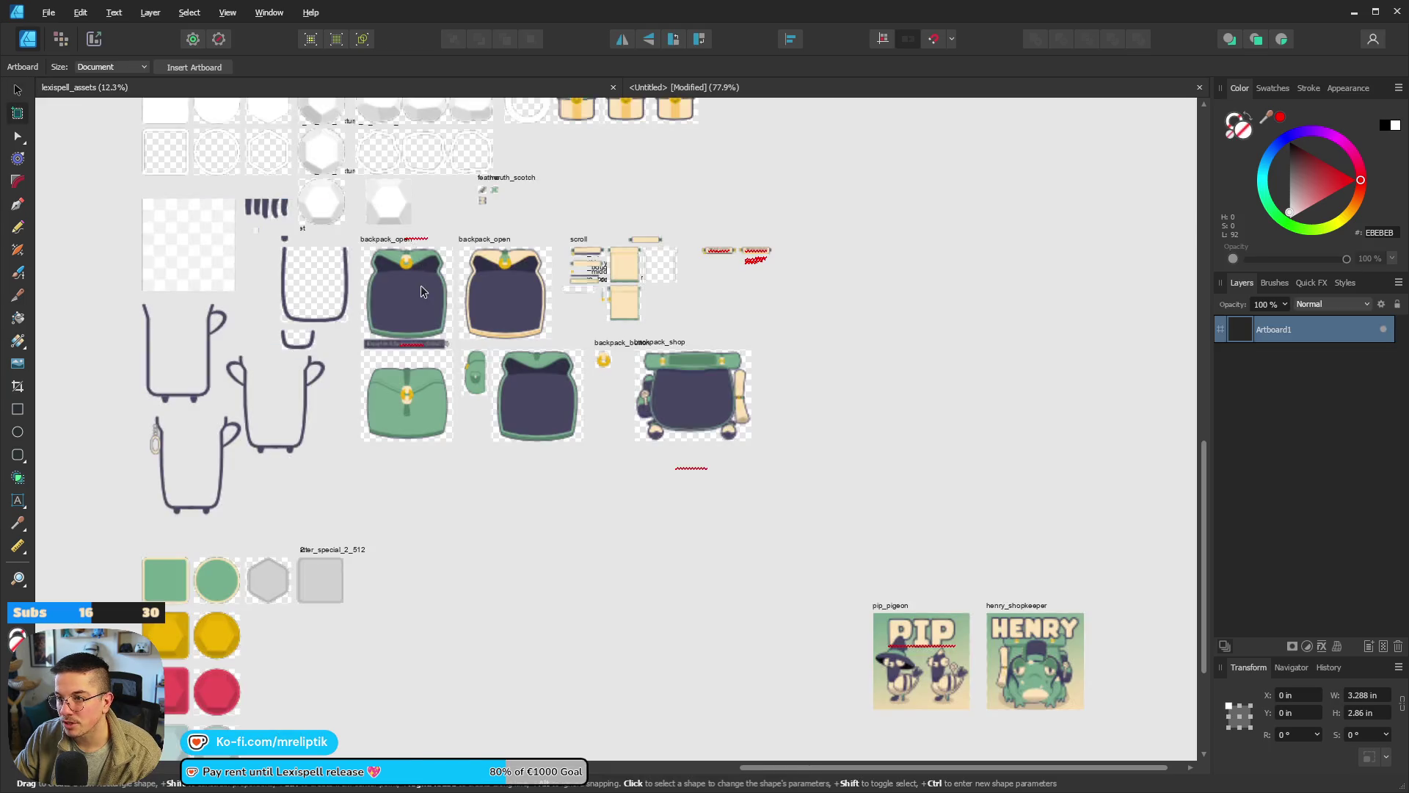
{"action": "left_click", "coordinate": [17, 89]}
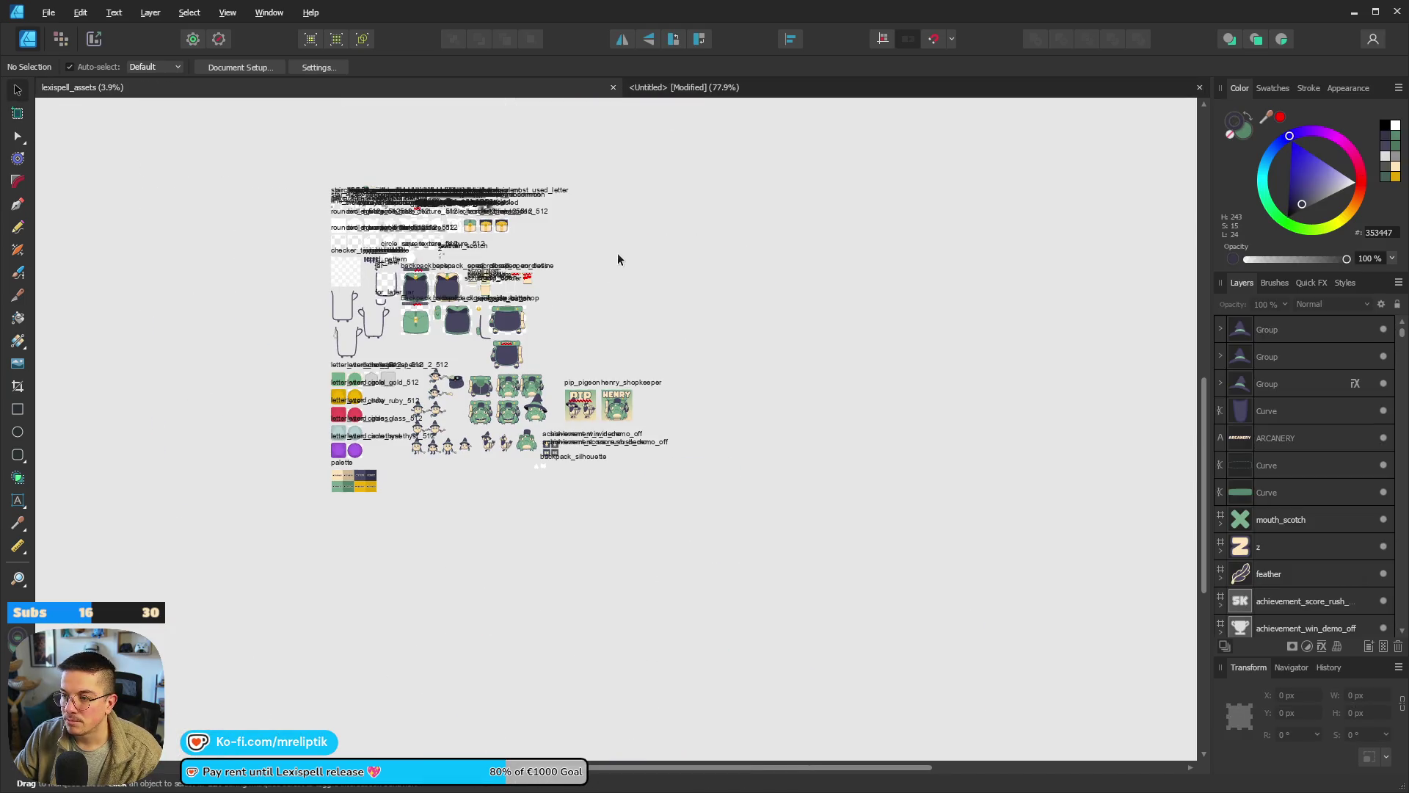
Select all lexispell assets, bring them into Untitled, then deselect everything.
{"action": "key", "text": "ctrl+a"}
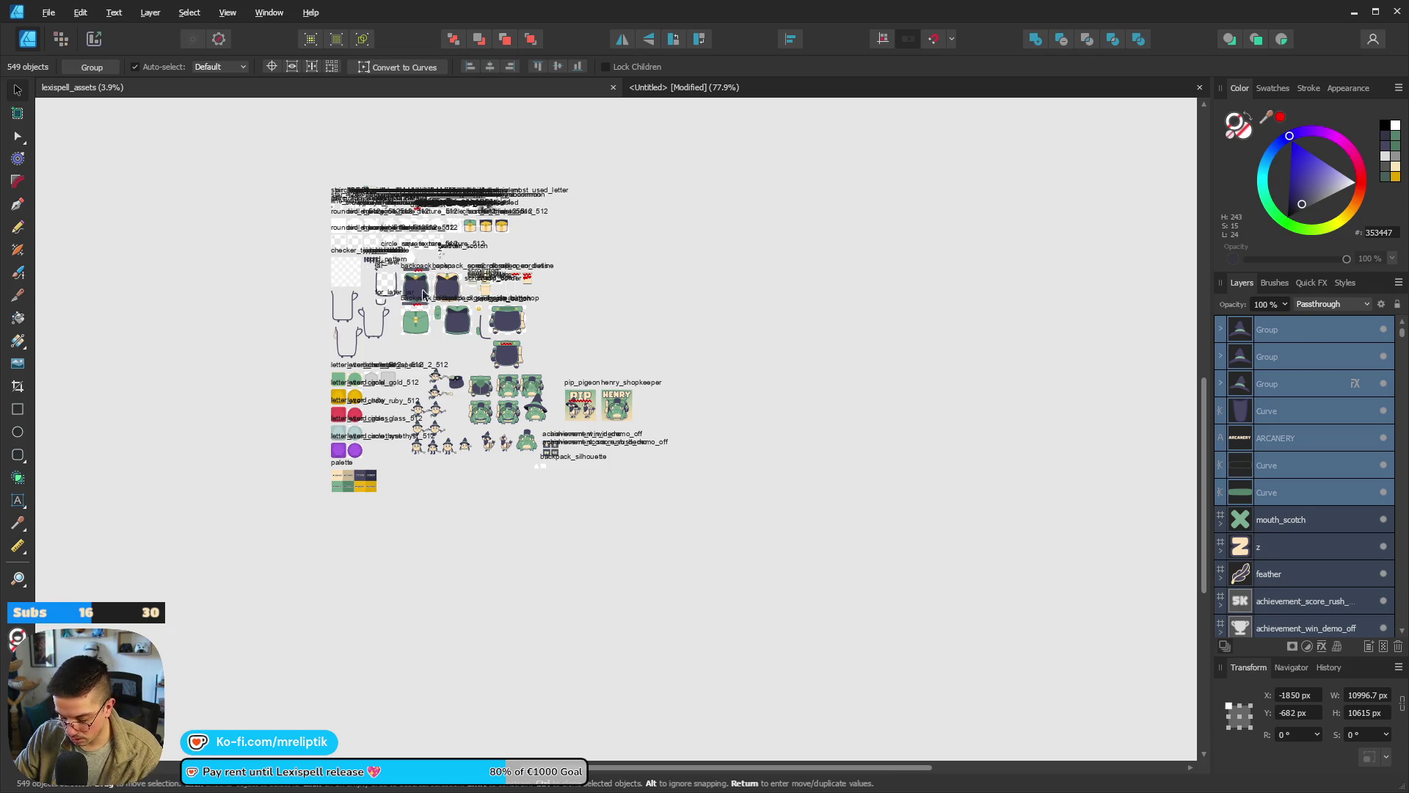
{"action": "left_click", "coordinate": [718, 88]}
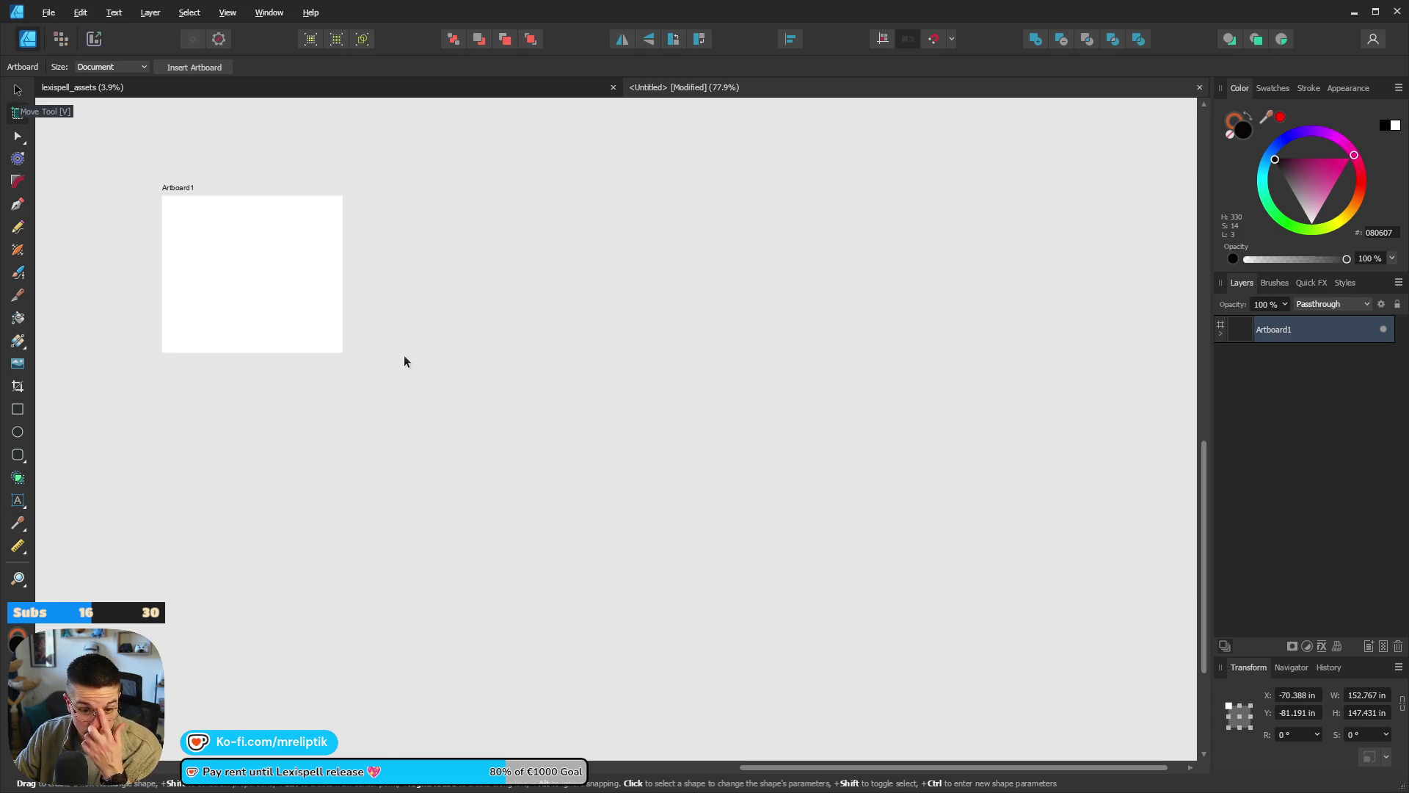
{"action": "key", "text": "ctrl+a"}
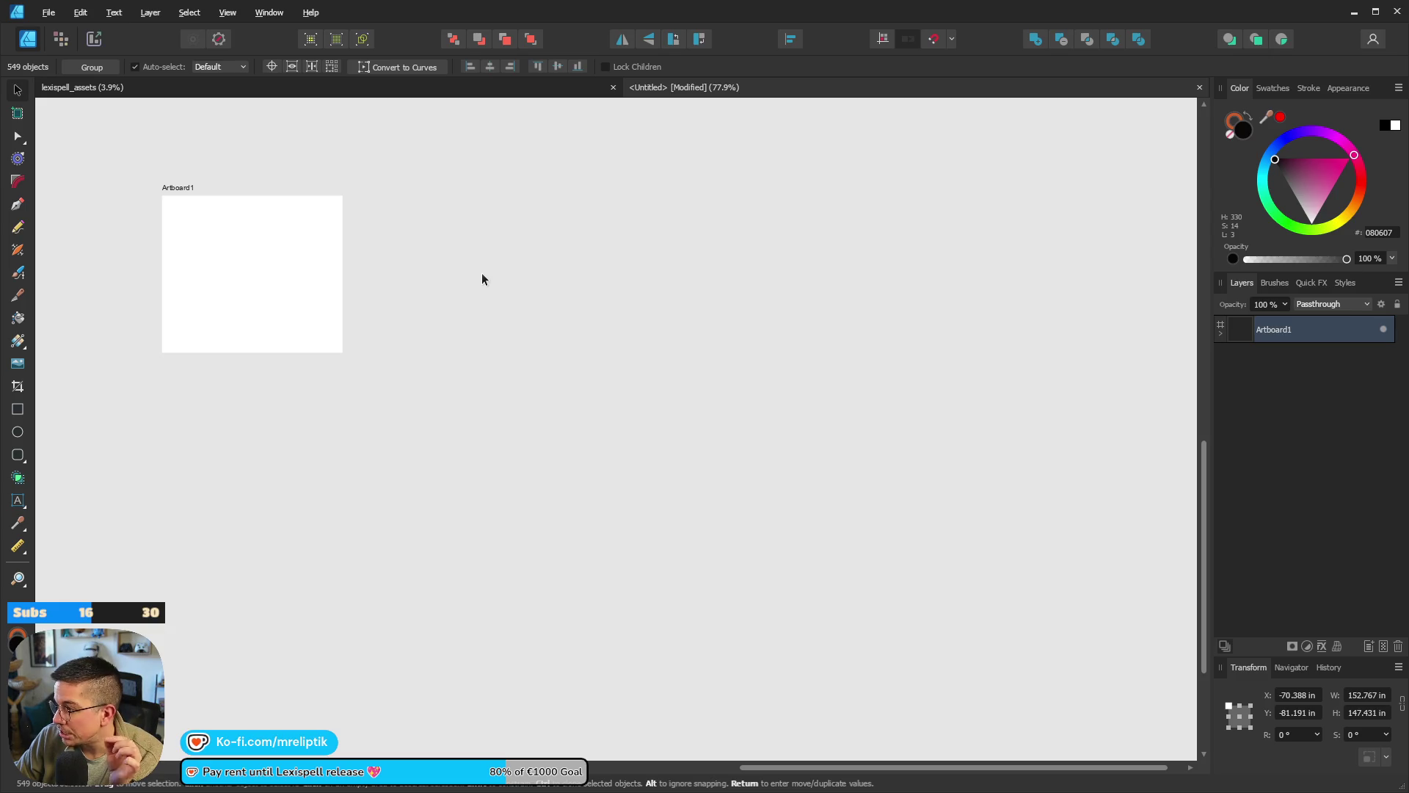
{"action": "key", "text": "ctrl+d"}
Delete Artboard1 and its contents, confirming, then go back to lexispell_assets.
{"action": "left_click", "coordinate": [177, 187]}
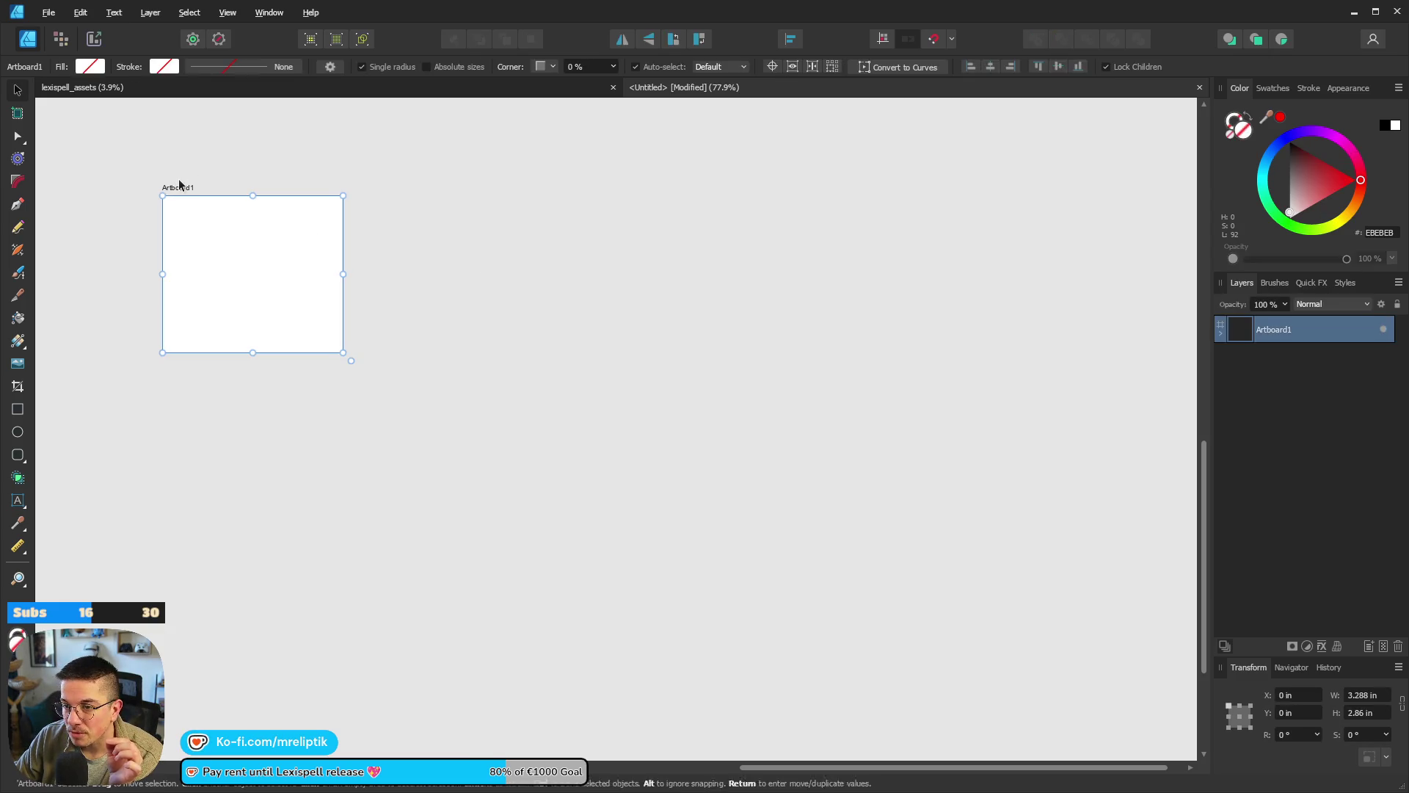
{"action": "key", "text": "Delete"}
{"action": "left_click", "coordinate": [683, 420]}
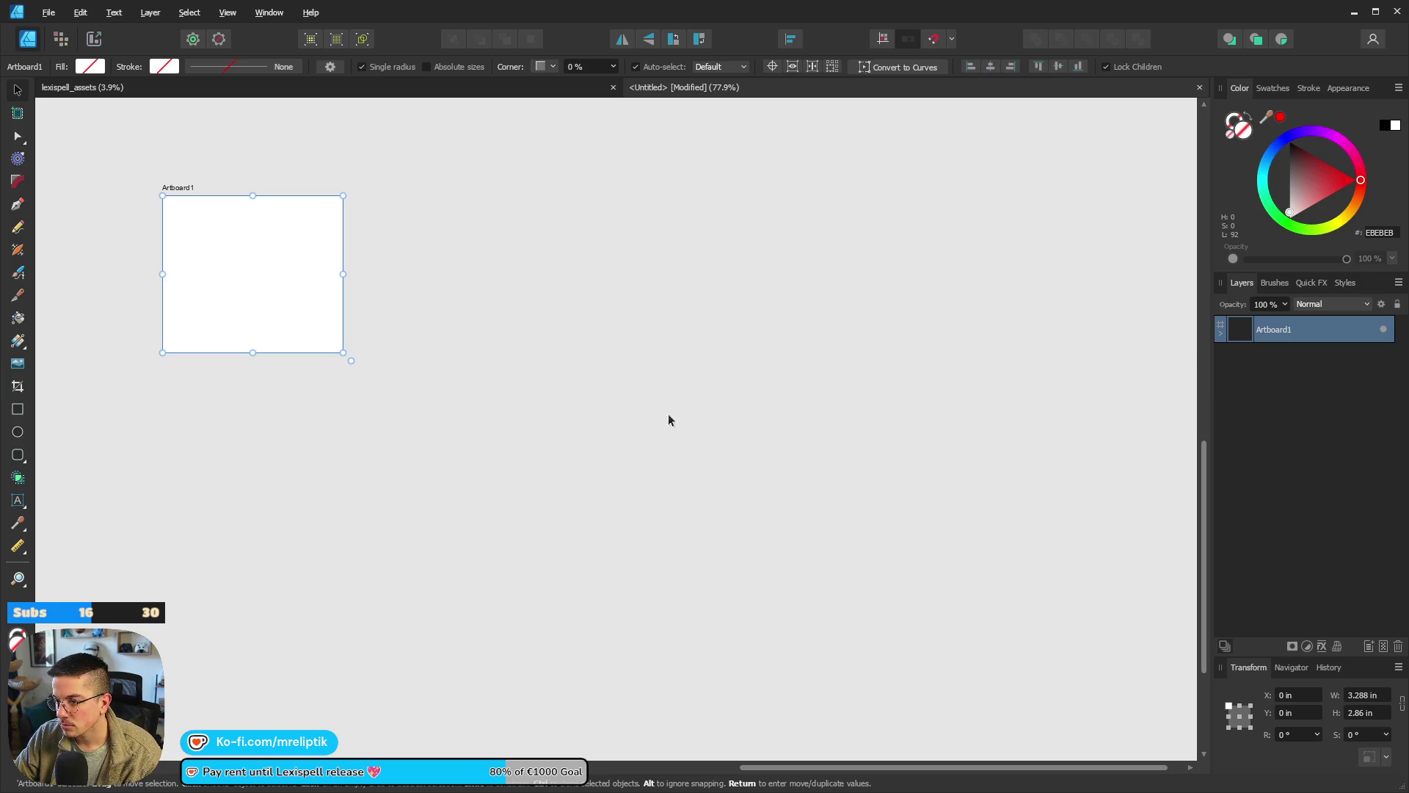
{"action": "left_click", "coordinate": [602, 88]}
{"action": "left_click", "coordinate": [708, 87]}
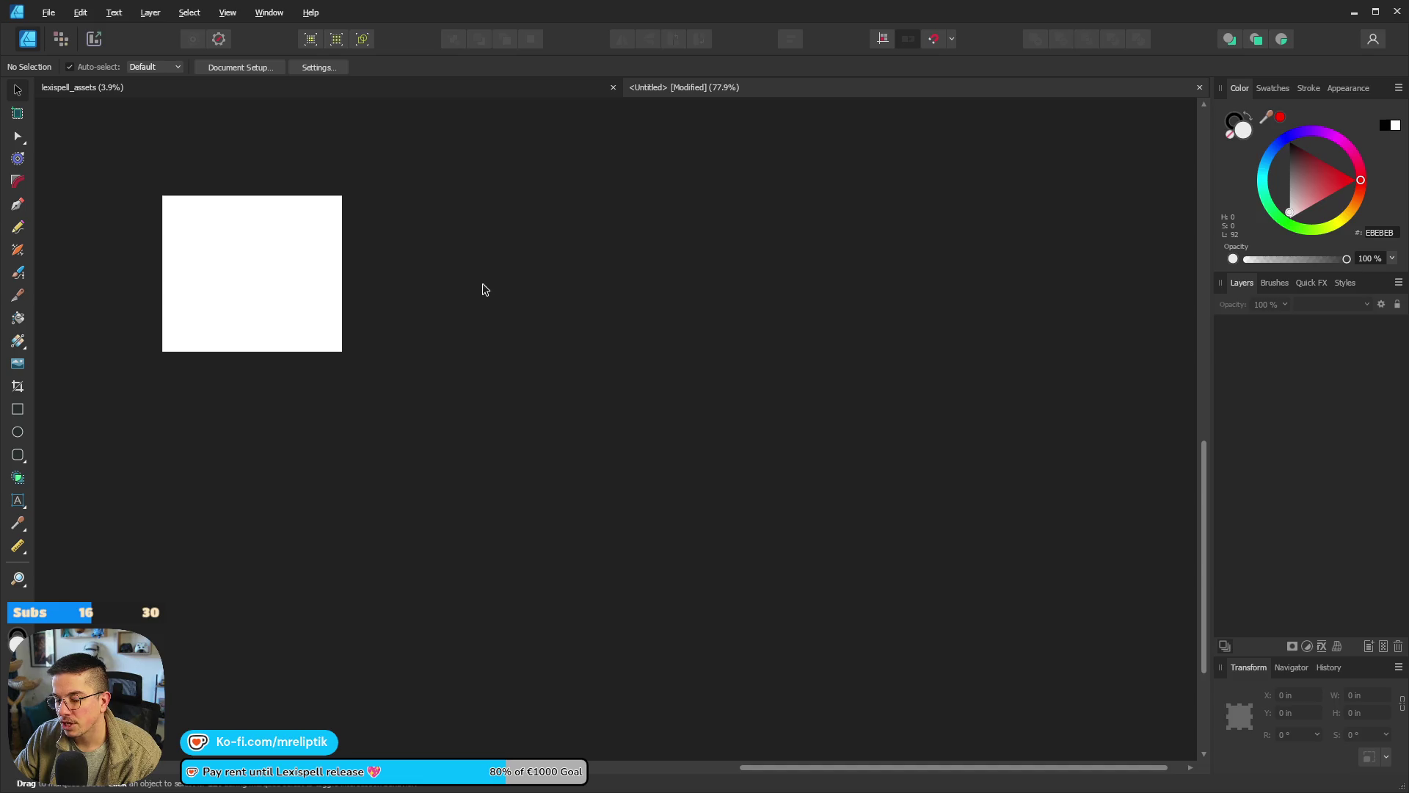
{"action": "left_click", "coordinate": [462, 87]}
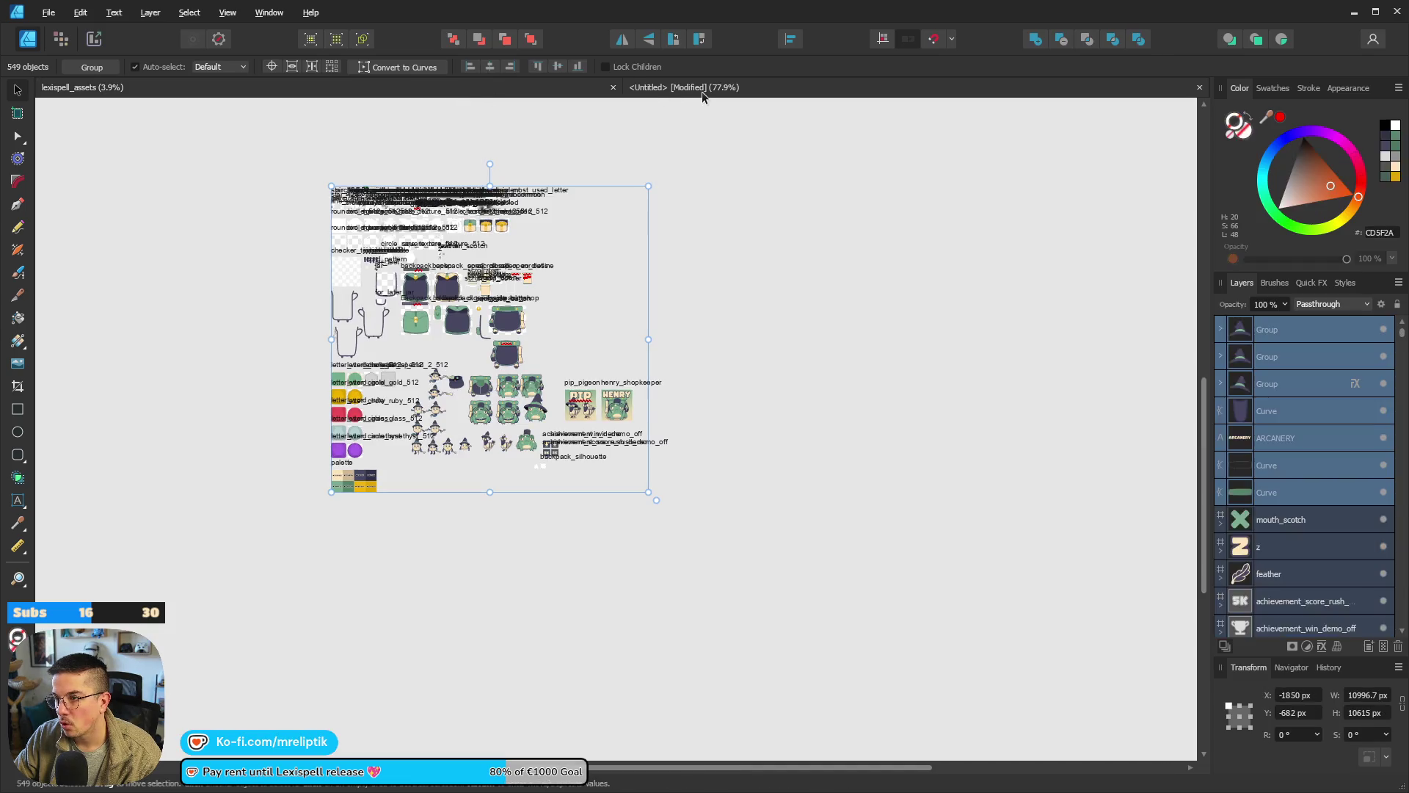
Inspect the pasted assets in Untitled by zooming and panning, then delete them.
{"action": "left_click", "coordinate": [702, 91]}
{"action": "scroll", "coordinate": [529, 365], "scroll_direction": "down", "scroll_amount": 6}
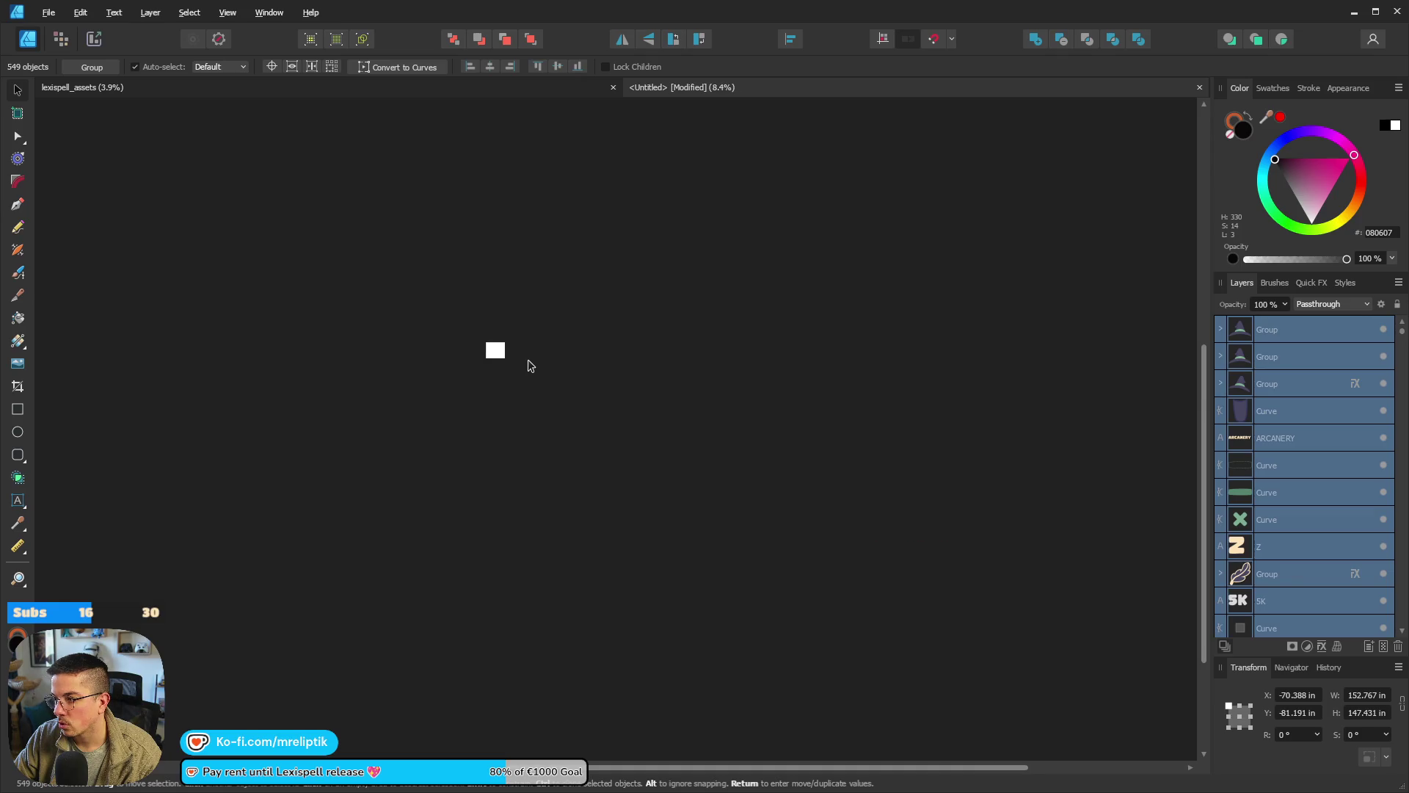
{"action": "scroll", "coordinate": [617, 371], "scroll_direction": "up", "scroll_amount": 1}
{"action": "scroll", "coordinate": [443, 400], "scroll_direction": "up", "scroll_amount": 2}
{"action": "scroll", "coordinate": [1291, 434], "scroll_direction": "down", "scroll_amount": 3}
{"action": "scroll", "coordinate": [1291, 434], "scroll_direction": "down", "scroll_amount": 5}
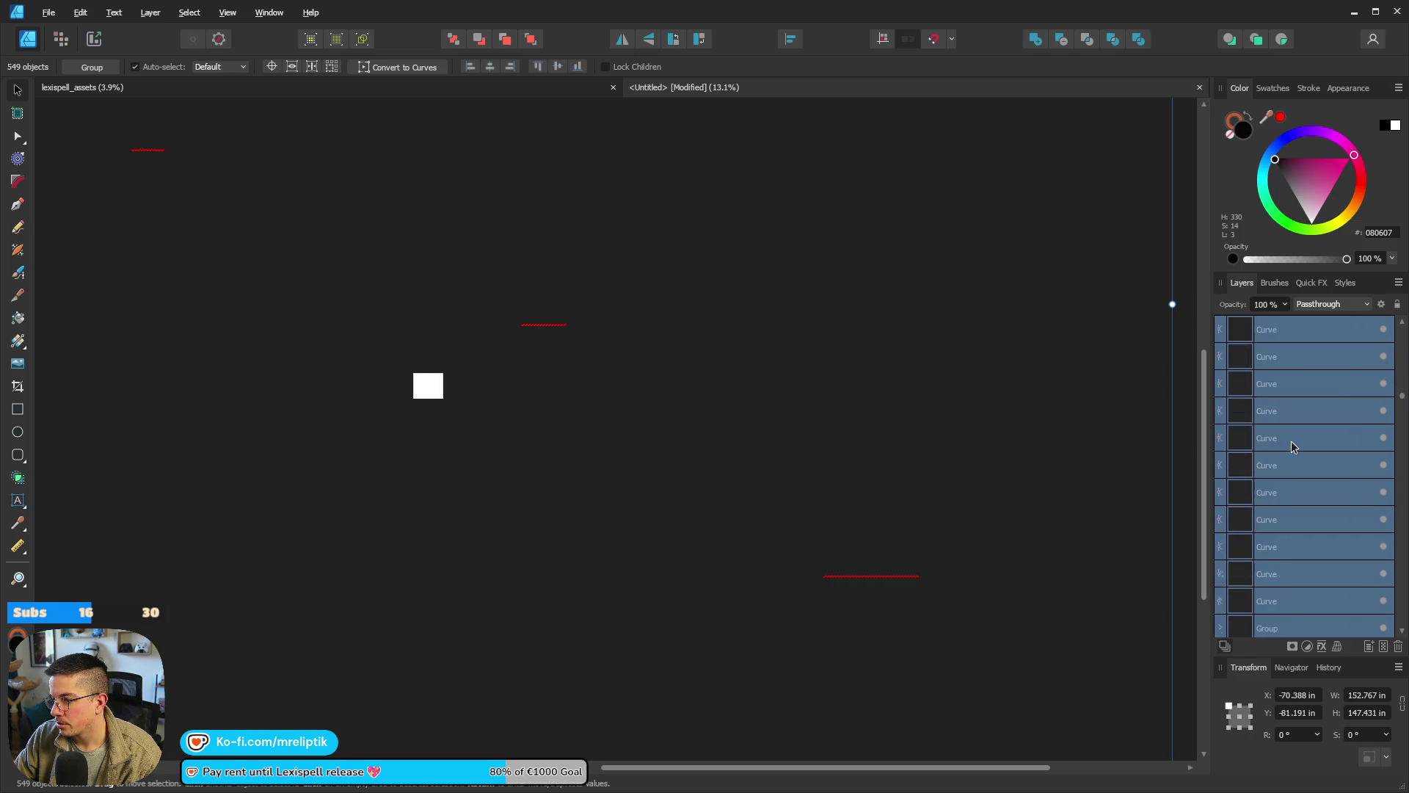
{"action": "scroll", "coordinate": [644, 372], "scroll_direction": "up", "scroll_amount": 3}
{"action": "scroll", "coordinate": [692, 355], "scroll_direction": "right", "scroll_amount": 3}
{"action": "scroll", "coordinate": [682, 397], "scroll_direction": "down", "scroll_amount": 4}
{"action": "scroll", "coordinate": [520, 390], "scroll_direction": "down", "scroll_amount": 3}
{"action": "scroll", "coordinate": [369, 394], "scroll_direction": "up", "scroll_amount": 10}
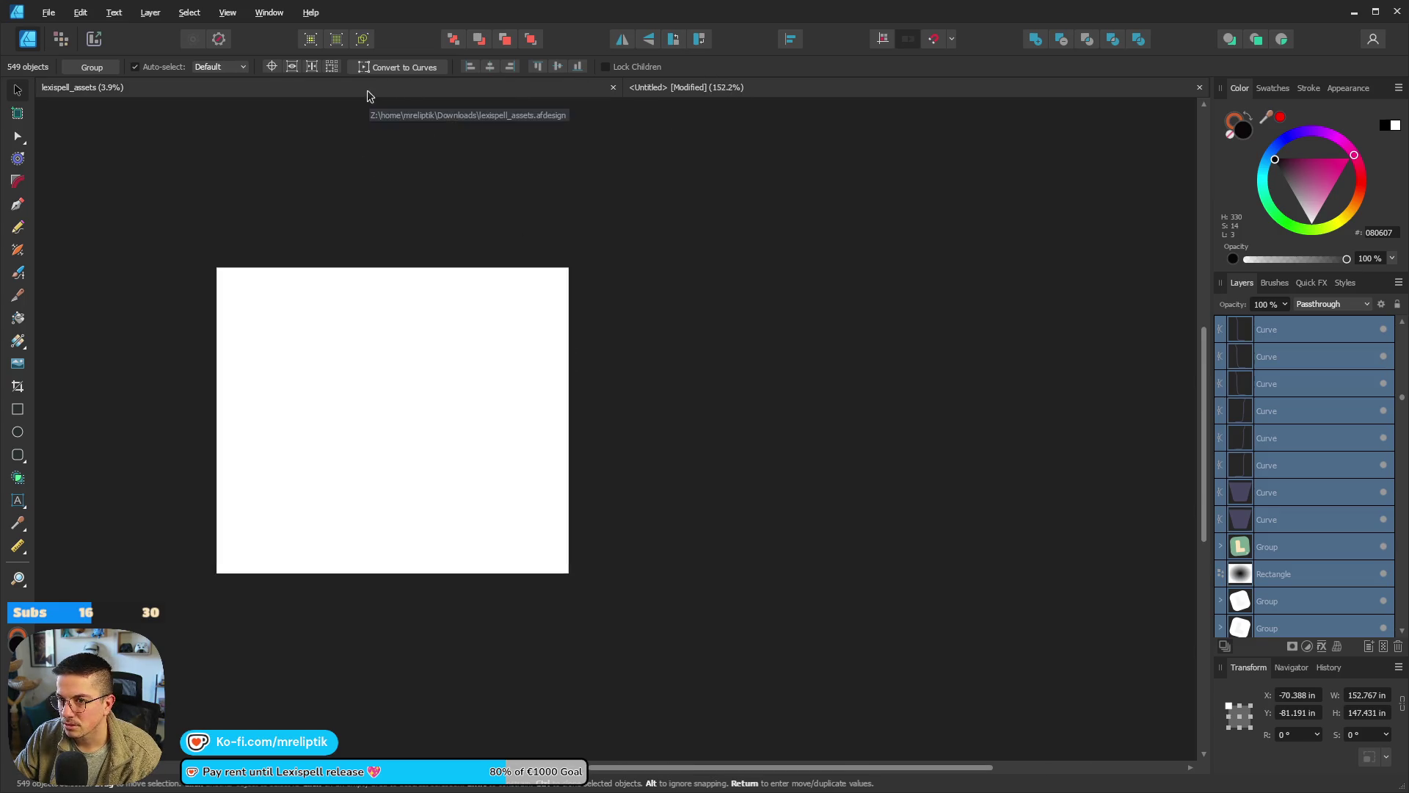
{"action": "key", "text": "Delete"}
Draw a small artboard near the top-left of the Untitled document.
{"action": "left_click", "coordinate": [17, 113]}
{"action": "left_click_drag", "start_coordinate": [104, 146], "coordinate": [229, 238]}
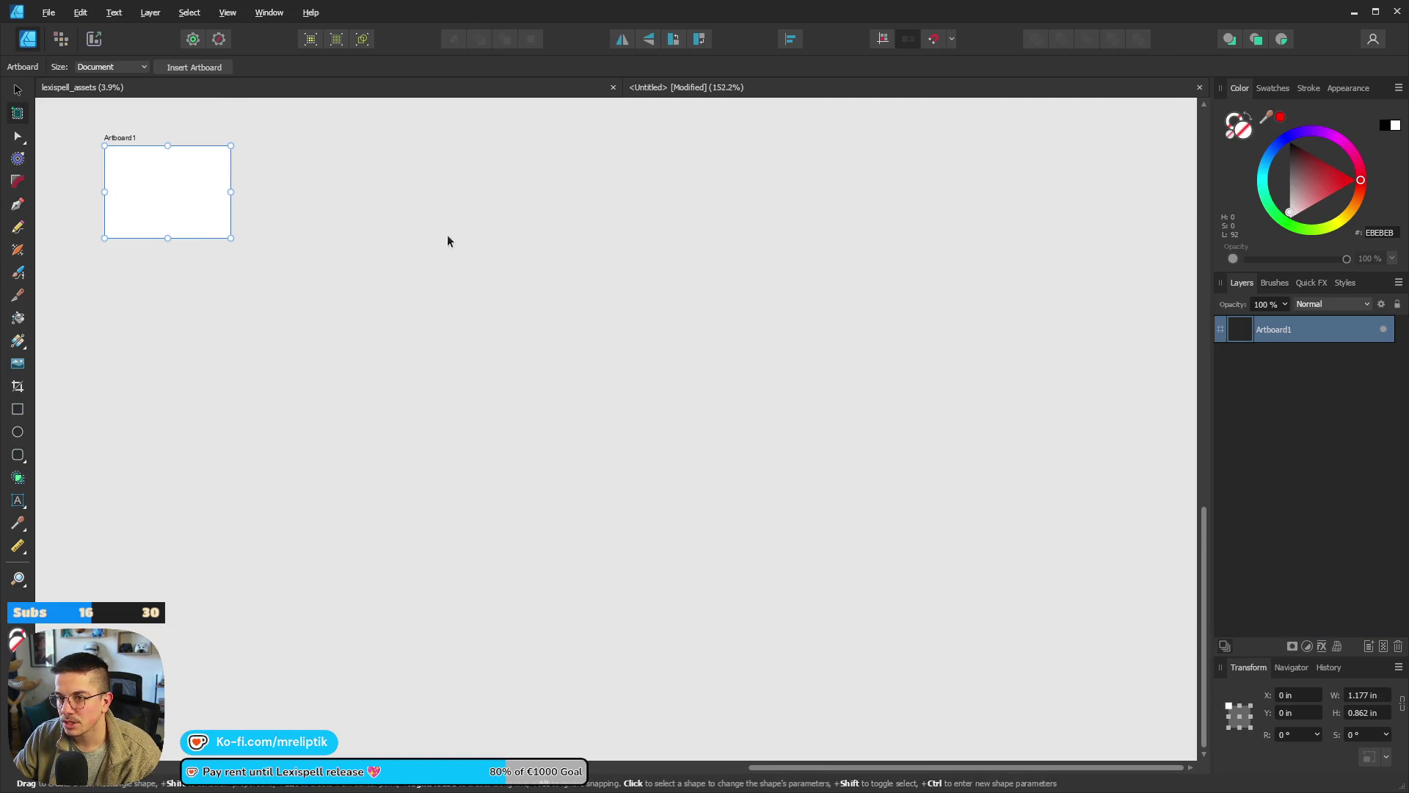
{"action": "key", "text": "ctrl+z"}
{"action": "key", "text": "ctrl+z"}
{"action": "scroll", "coordinate": [349, 305], "scroll_direction": "up", "scroll_amount": 5}
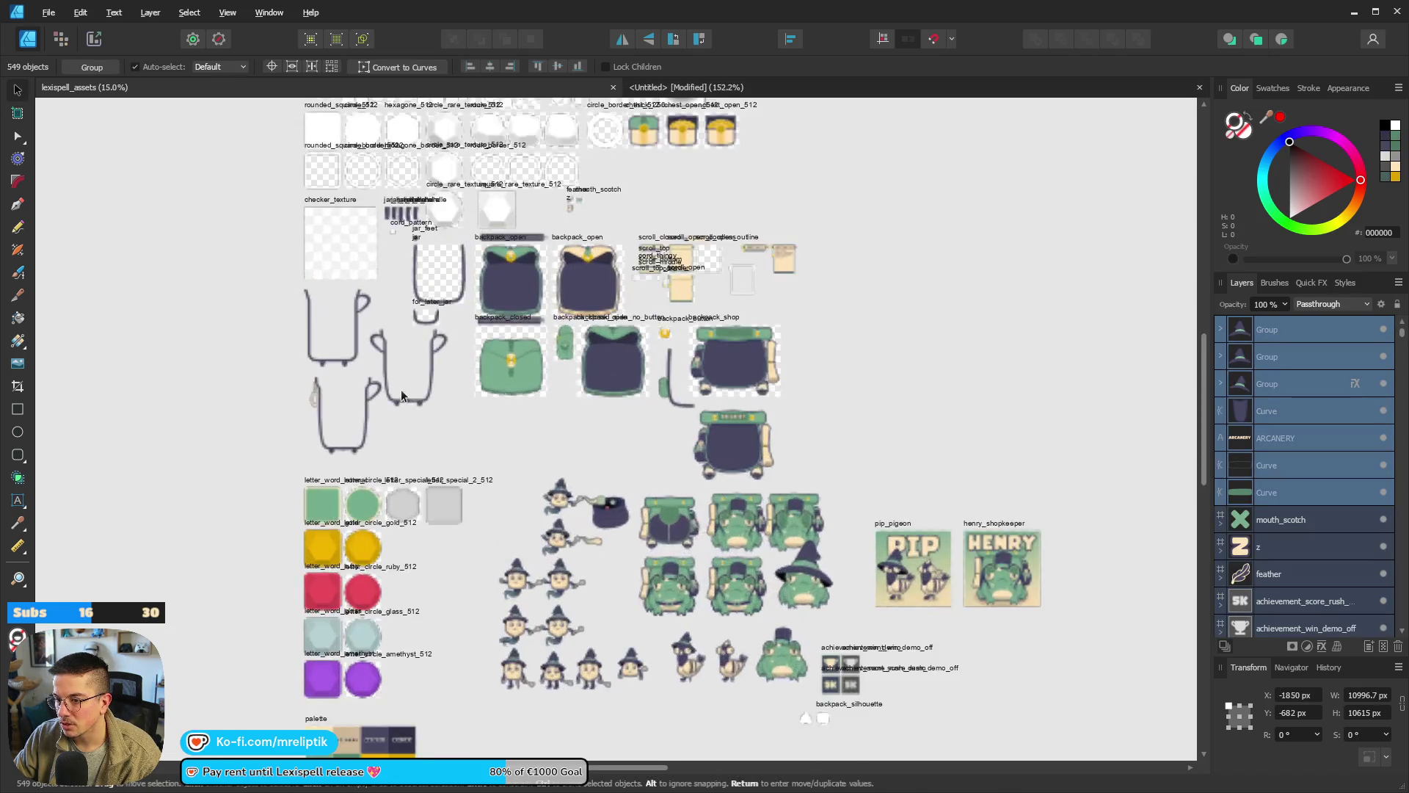
{"action": "scroll", "coordinate": [401, 389], "scroll_direction": "up", "scroll_amount": 2}
{"action": "scroll", "coordinate": [401, 389], "scroll_direction": "down", "scroll_amount": 3}
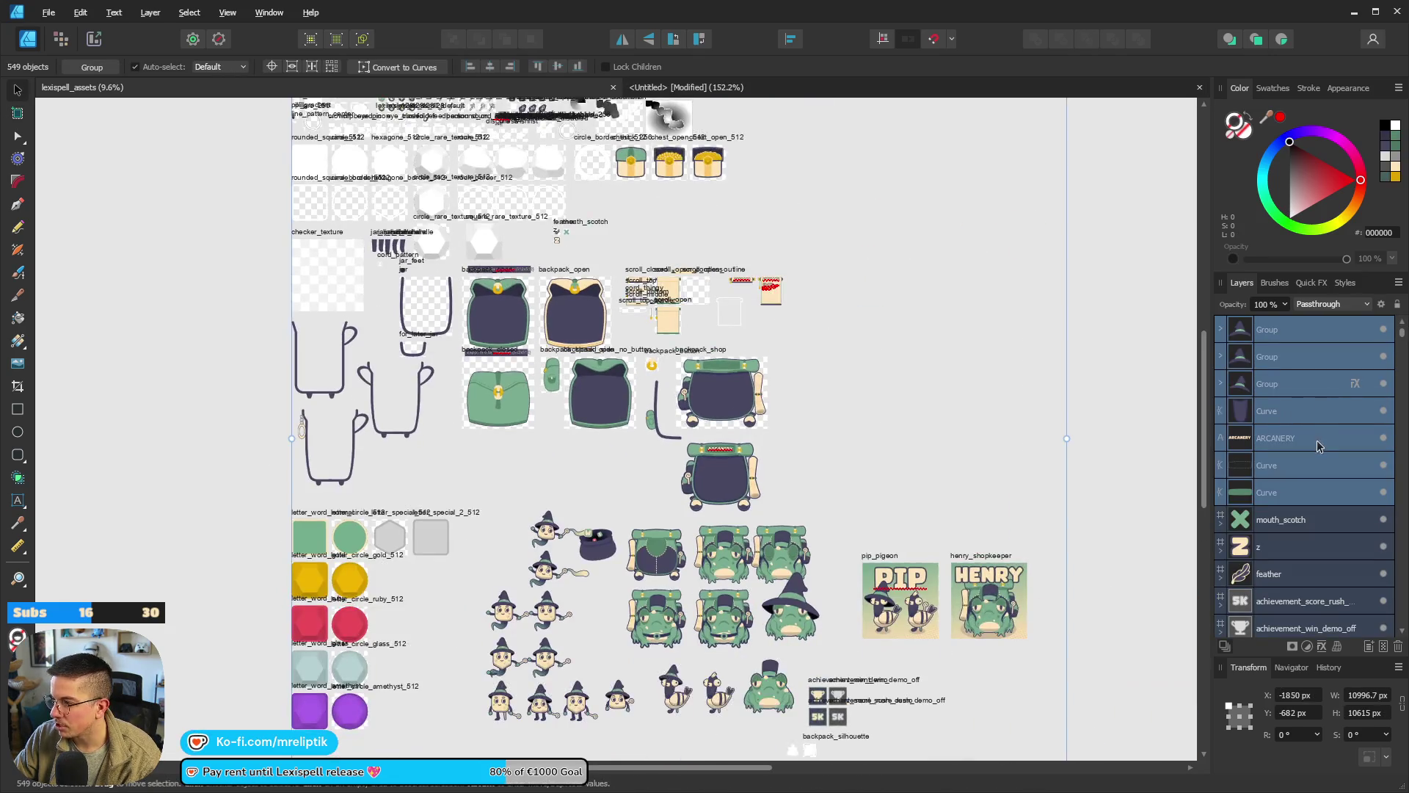
{"action": "scroll", "coordinate": [1318, 447], "scroll_direction": "down", "scroll_amount": 3}
{"action": "scroll", "coordinate": [1318, 492], "scroll_direction": "down", "scroll_amount": 3}
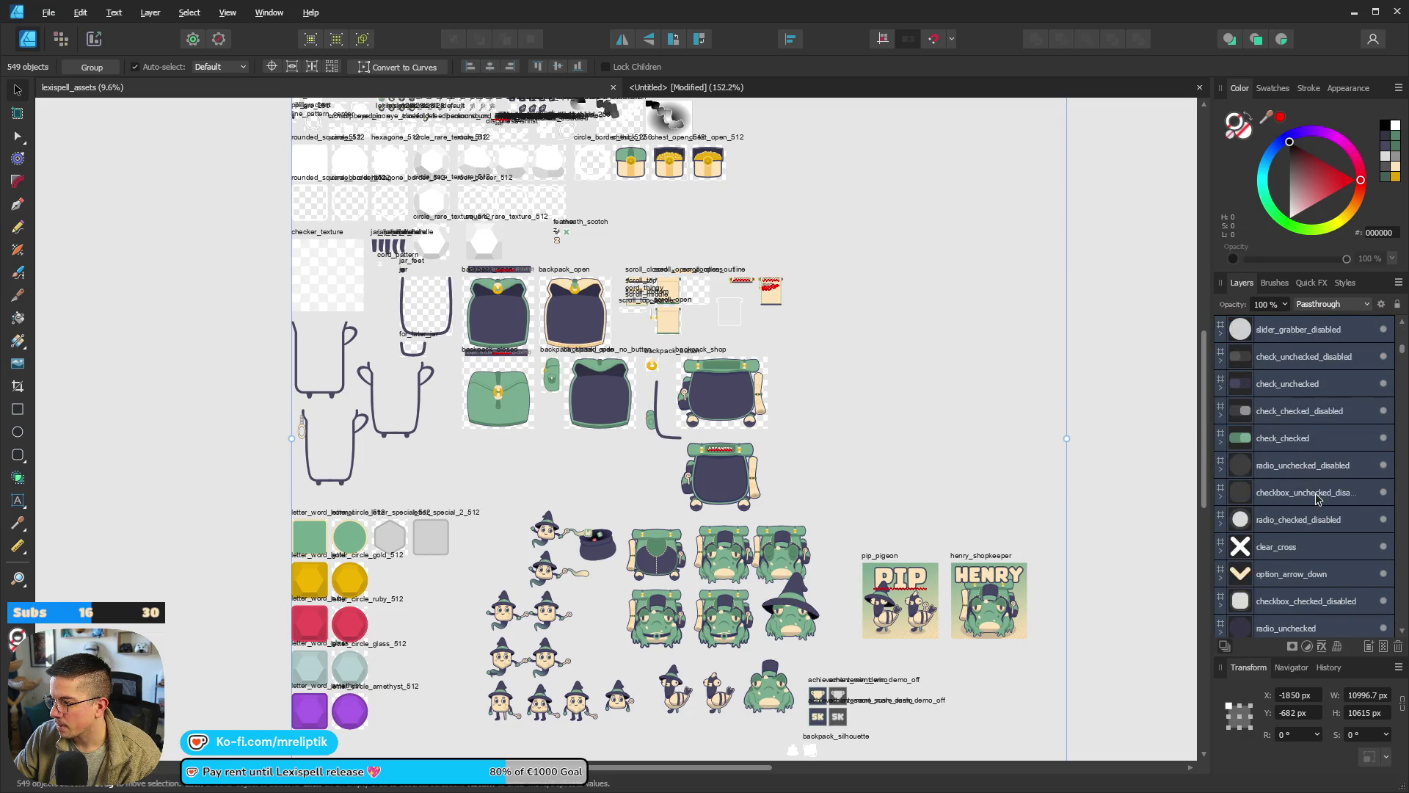
In lexispell_assets, select Layers from the top Group down to the last Curve.
{"action": "left_click", "coordinate": [880, 557]}
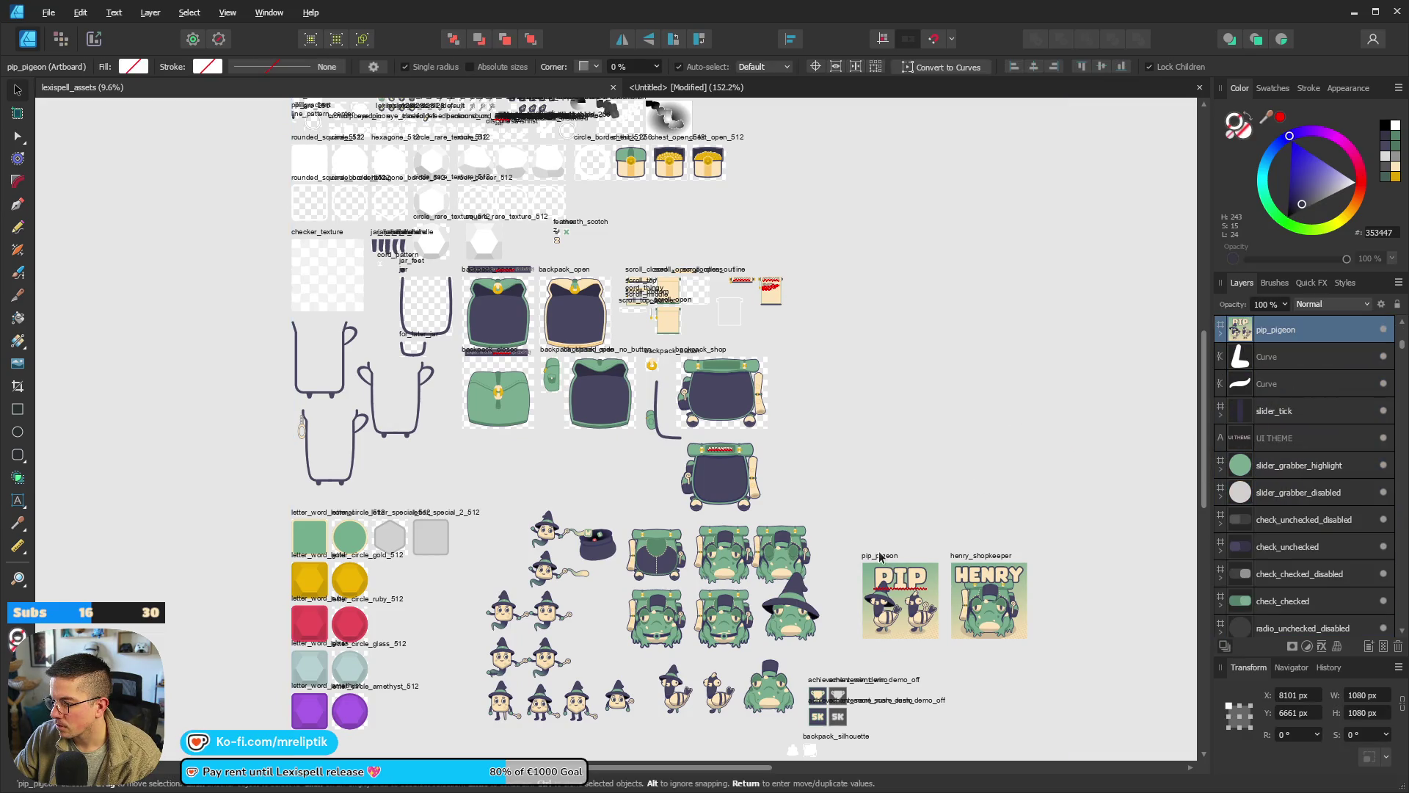
{"action": "scroll", "coordinate": [1307, 411], "scroll_direction": "up", "scroll_amount": 3}
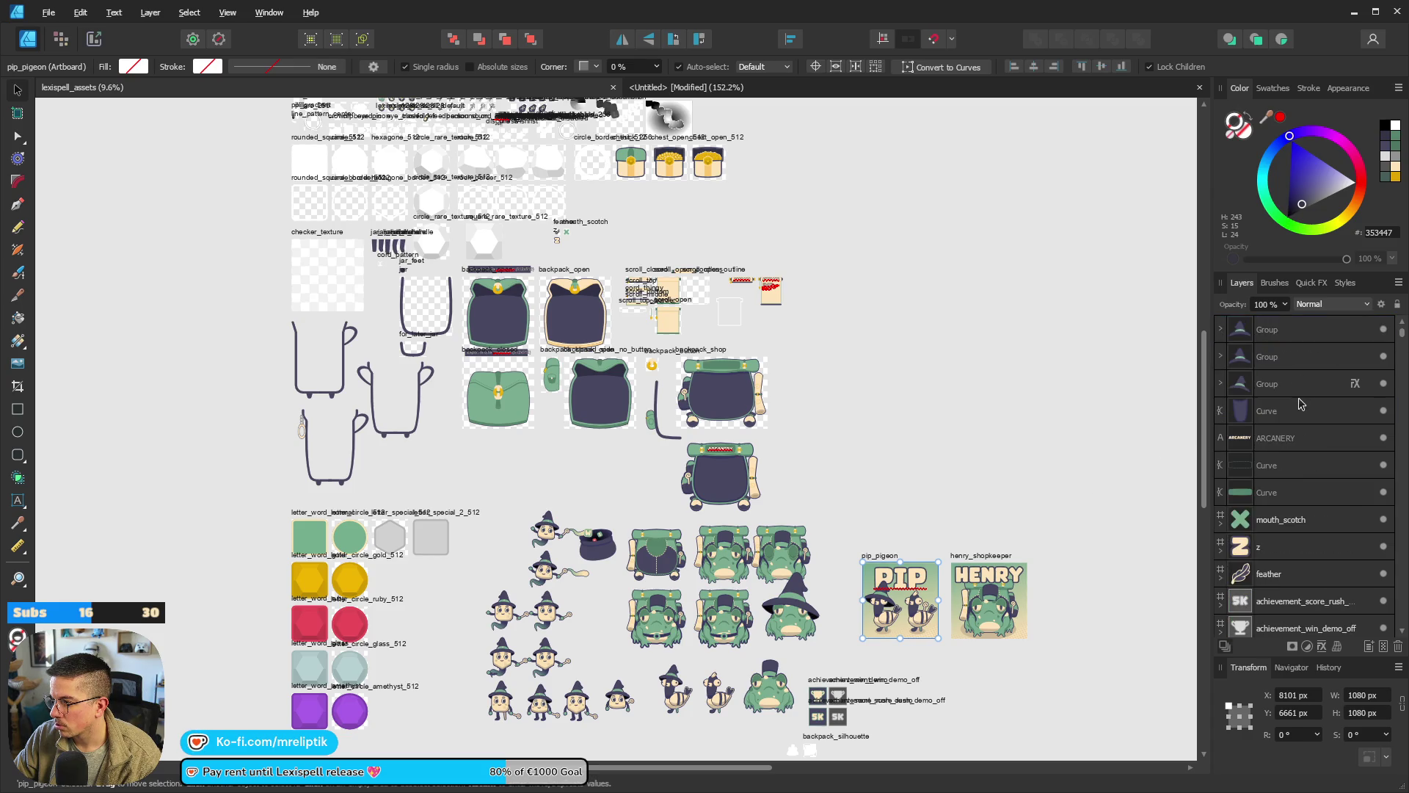
{"action": "left_click", "coordinate": [1309, 342]}
{"action": "scroll", "coordinate": [1351, 411], "scroll_direction": "down", "scroll_amount": 3}
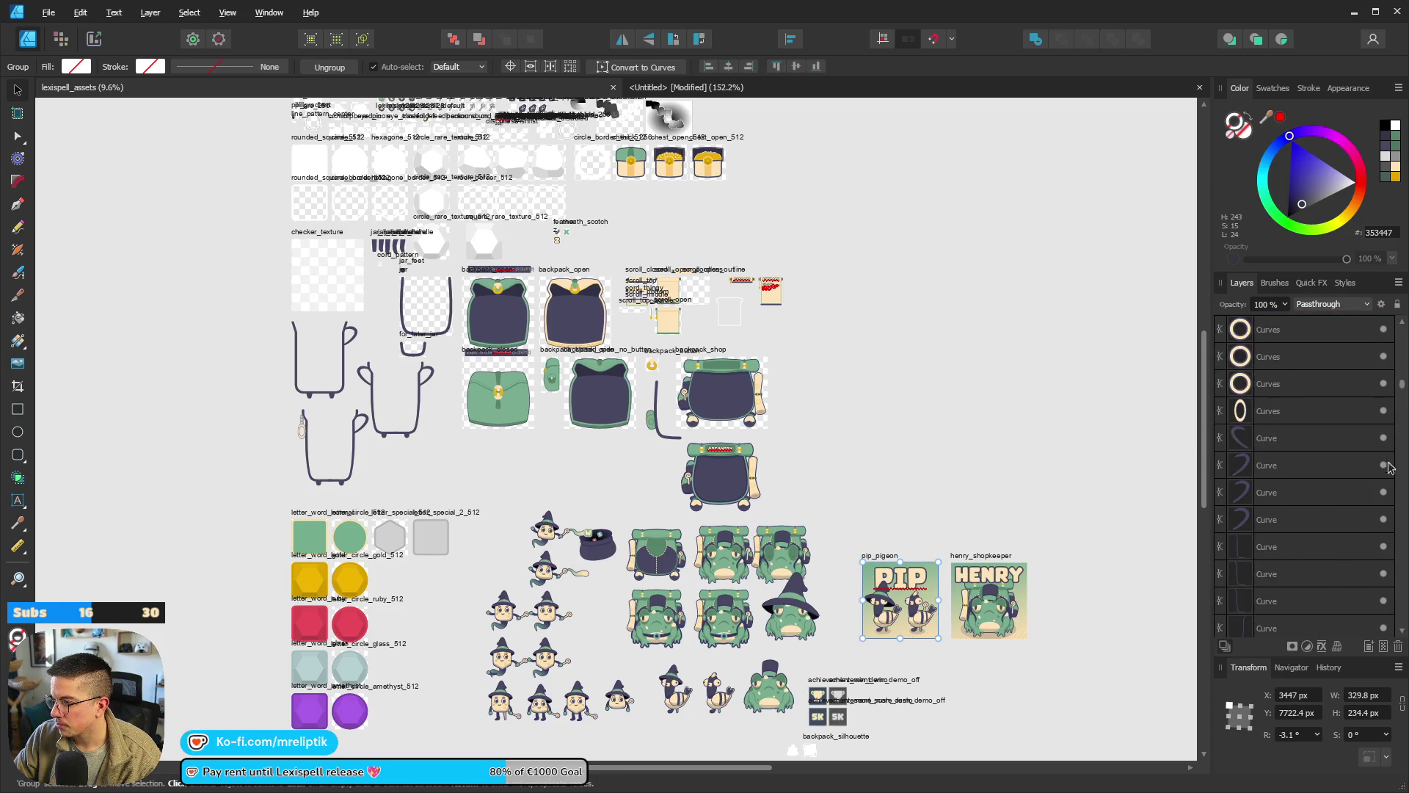
{"action": "left_click_drag", "start_coordinate": [1404, 389], "coordinate": [1403, 621]}
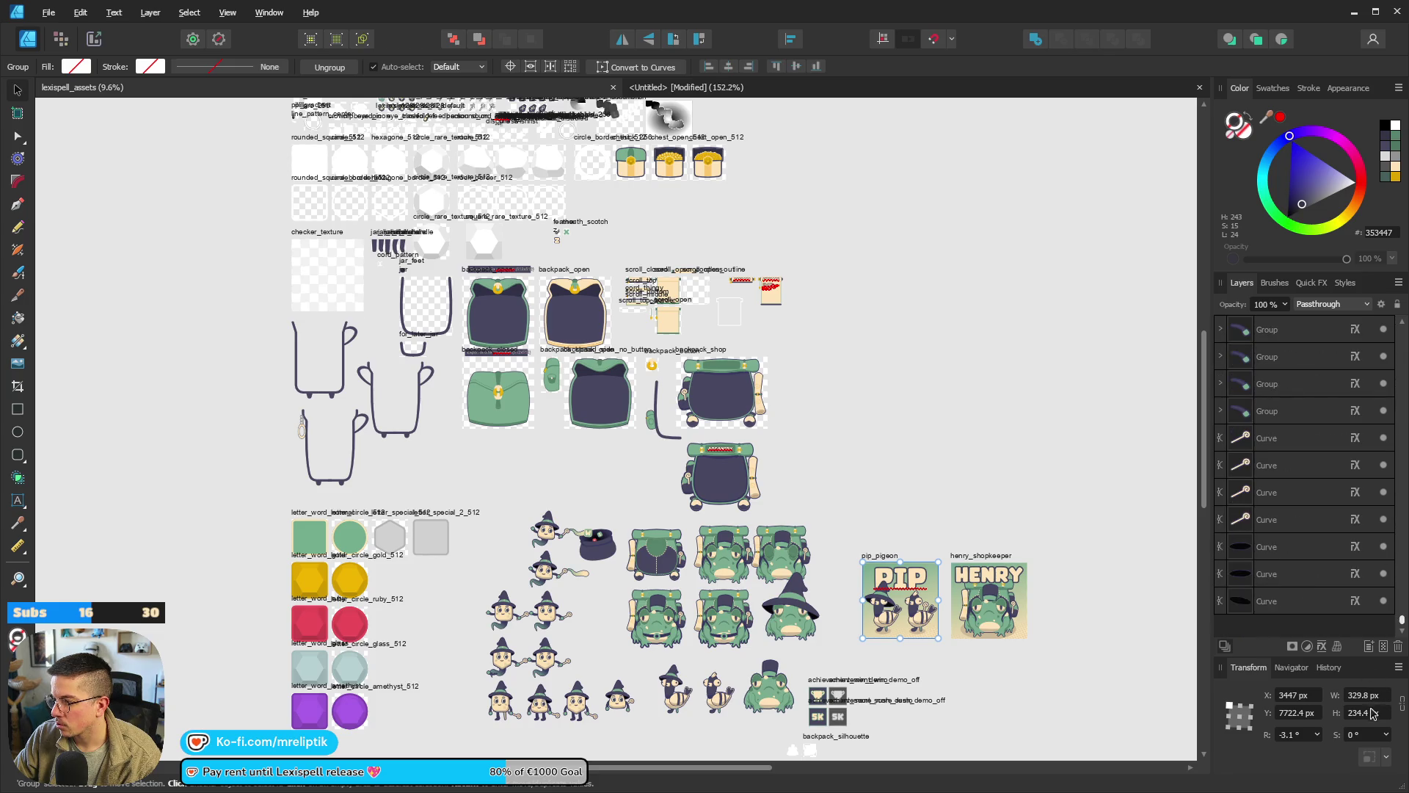
{"action": "left_click", "coordinate": [1267, 602], "text": "shift"}
{"action": "scroll", "coordinate": [353, 358], "scroll_direction": "down", "scroll_amount": 2}
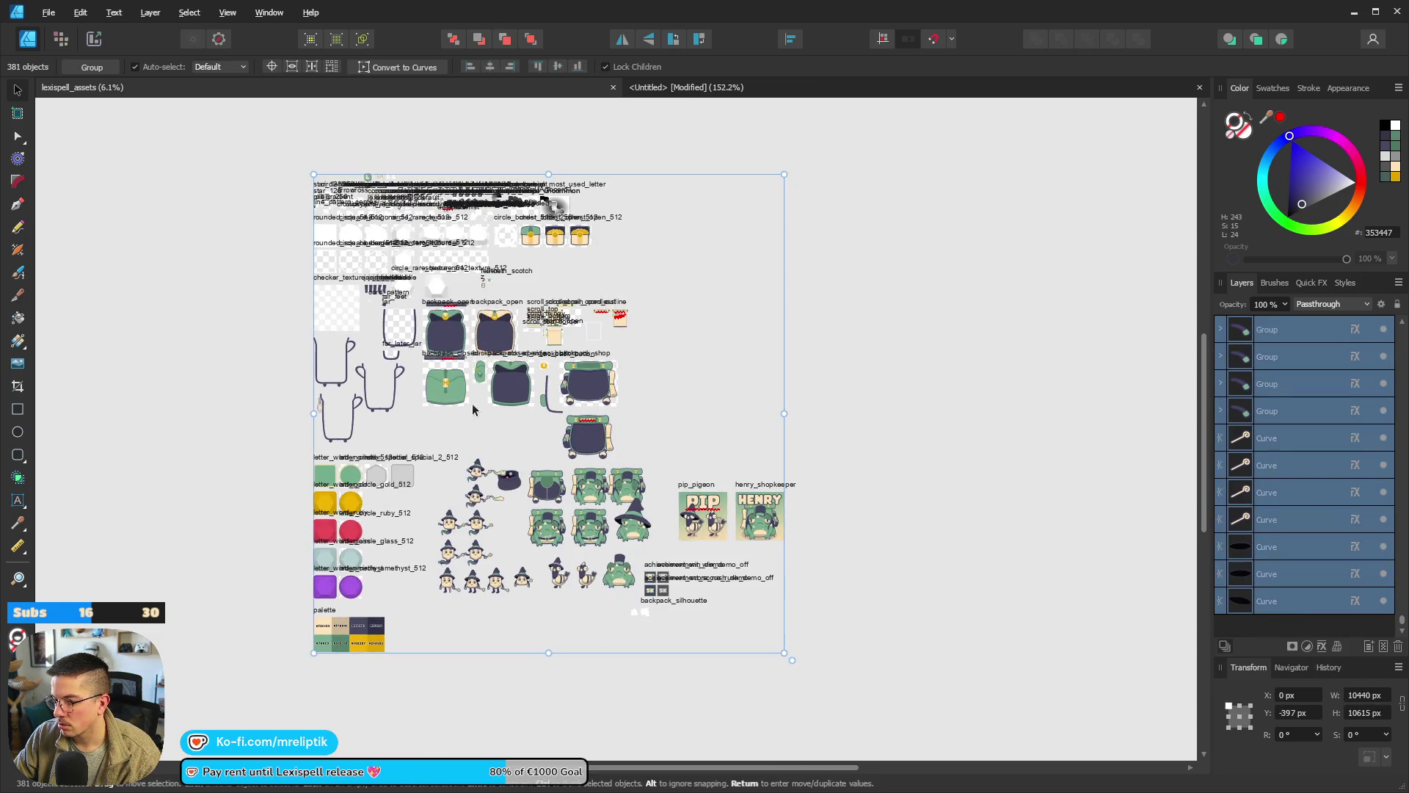
{"action": "key", "text": "Delete"}
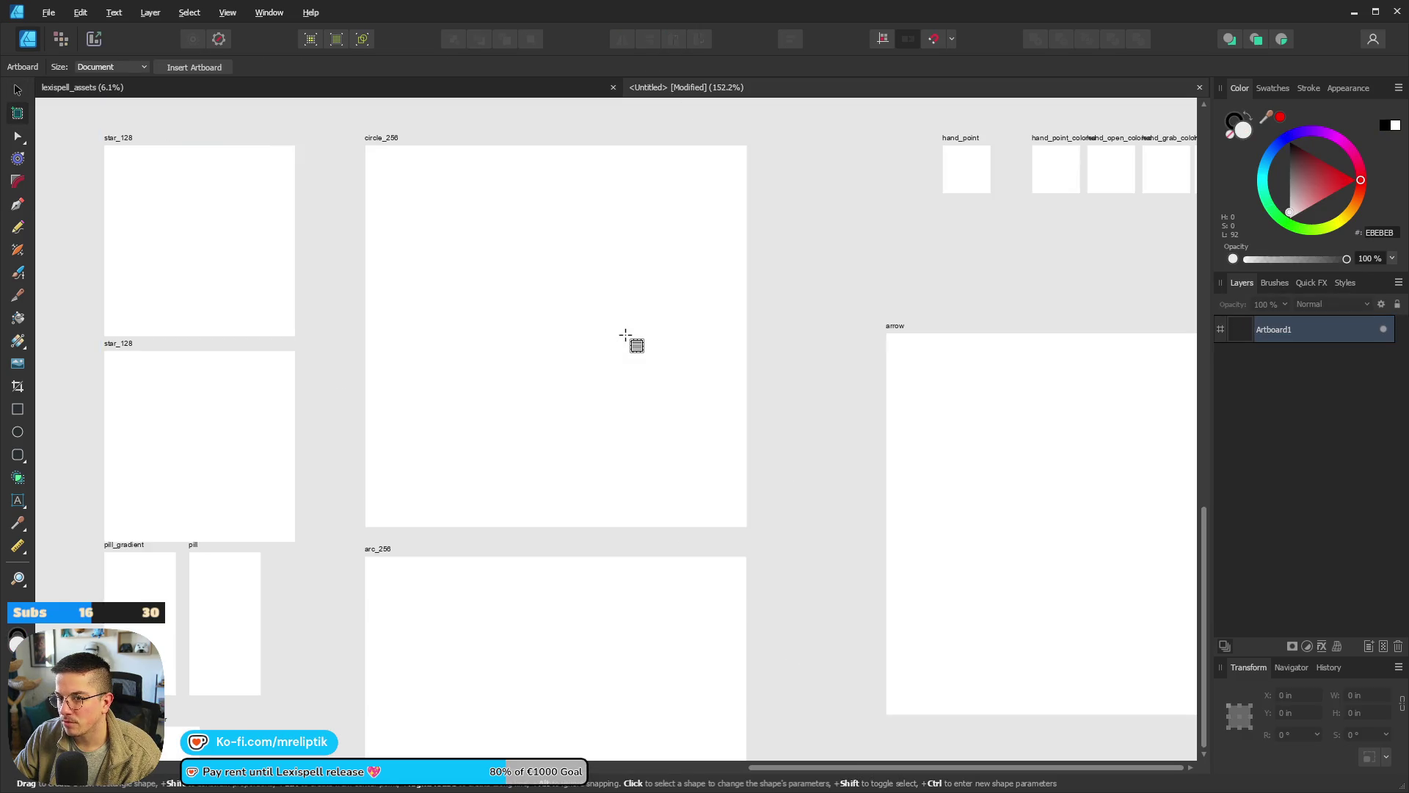
{"action": "left_click", "coordinate": [525, 332]}
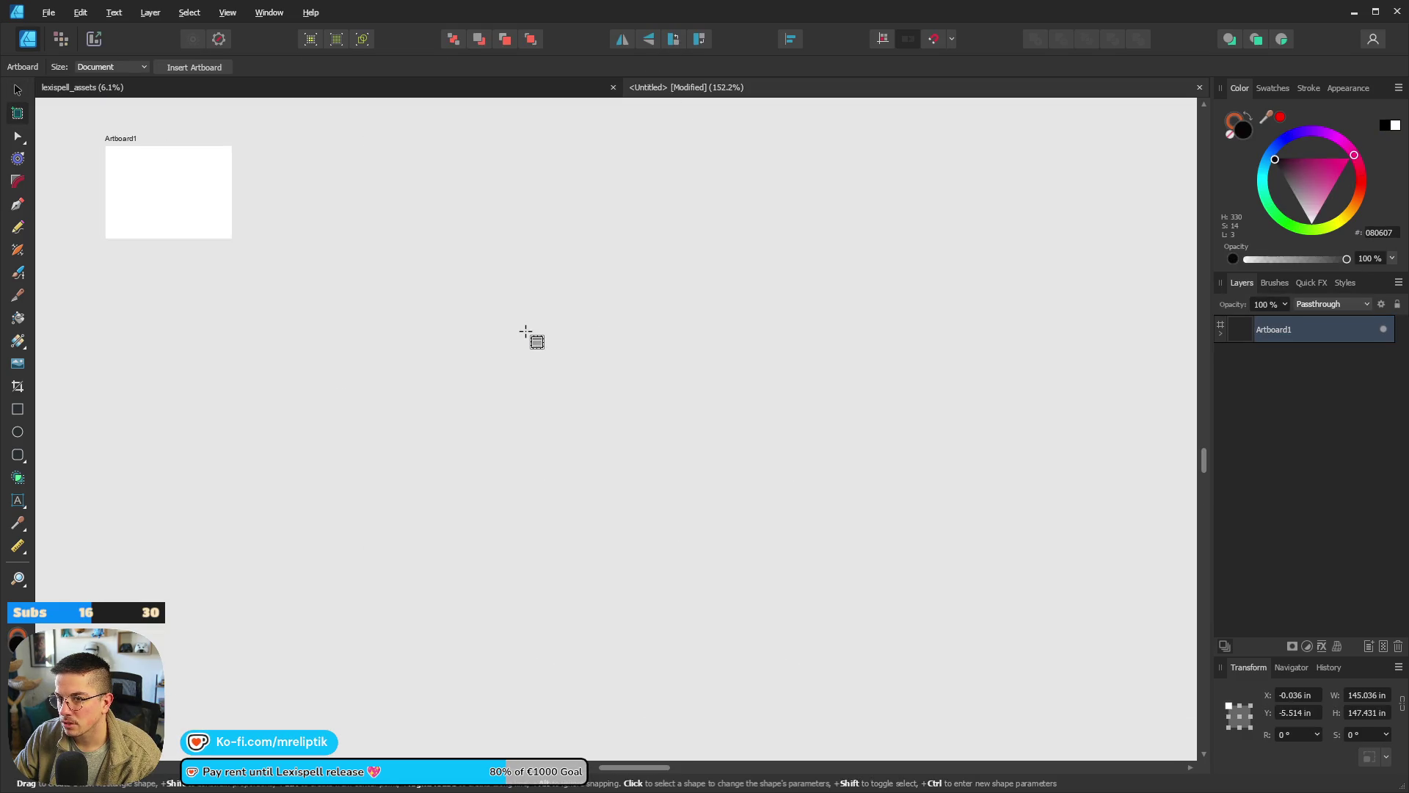
{"action": "scroll", "coordinate": [574, 336], "scroll_direction": "down", "scroll_amount": 3}
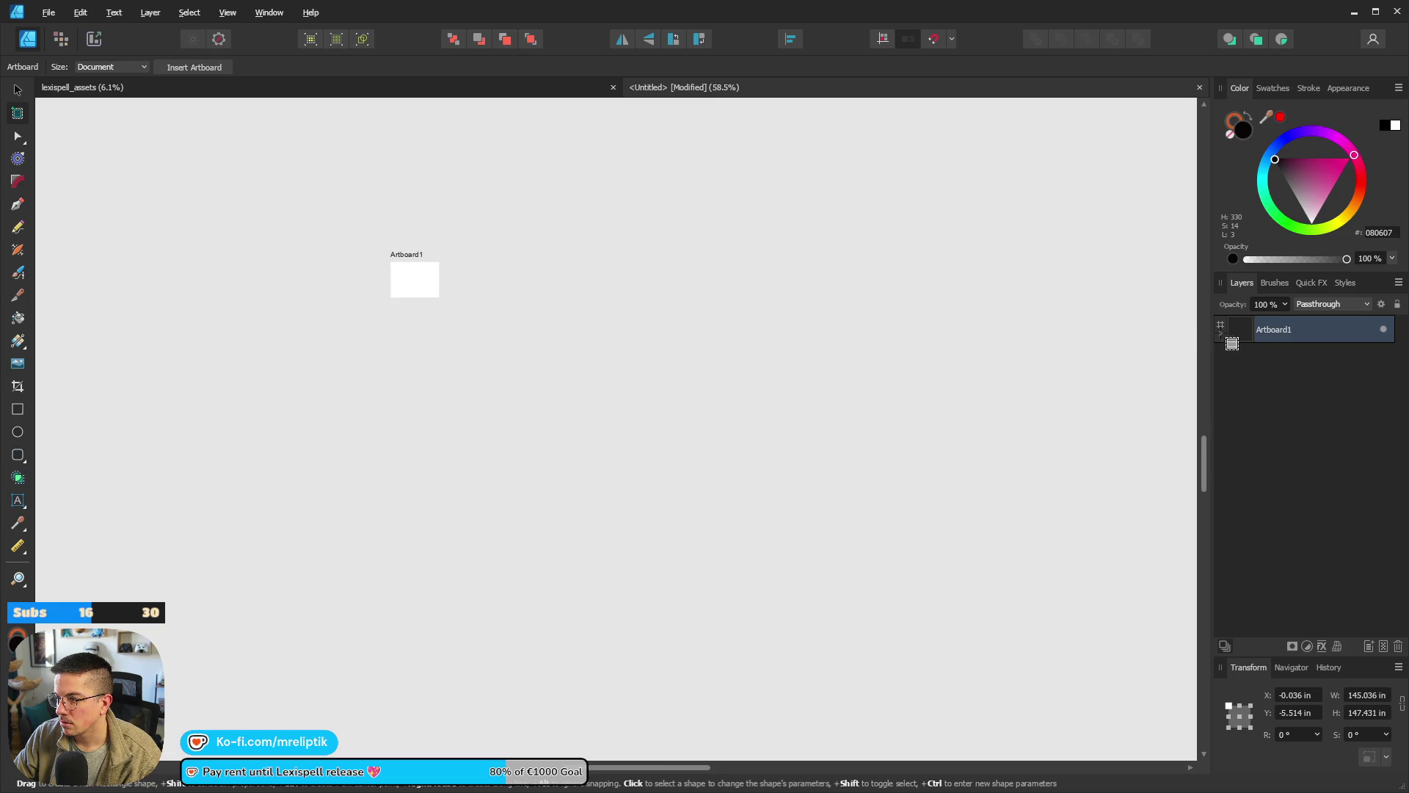
{"action": "left_click", "coordinate": [1222, 335]}
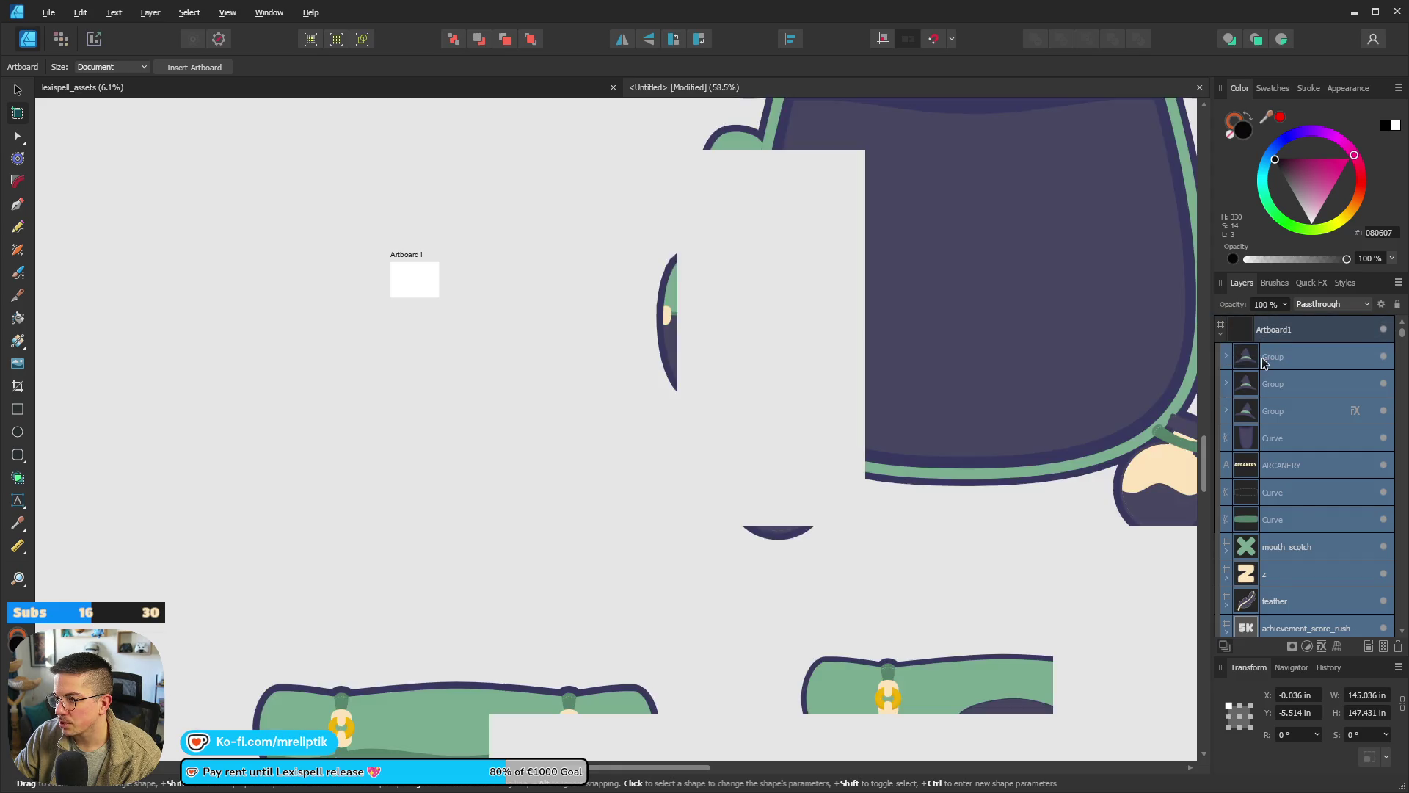
{"action": "scroll", "coordinate": [1273, 340], "scroll_direction": "down", "scroll_amount": 1}
{"action": "key", "text": "v"}
{"action": "scroll", "coordinate": [391, 295], "scroll_direction": "down", "scroll_amount": 4}
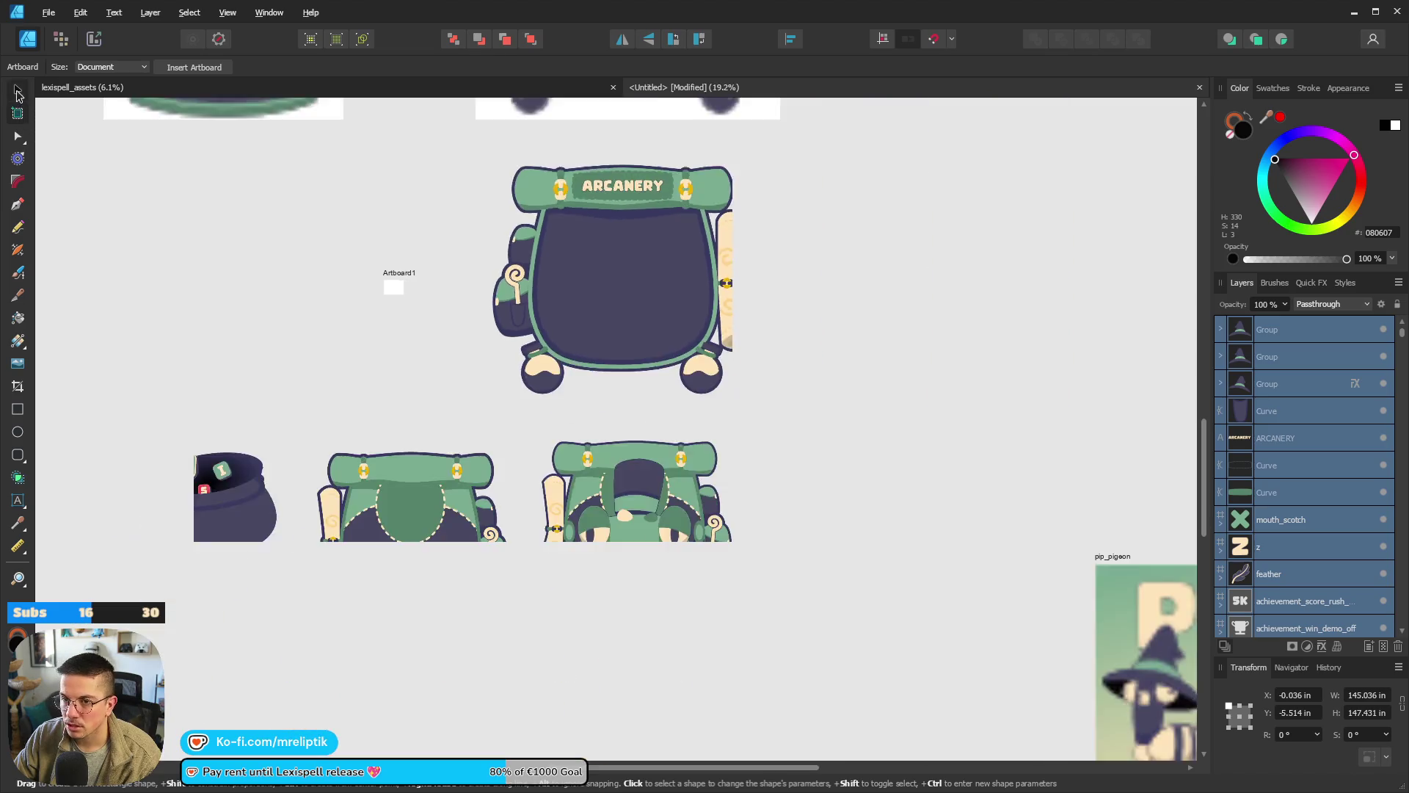
{"action": "left_click", "coordinate": [399, 277]}
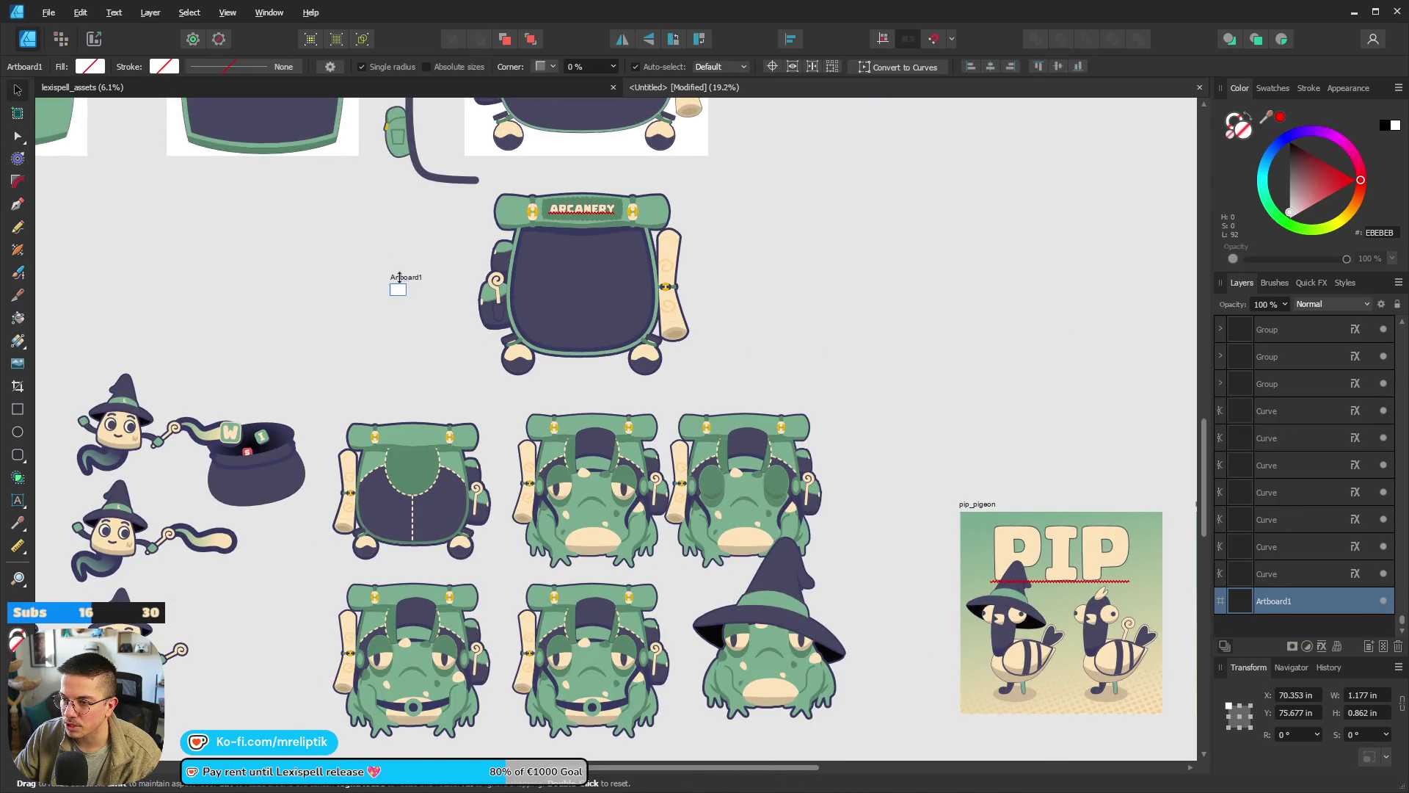
{"action": "left_click", "coordinate": [400, 282]}
{"action": "scroll", "coordinate": [730, 340], "scroll_direction": "down", "scroll_amount": 1}
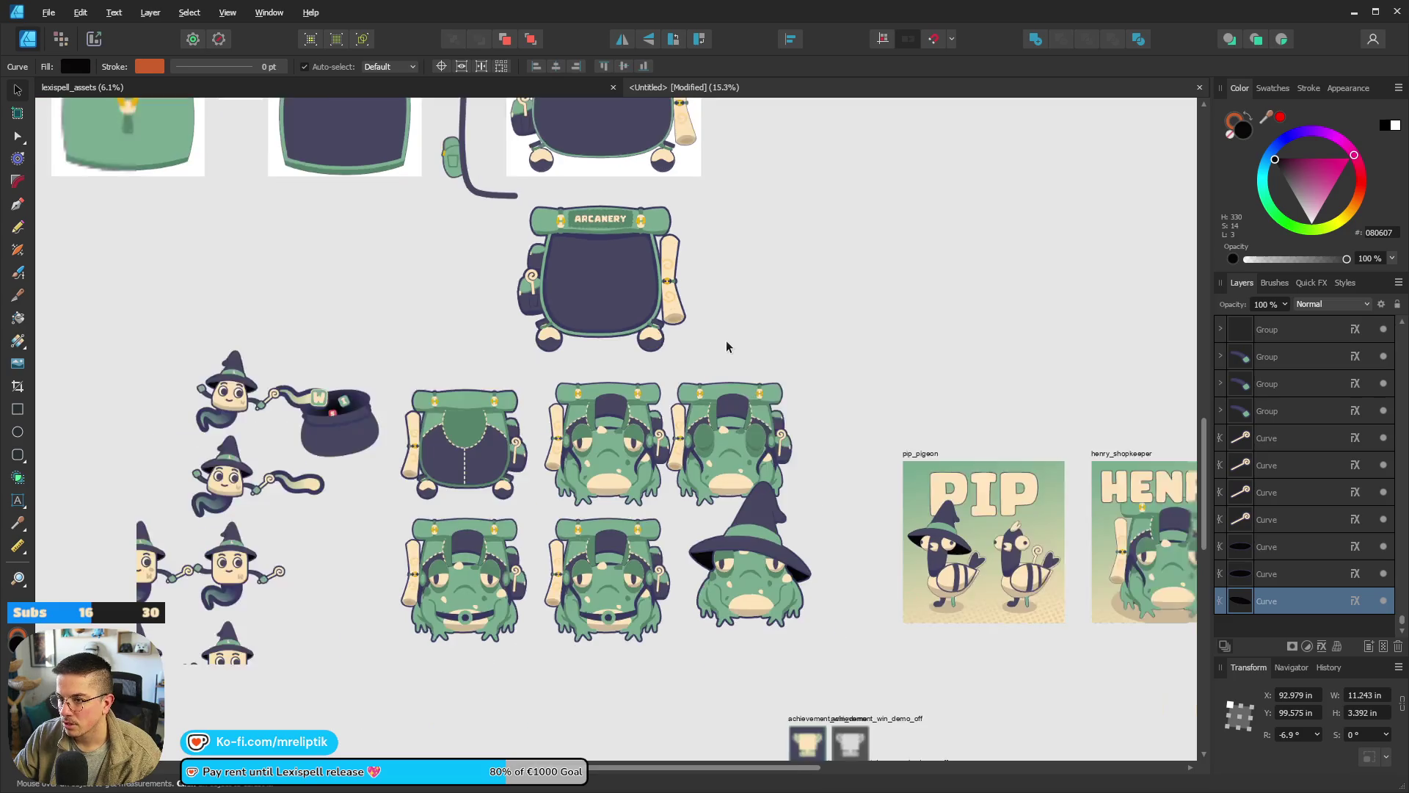
{"action": "scroll", "coordinate": [727, 350], "scroll_direction": "down", "scroll_amount": 5}
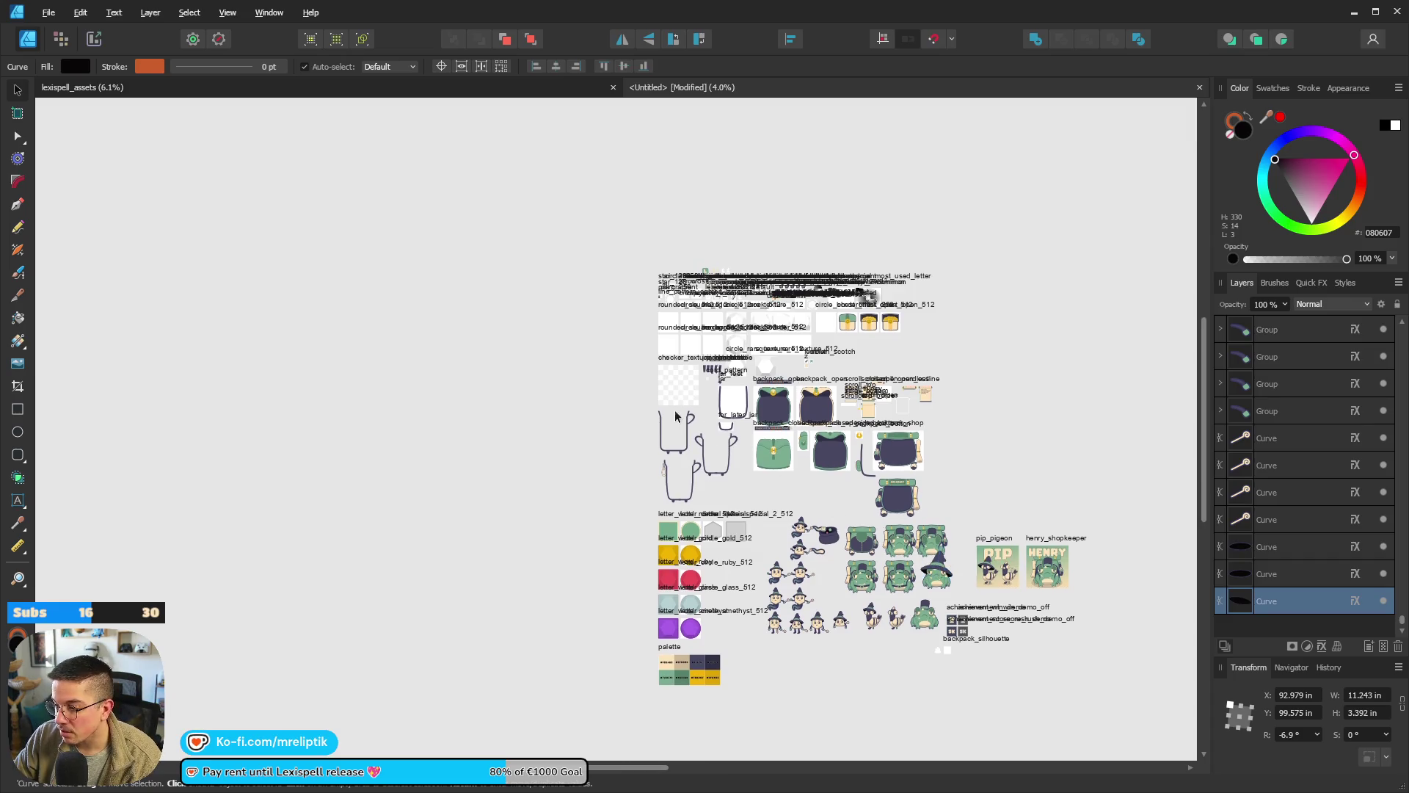
{"action": "left_click_drag", "start_coordinate": [777, 470], "coordinate": [616, 373]}
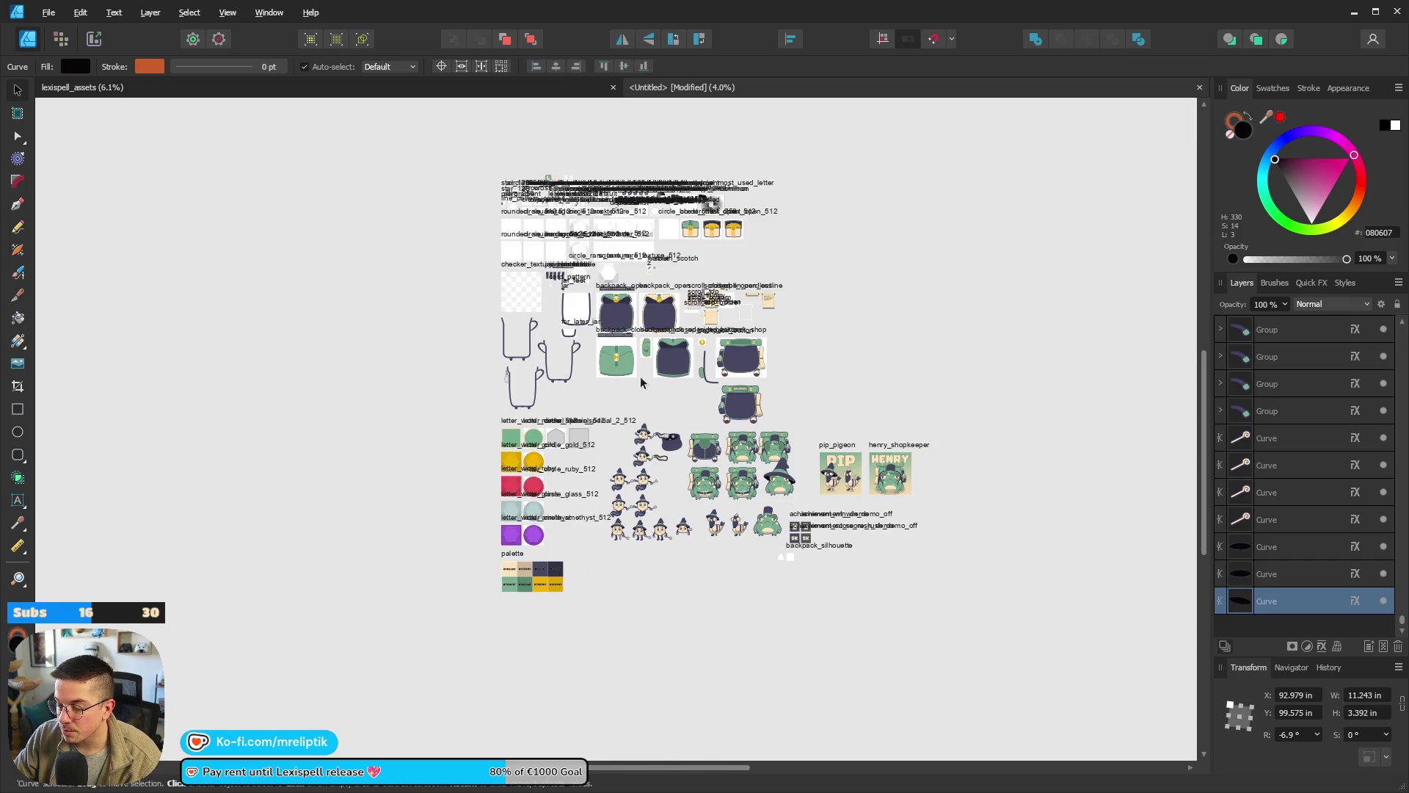
{"action": "left_click", "coordinate": [416, 255]}
{"action": "mouse_move", "coordinate": [409, 135]}
{"action": "left_mouse_down"}
{"action": "mouse_move", "coordinate": [1013, 654]}
{"action": "mouse_move", "coordinate": [1002, 646]}
{"action": "left_mouse_up"}
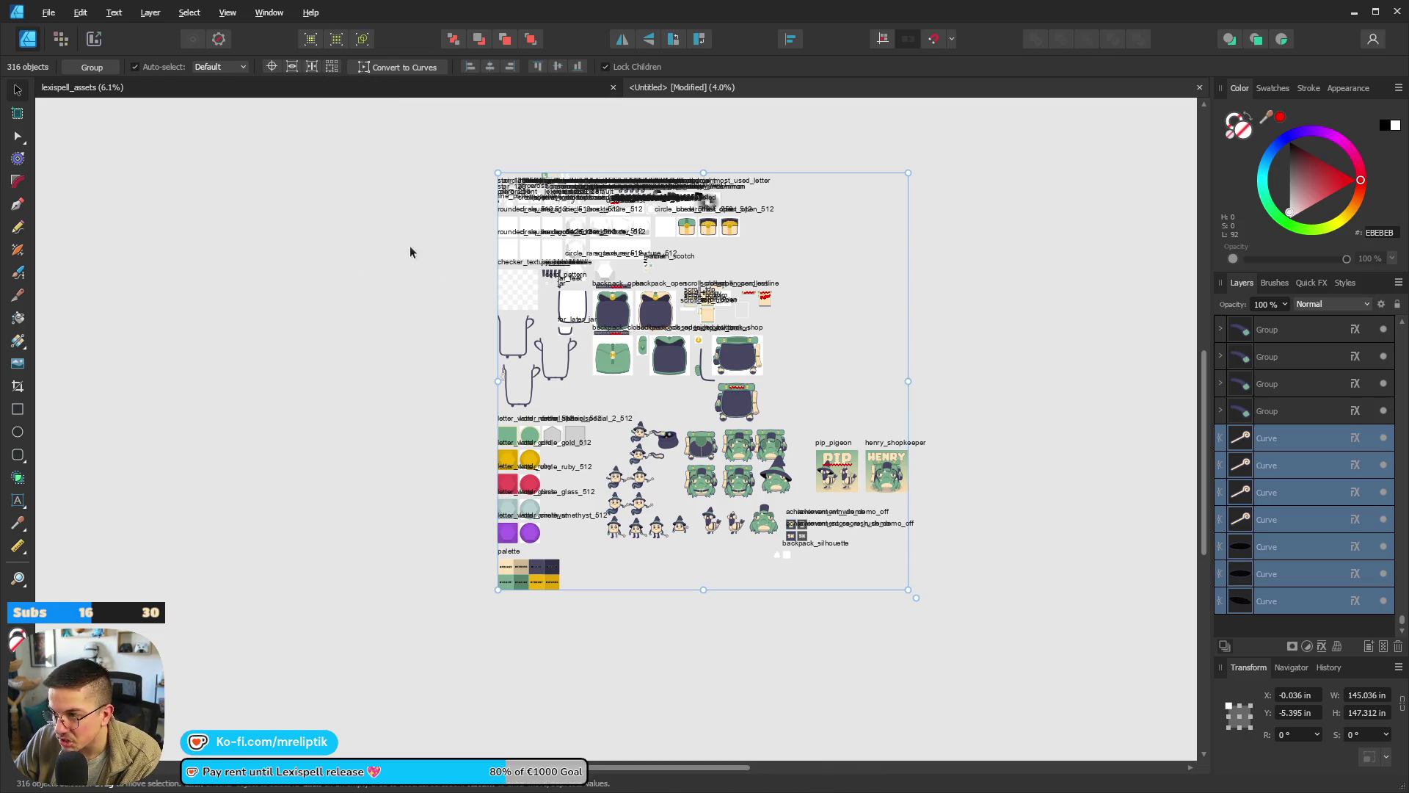
{"action": "left_click", "coordinate": [418, 302]}
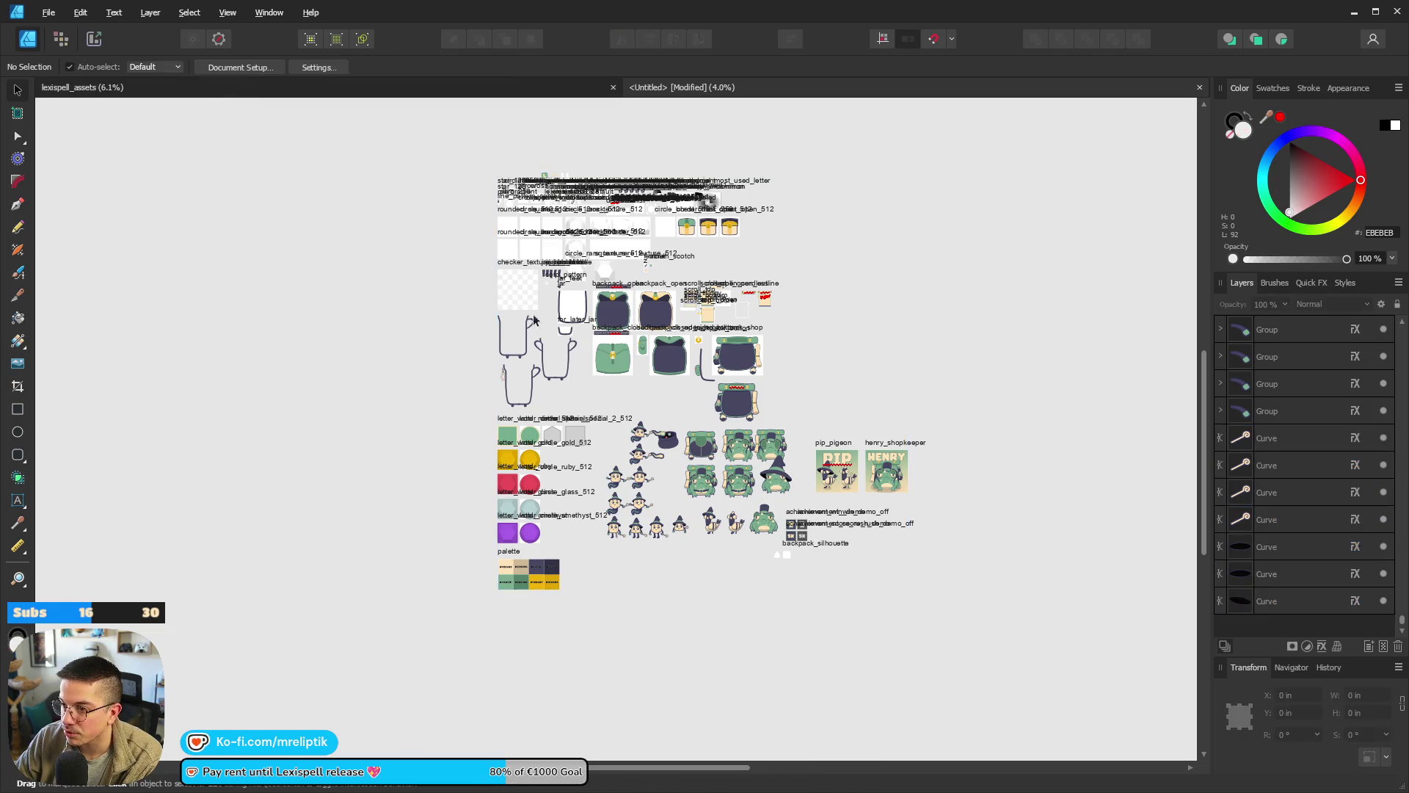
Set Performance Retina Rendering to Low quality (Fastest), leaving the renderer on GTX 1070.
{"action": "left_click", "coordinate": [309, 68]}
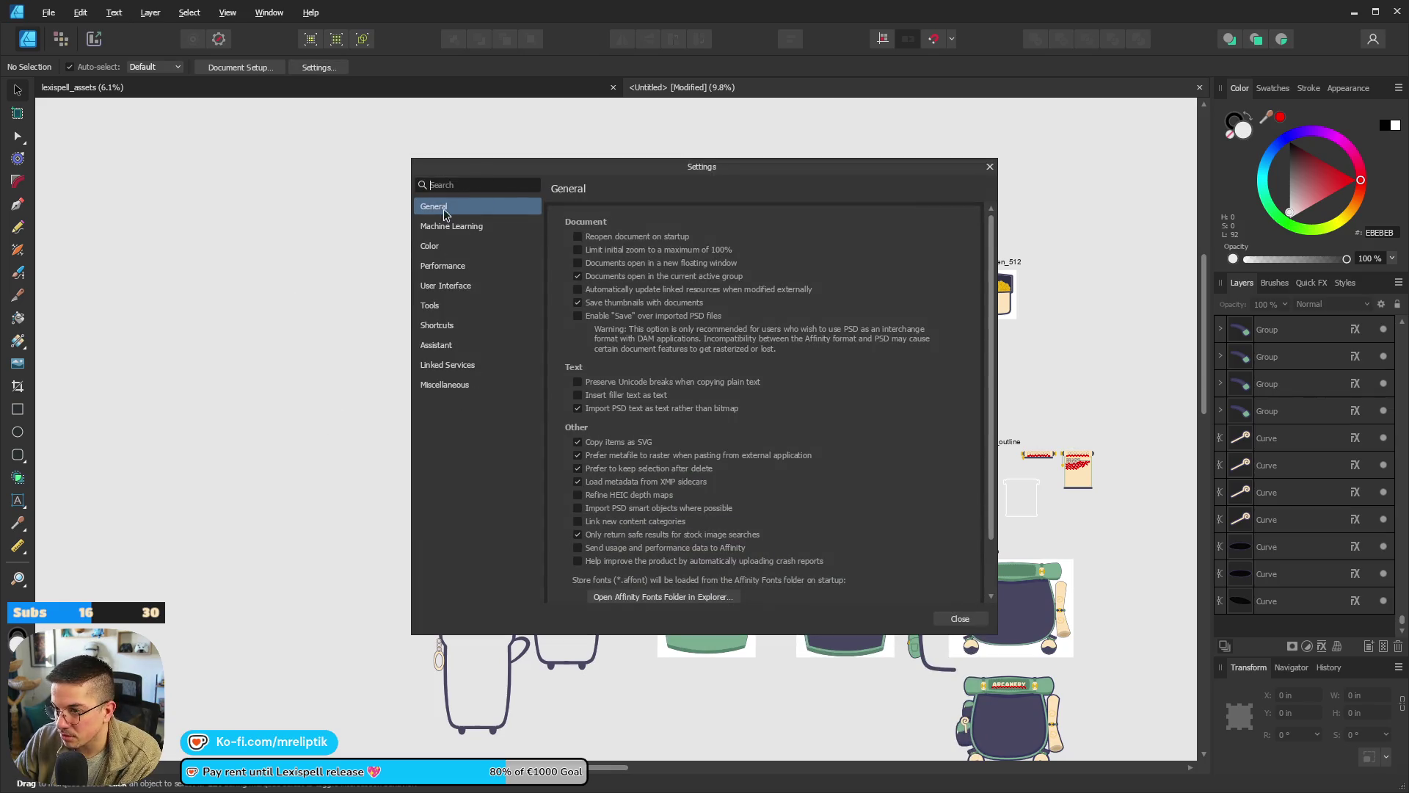
{"action": "left_click", "coordinate": [462, 265]}
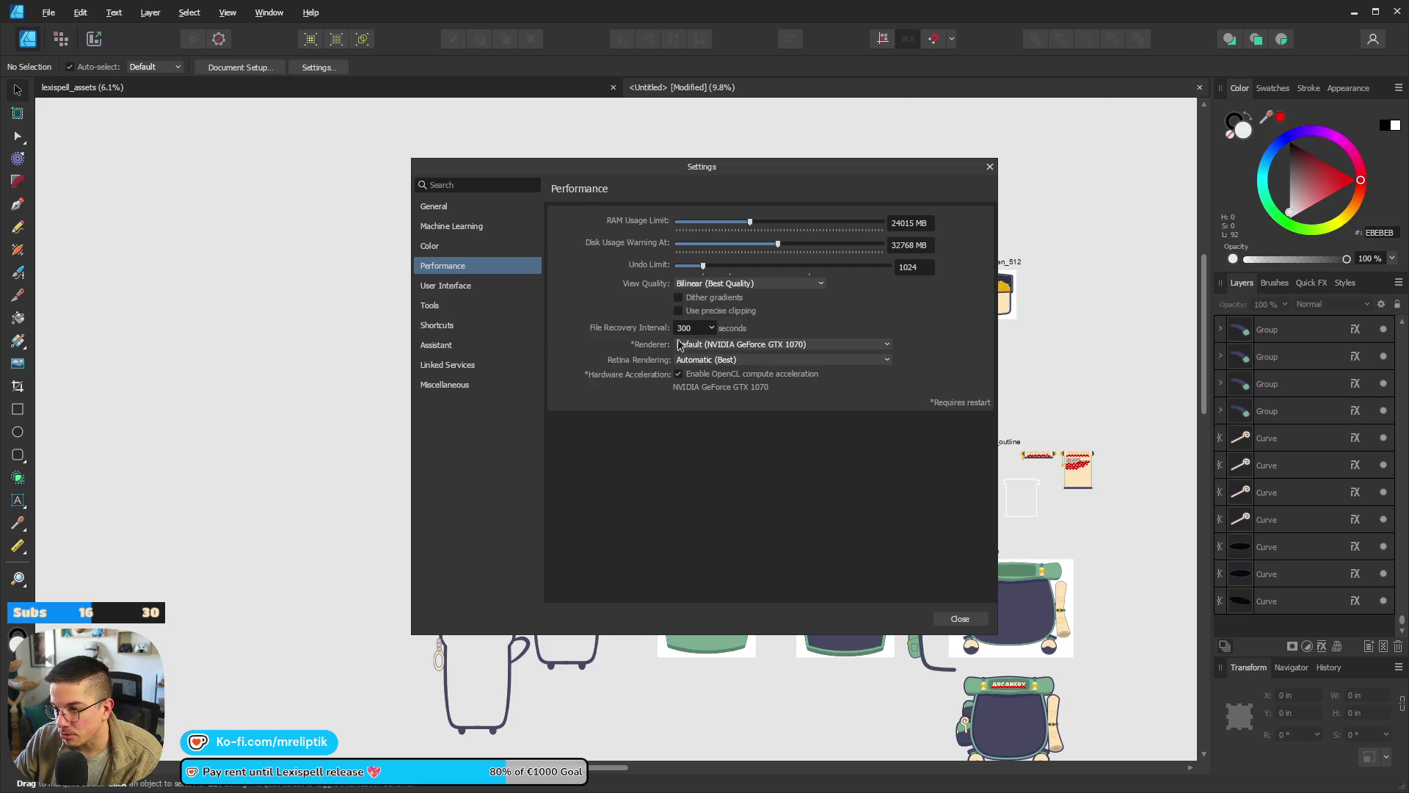
{"action": "left_click", "coordinate": [701, 350]}
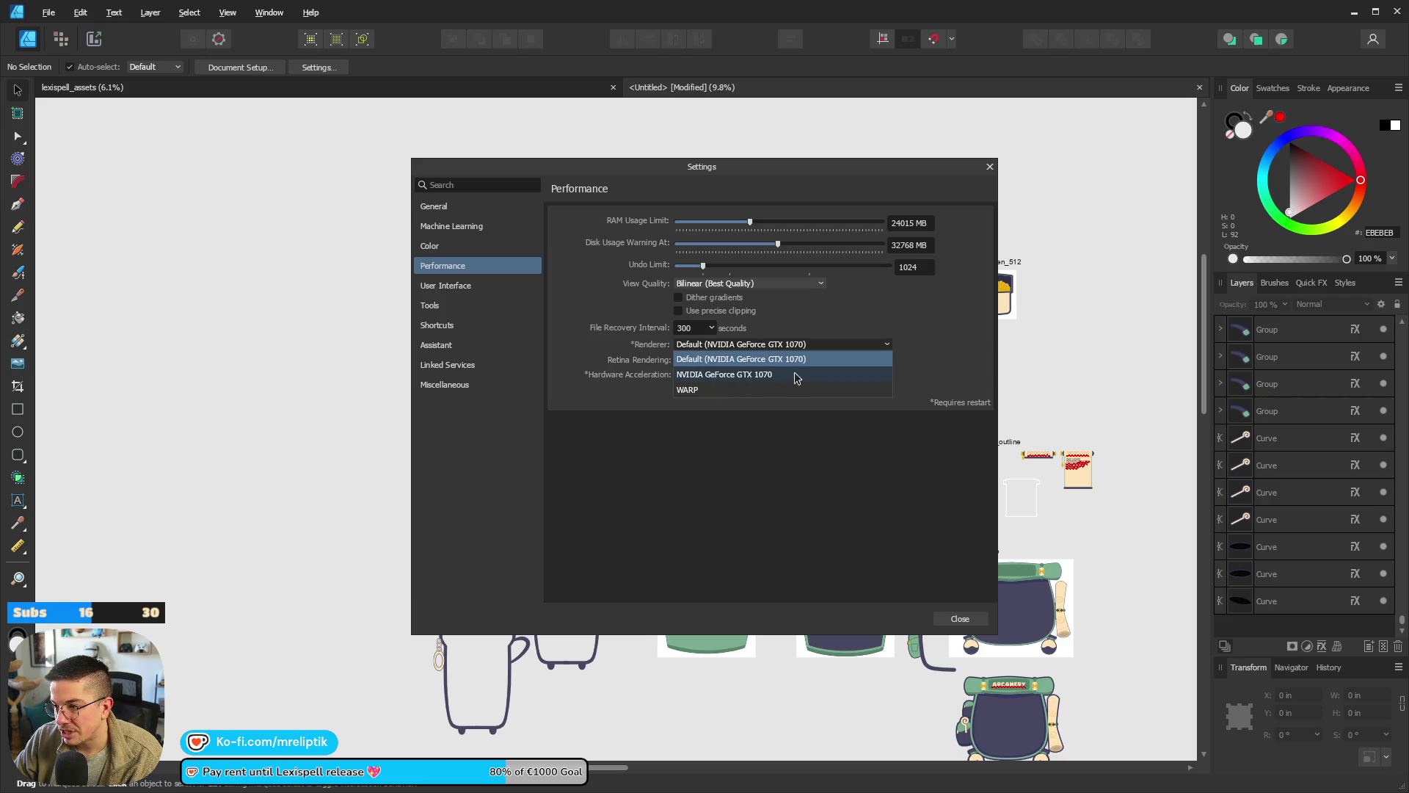
{"action": "left_click", "coordinate": [742, 455]}
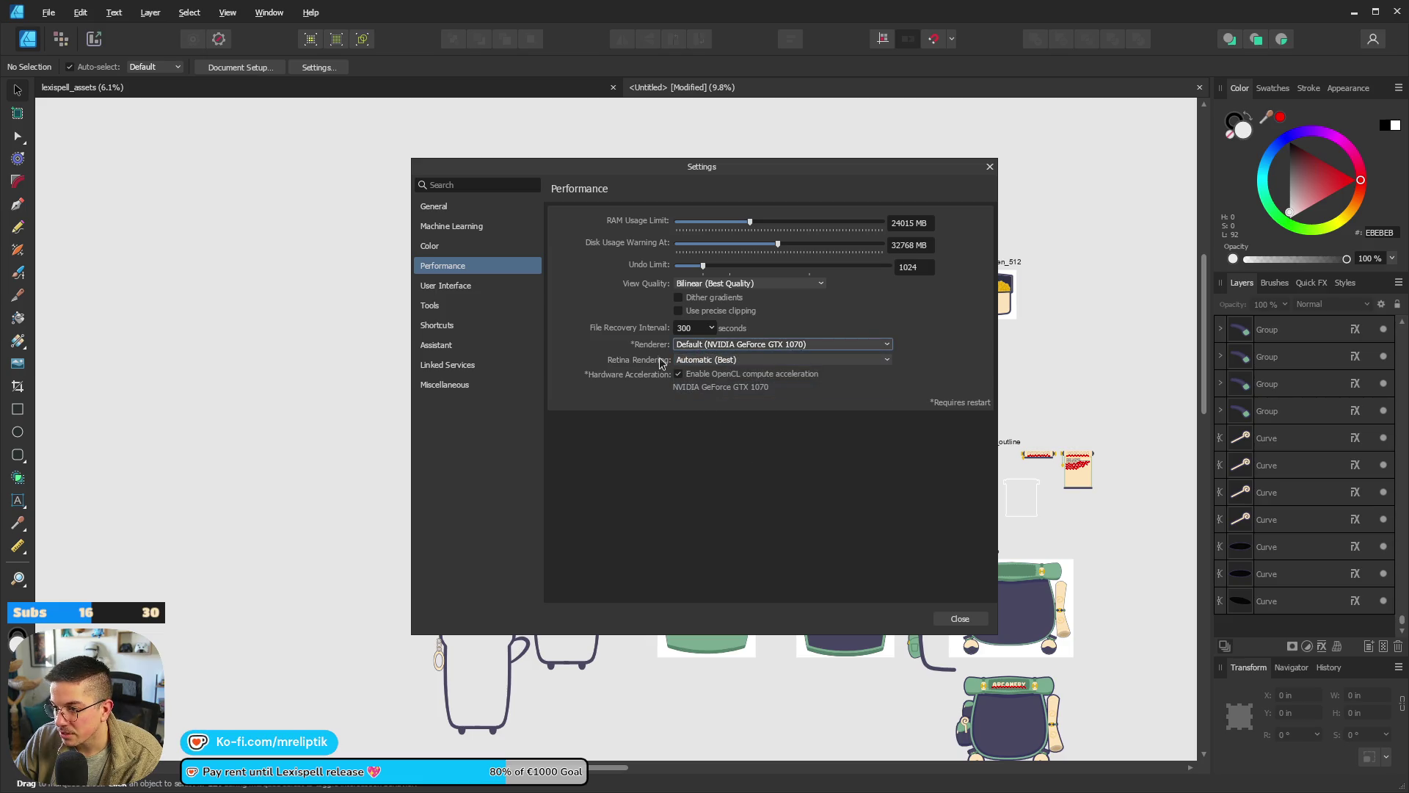
{"action": "left_click", "coordinate": [724, 360]}
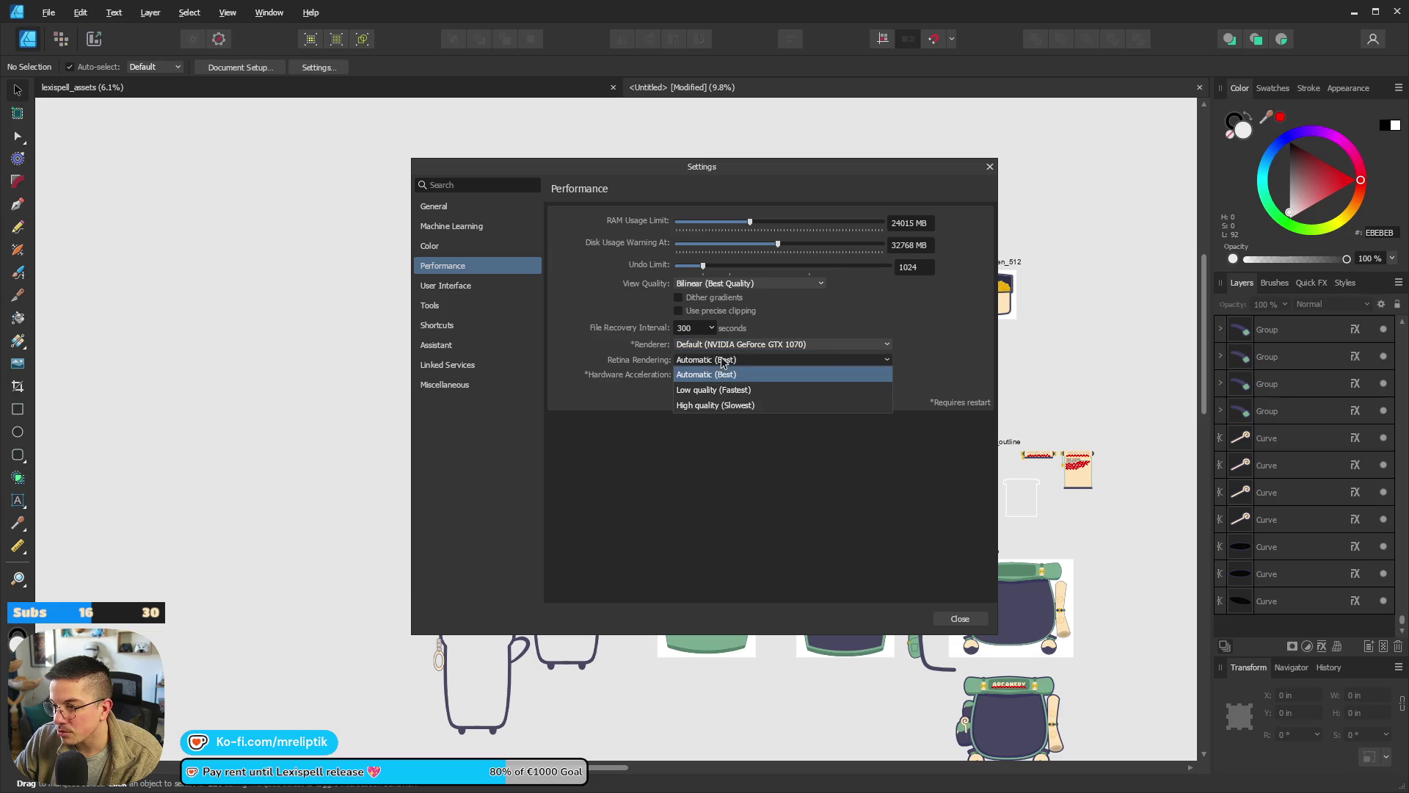
{"action": "left_click", "coordinate": [756, 392]}
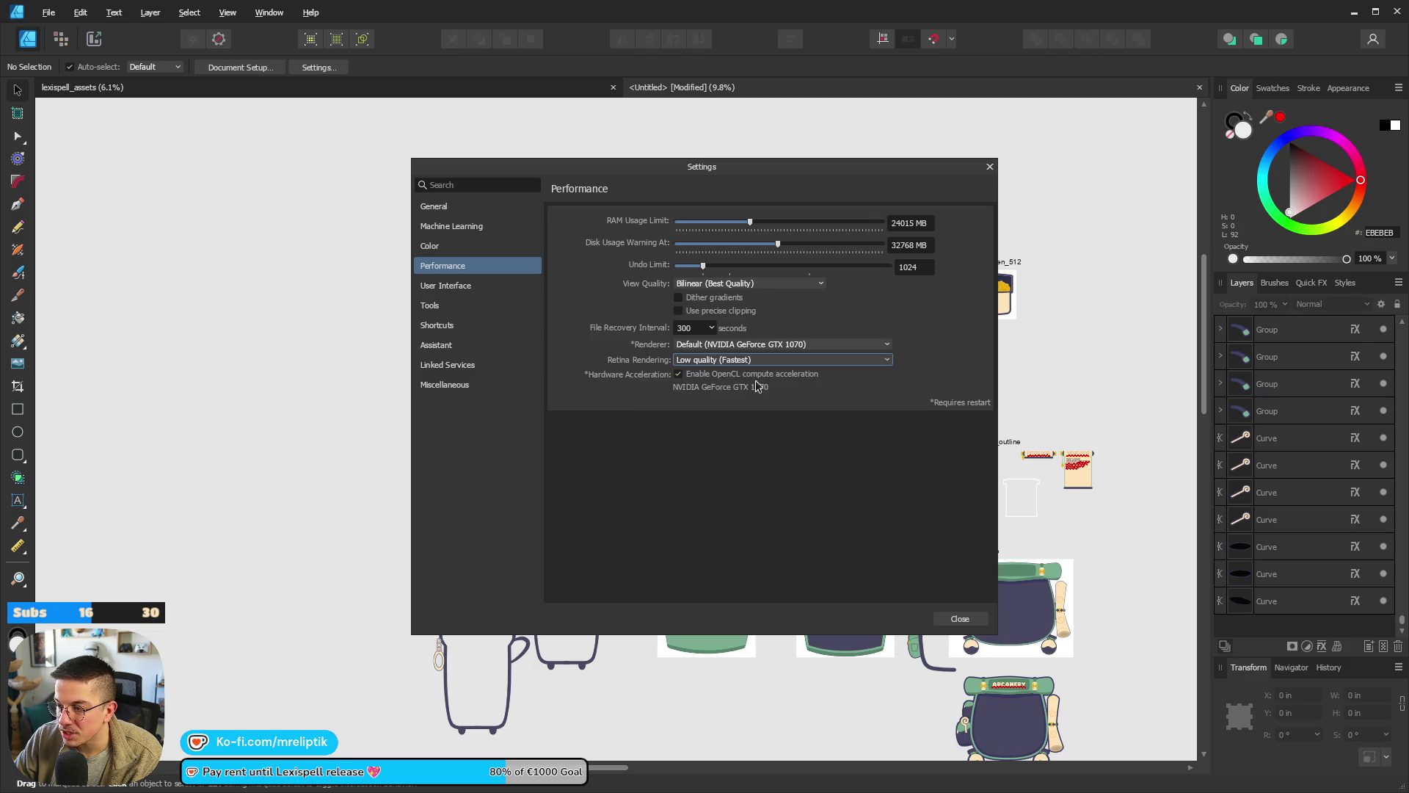
{"action": "left_click", "coordinate": [960, 621]}
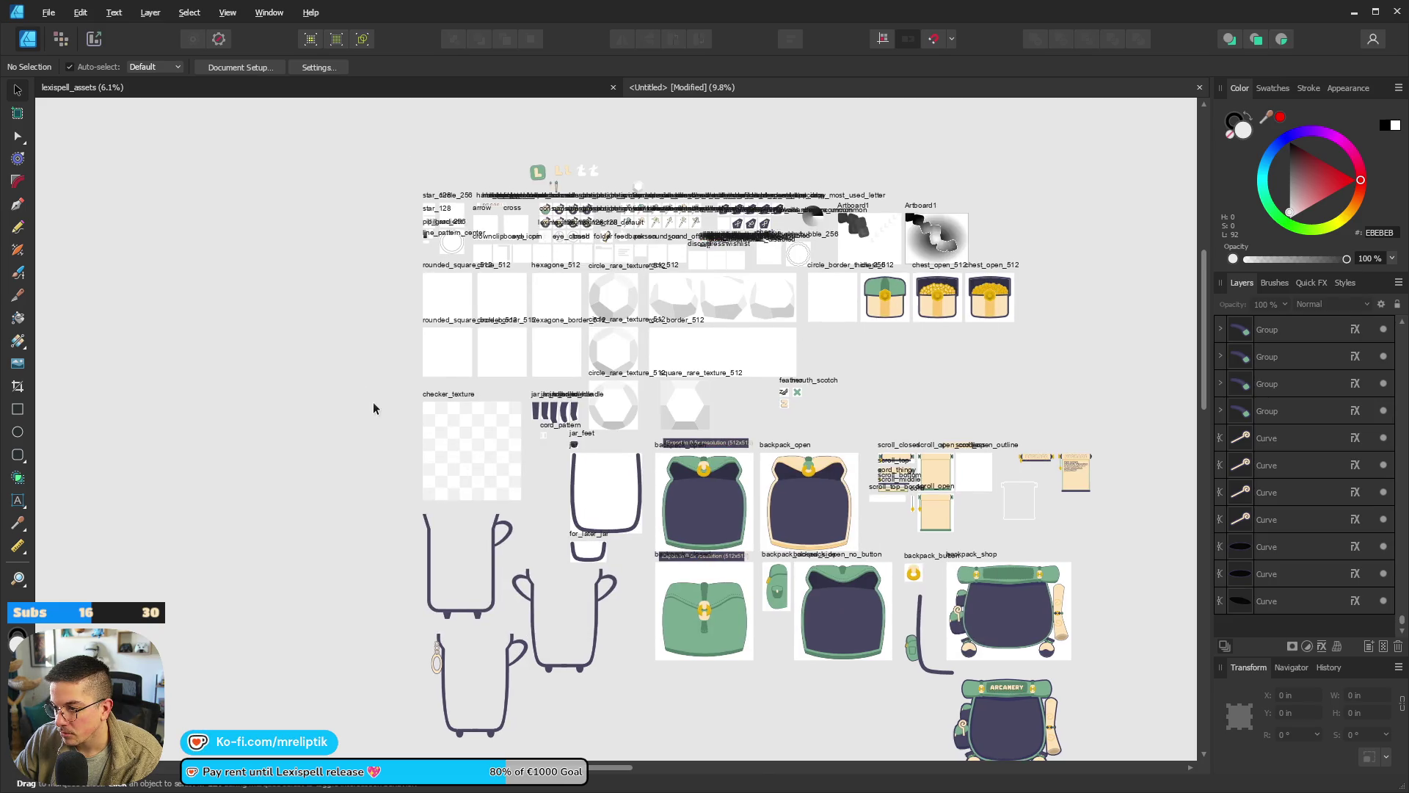
Pan around the asset sheet, fit it in view, then select and clear all objects.
{"action": "scroll", "coordinate": [513, 433], "scroll_direction": "down", "scroll_amount": 3}
{"action": "scroll", "coordinate": [514, 433], "scroll_direction": "right", "scroll_amount": 5}
{"action": "scroll", "coordinate": [608, 536], "scroll_direction": "left", "scroll_amount": 1}
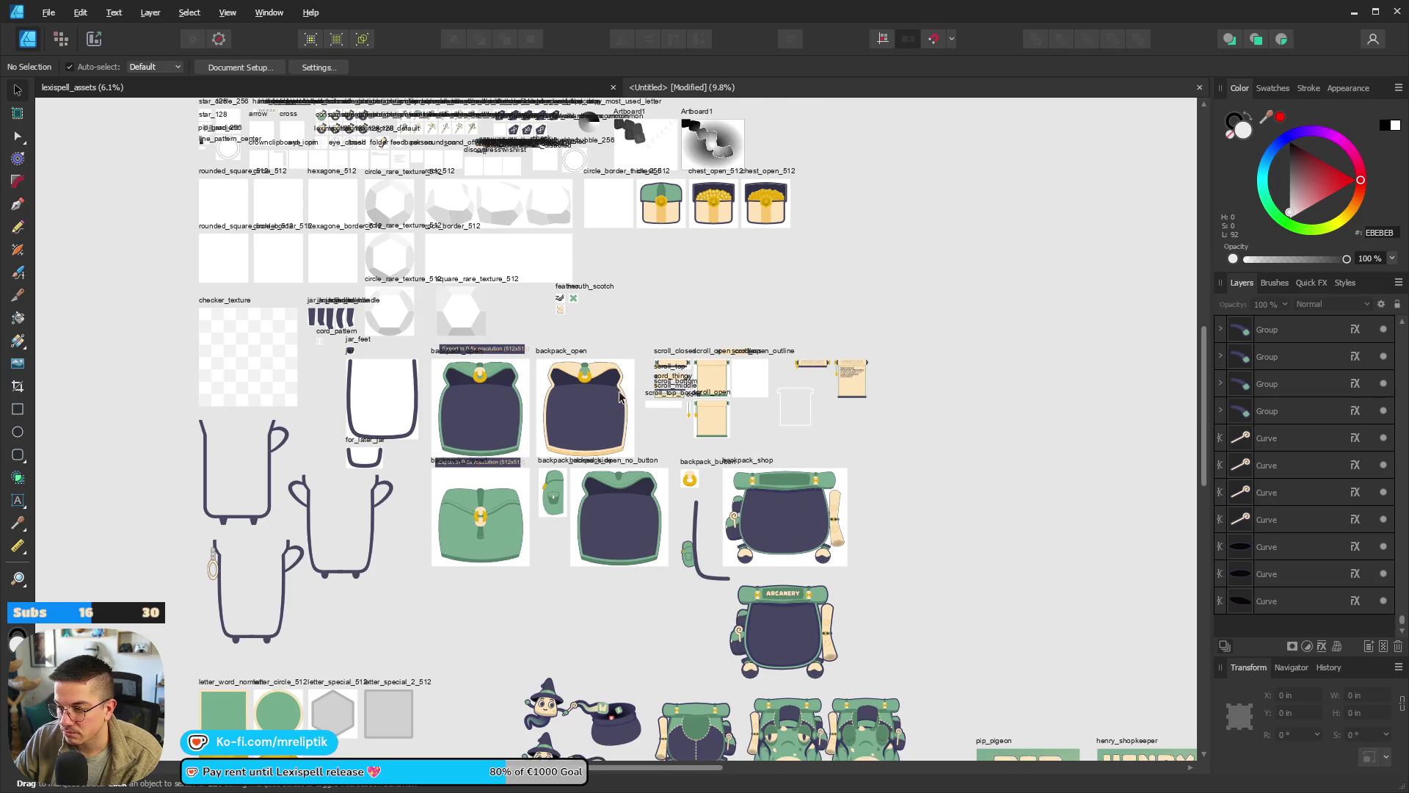
{"action": "scroll", "coordinate": [608, 536], "scroll_direction": "down", "scroll_amount": 5}
{"action": "scroll", "coordinate": [494, 319], "scroll_direction": "down", "scroll_amount": 6}
{"action": "scroll", "coordinate": [494, 320], "scroll_direction": "right", "scroll_amount": 4}
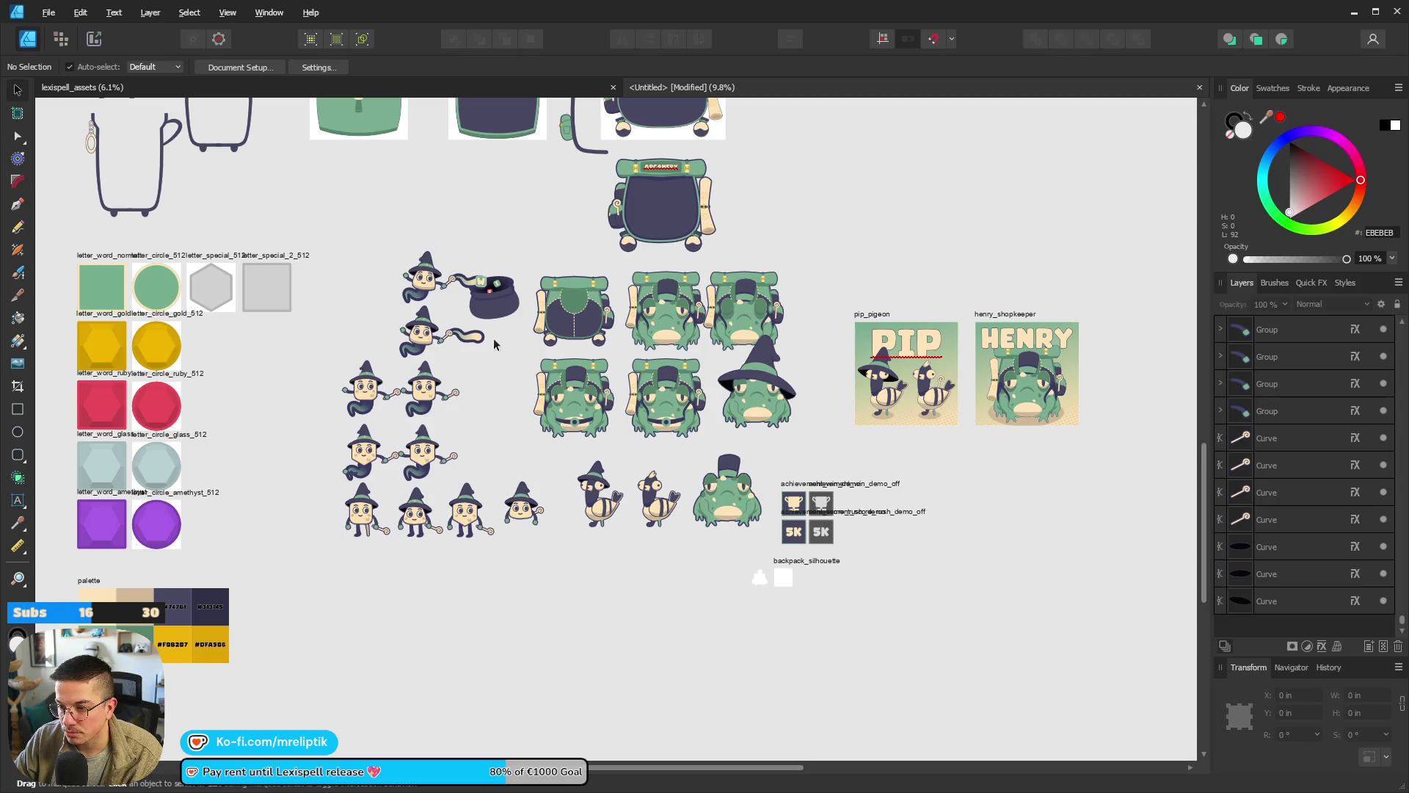
{"action": "scroll", "coordinate": [707, 436], "scroll_direction": "up", "scroll_amount": 3}
{"action": "scroll", "coordinate": [707, 436], "scroll_direction": "left", "scroll_amount": 5}
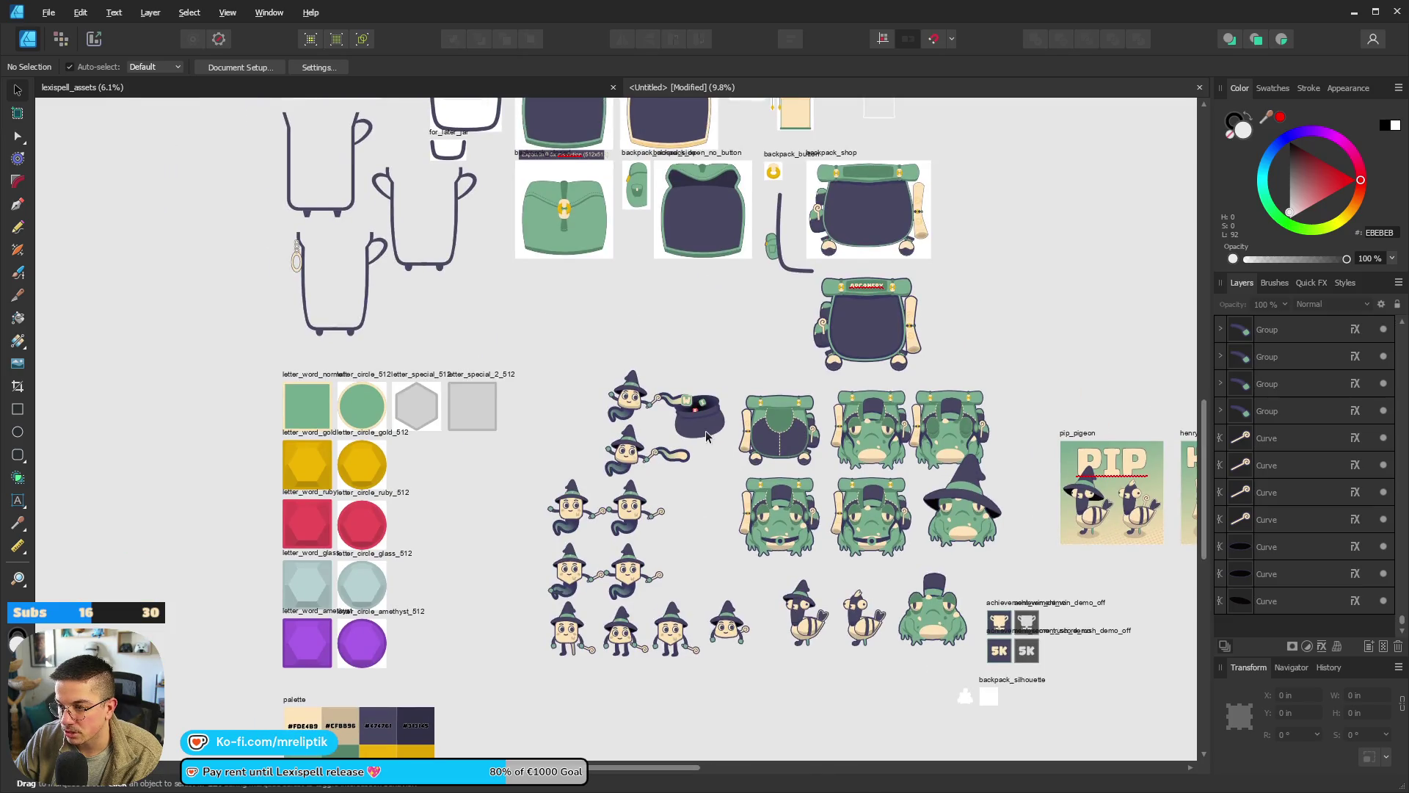
{"action": "scroll", "coordinate": [611, 580], "scroll_direction": "up", "scroll_amount": 7}
{"action": "scroll", "coordinate": [611, 580], "scroll_direction": "right", "scroll_amount": 3}
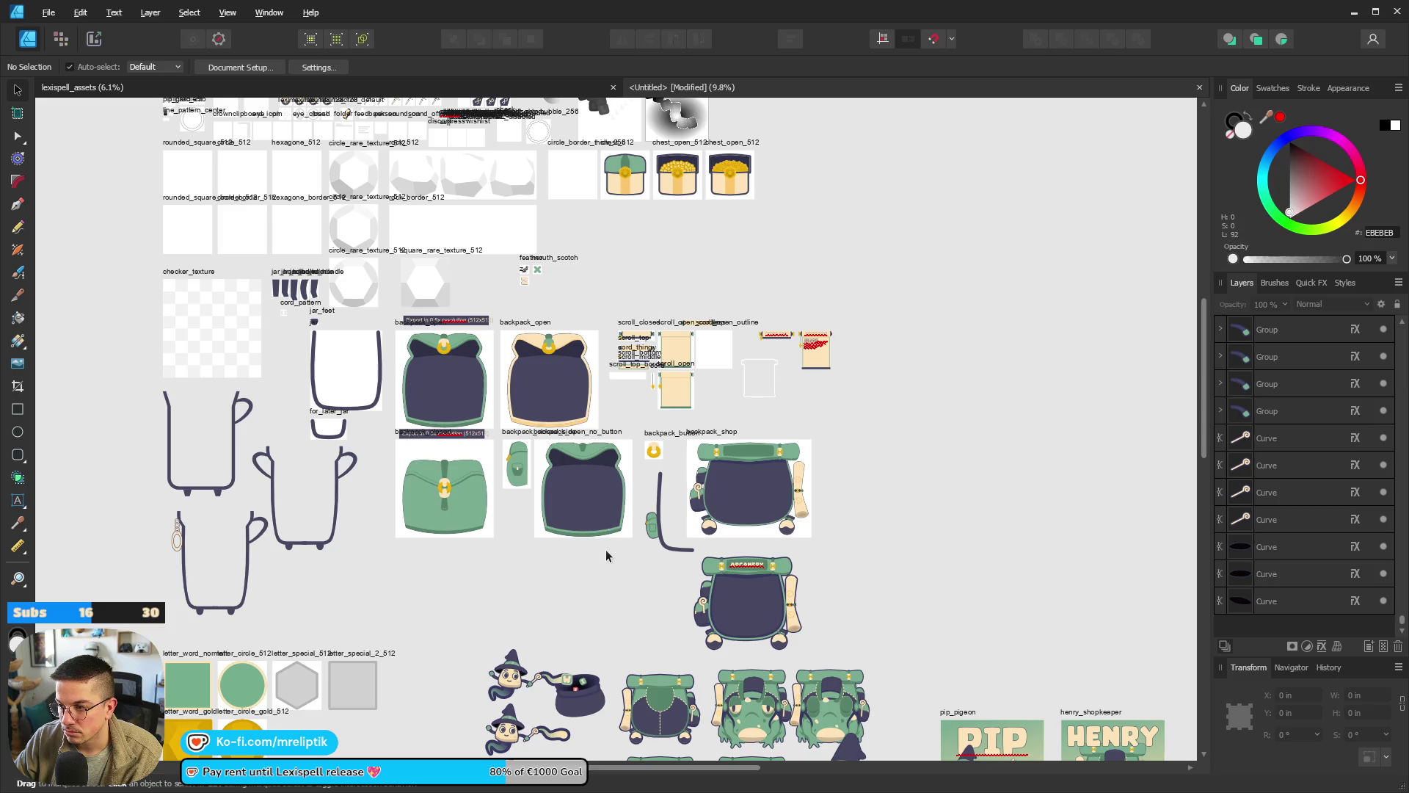
{"action": "scroll", "coordinate": [720, 458], "scroll_direction": "up", "scroll_amount": 6}
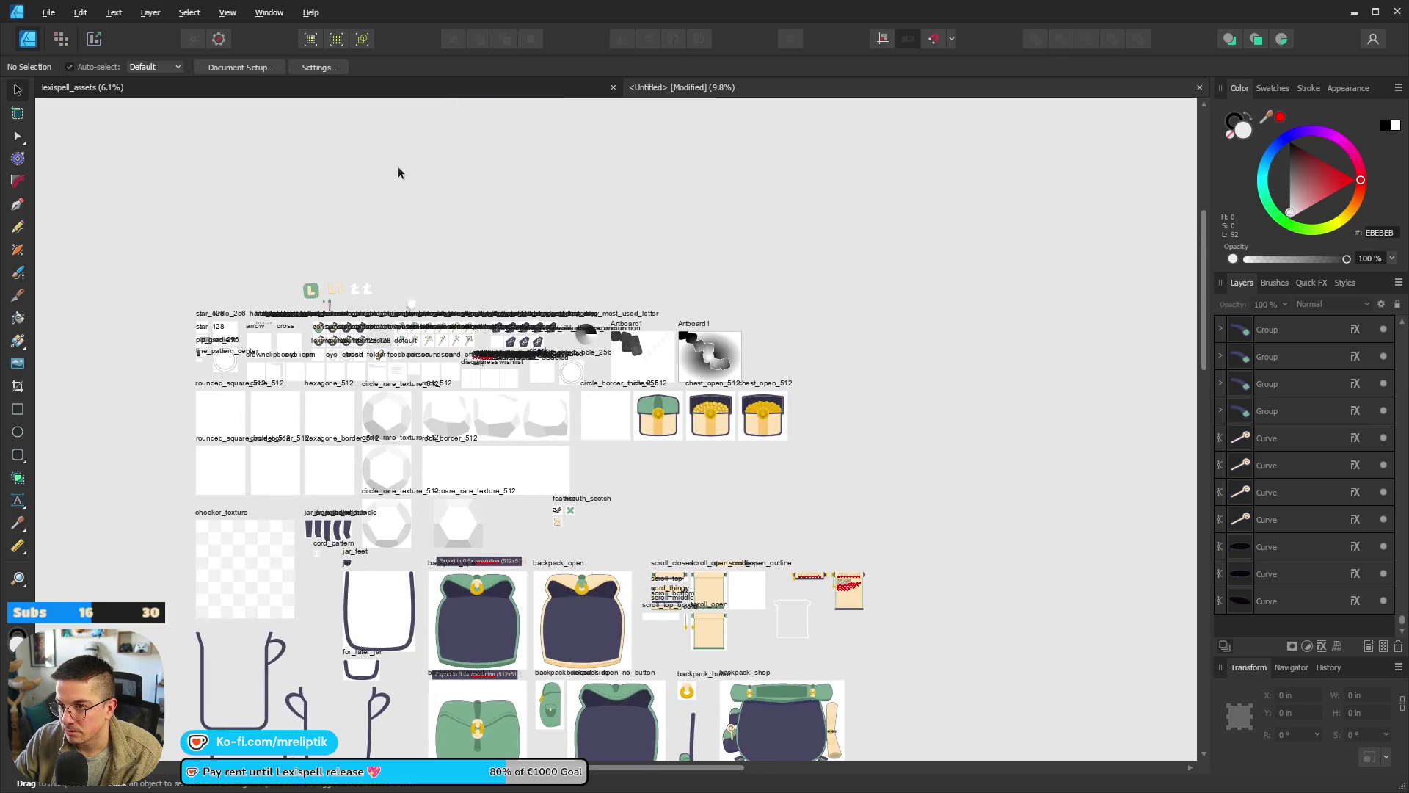
{"action": "key", "text": "ctrl+0"}
{"action": "key", "text": "ctrl+a"}
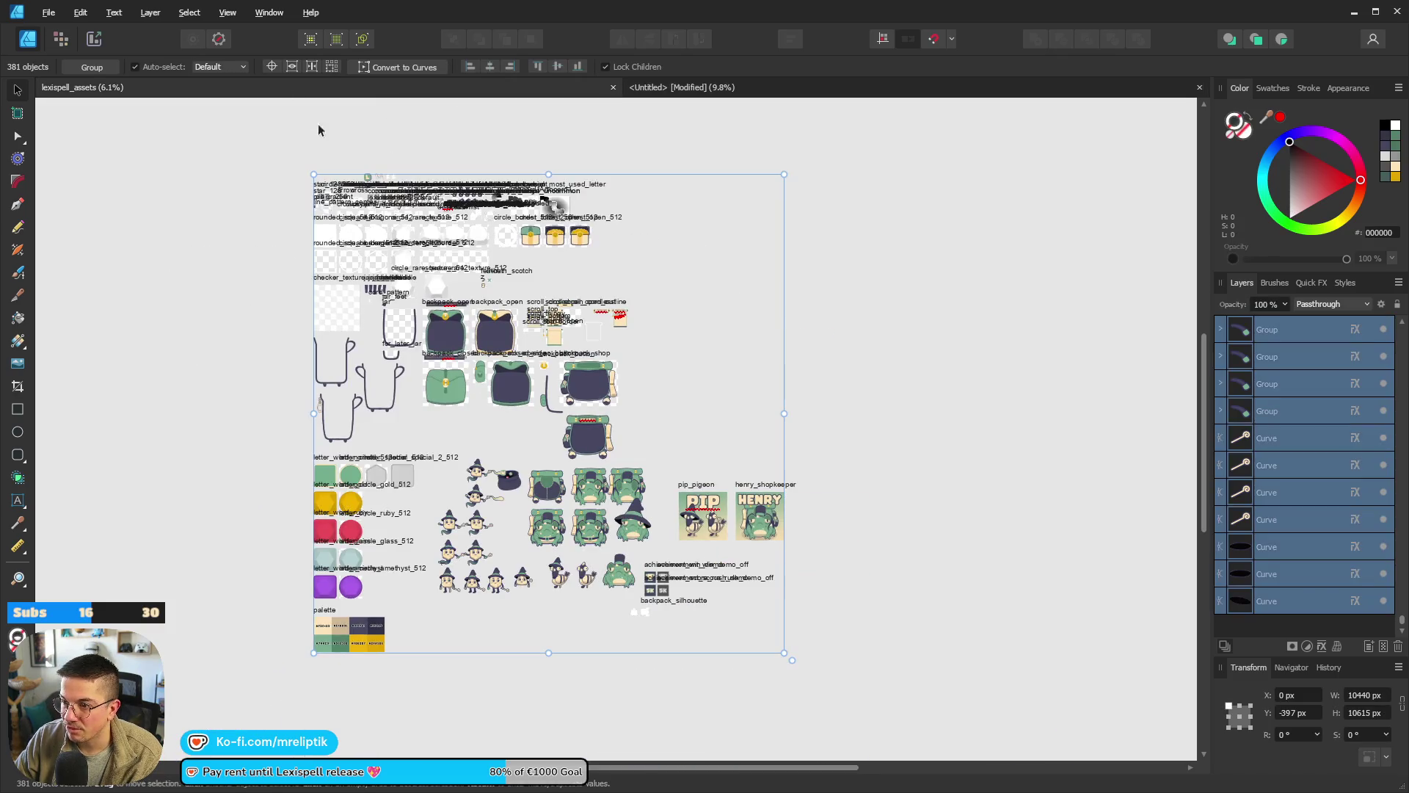
{"action": "left_click", "coordinate": [859, 301]}
{"action": "scroll", "coordinate": [530, 436], "scroll_direction": "up", "scroll_amount": 6}
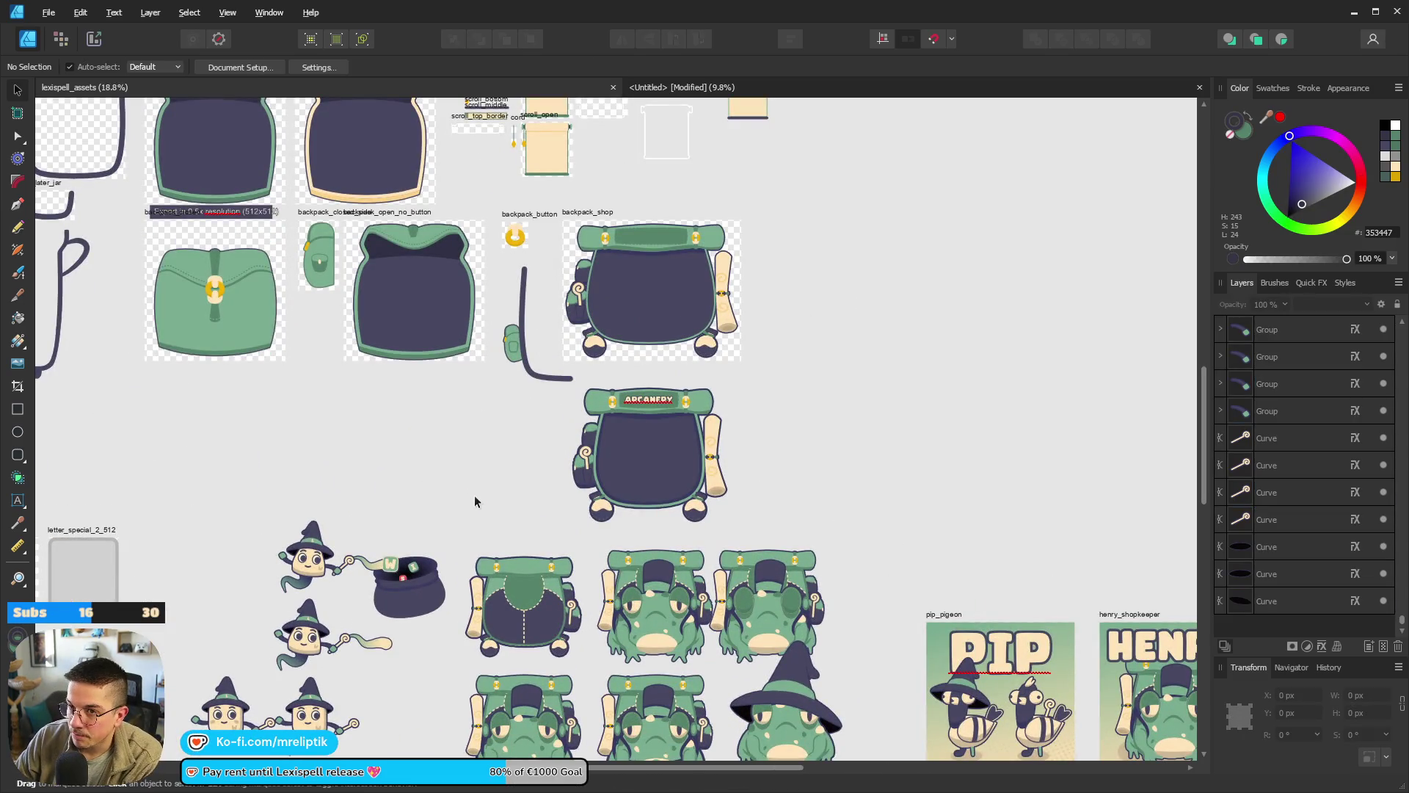
{"action": "scroll", "coordinate": [475, 499], "scroll_direction": "left", "scroll_amount": 3}
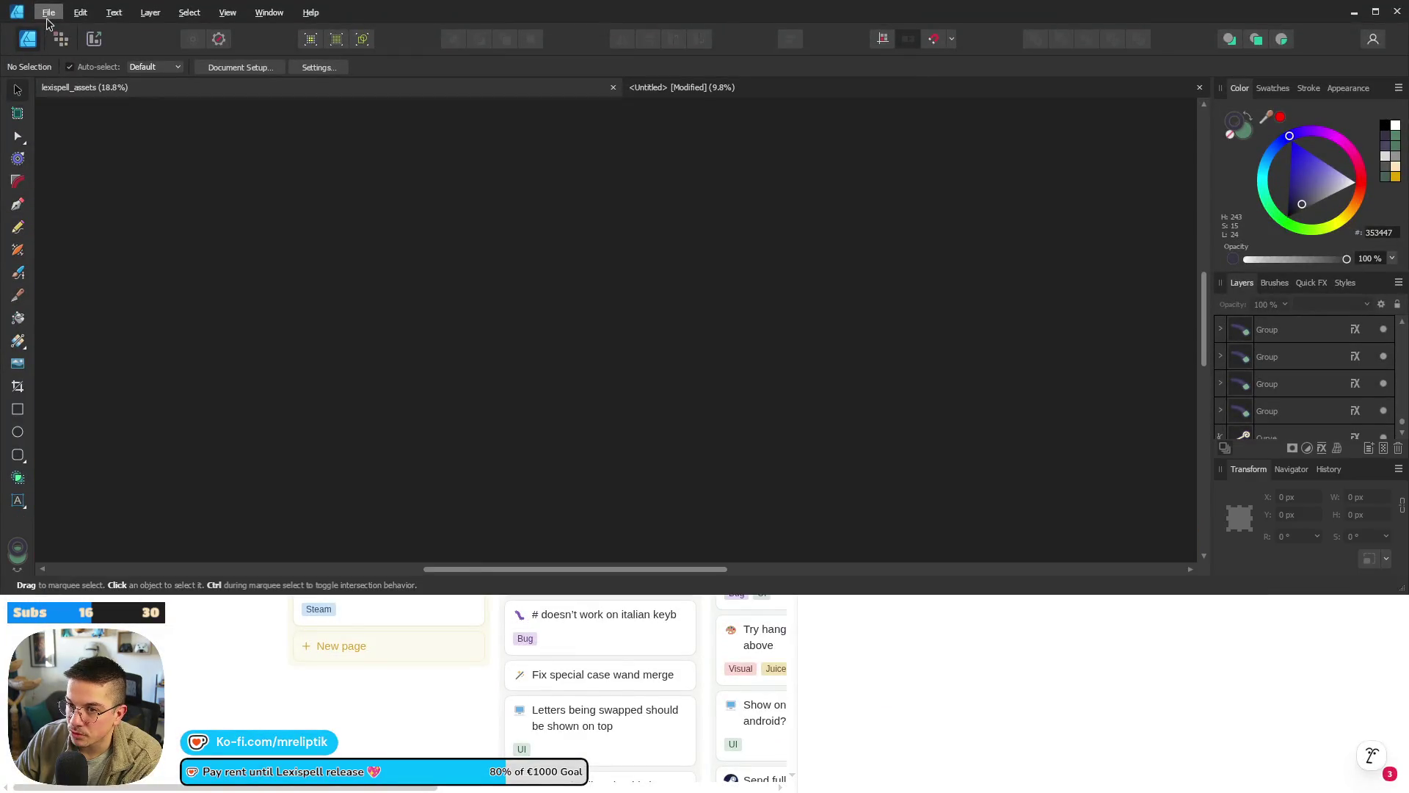
Apply the Stream window layout and close Untitled without saving.
{"action": "key", "text": "super+shift+grave"}
{"action": "key", "text": "Escape"}
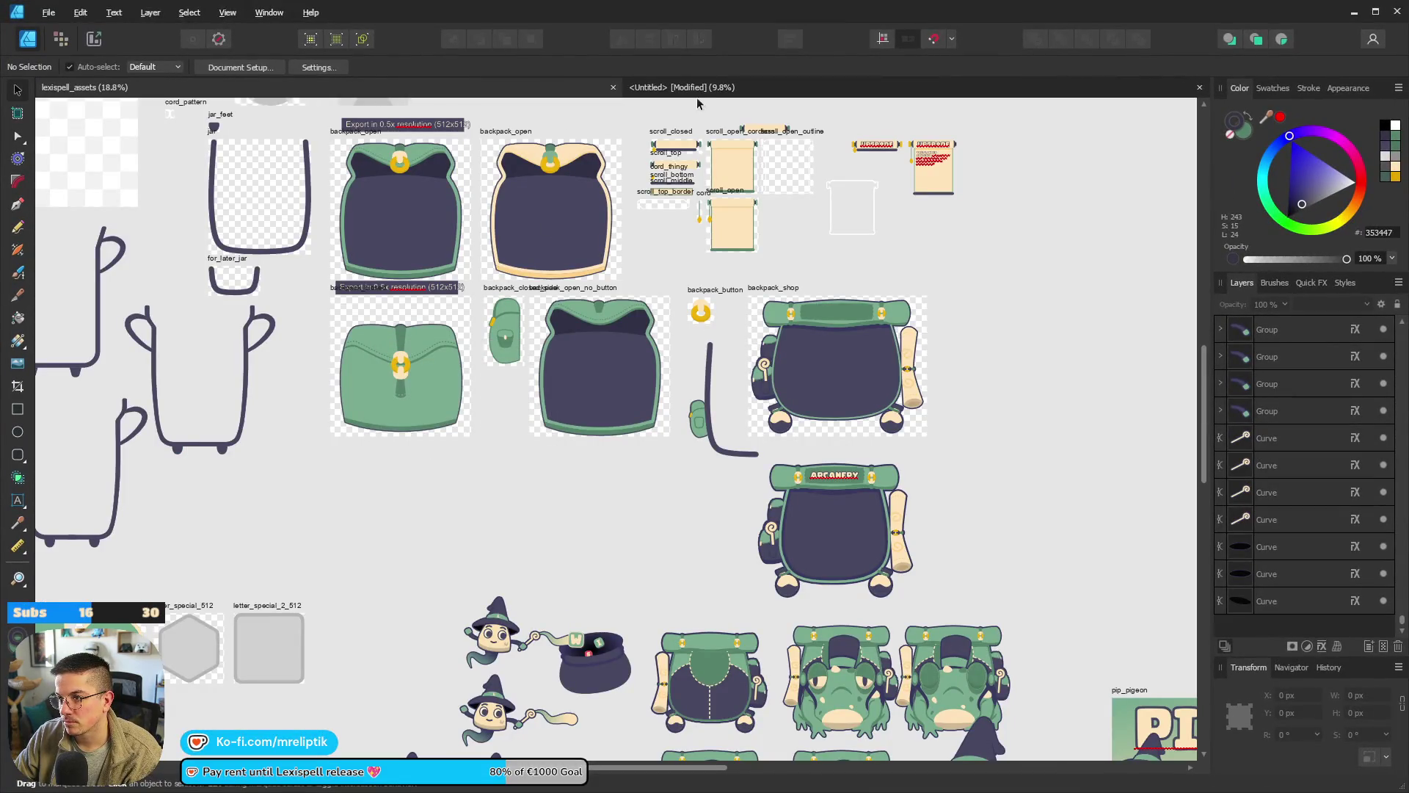
{"action": "left_click", "coordinate": [1200, 87]}
{"action": "left_click", "coordinate": [699, 423]}
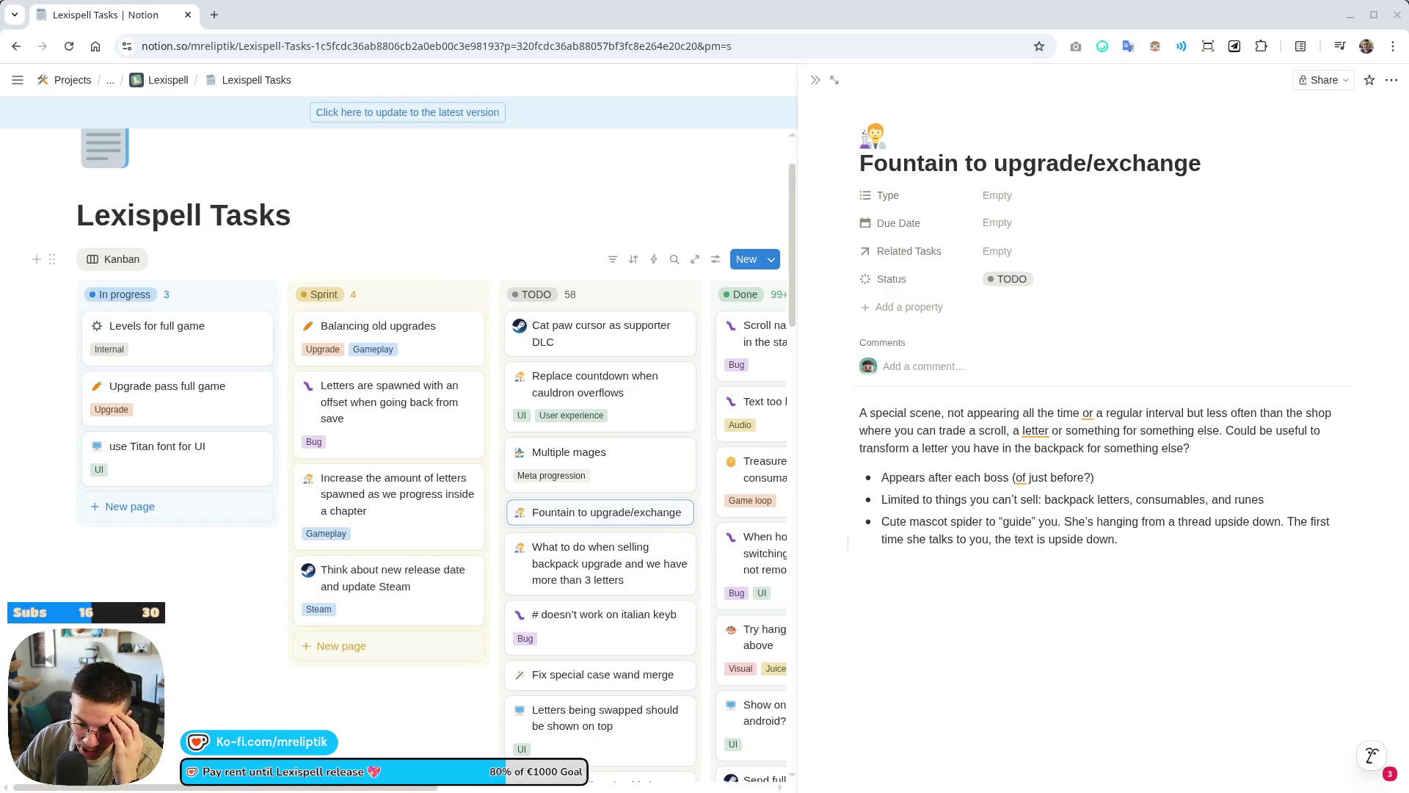
Browse the Fountain to upgrade/exchange and more-letters-per-chapter task previews.
{"action": "key", "text": "Escape"}
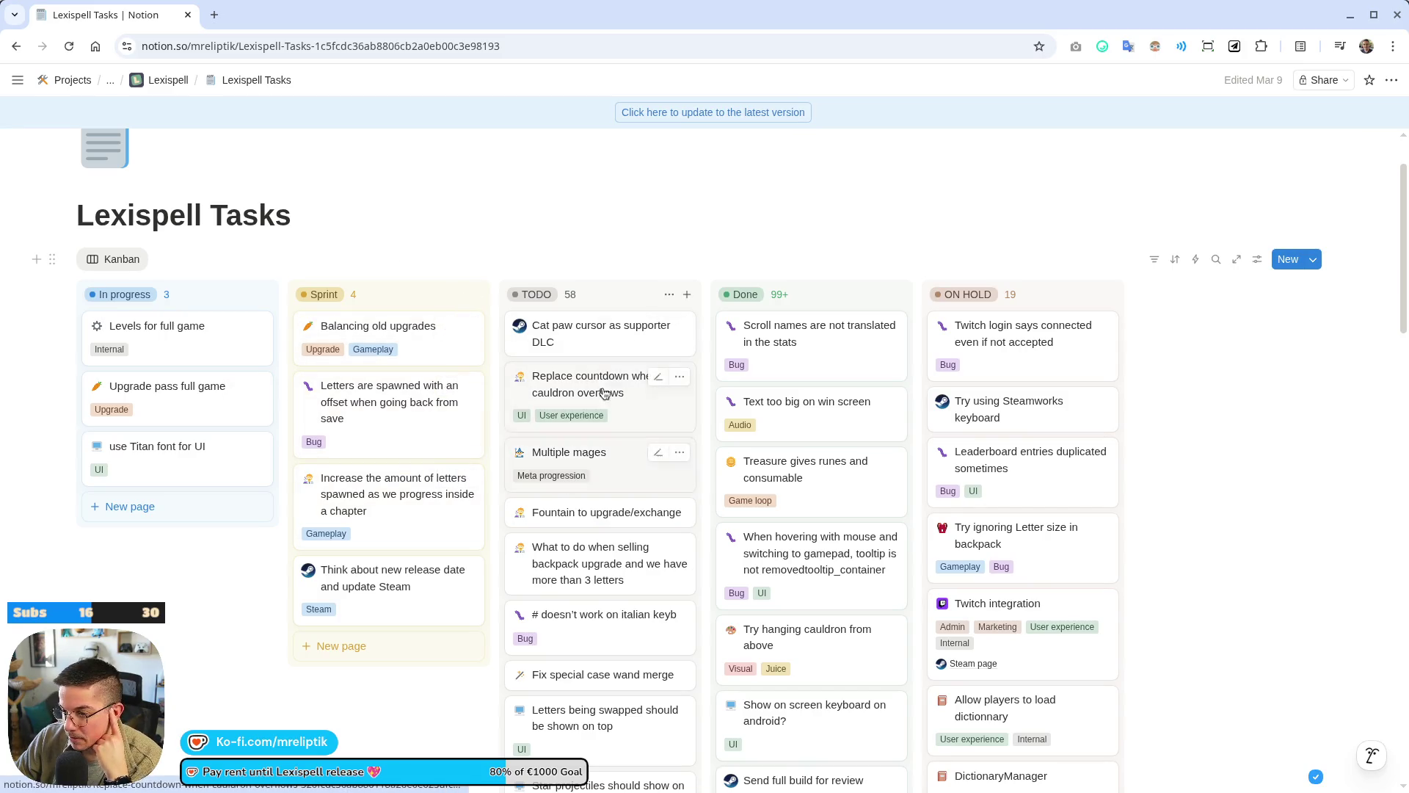
{"action": "left_click", "coordinate": [566, 516]}
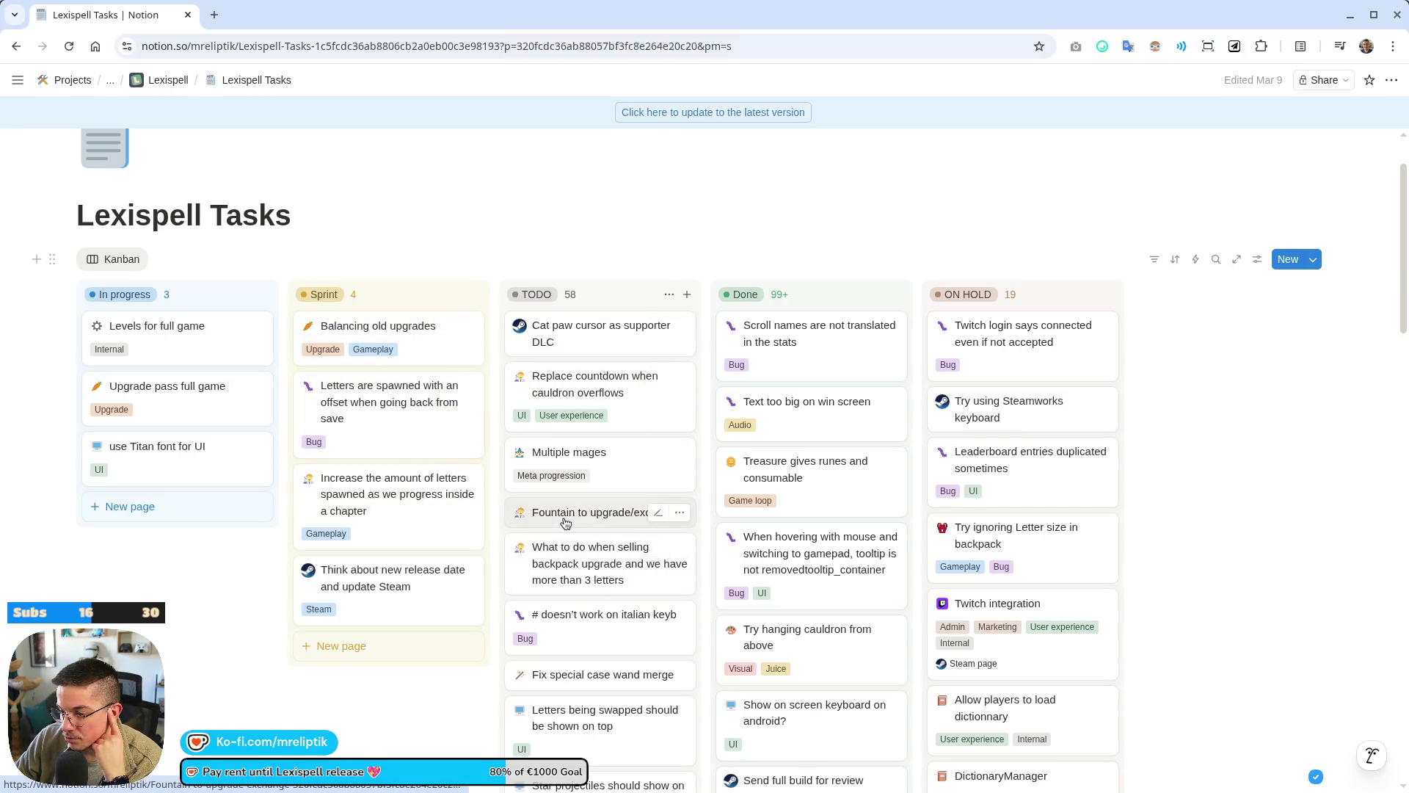
{"action": "key", "text": "Escape"}
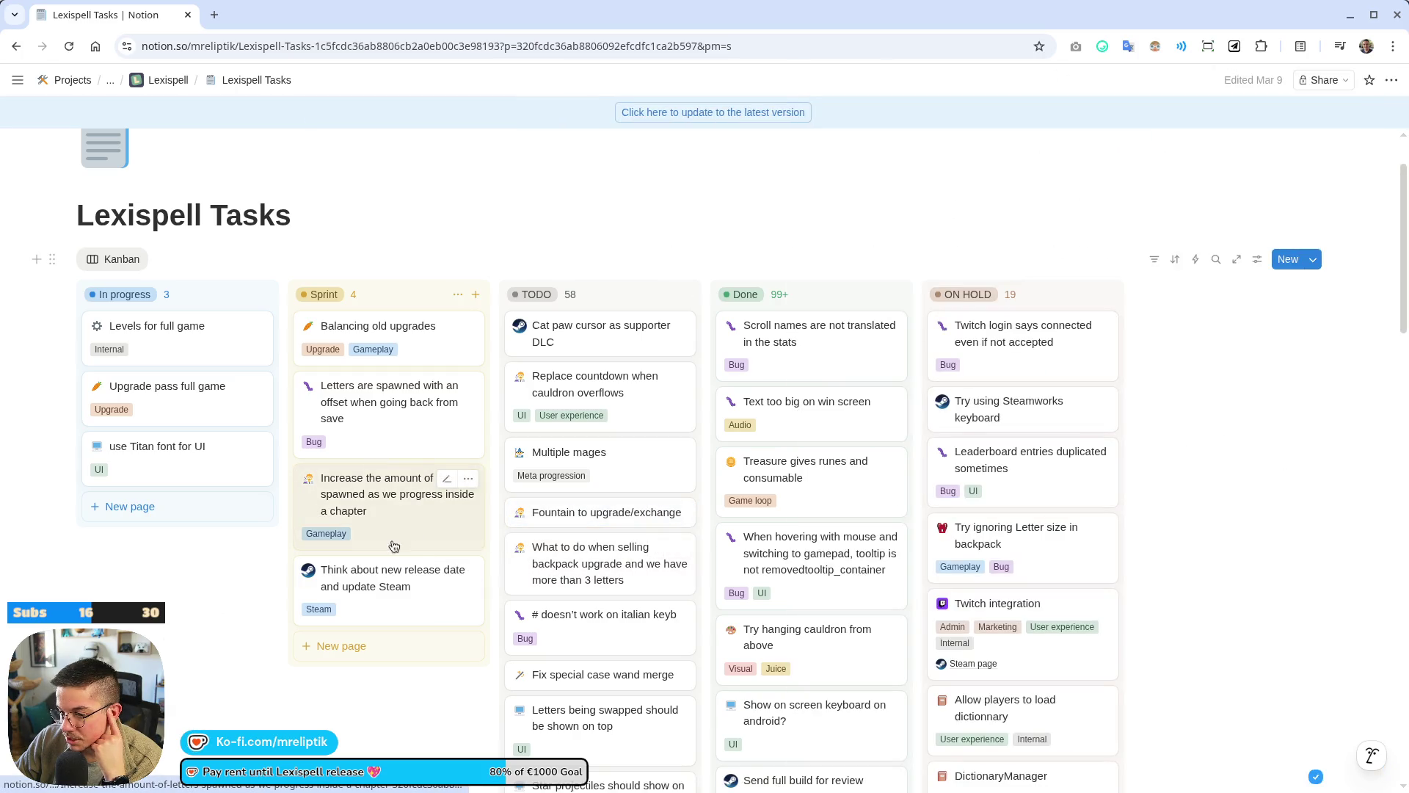
{"action": "left_click", "coordinate": [389, 503]}
{"action": "left_click", "coordinate": [815, 80]}
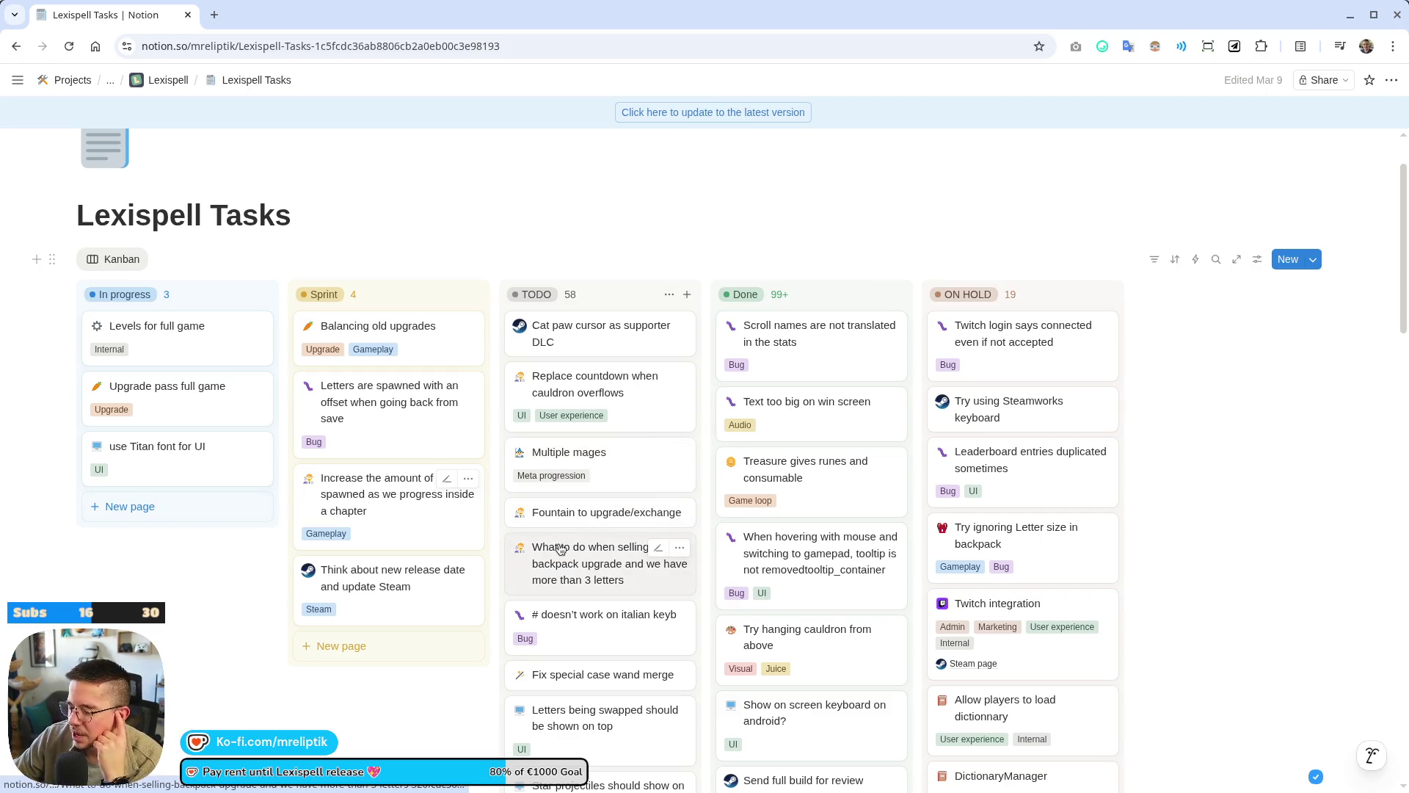
{"action": "left_click", "coordinate": [570, 518]}
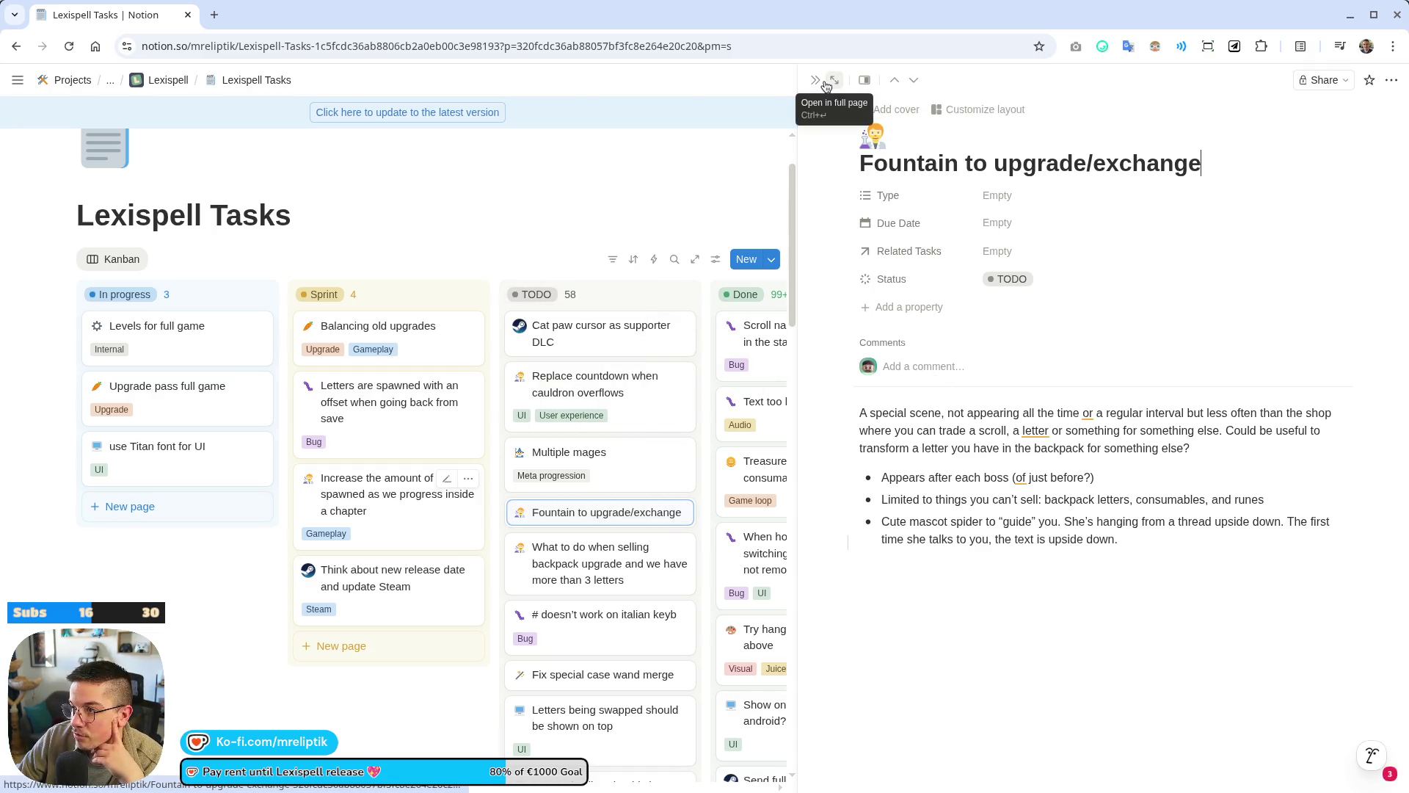
{"action": "key", "text": "Escape"}
List runes, number of tries, backpack size, starting lexims, starting rune and consumable on the Multiple mages item.
{"action": "left_click", "coordinate": [635, 477]}
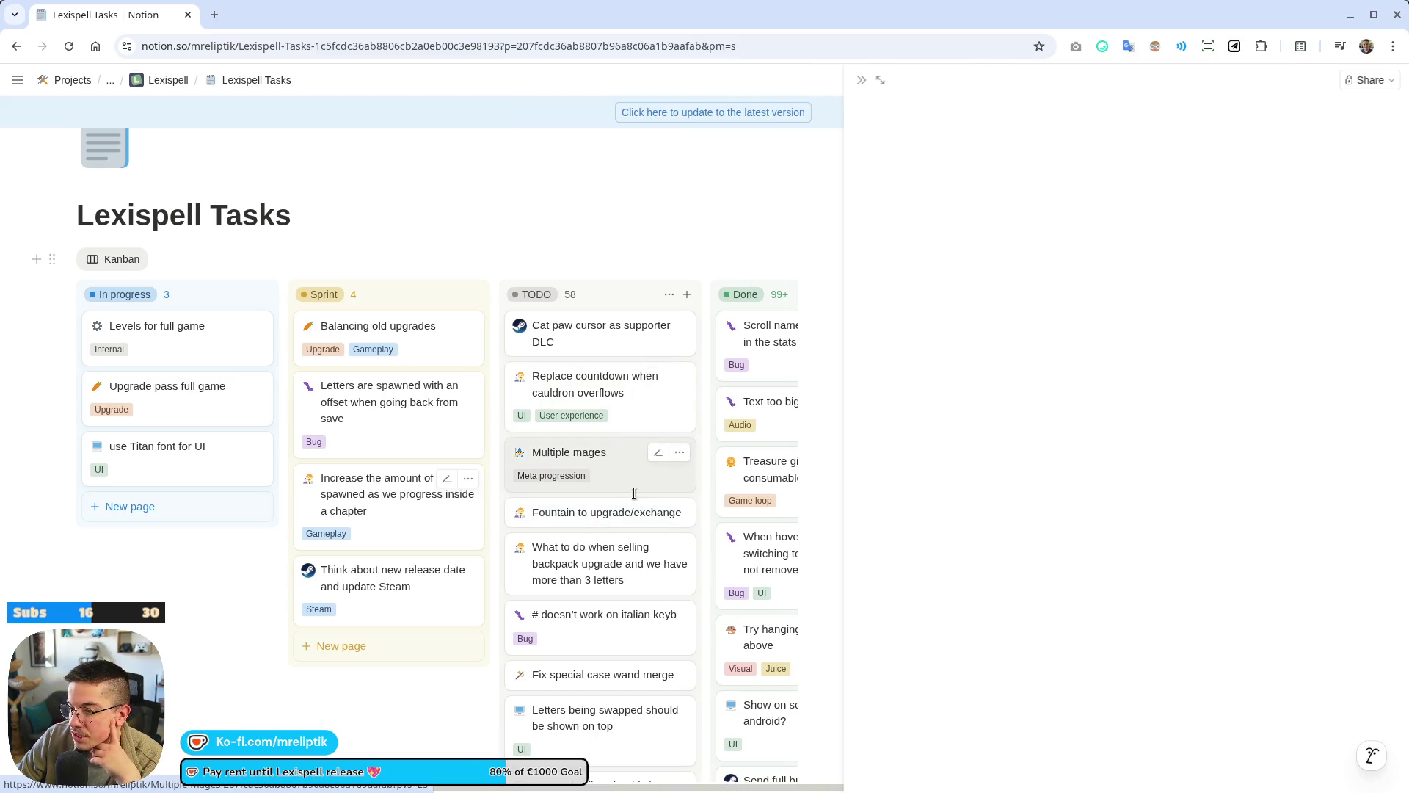
{"action": "scroll", "coordinate": [989, 438], "scroll_direction": "down", "scroll_amount": 2}
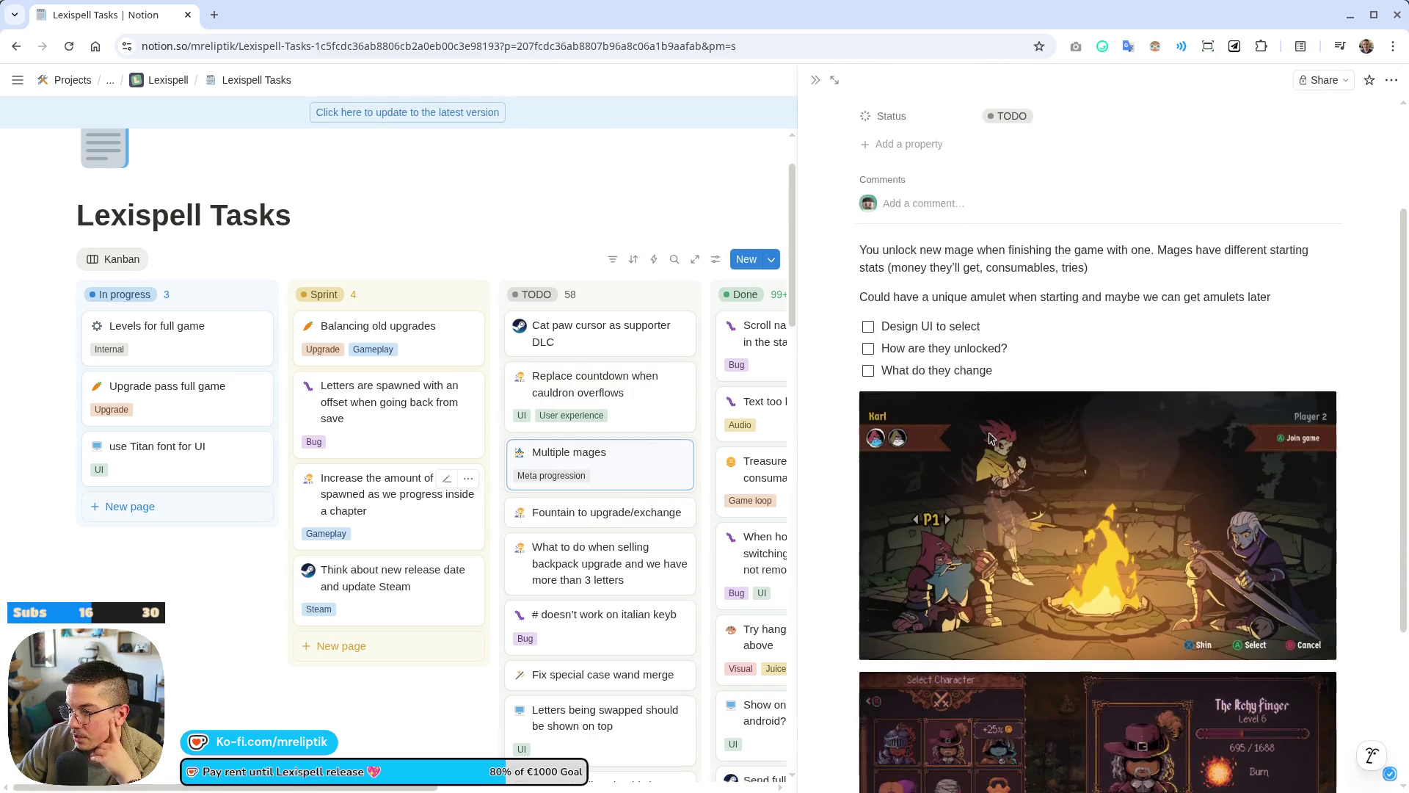
{"action": "scroll", "coordinate": [954, 411], "scroll_direction": "down", "scroll_amount": 3}
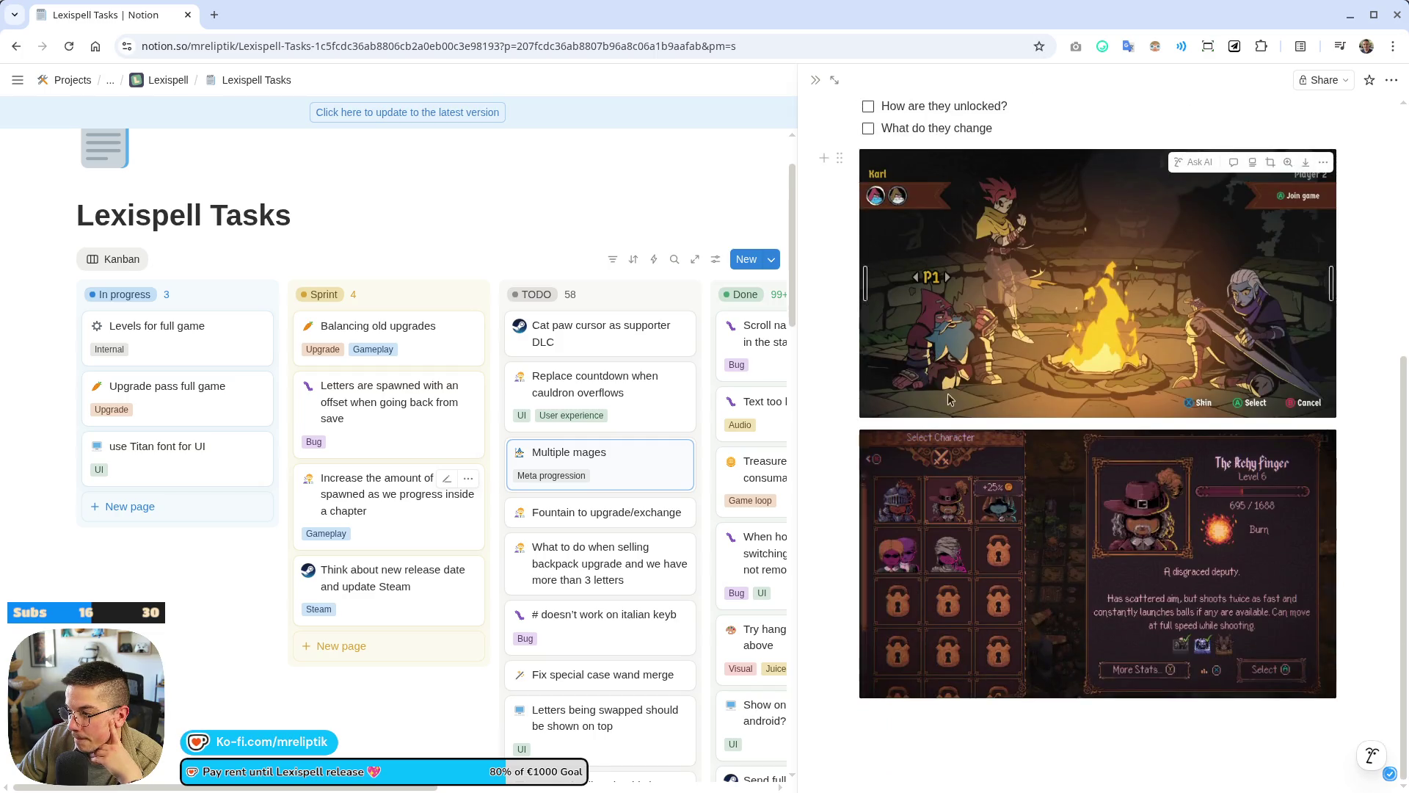
{"action": "scroll", "coordinate": [954, 411], "scroll_direction": "up", "scroll_amount": 5}
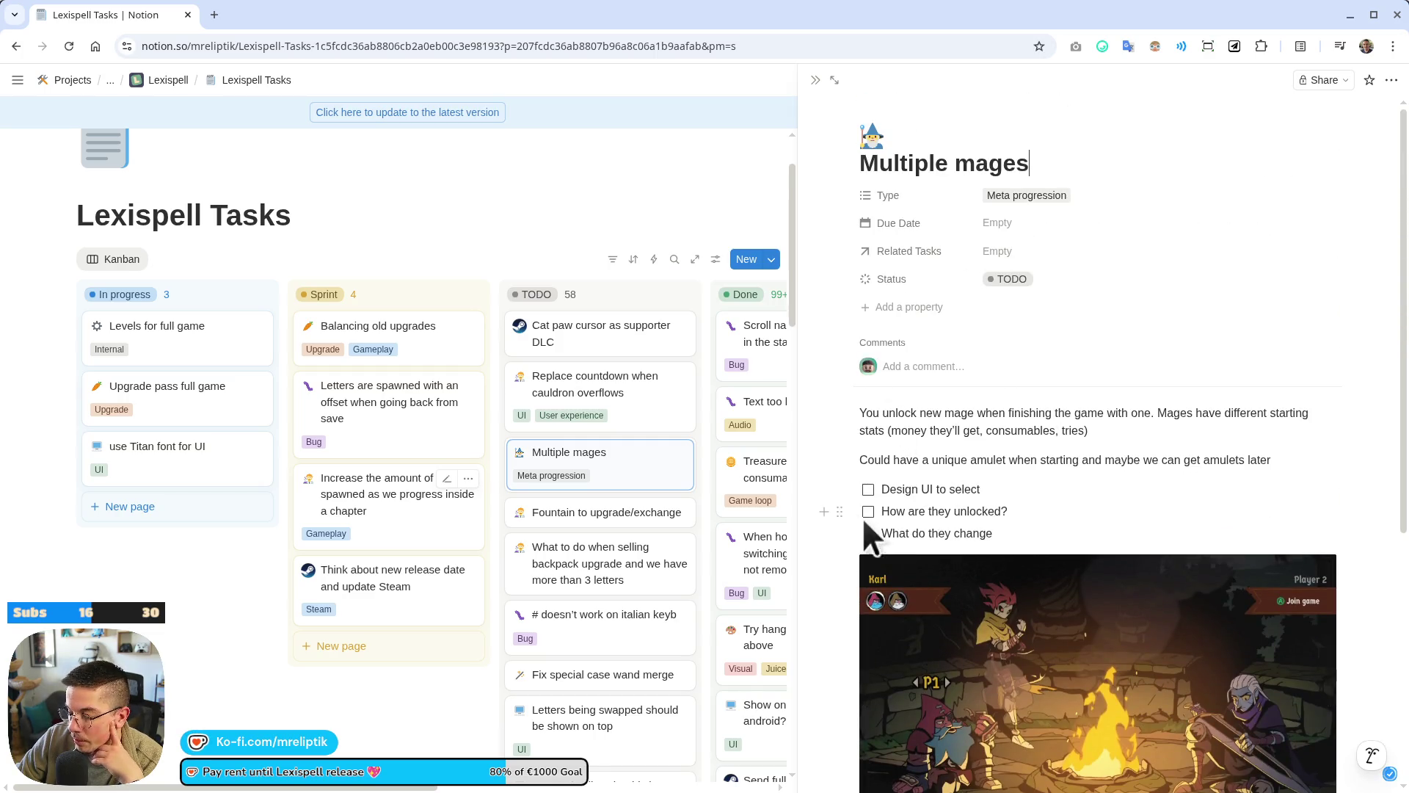
{"action": "left_click", "coordinate": [1000, 534]}
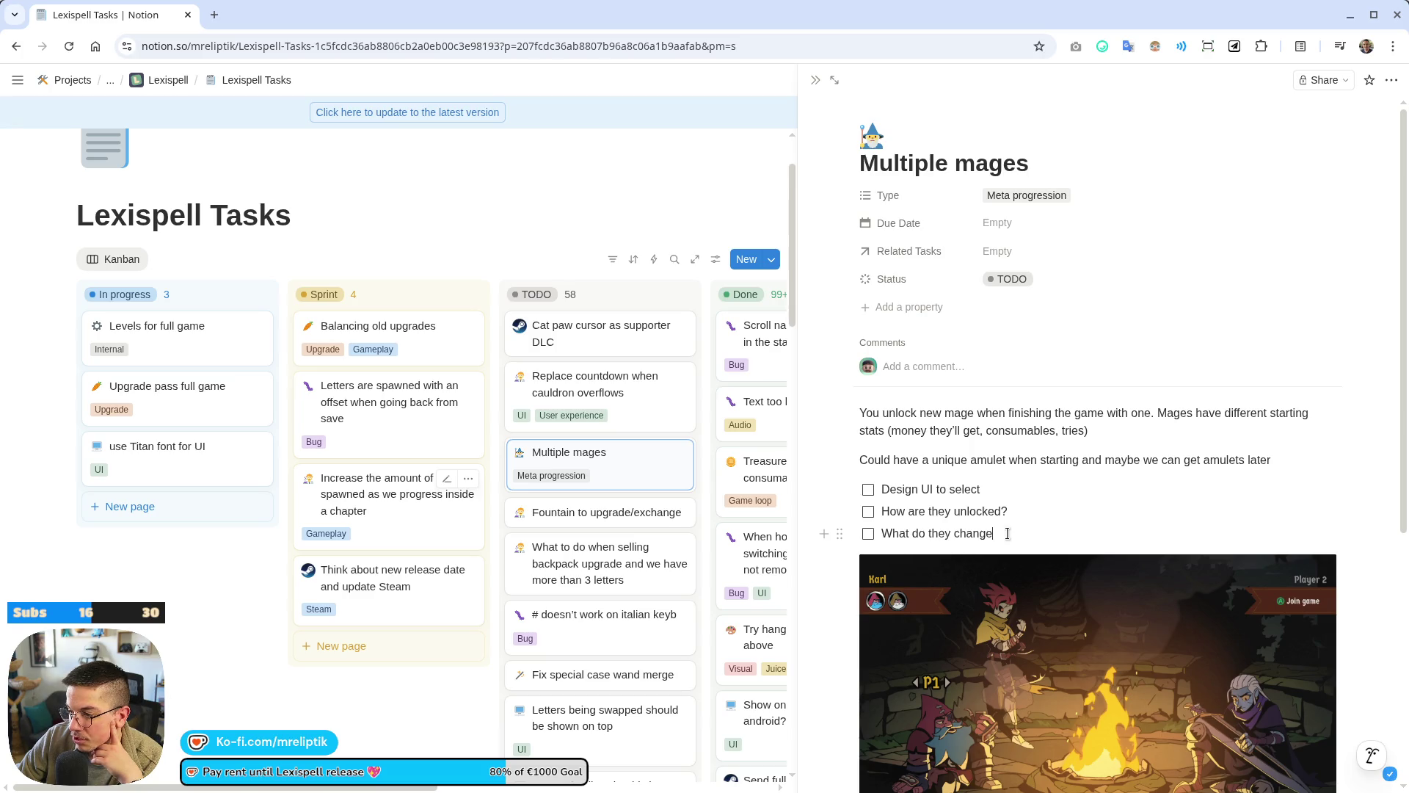
{"action": "type", "text": " (rune"}
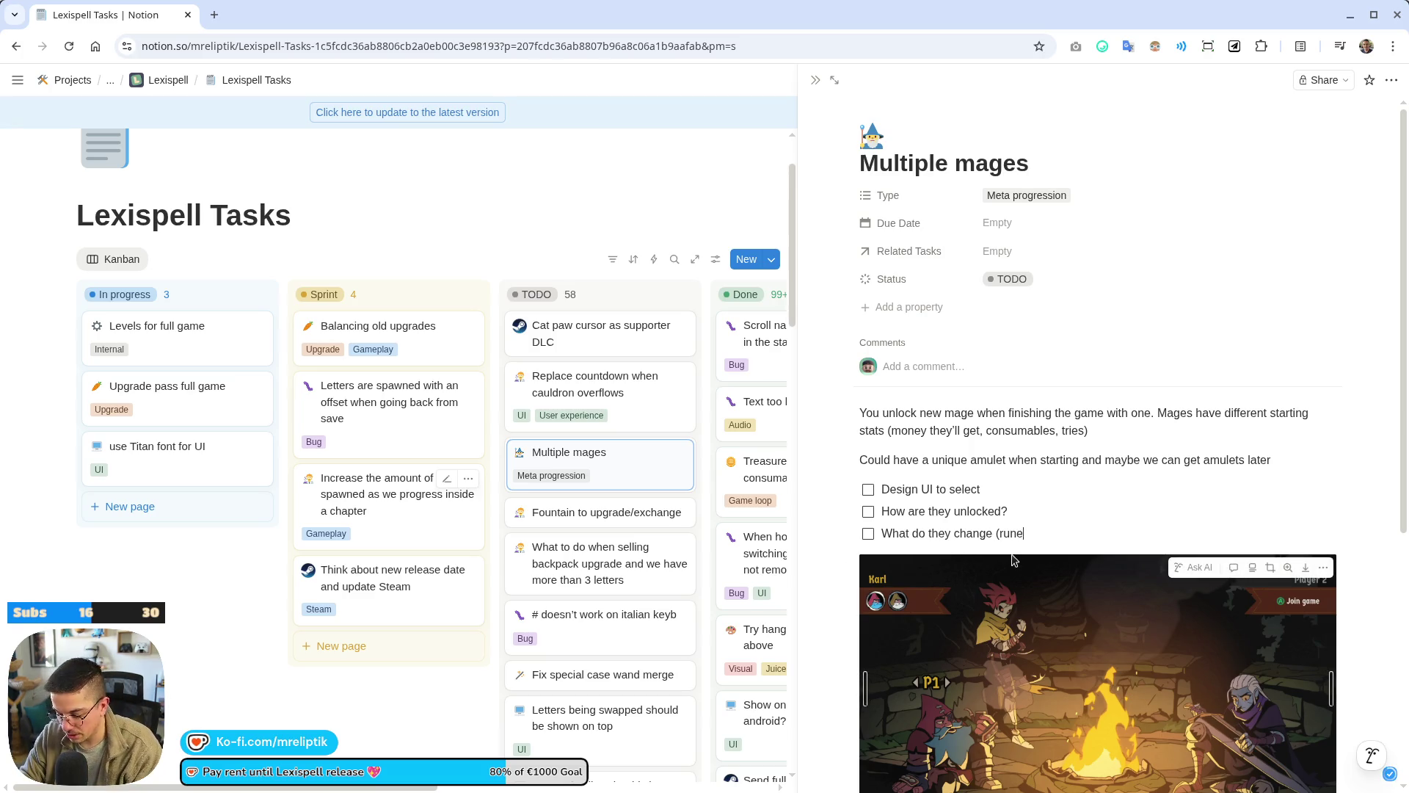
{"action": "type", "text": "s, number of tries,"}
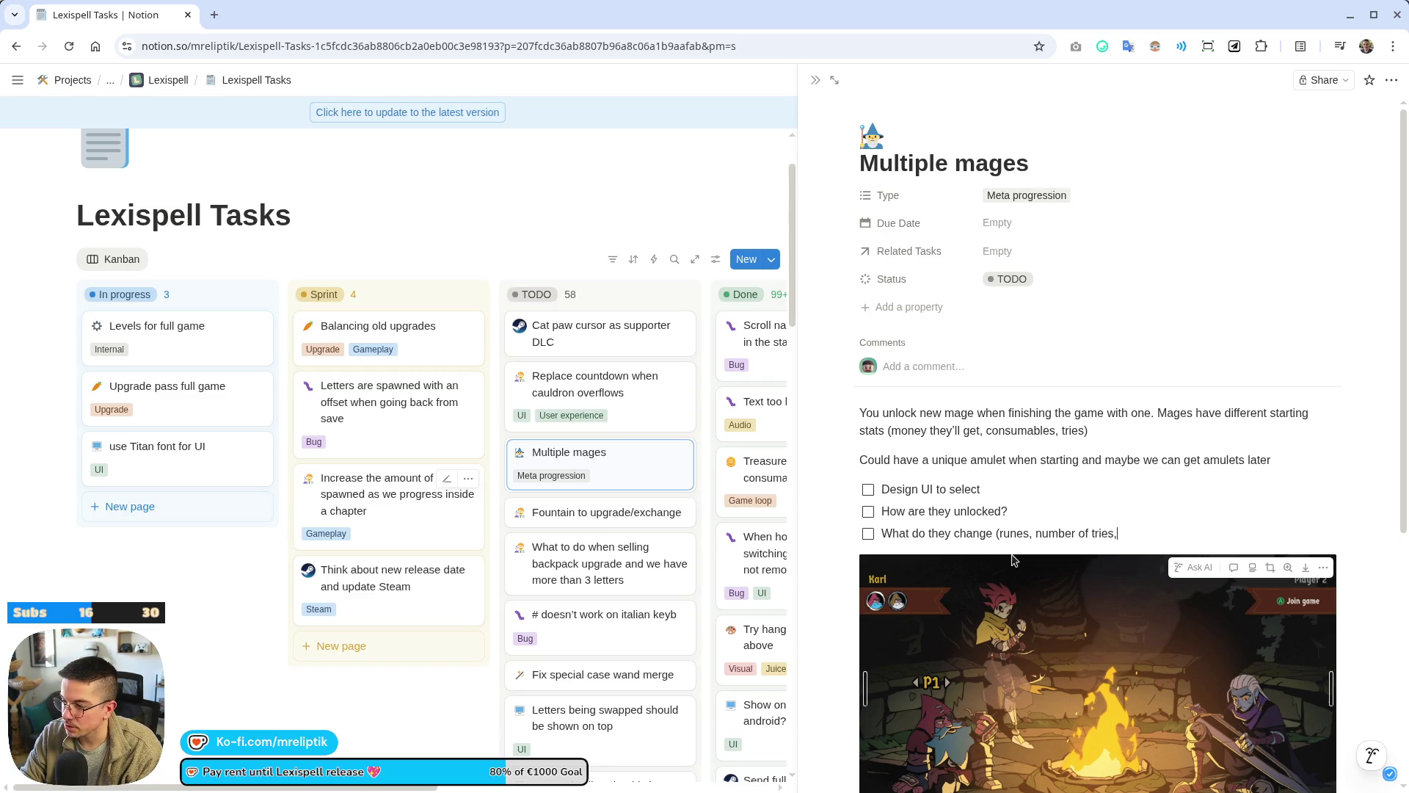
{"action": "type", "text": " backpack size, starting lexims?, s"}
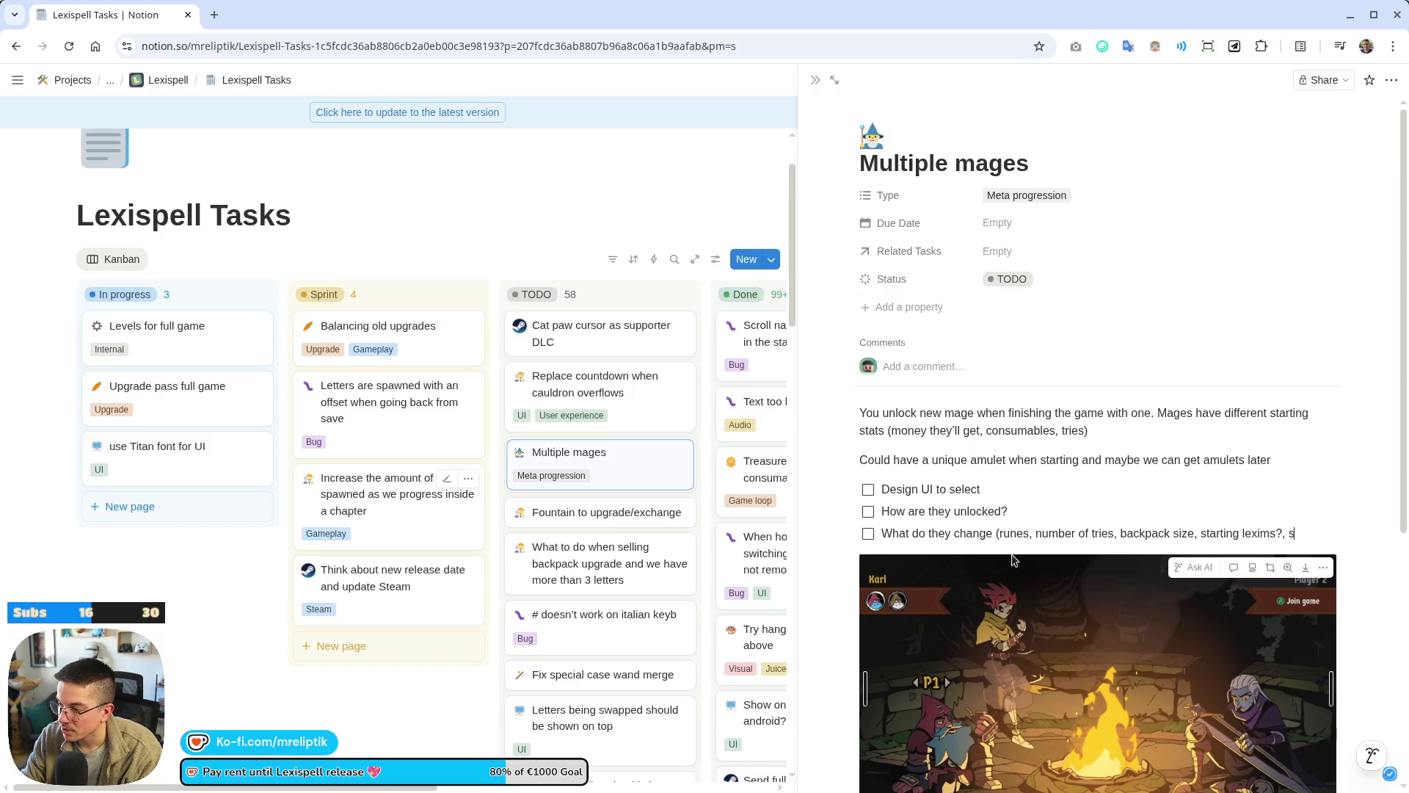
{"action": "type", "text": "runes"}
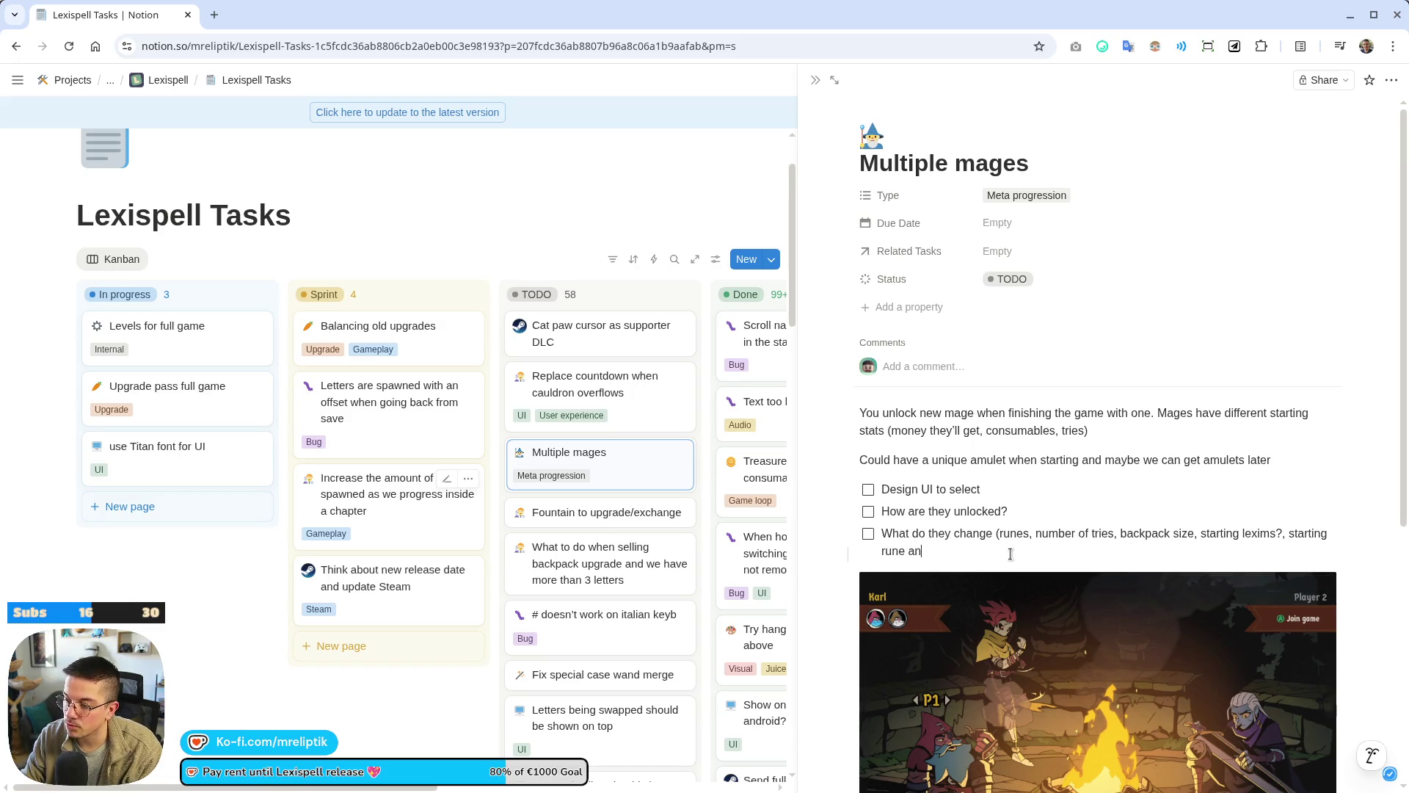
{"action": "type", "text": "onsu"}
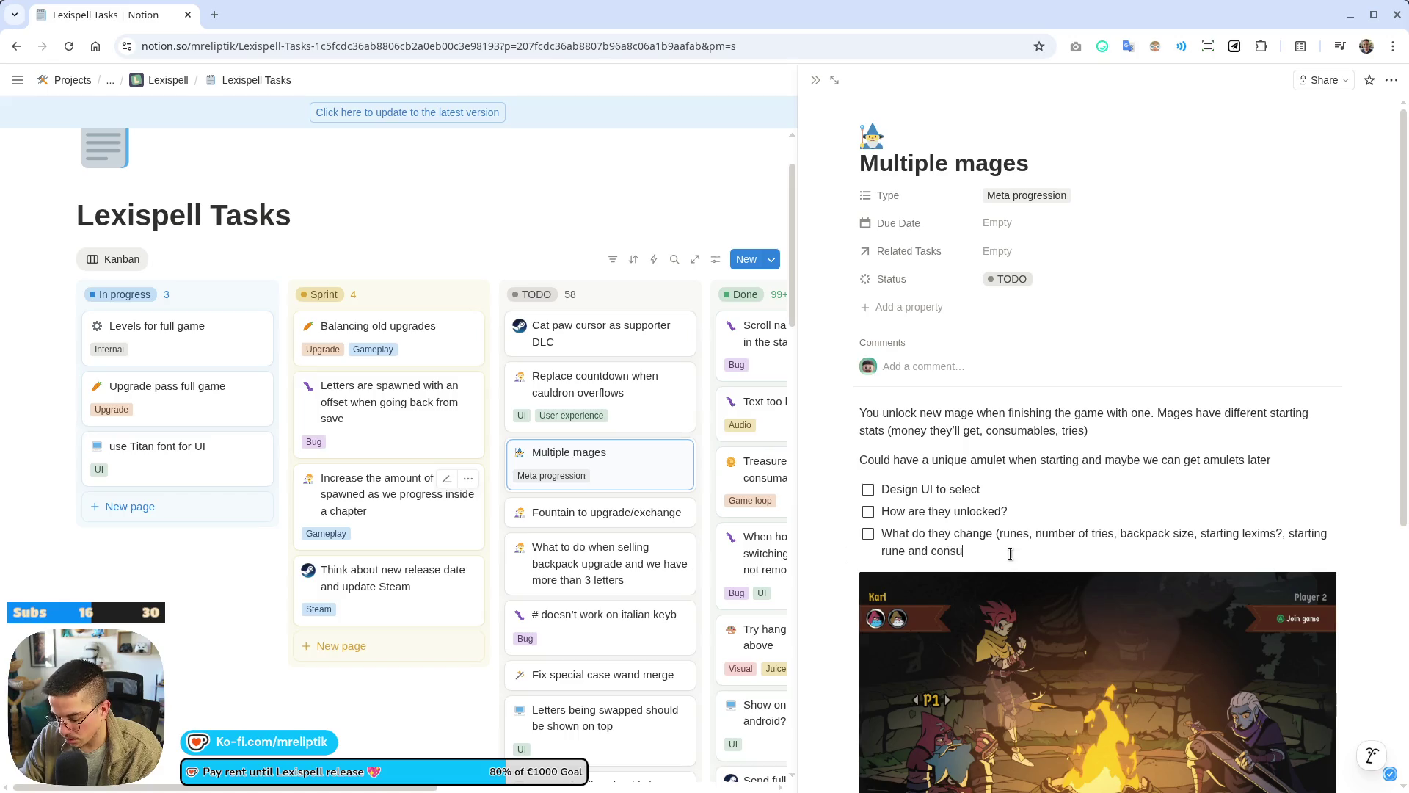
{"action": "type", "text": "mable?"}
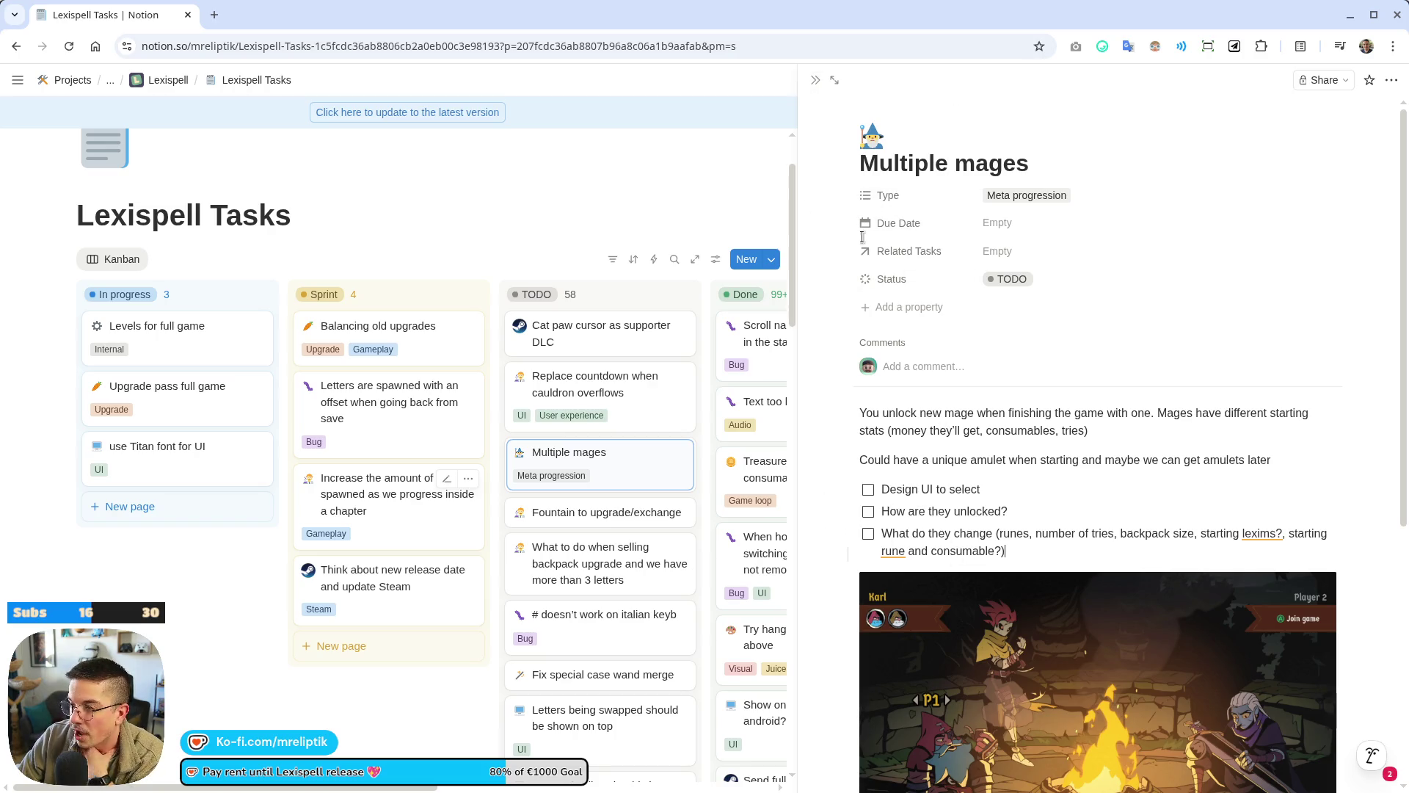
{"action": "left_click", "coordinate": [815, 80]}
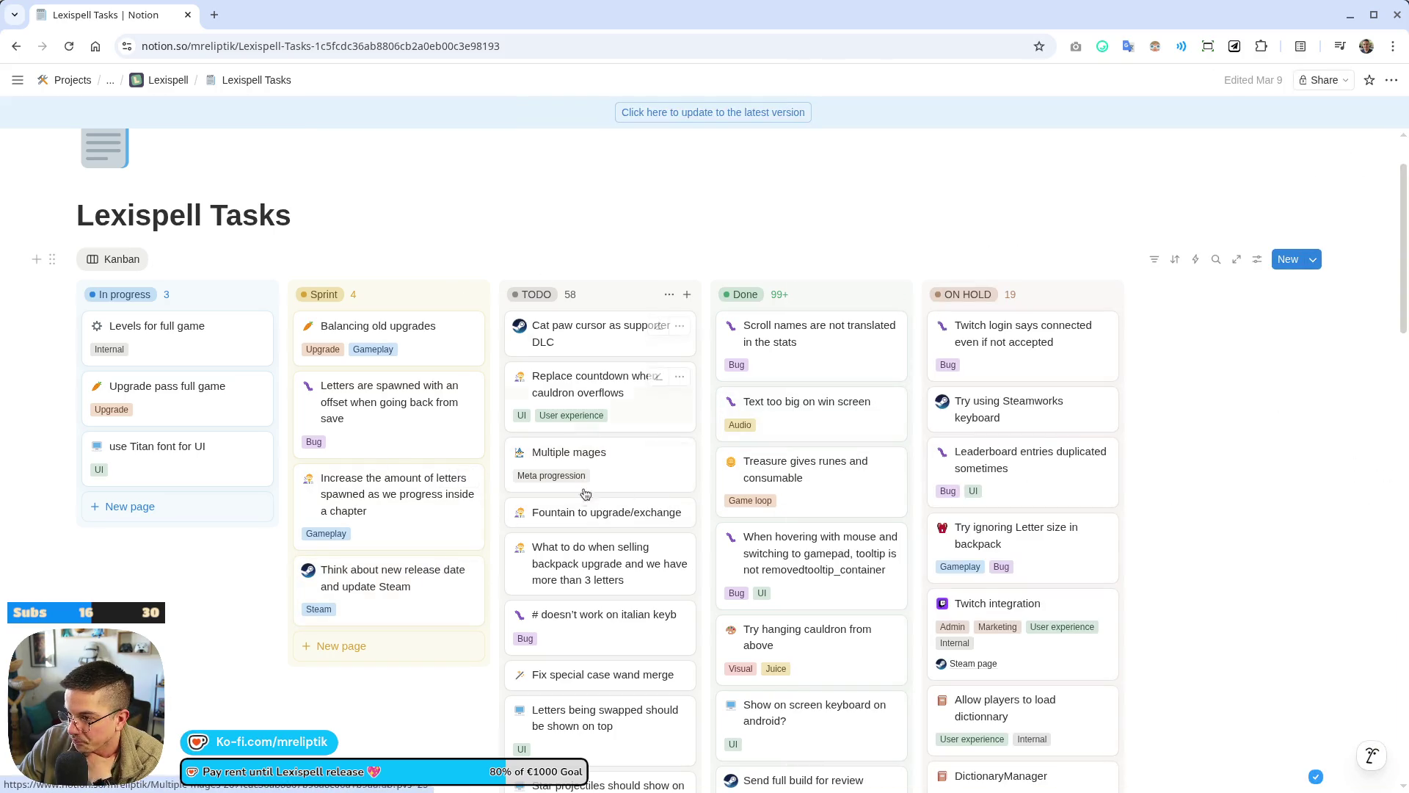
Check today's date on the taskbar calendar.
{"action": "mouse_move", "coordinate": [514, 791]}
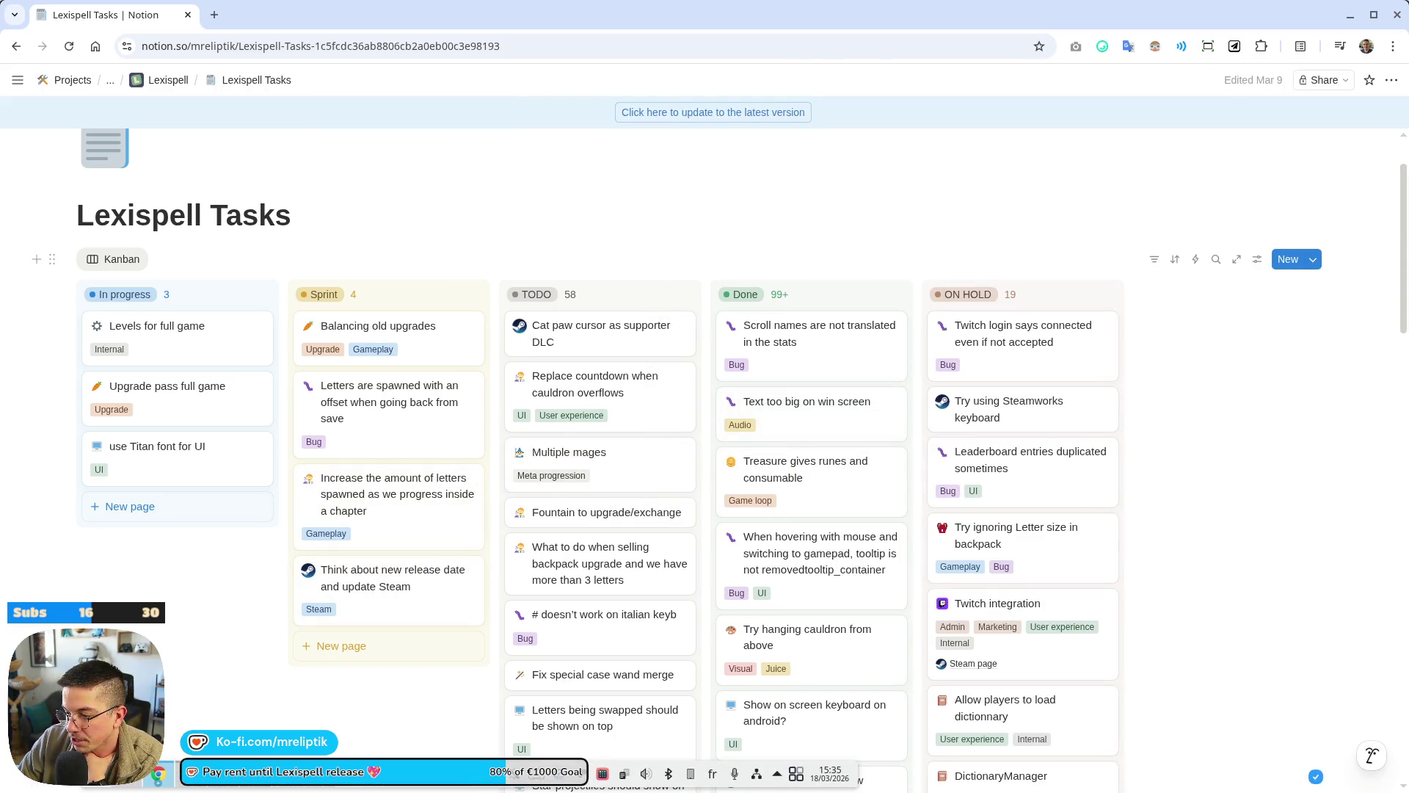
{"action": "left_click", "coordinate": [816, 778]}
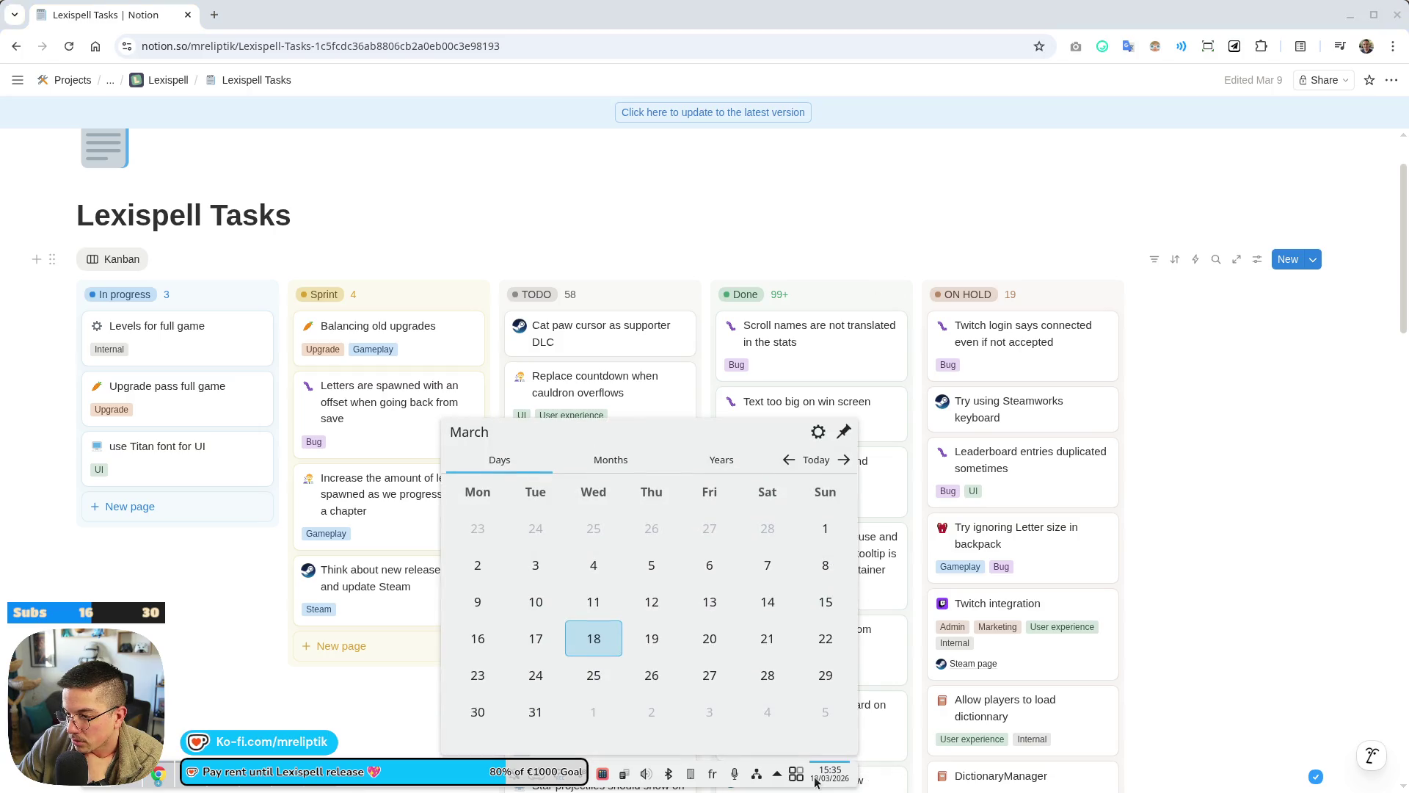
{"action": "left_click", "coordinate": [816, 778]}
Move the Multiple mages and Fountain to upgrade/exchange cards from TODO into Sprint.
{"action": "mouse_move", "coordinate": [614, 485]}
{"action": "left_mouse_down"}
{"action": "mouse_move", "coordinate": [491, 586]}
{"action": "mouse_move", "coordinate": [382, 565]}
{"action": "mouse_move", "coordinate": [371, 580]}
{"action": "left_mouse_up"}
{"action": "mouse_move", "coordinate": [579, 456]}
{"action": "left_mouse_down"}
{"action": "mouse_move", "coordinate": [440, 591]}
{"action": "mouse_move", "coordinate": [406, 602]}
{"action": "left_mouse_up"}
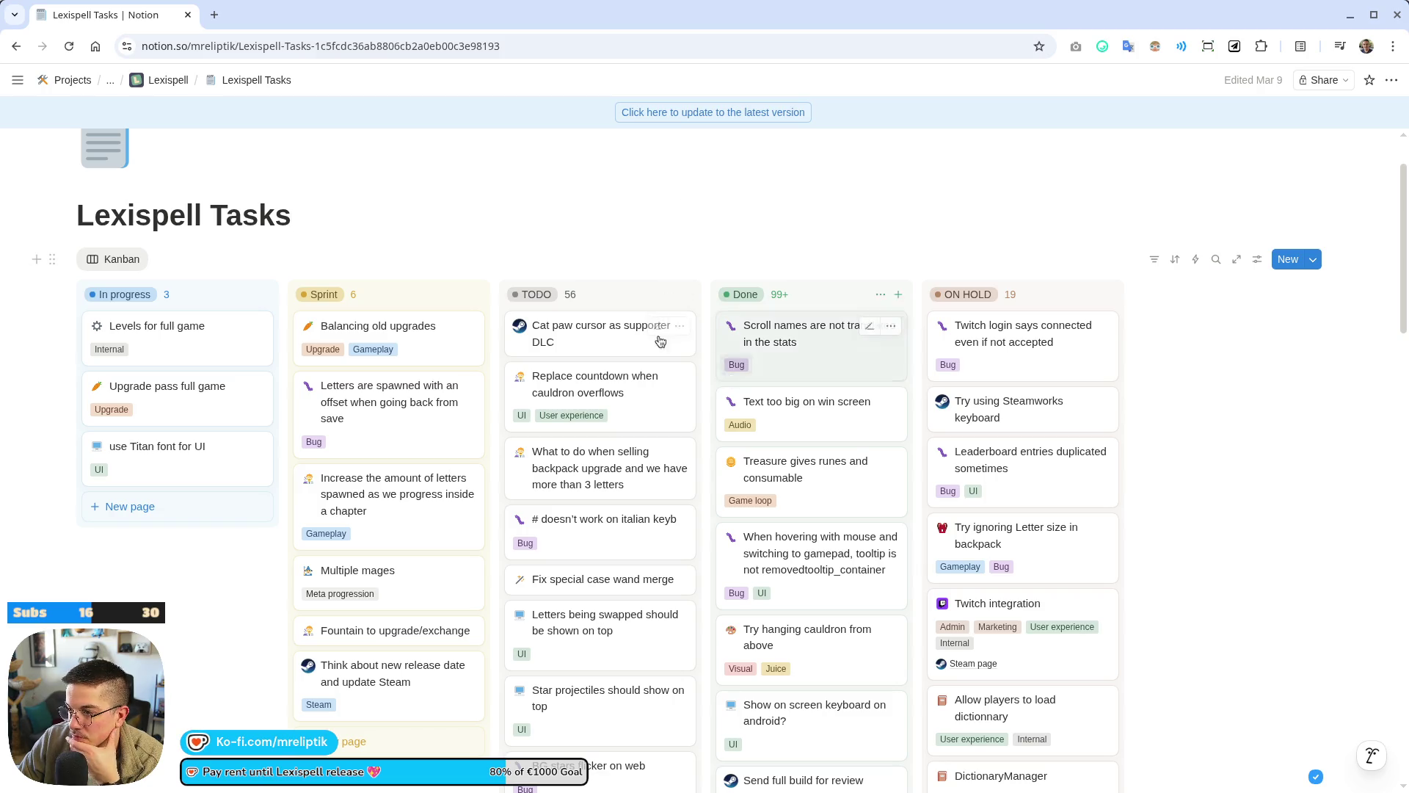
{"action": "key", "text": "alt+Tab"}
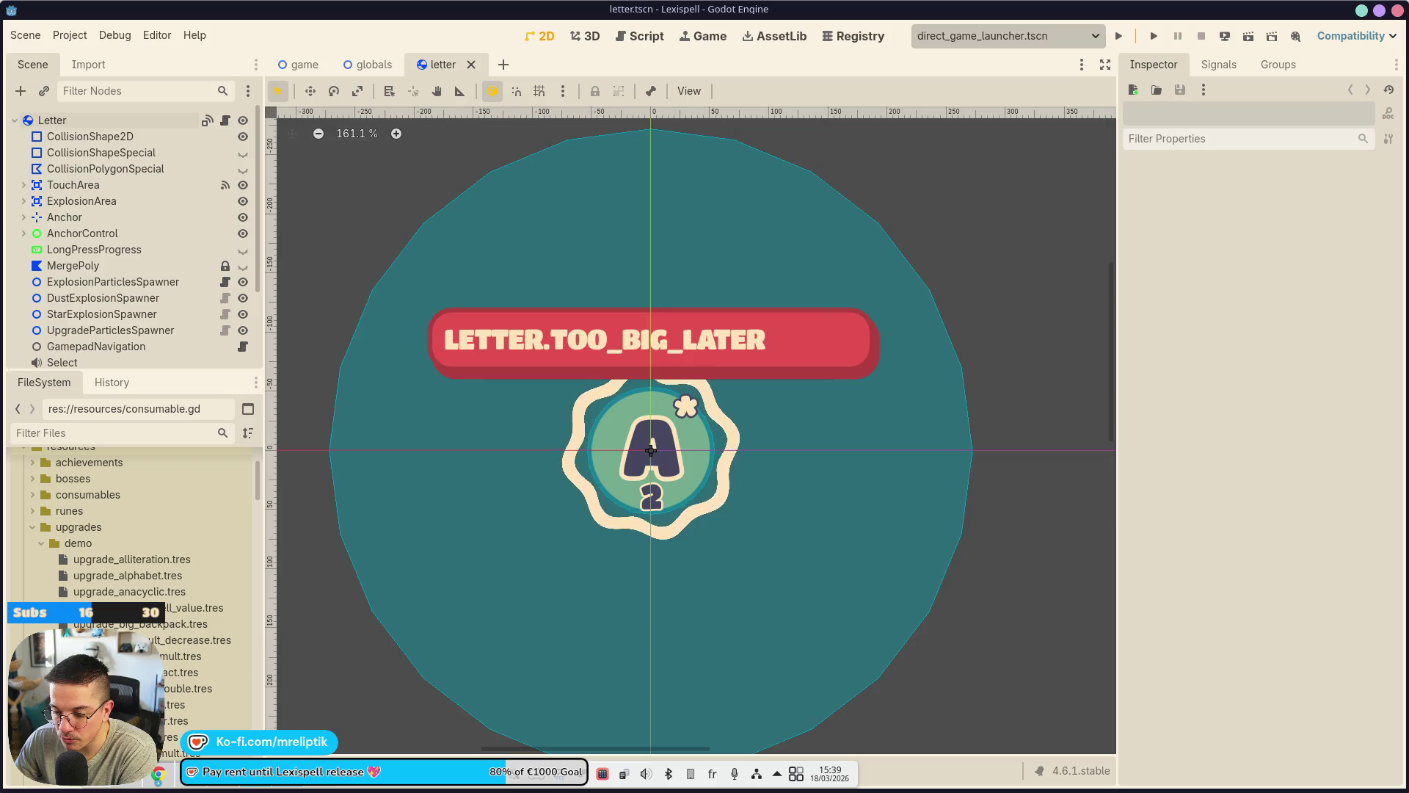
Bring the Konsole terminal with the finished ffmpeg video export to the front.
{"action": "key", "text": "alt+Tab"}
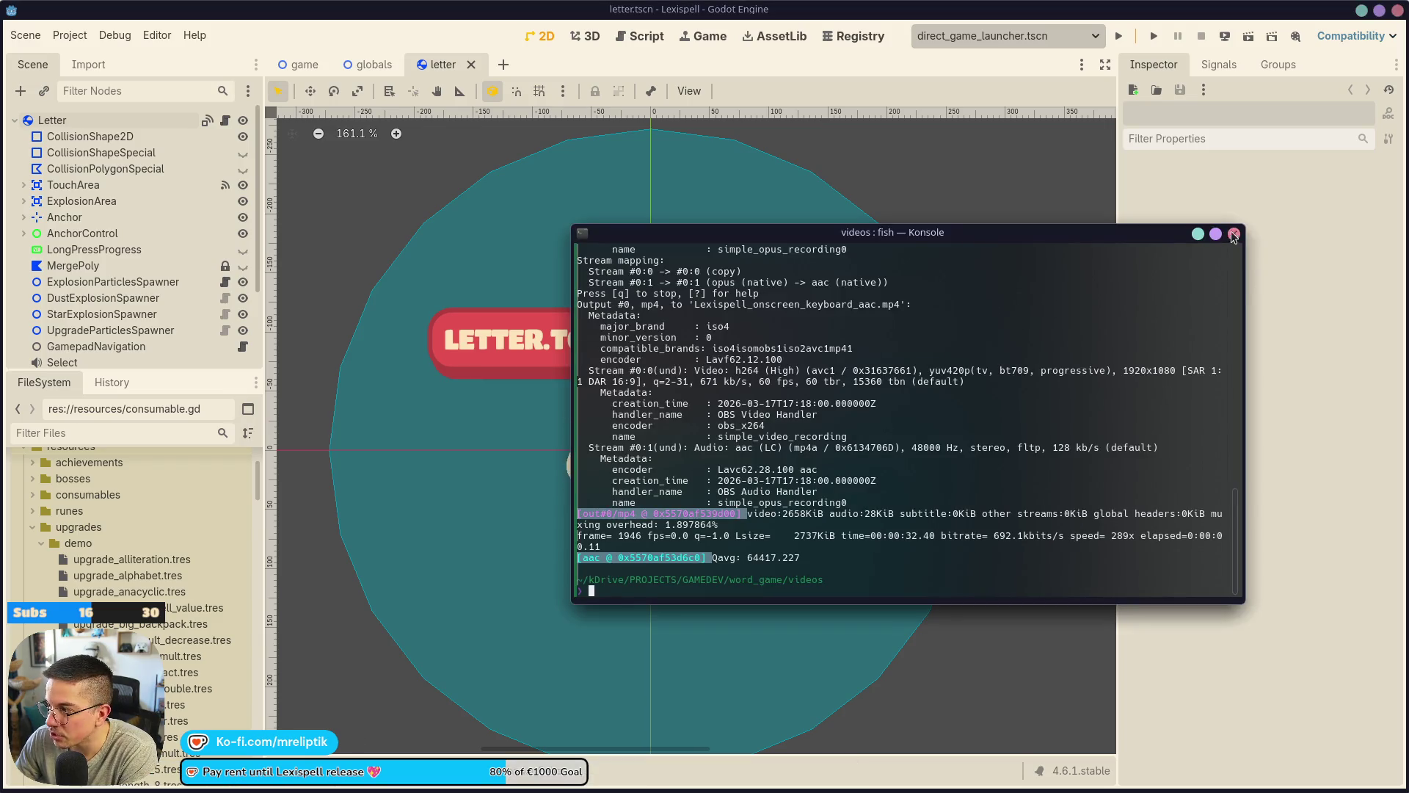
Close the terminal and open letter.gd in the Script workspace with Ctrl+F3.
{"action": "left_click", "coordinate": [1235, 233]}
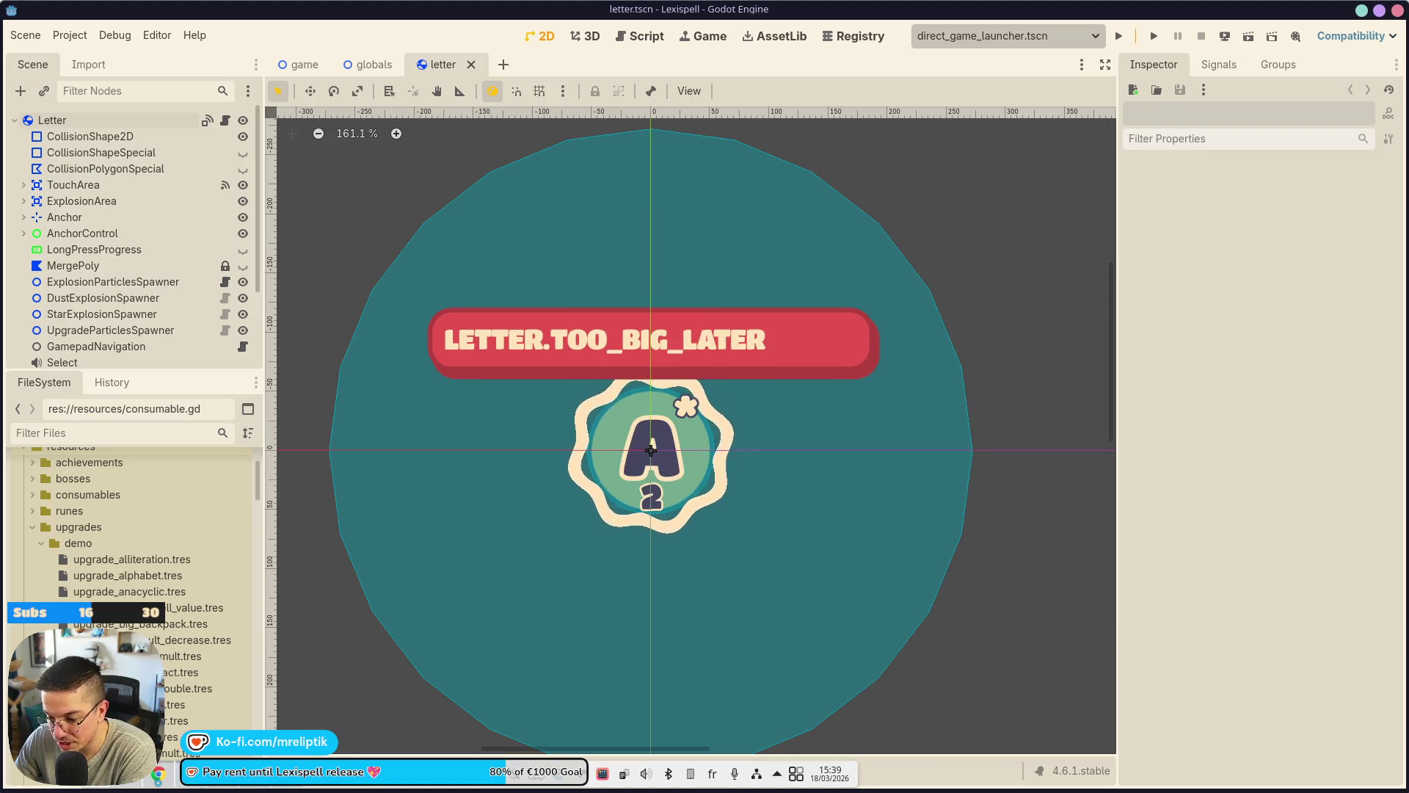
{"action": "mouse_move", "coordinate": [282, 787]}
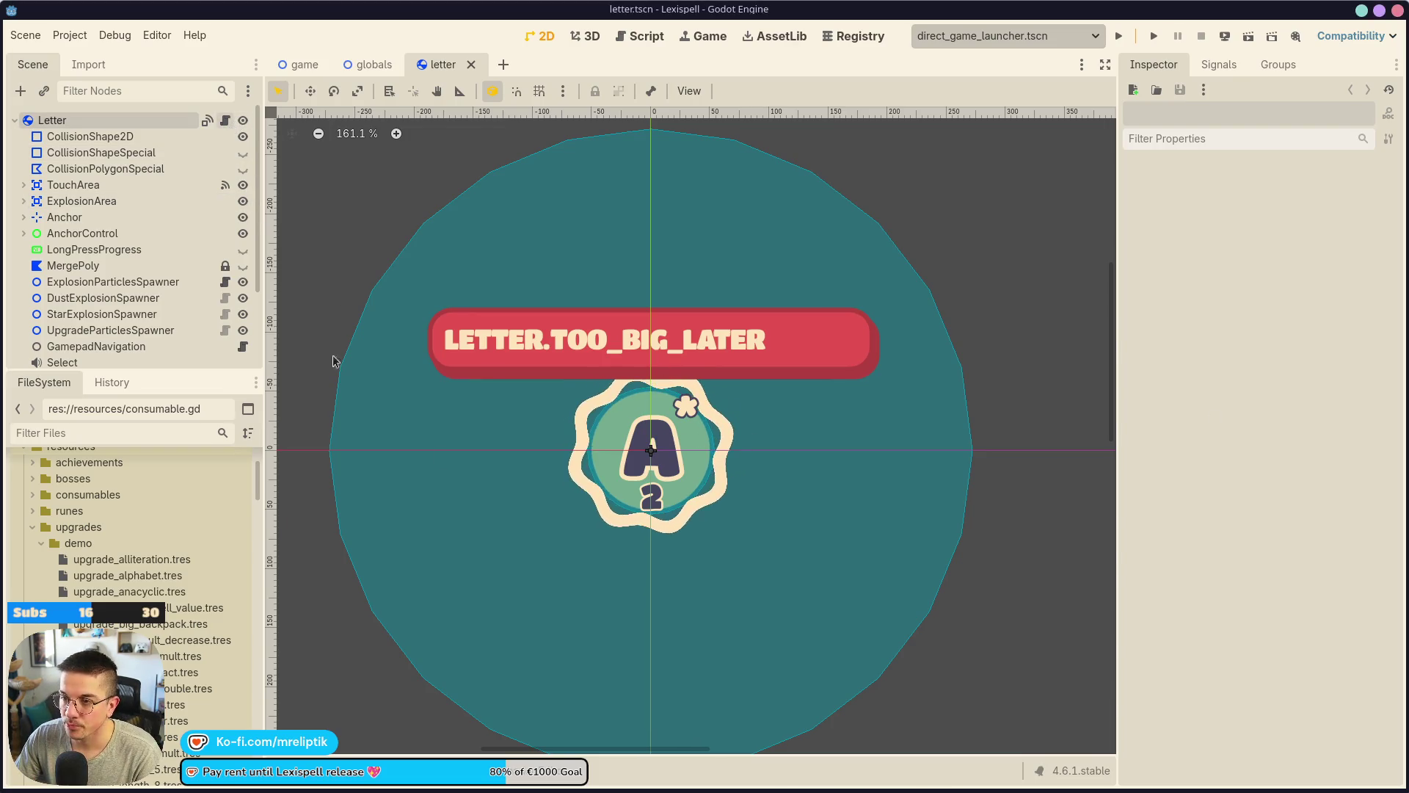
{"action": "key", "text": "ctrl+F3"}
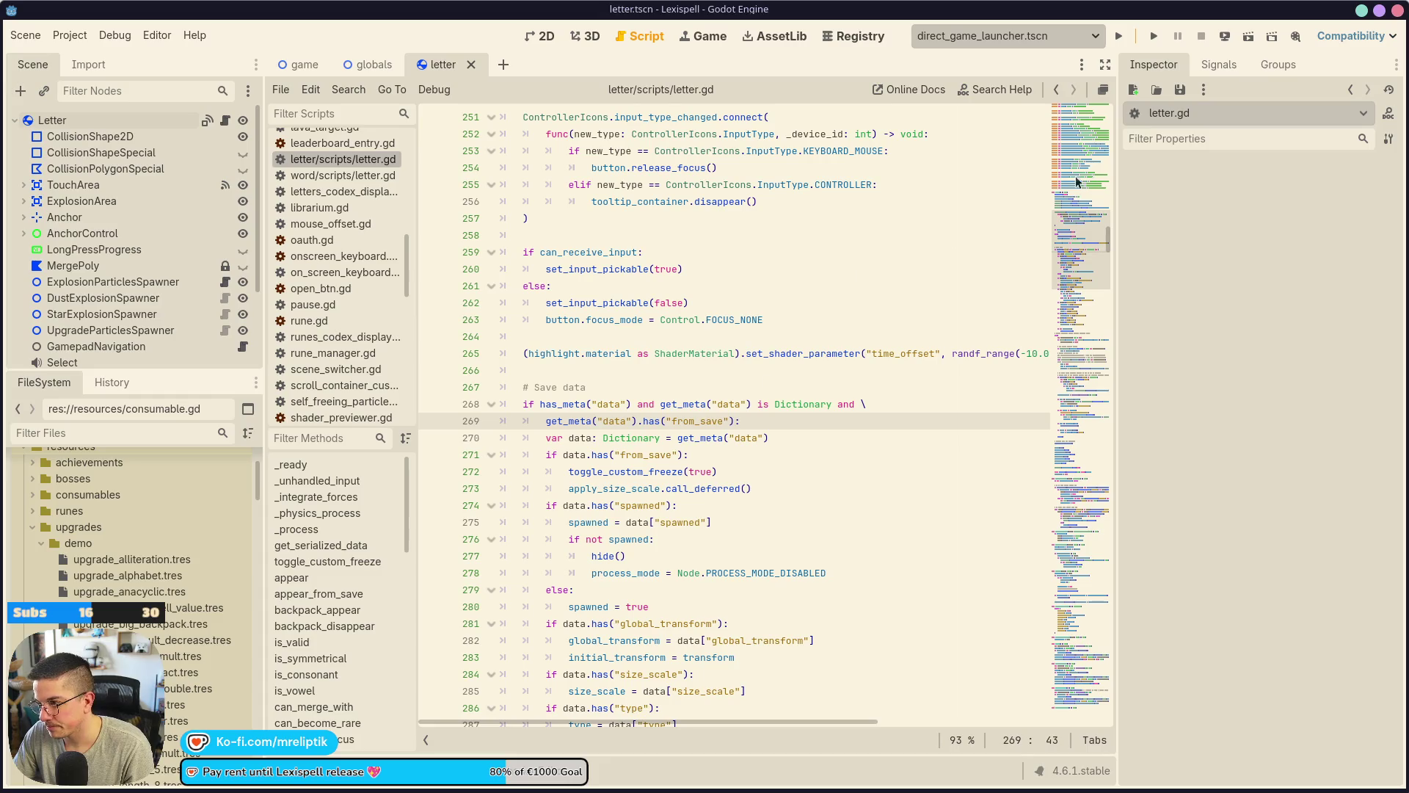
Widen the script area, then cycle through the Game, Script and 2D workspaces to 3D.
{"action": "left_click_drag", "start_coordinate": [1120, 140], "coordinate": [1214, 140]}
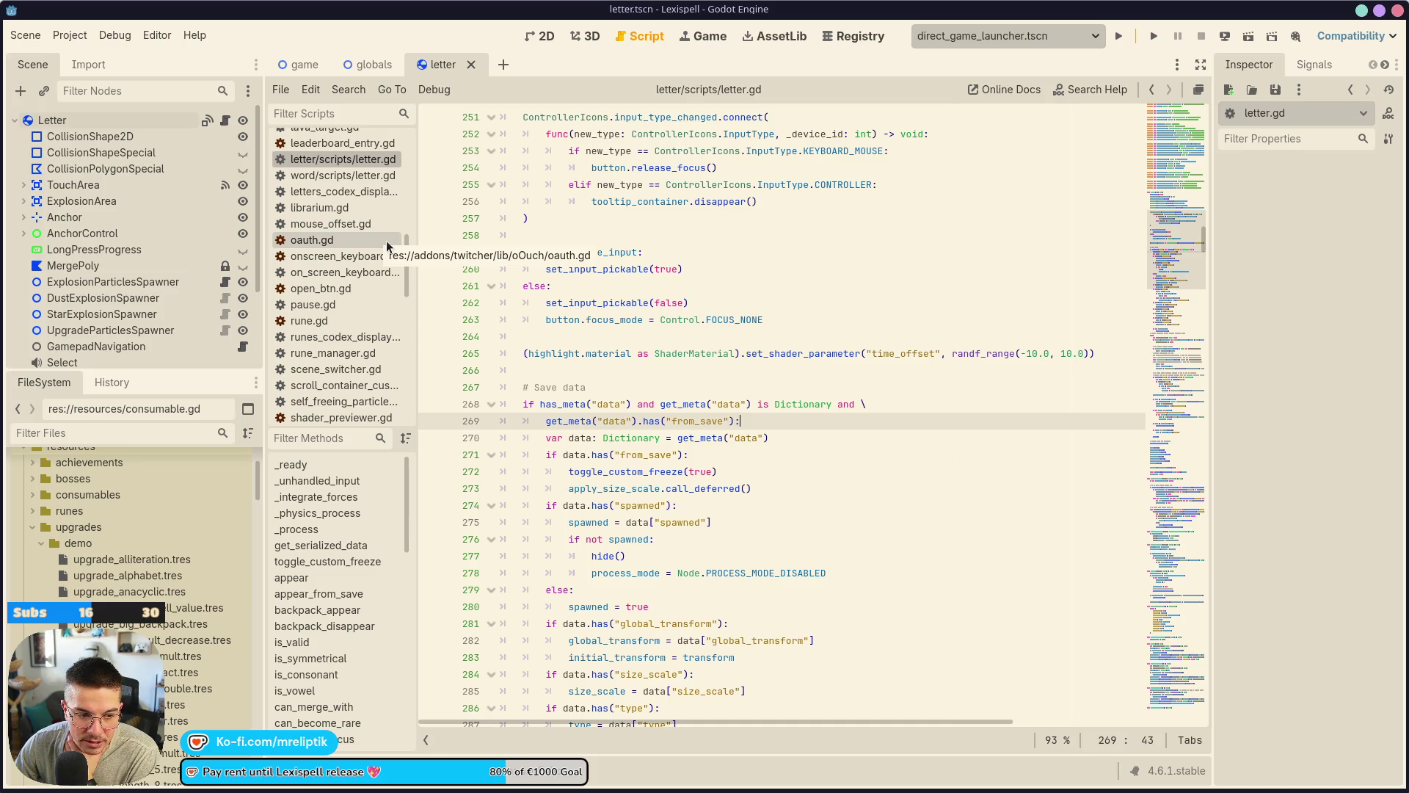
{"action": "left_click", "coordinate": [709, 39]}
{"action": "left_click", "coordinate": [650, 34]}
{"action": "left_click", "coordinate": [544, 36]}
{"action": "left_click", "coordinate": [583, 35]}
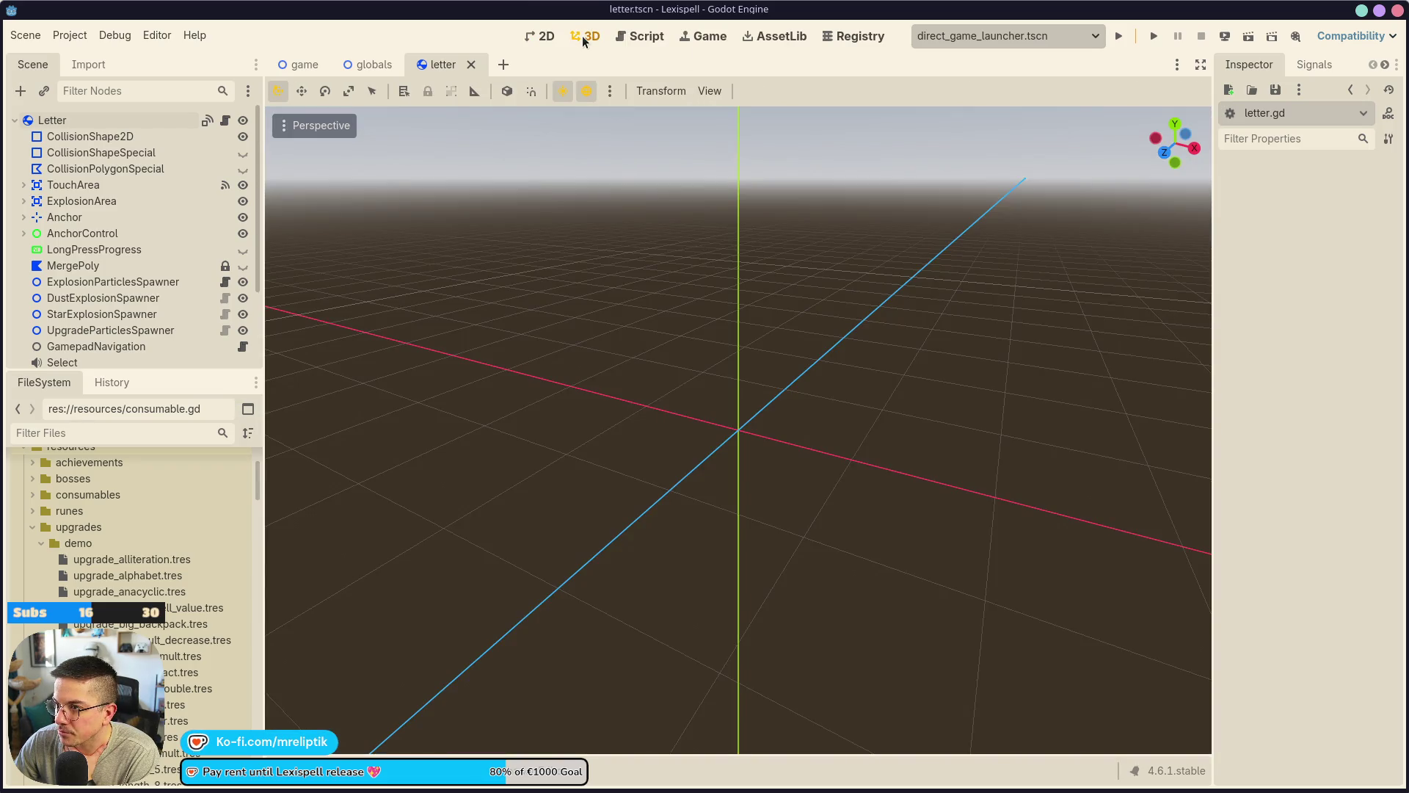
Switch via the Game workspace back to the letter.tscn 2D canvas.
{"action": "left_click", "coordinate": [703, 44]}
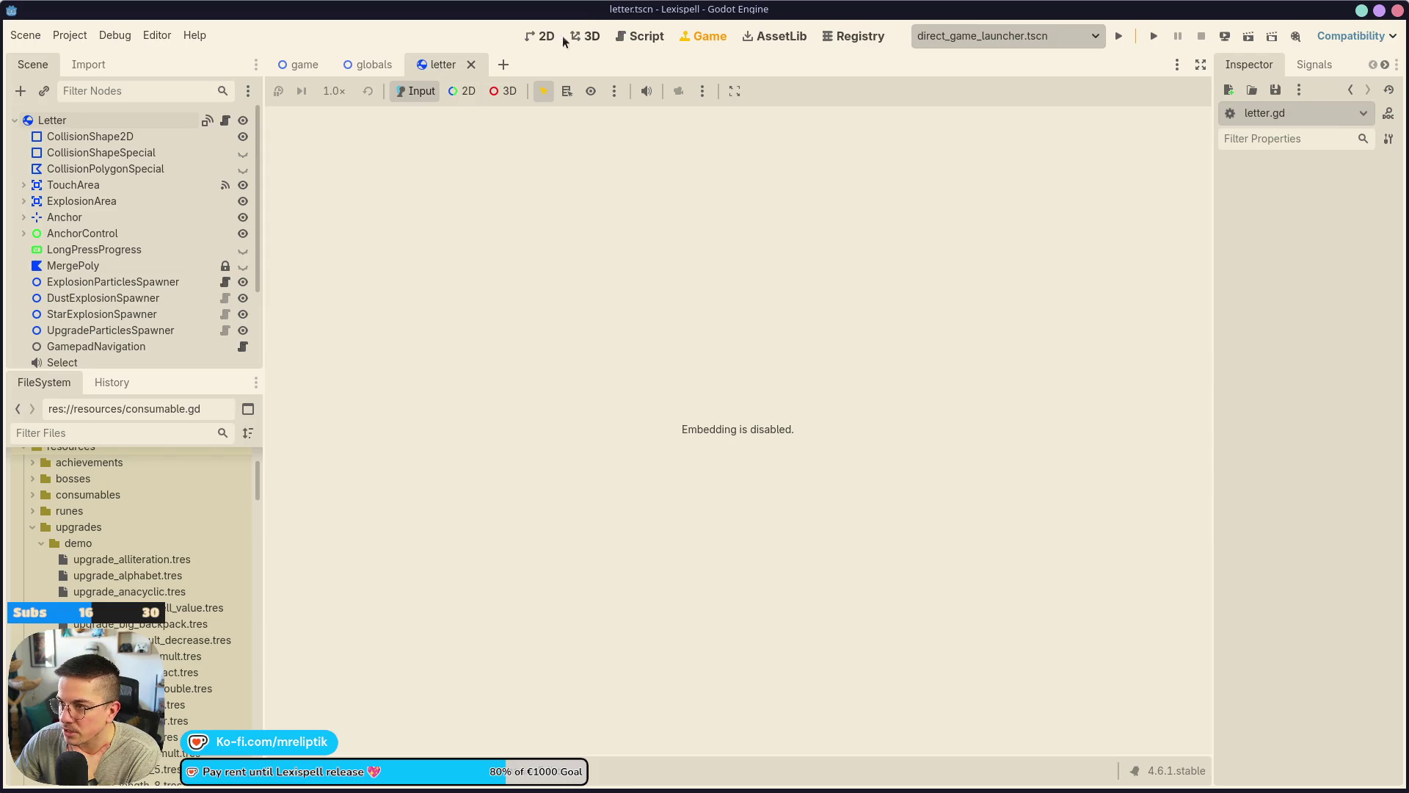
{"action": "left_click", "coordinate": [531, 37]}
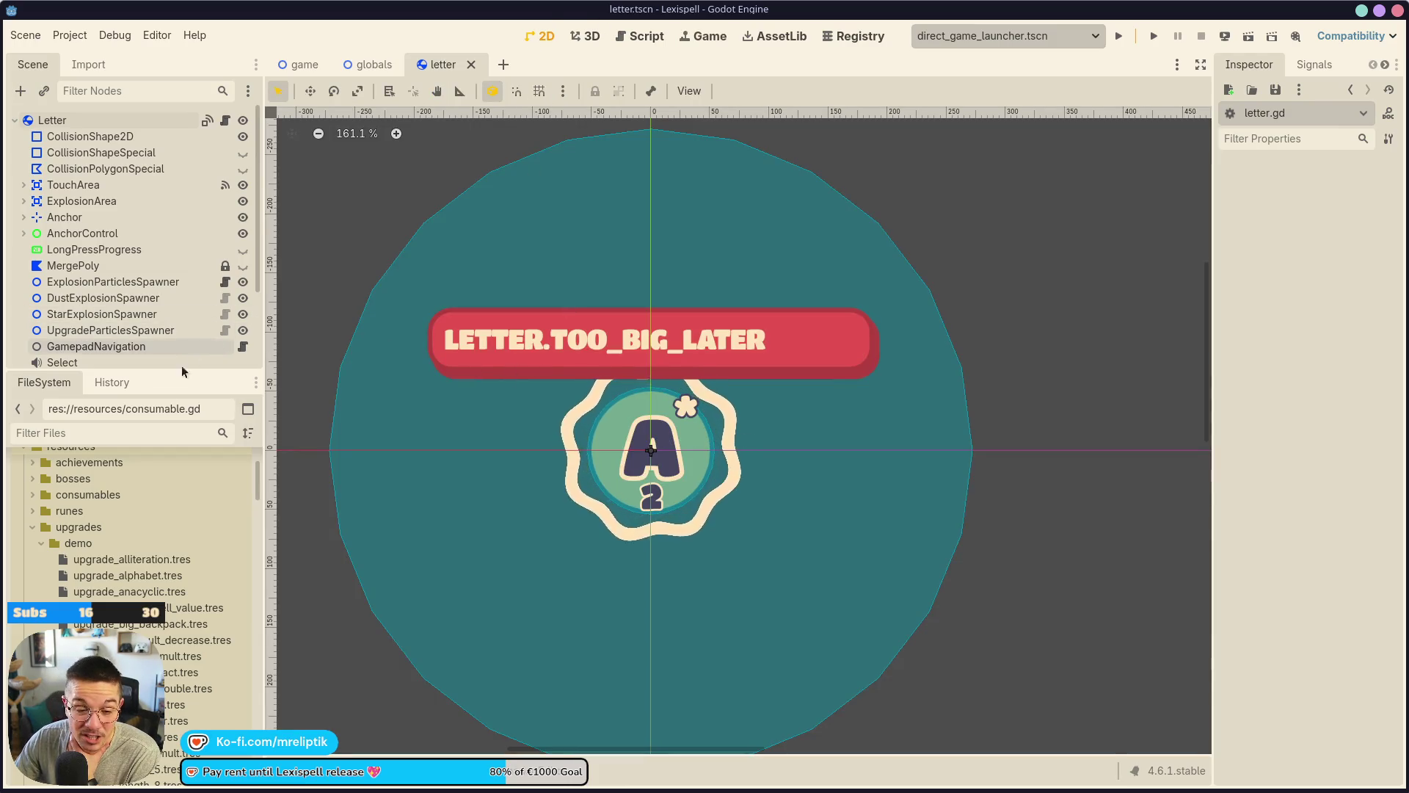
Run the Lexispell project from the toolbar play button.
{"action": "scroll", "coordinate": [459, 478], "scroll_direction": "up", "scroll_amount": 2}
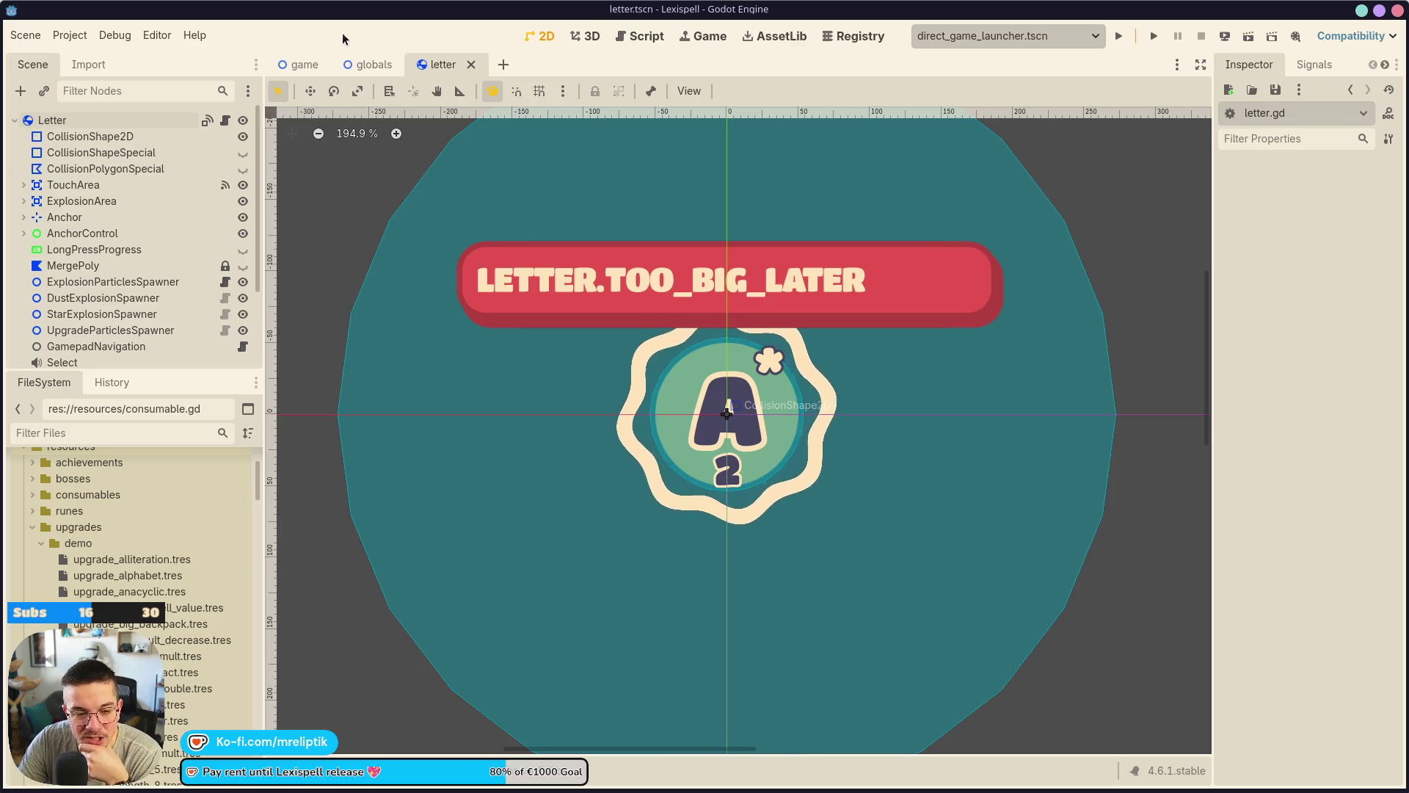
{"action": "left_click", "coordinate": [1118, 36]}
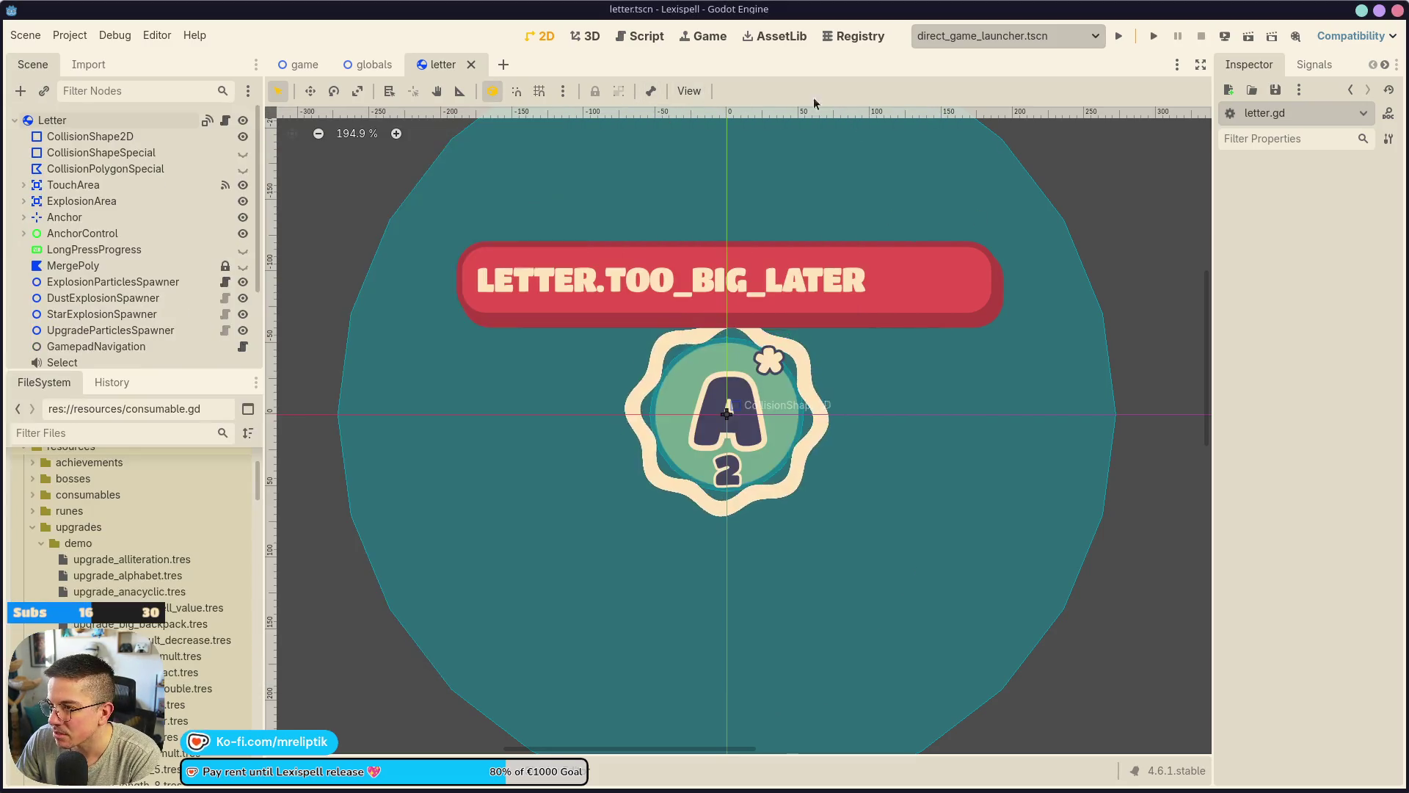
Open and dismiss the 2D canvas snap configuration dialog.
{"action": "left_click", "coordinate": [689, 91]}
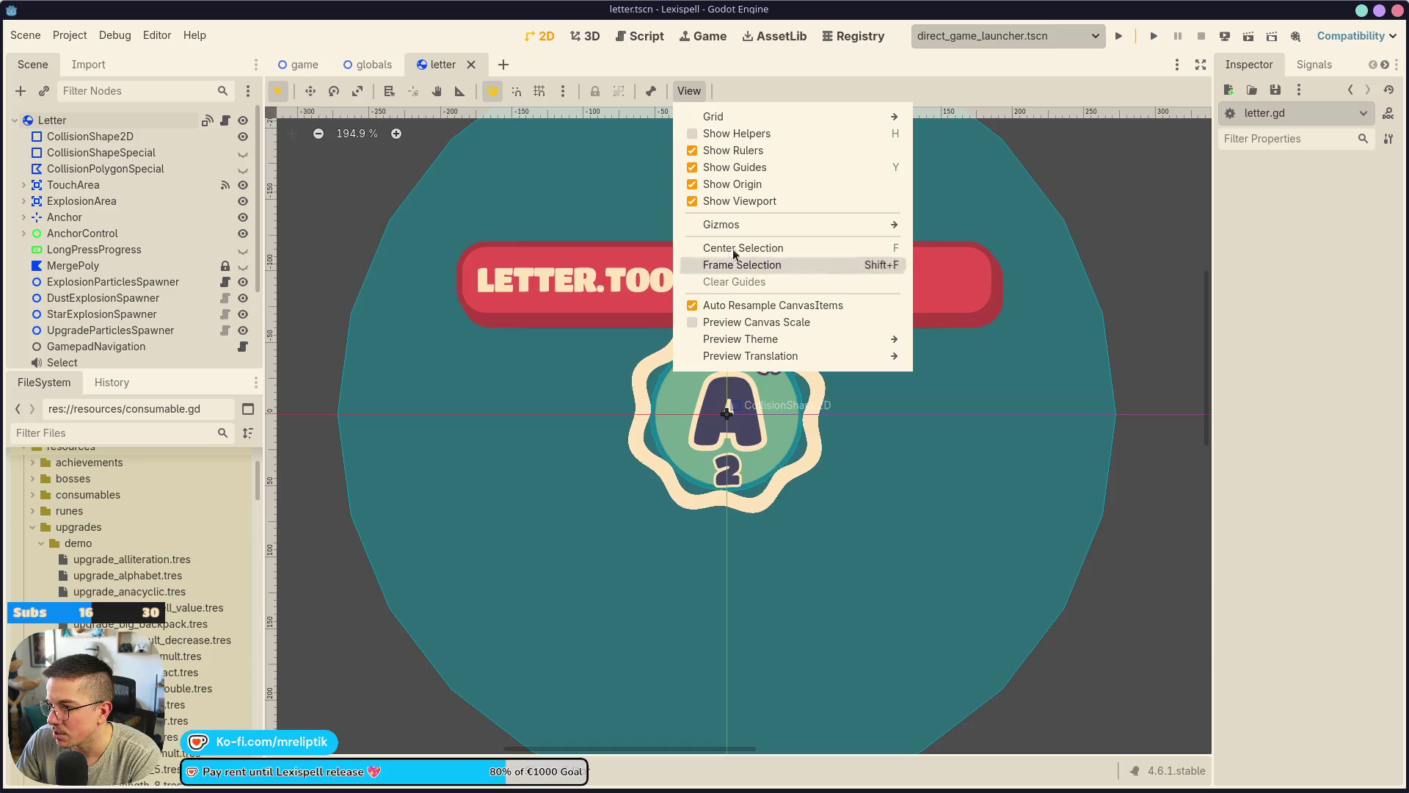
{"action": "left_click", "coordinate": [563, 91]}
{"action": "left_click", "coordinate": [563, 91]}
{"action": "left_click", "coordinate": [611, 208]}
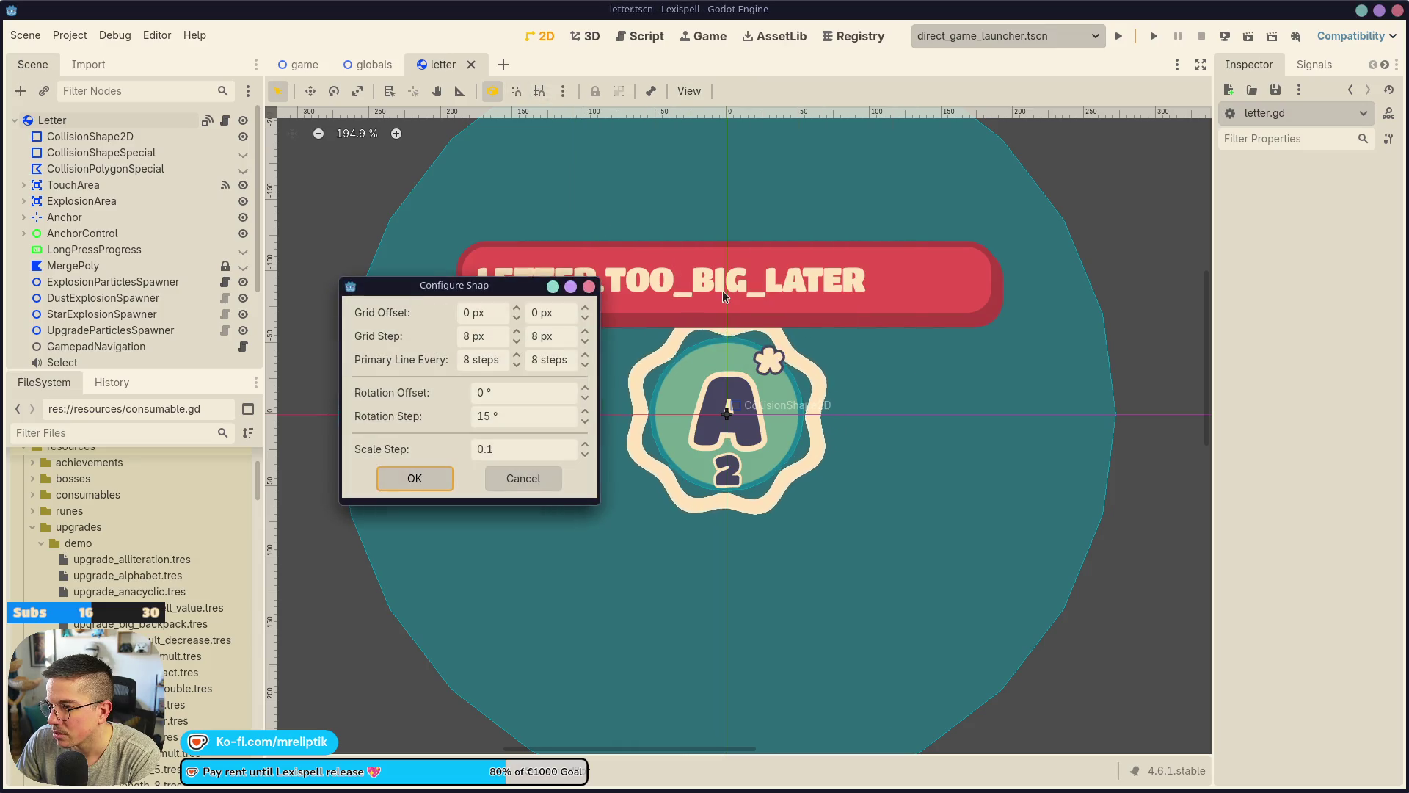
{"action": "left_click", "coordinate": [588, 288]}
Enable Embed Game on Next Play in the Game workspace and run the current scene.
{"action": "left_click", "coordinate": [704, 36]}
{"action": "left_click", "coordinate": [703, 91]}
{"action": "left_click", "coordinate": [741, 113]}
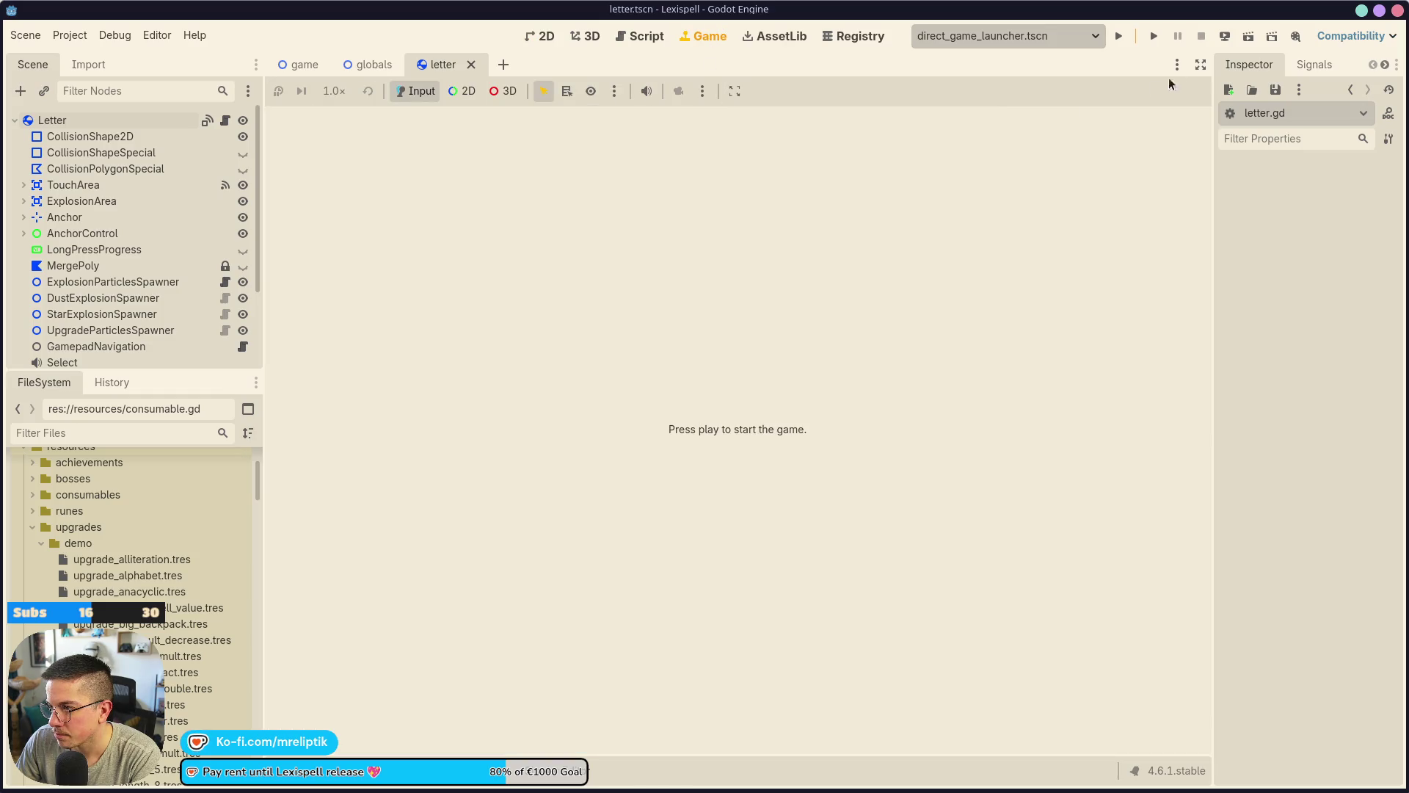
{"action": "left_click", "coordinate": [1150, 43]}
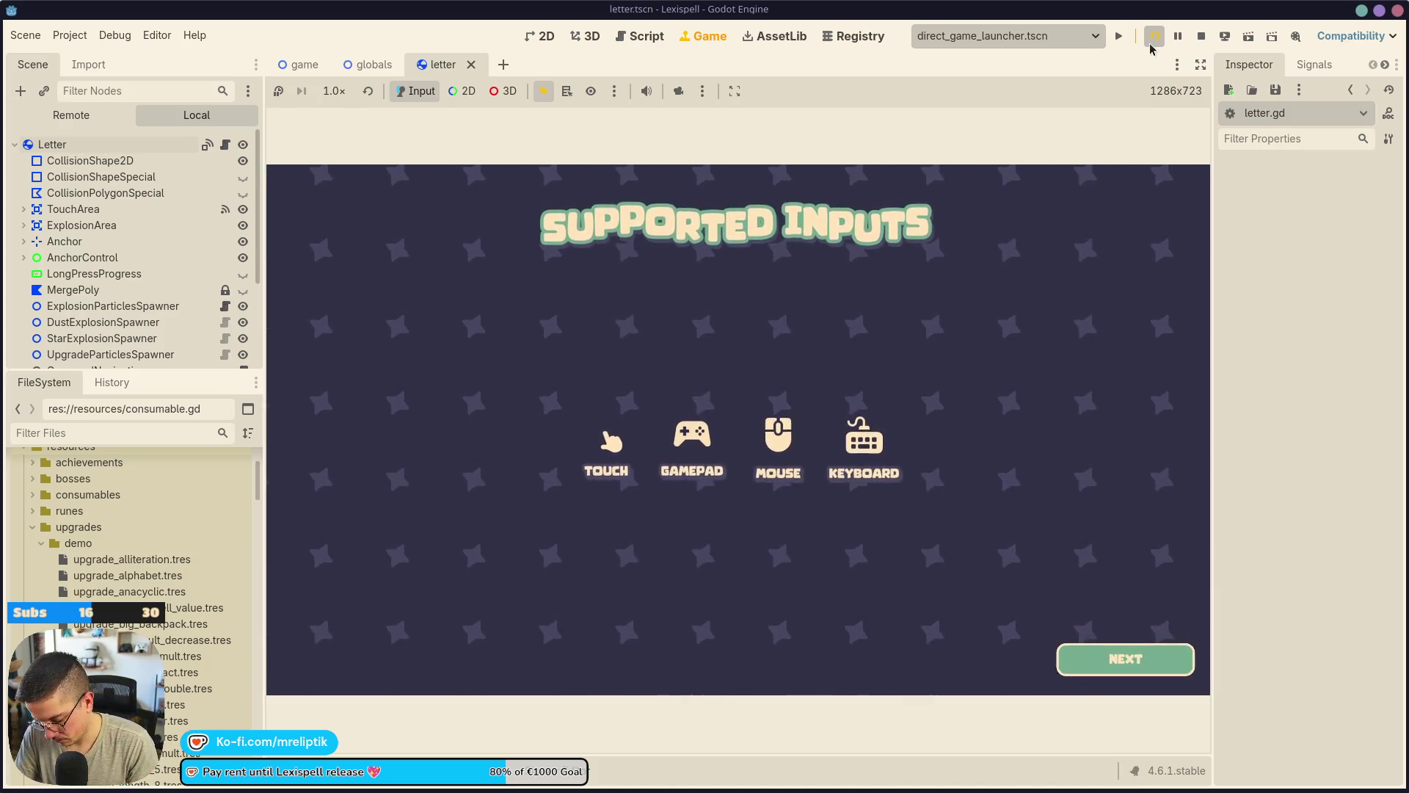
{"action": "key", "text": "super"}
{"action": "type", "text": "count"}
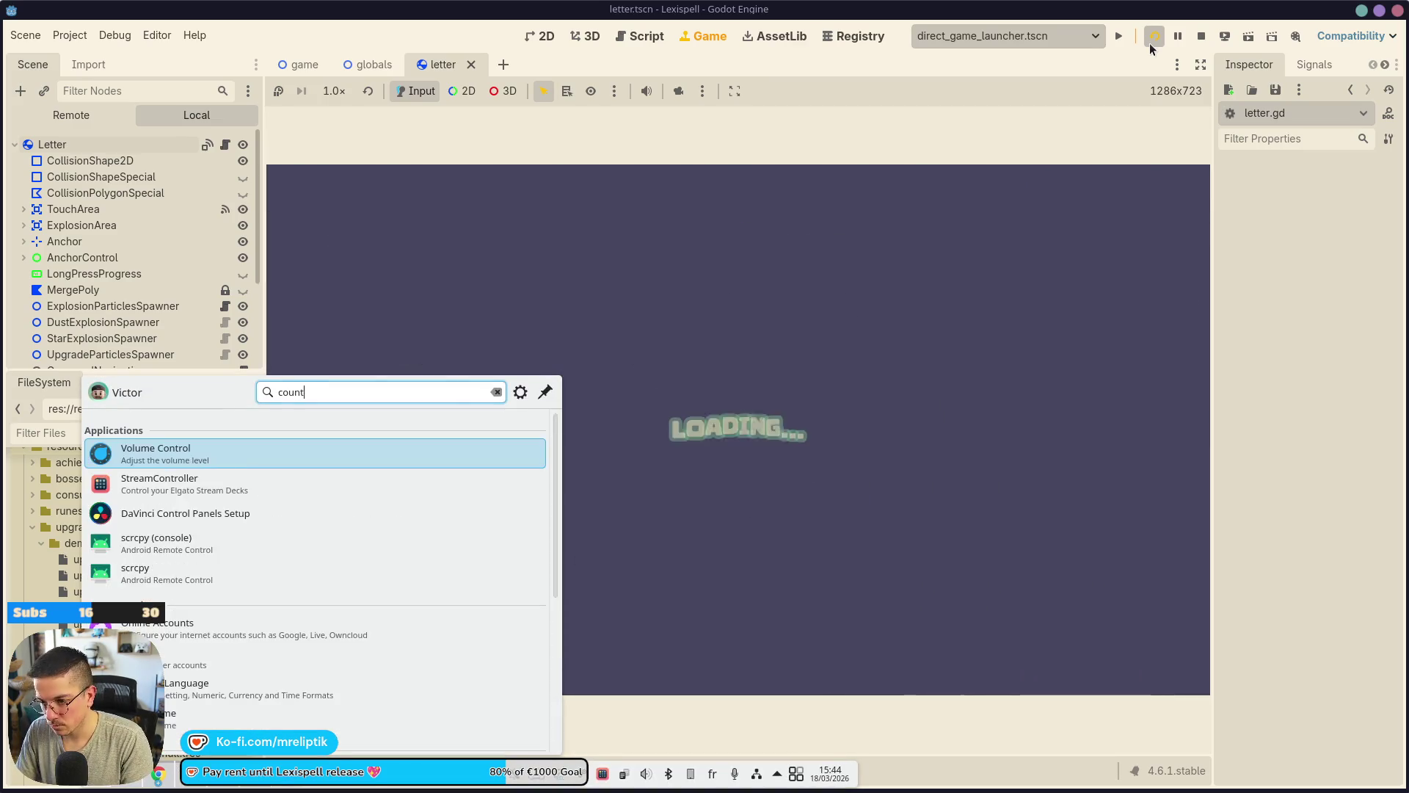
{"action": "key", "text": "ctrl+a"}
{"action": "type", "text": "timer"}
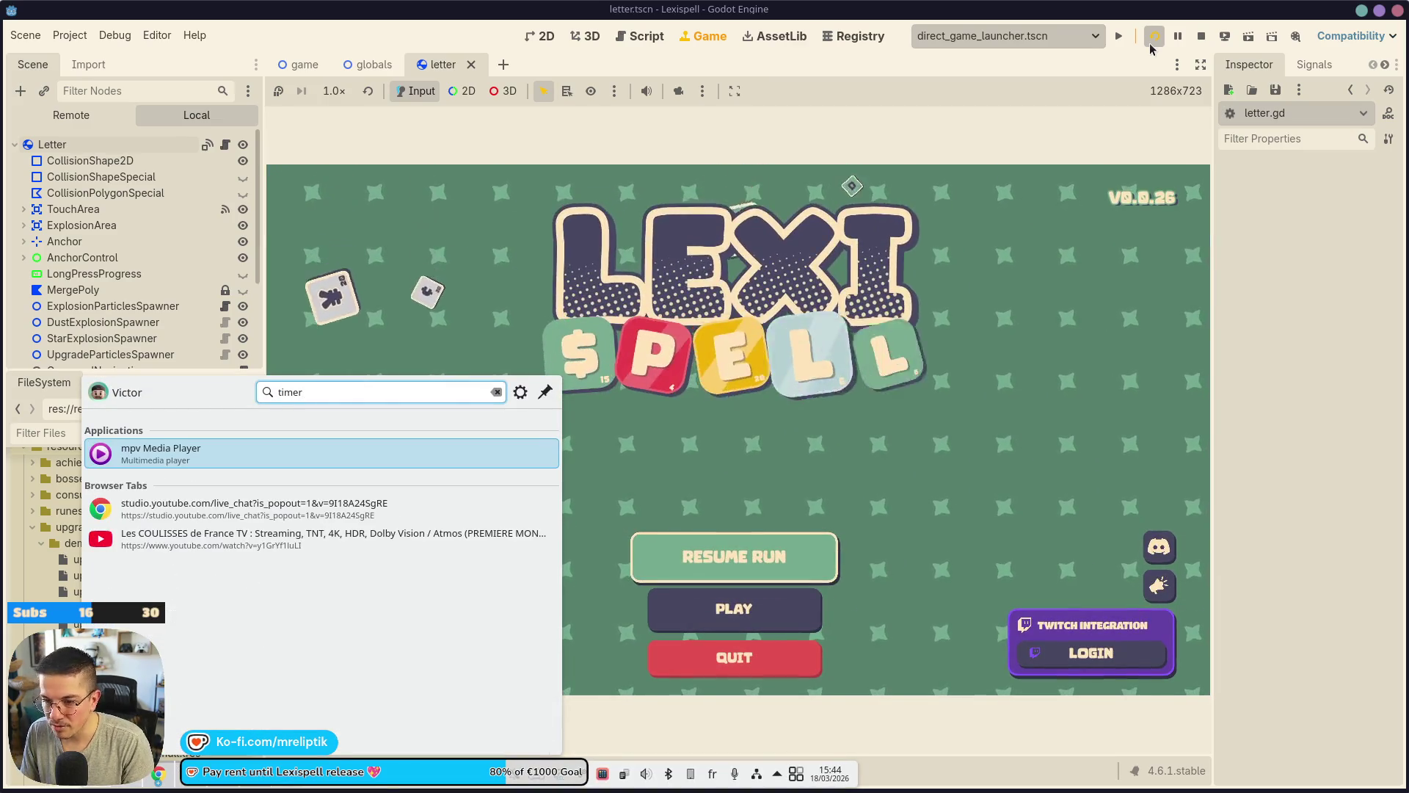
{"action": "type", "text": "cvh"}
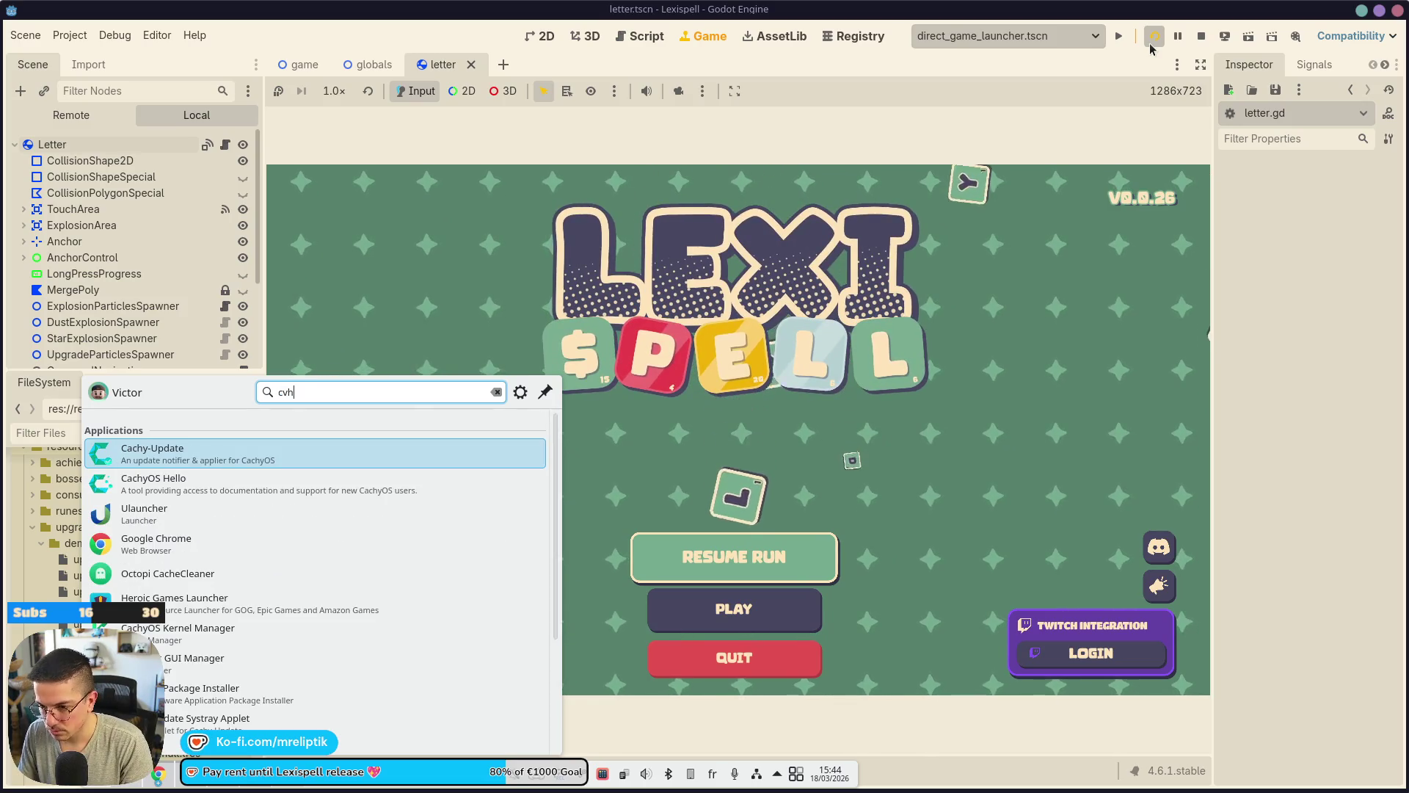
{"action": "key", "text": "ctrl+a"}
{"action": "type", "text": "chrono"}
{"action": "key", "text": "ctrl+a"}
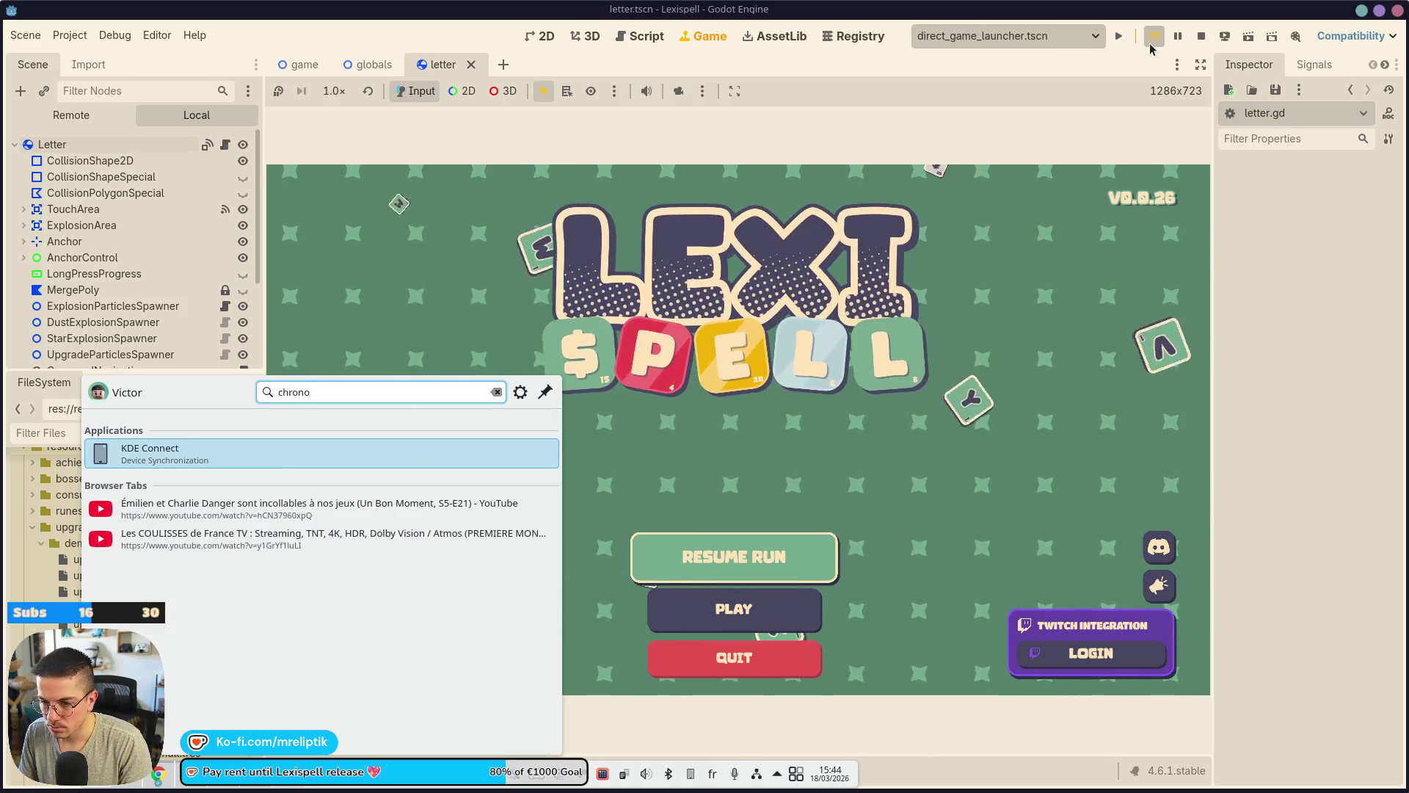
{"action": "key", "text": "BackSpace"}
{"action": "key", "text": "Escape"}
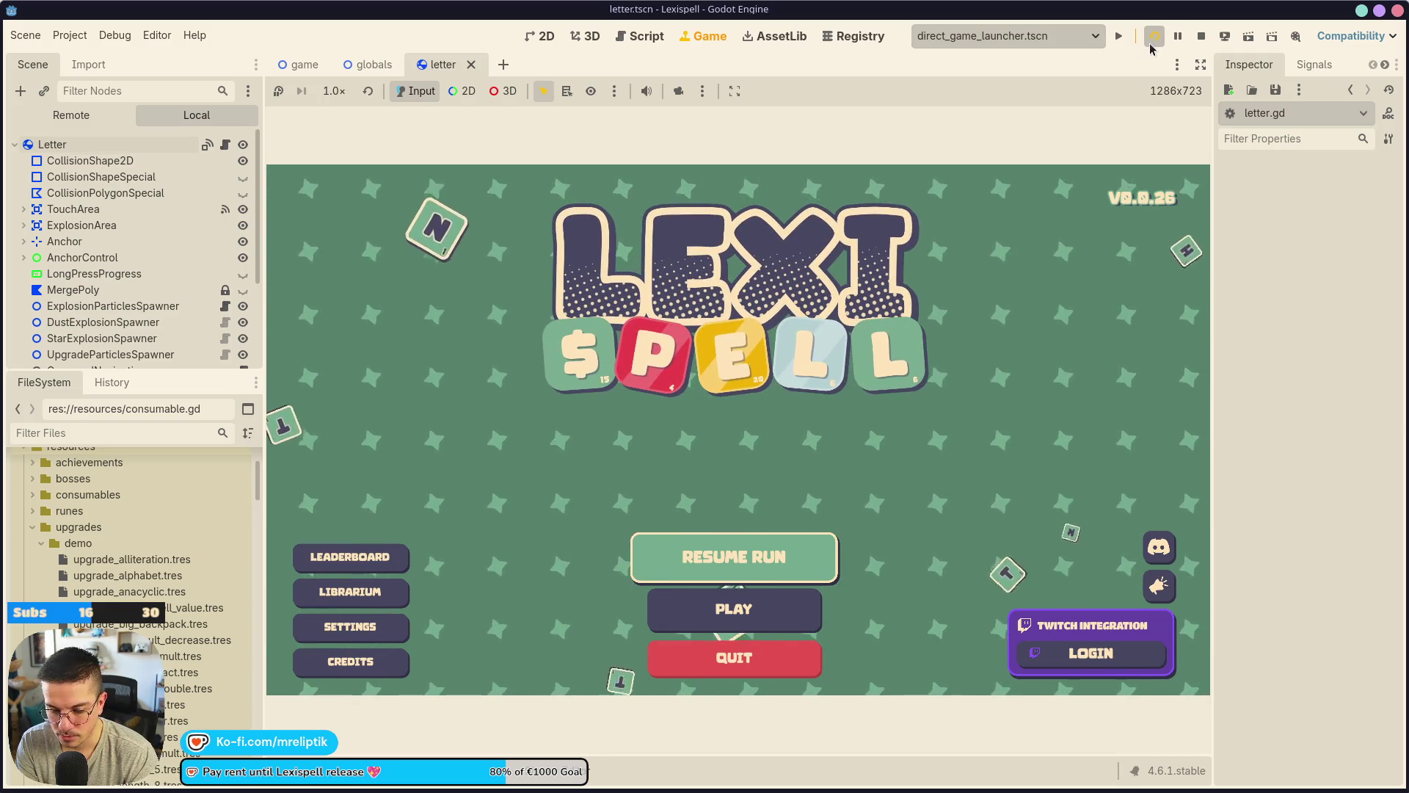
Start a new English run from the title screen and skip the tutorial.
{"action": "left_click", "coordinate": [734, 609]}
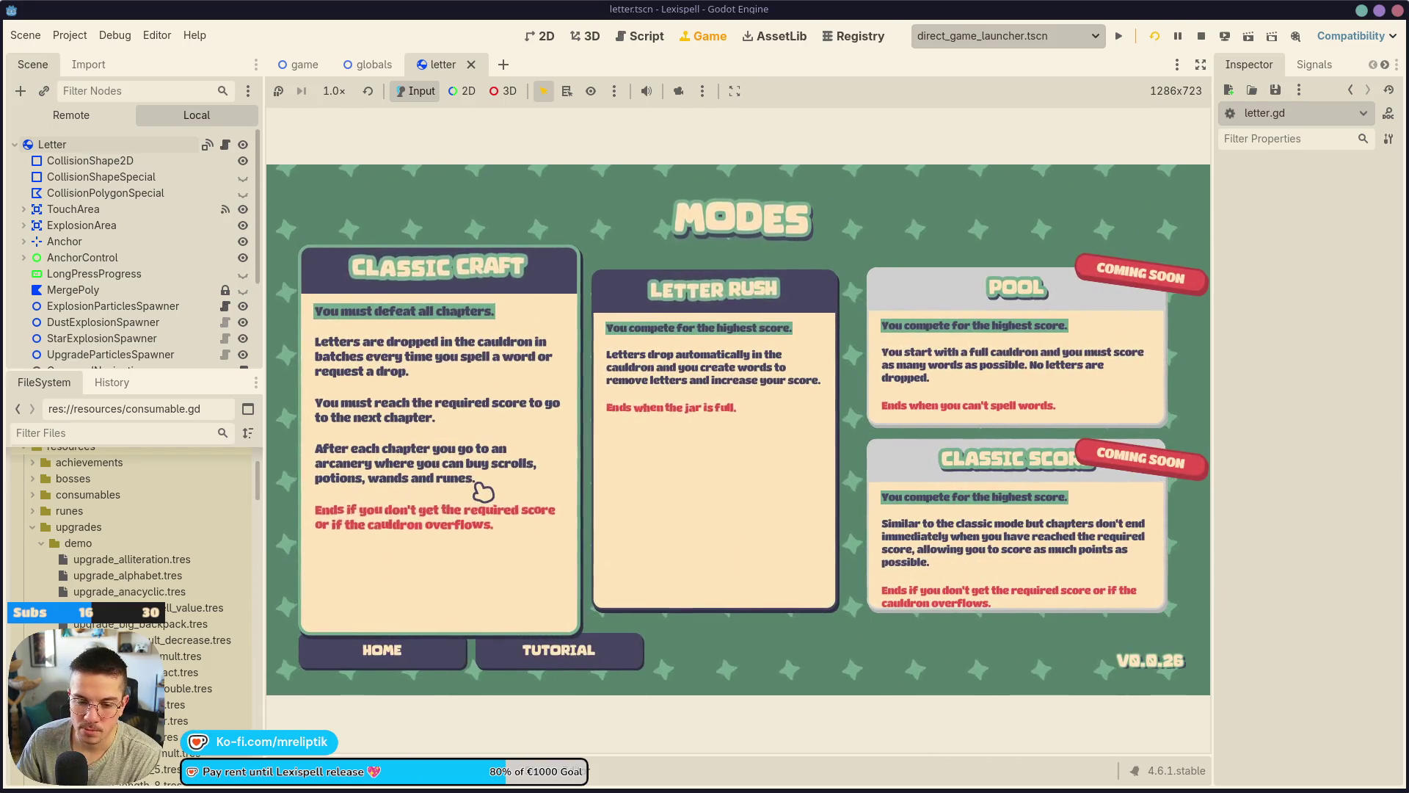
{"action": "left_click", "coordinate": [484, 491]}
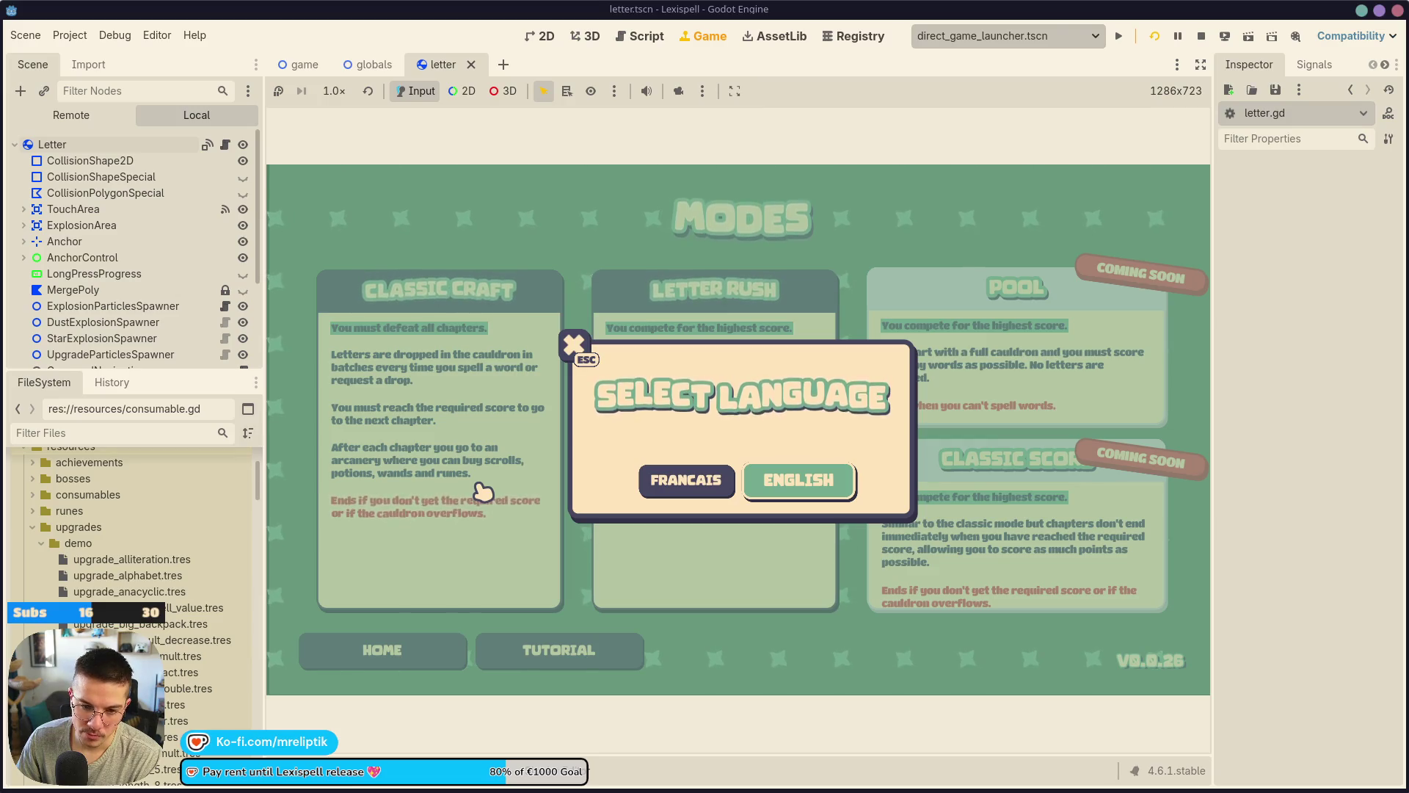
{"action": "left_click", "coordinate": [798, 498]}
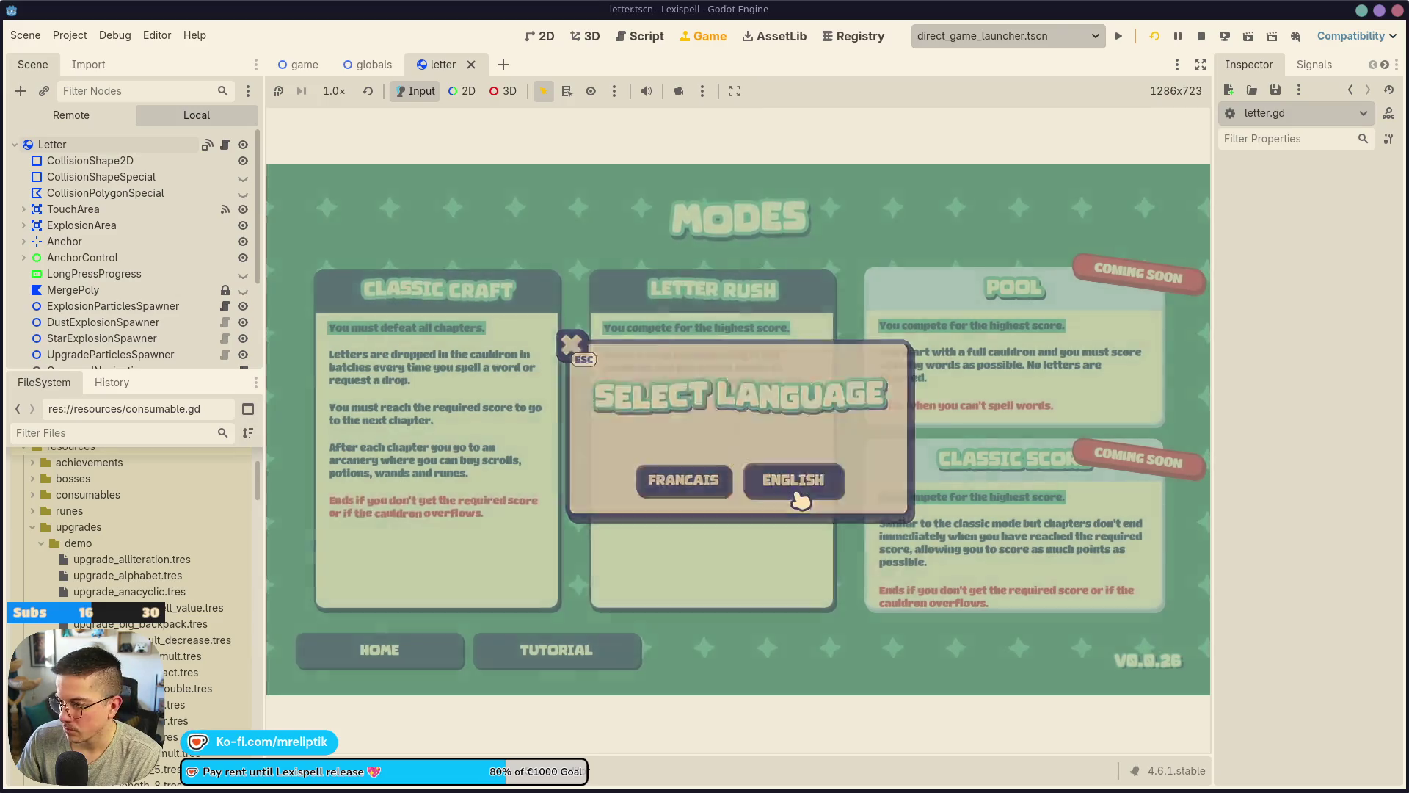
{"action": "left_click", "coordinate": [632, 558]}
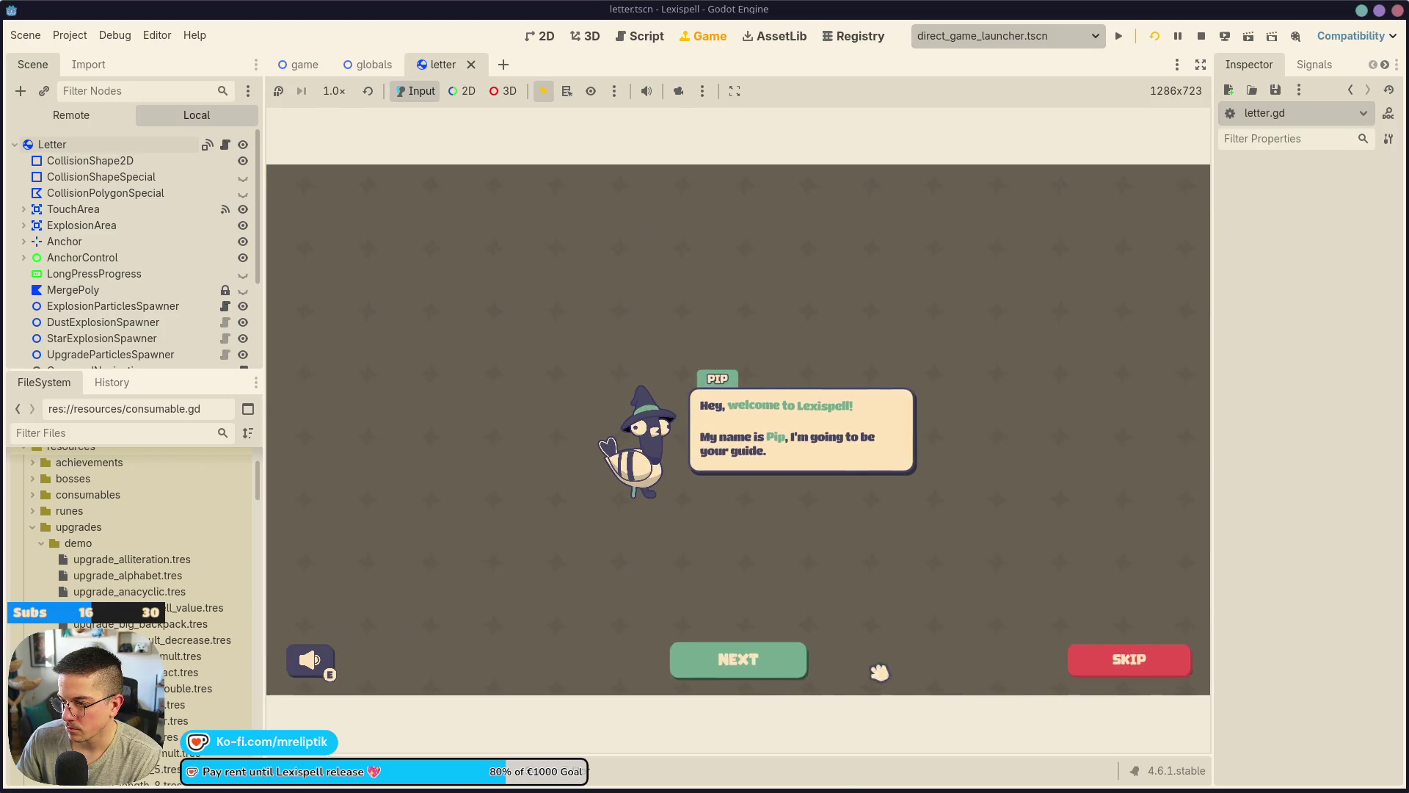
{"action": "left_click", "coordinate": [1080, 664]}
{"action": "left_click", "coordinate": [800, 496]}
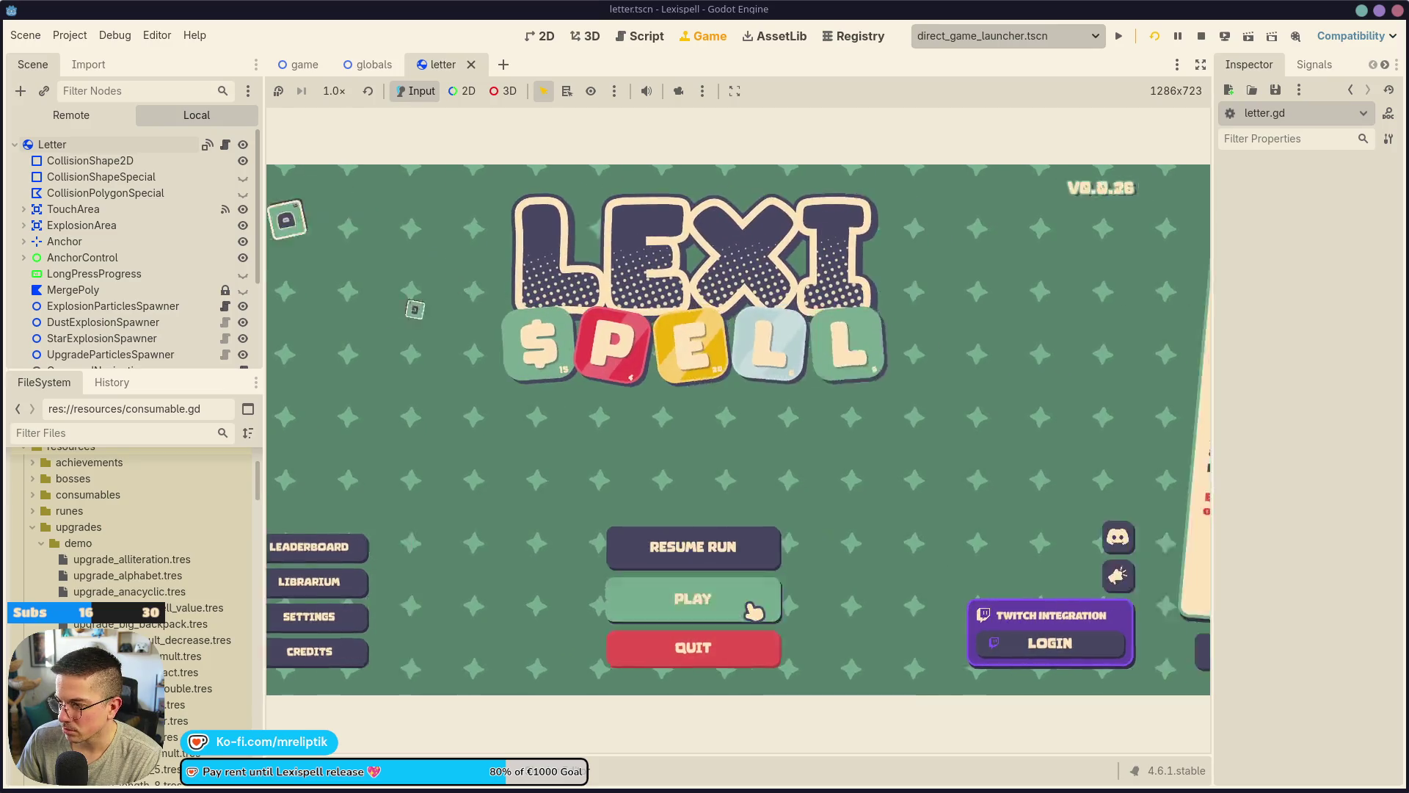
Choose Letter Rush mode in English and begin a new run.
{"action": "left_click", "coordinate": [748, 597]}
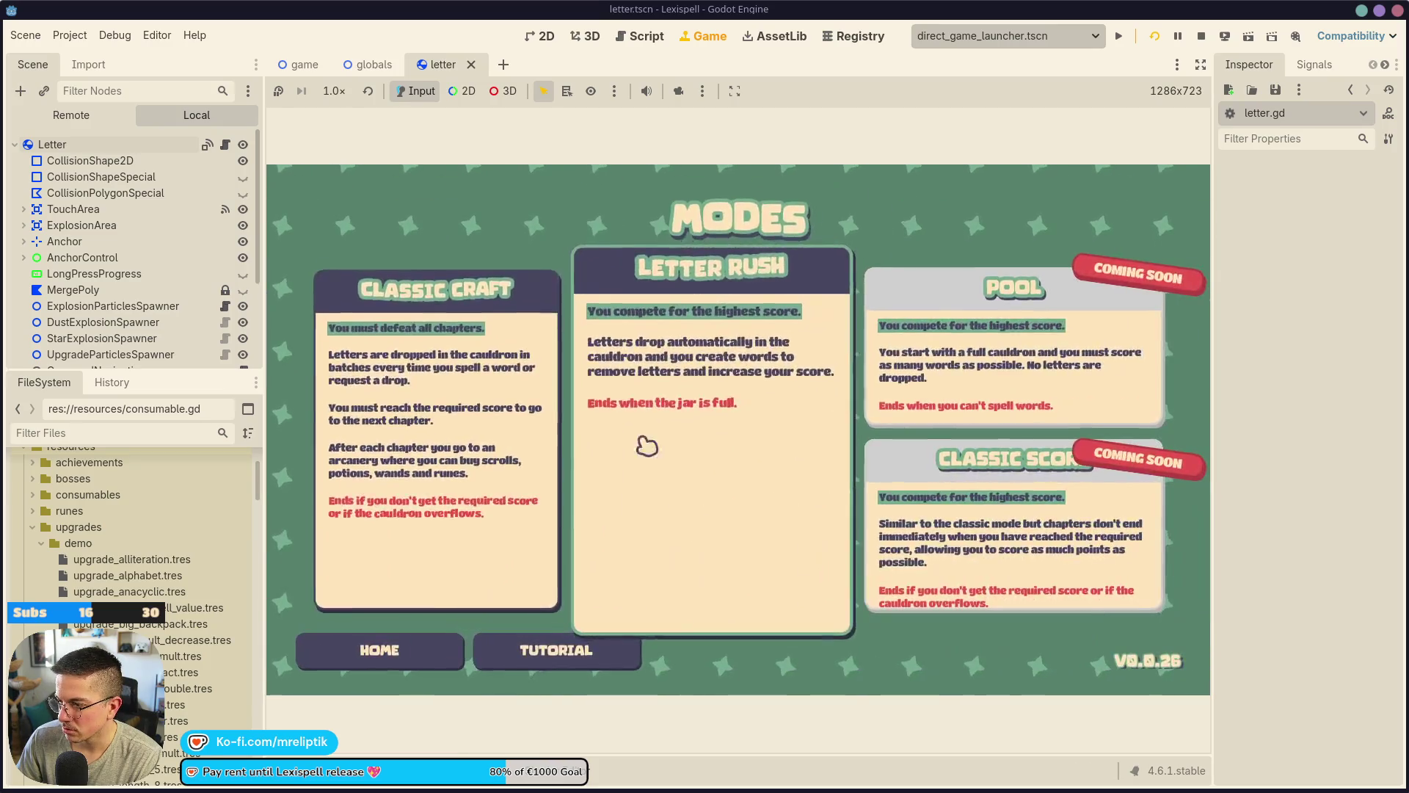
{"action": "left_click", "coordinate": [647, 445]}
{"action": "left_click", "coordinate": [794, 478]}
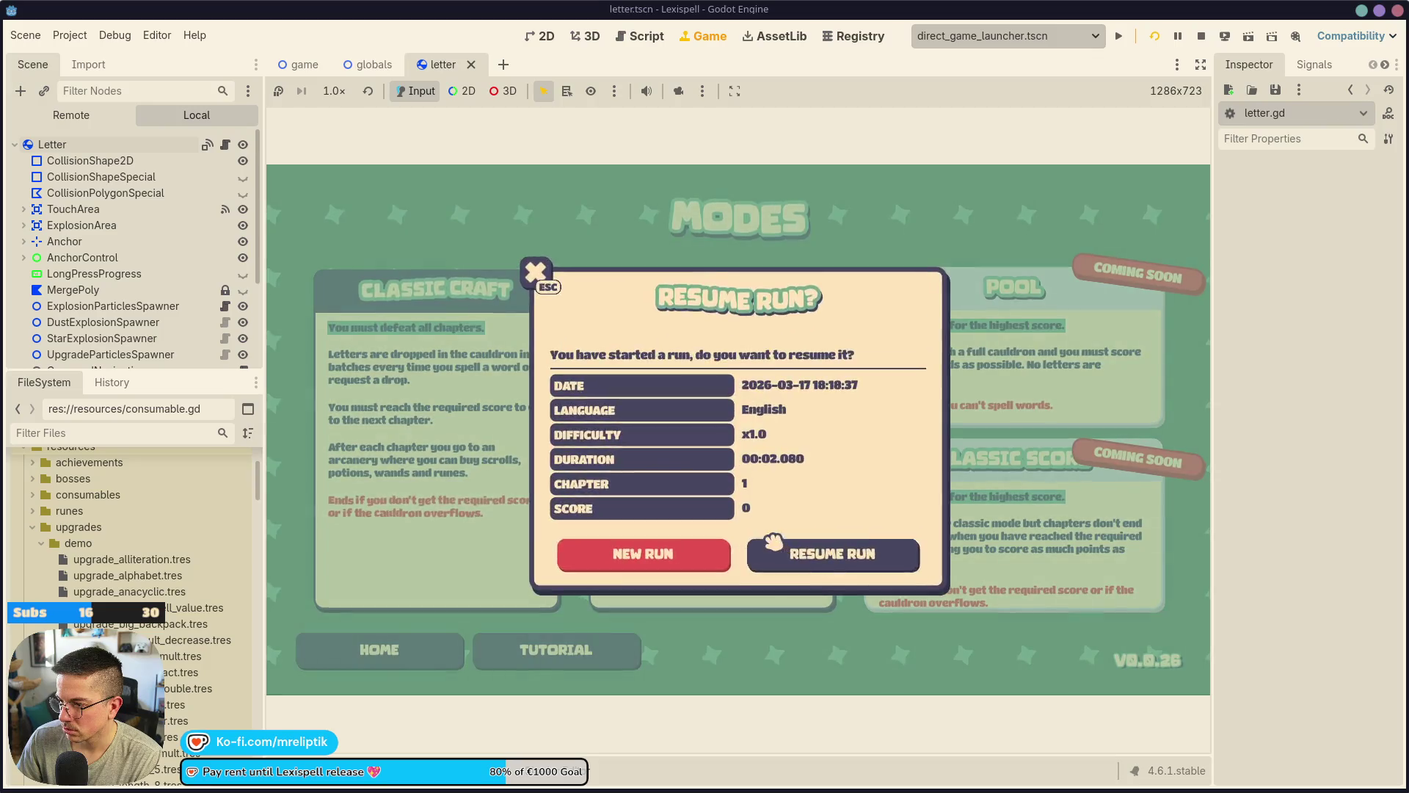
{"action": "left_click", "coordinate": [666, 561]}
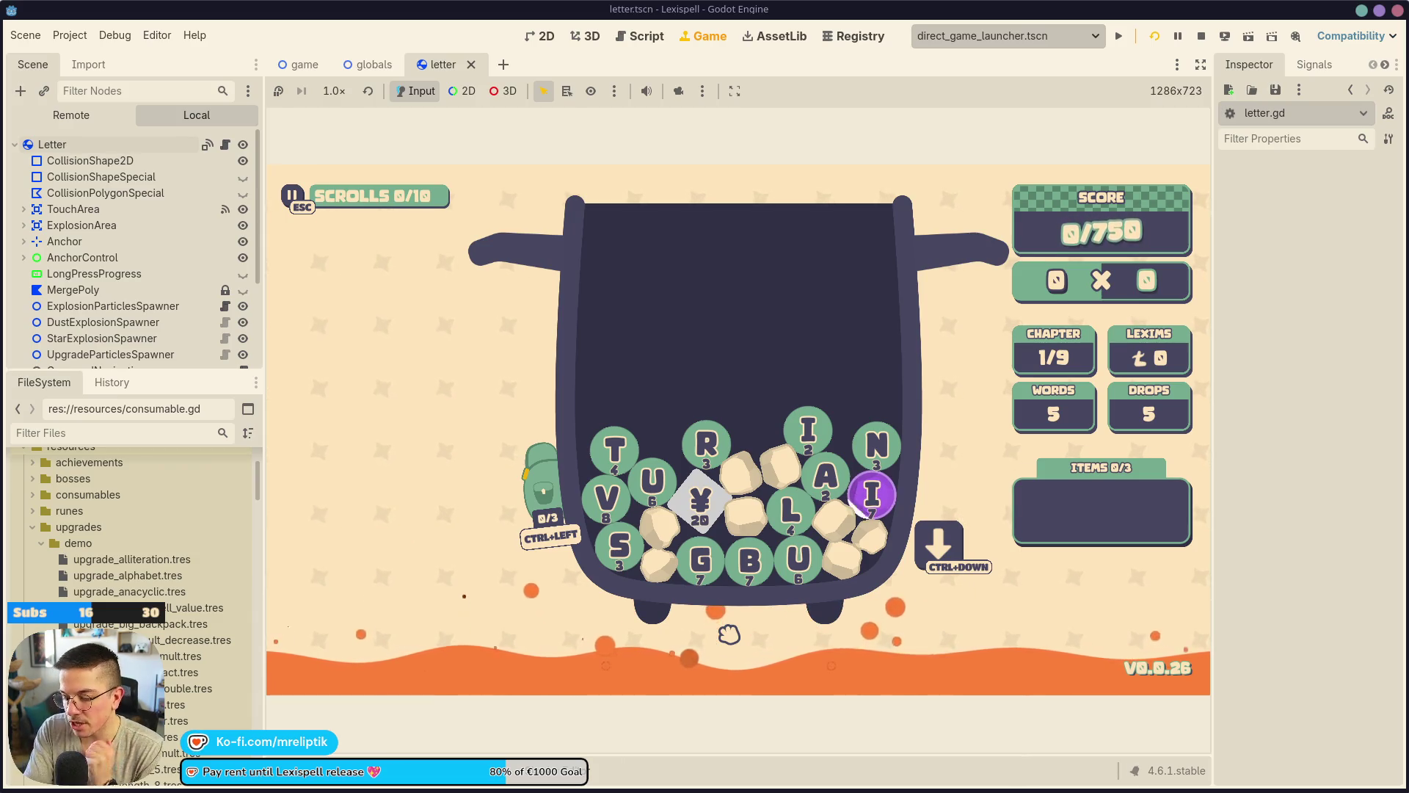
{"action": "key", "text": "Escape"}
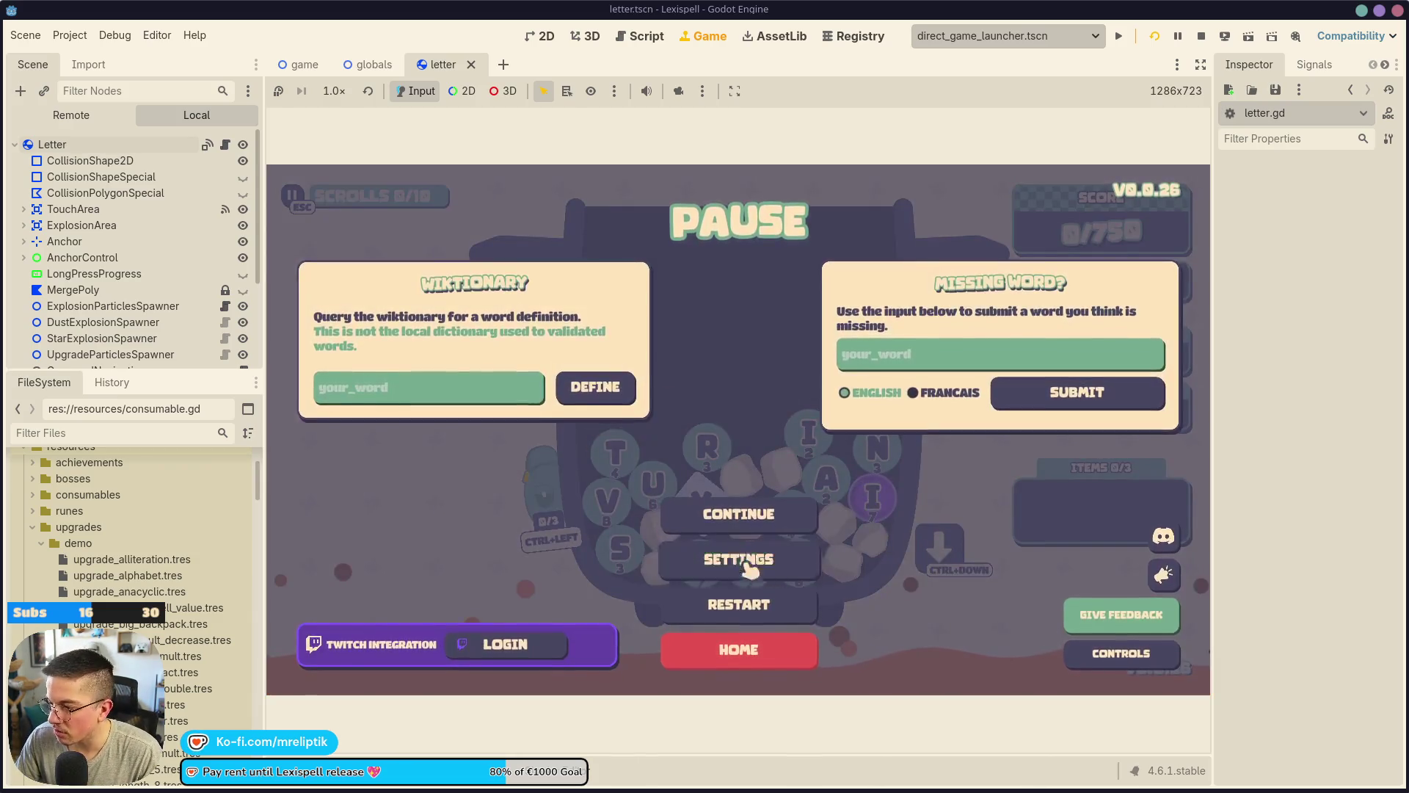
{"action": "left_click", "coordinate": [747, 564]}
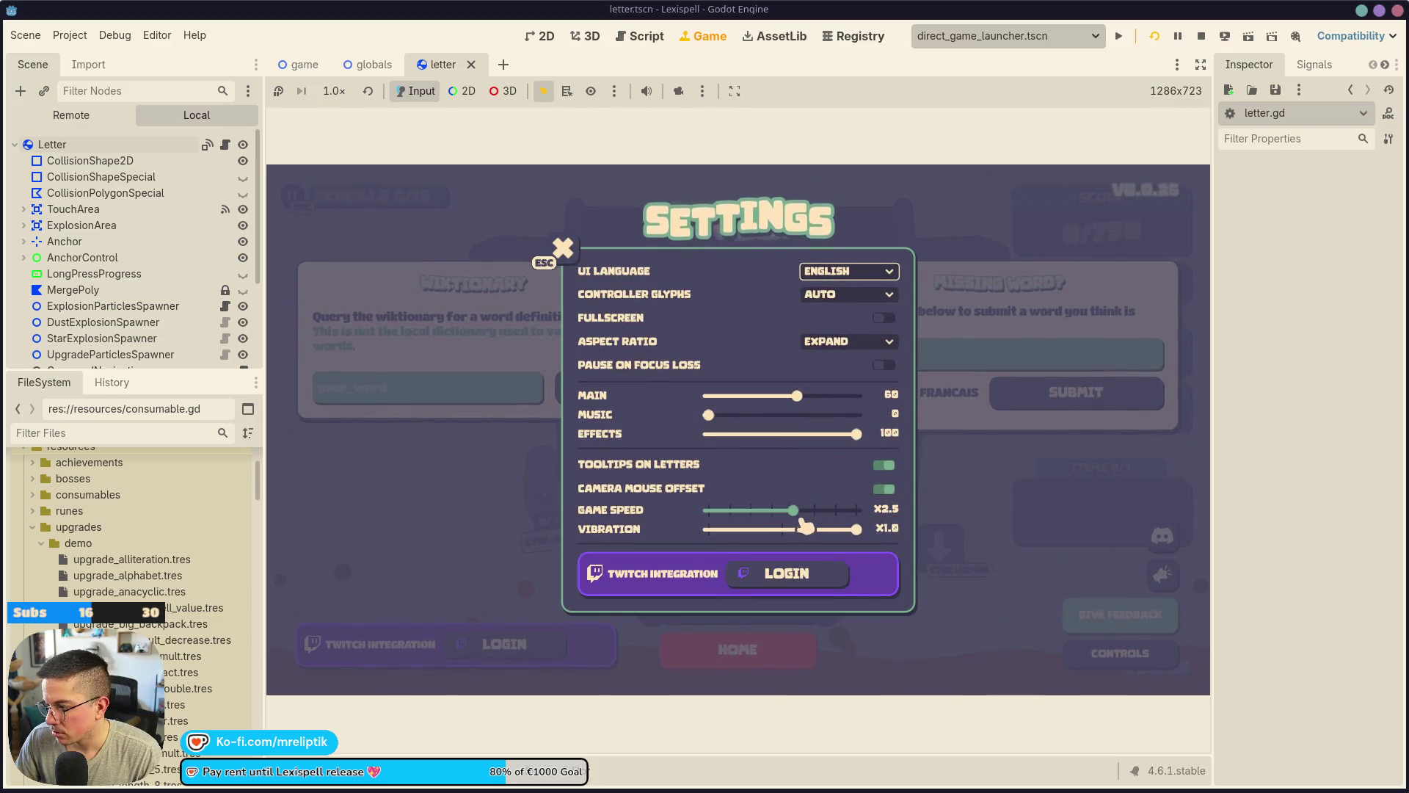
{"action": "key", "text": "Escape"}
{"action": "left_click", "coordinate": [790, 531]}
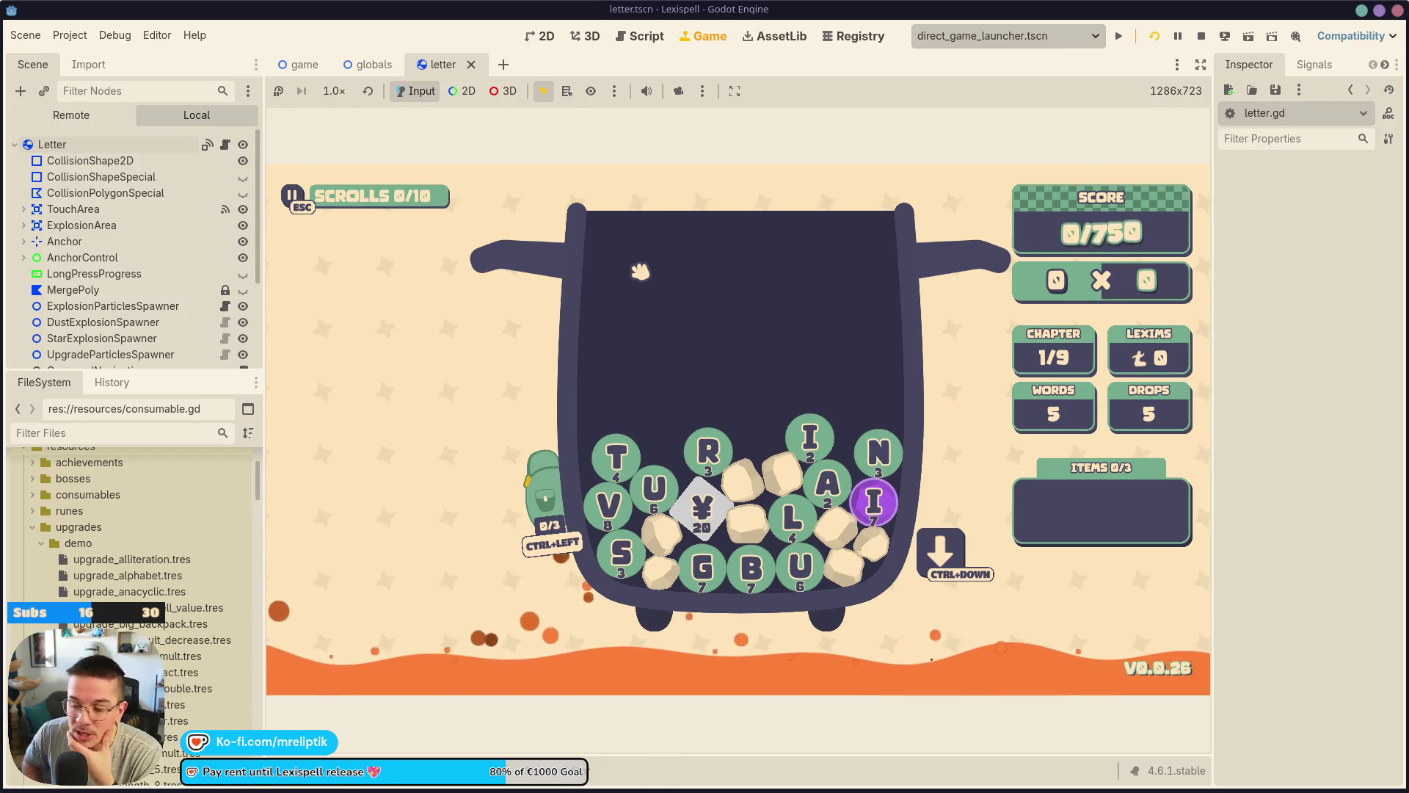
Briefly show and hide the editor's Output log and Debugger panel.
{"action": "mouse_move", "coordinate": [1079, 367]}
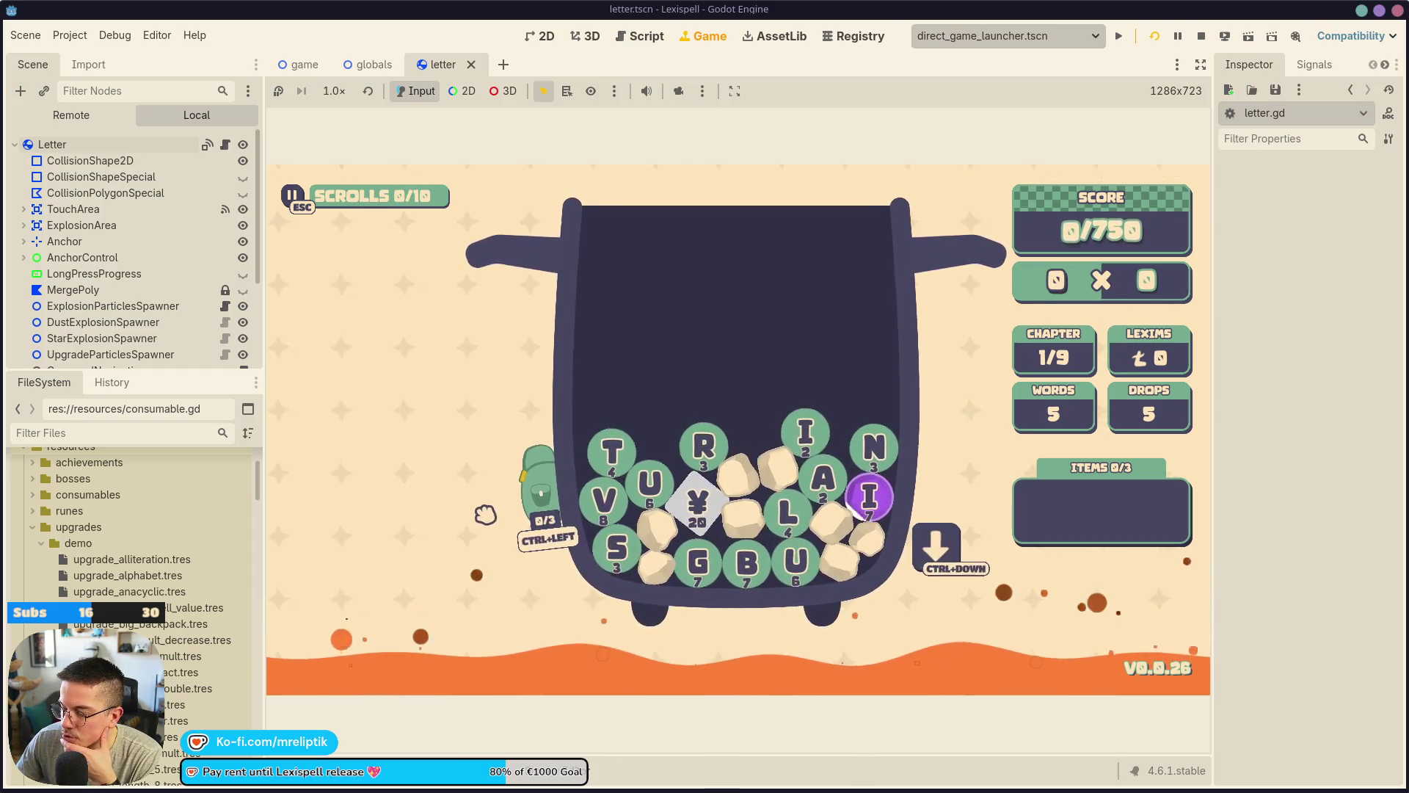
{"action": "left_click", "coordinate": [290, 783]}
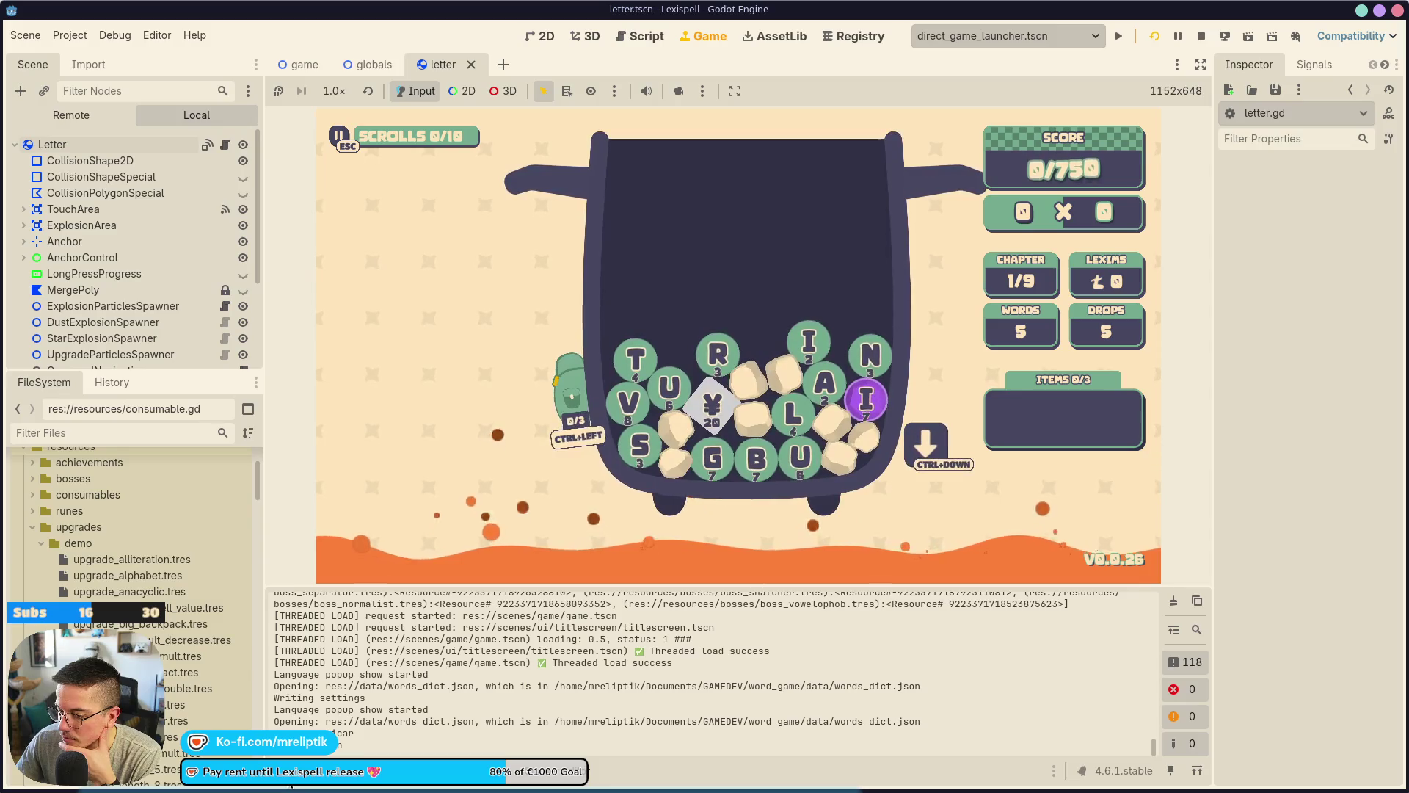
{"action": "left_click", "coordinate": [290, 782]}
{"action": "left_click", "coordinate": [345, 782]}
{"action": "left_click", "coordinate": [345, 783]}
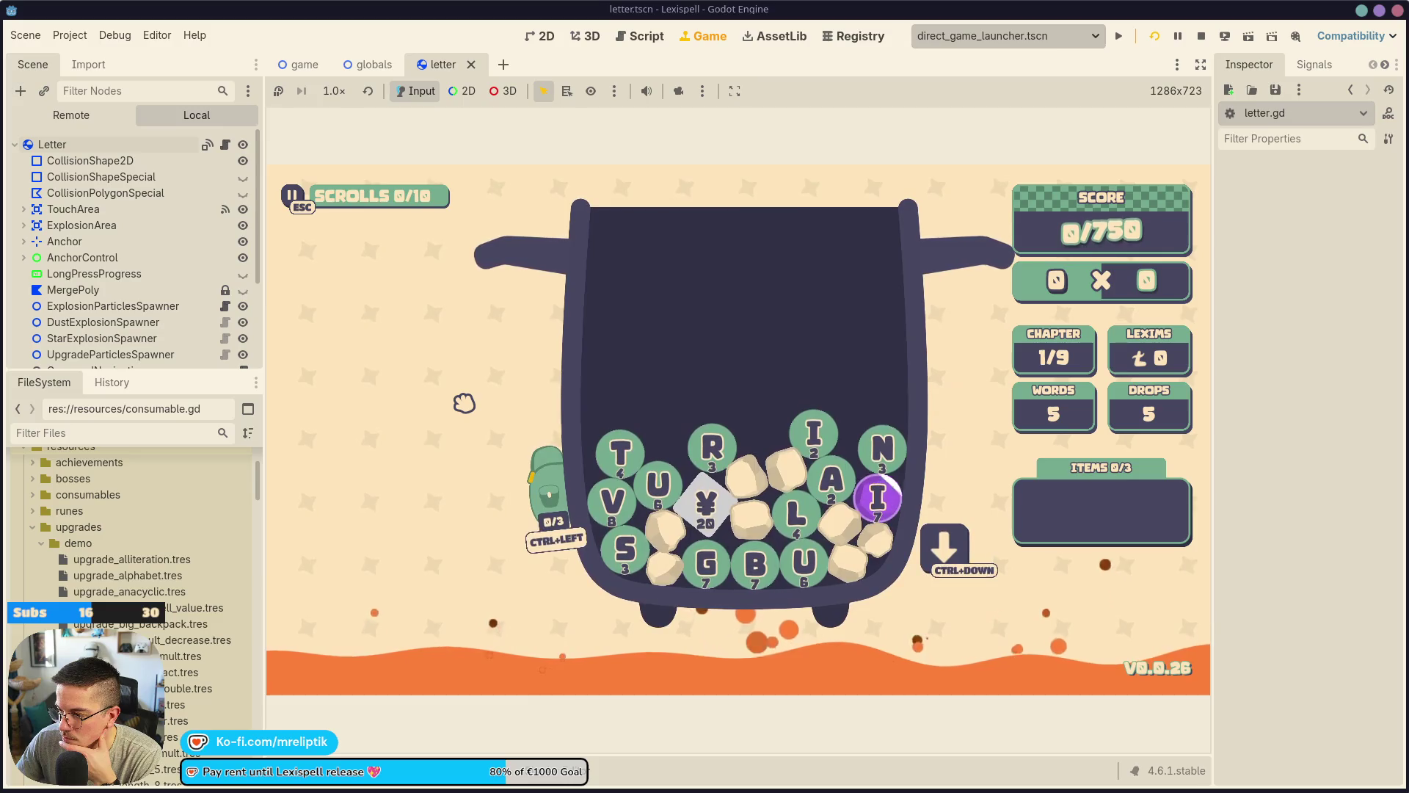
Submit the words RUT, BEN and RUB, then add R toward MIR.
{"action": "mouse_move", "coordinate": [586, 492]}
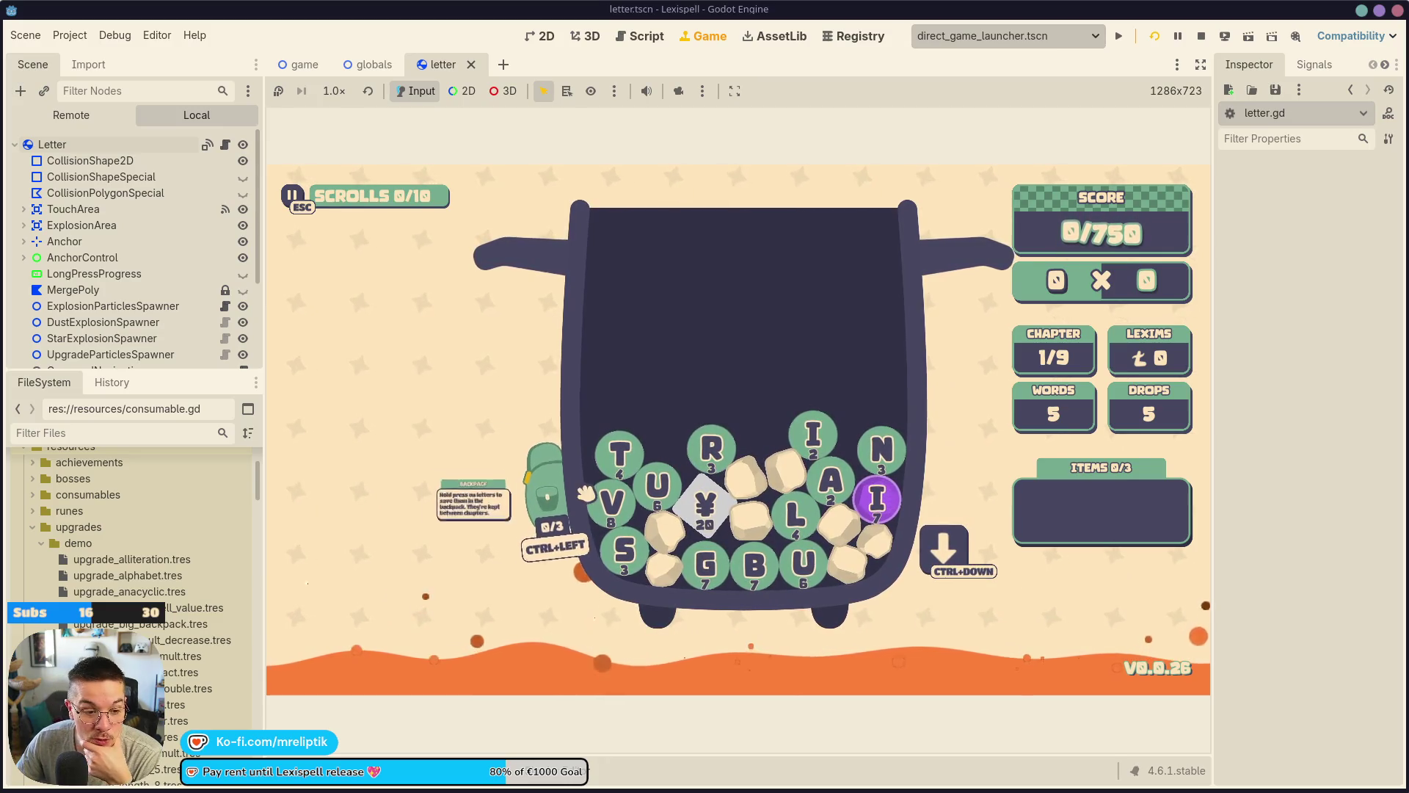
{"action": "type", "text": "rut"}
{"action": "key", "text": "Return"}
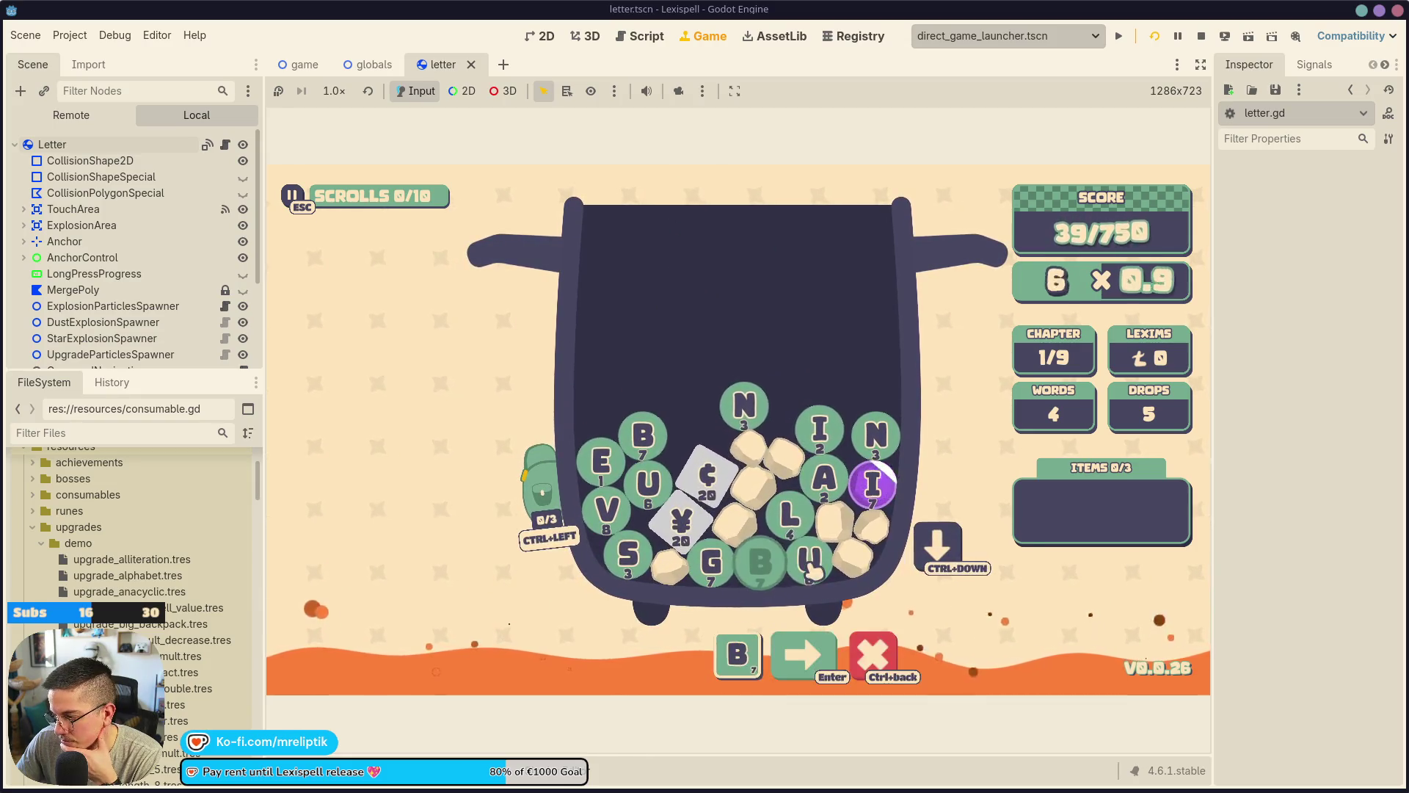
{"action": "type", "text": "ul"}
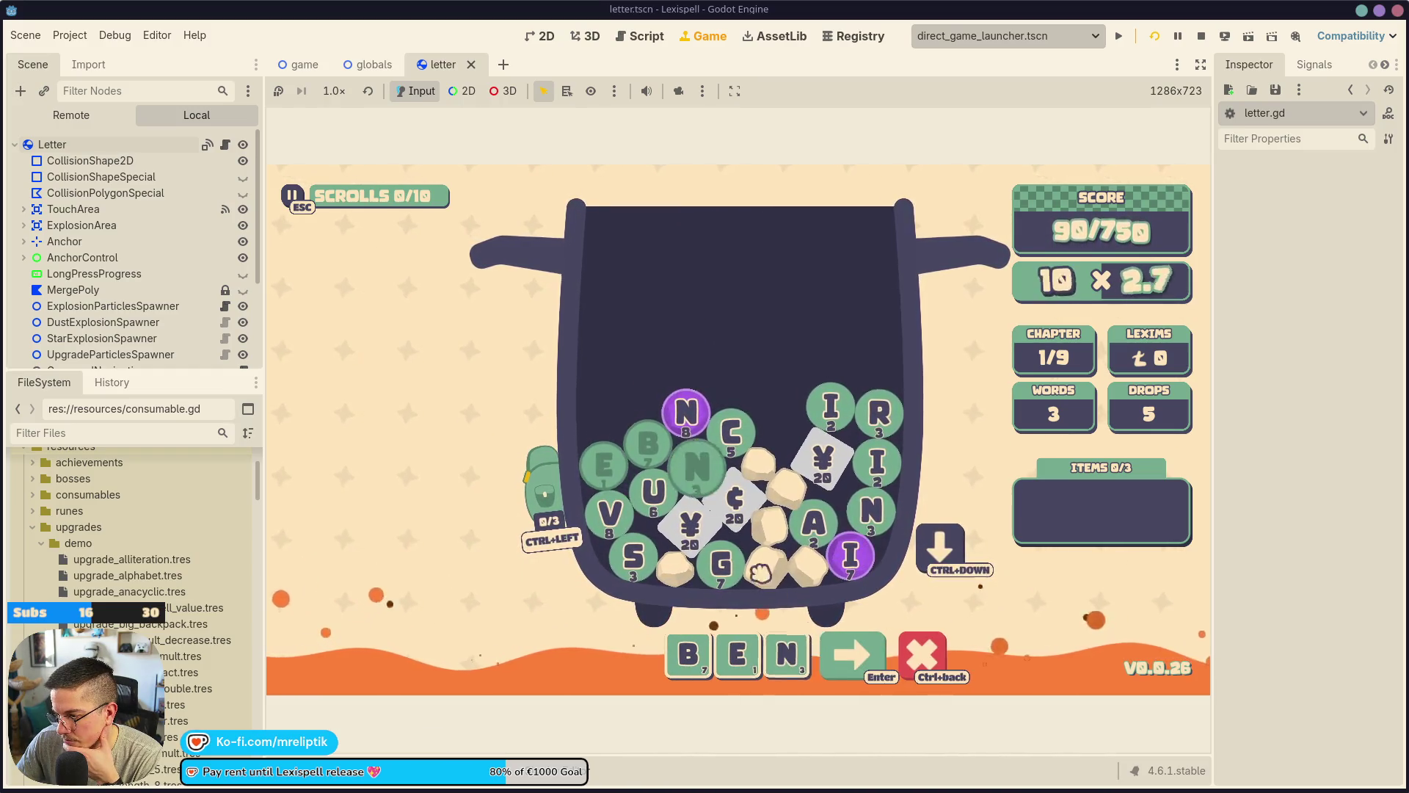
{"action": "key", "text": "Return"}
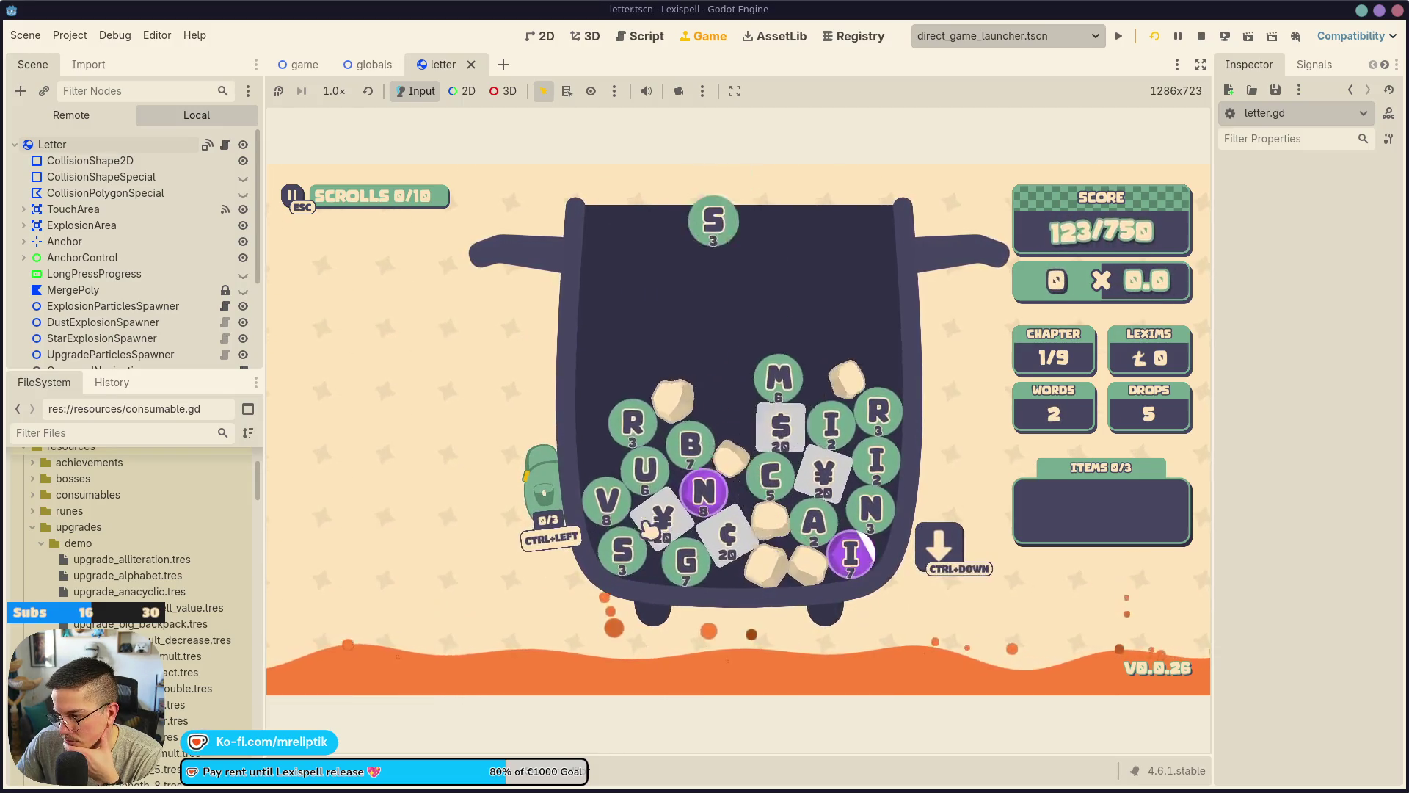
{"action": "left_click", "coordinate": [620, 491]}
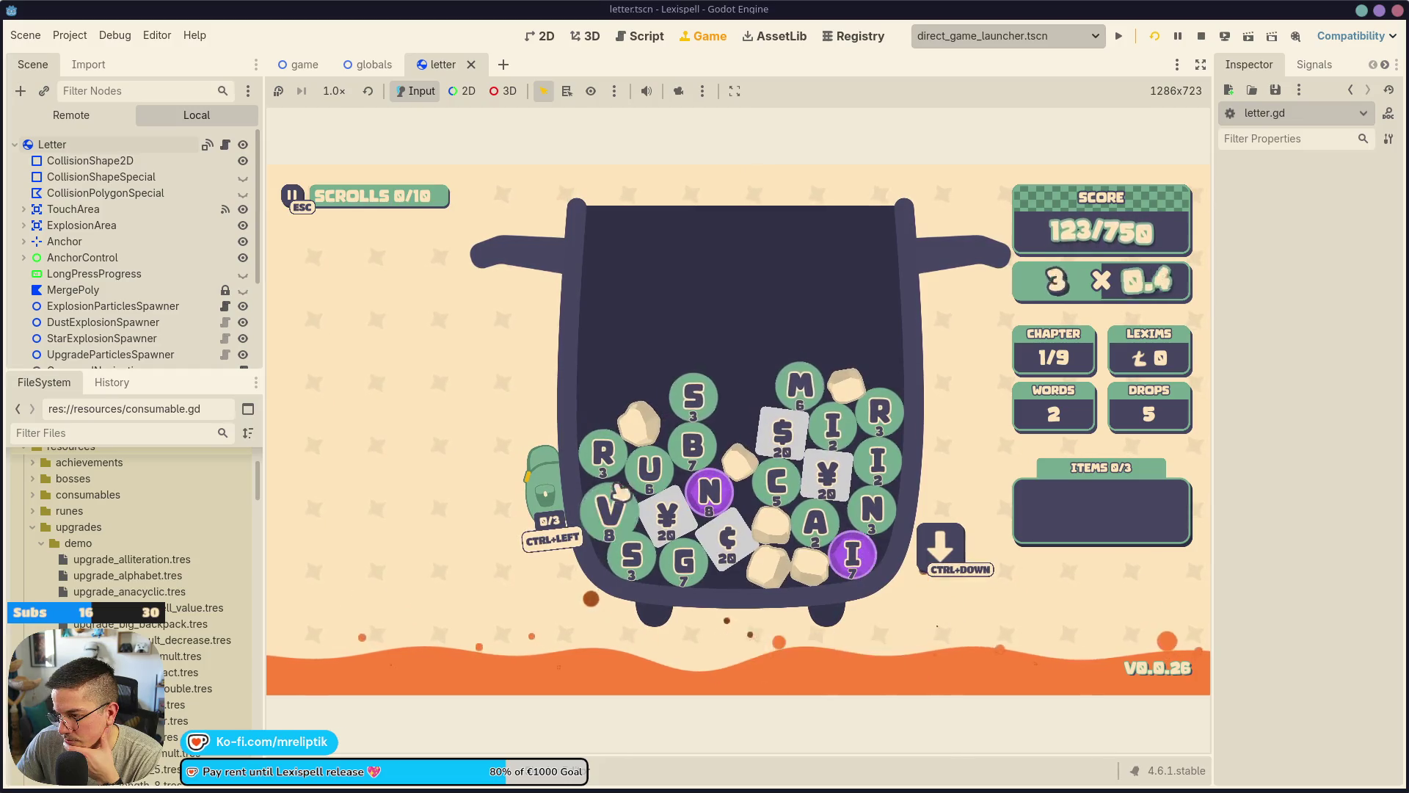
{"action": "left_click", "coordinate": [688, 455]}
{"action": "key", "text": "Return"}
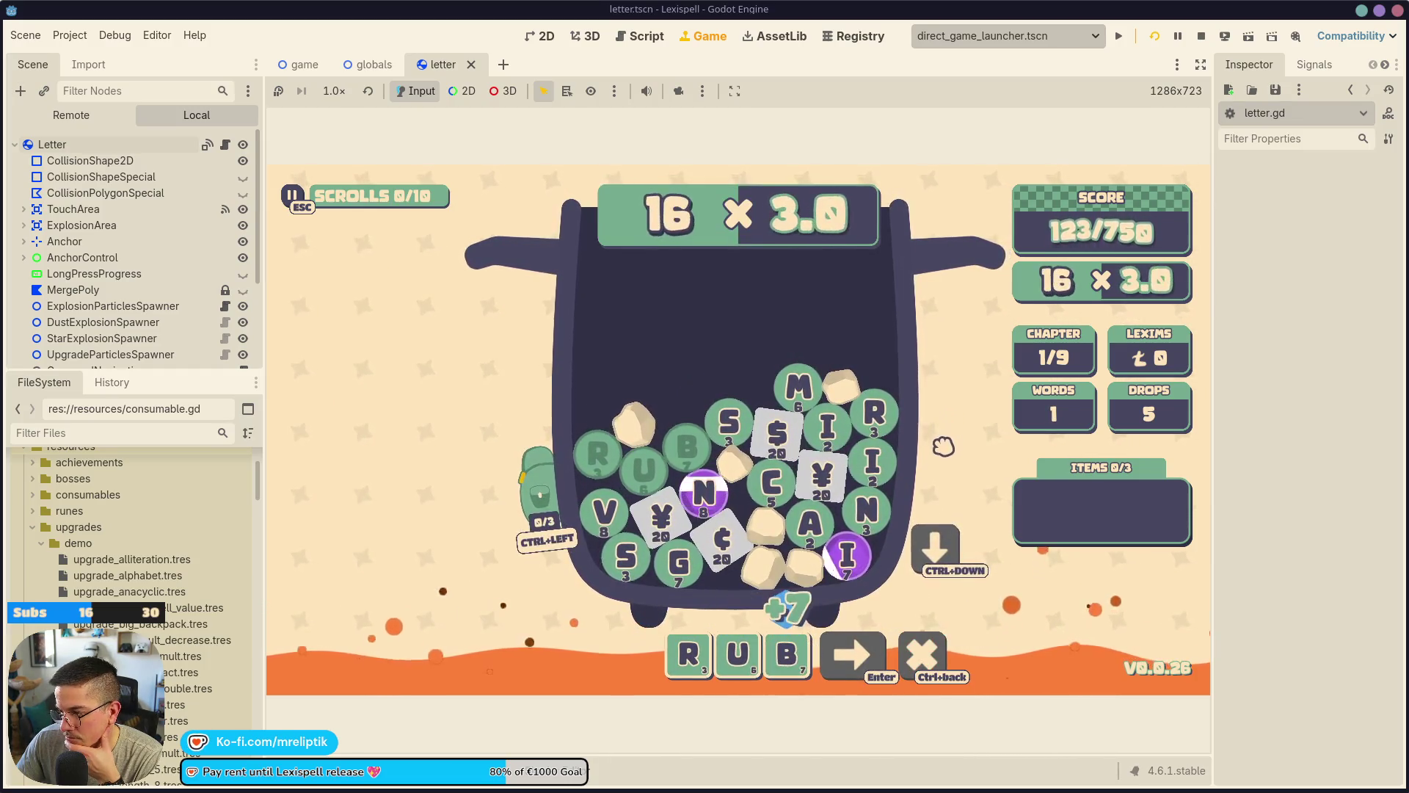
{"action": "left_click", "coordinate": [877, 418]}
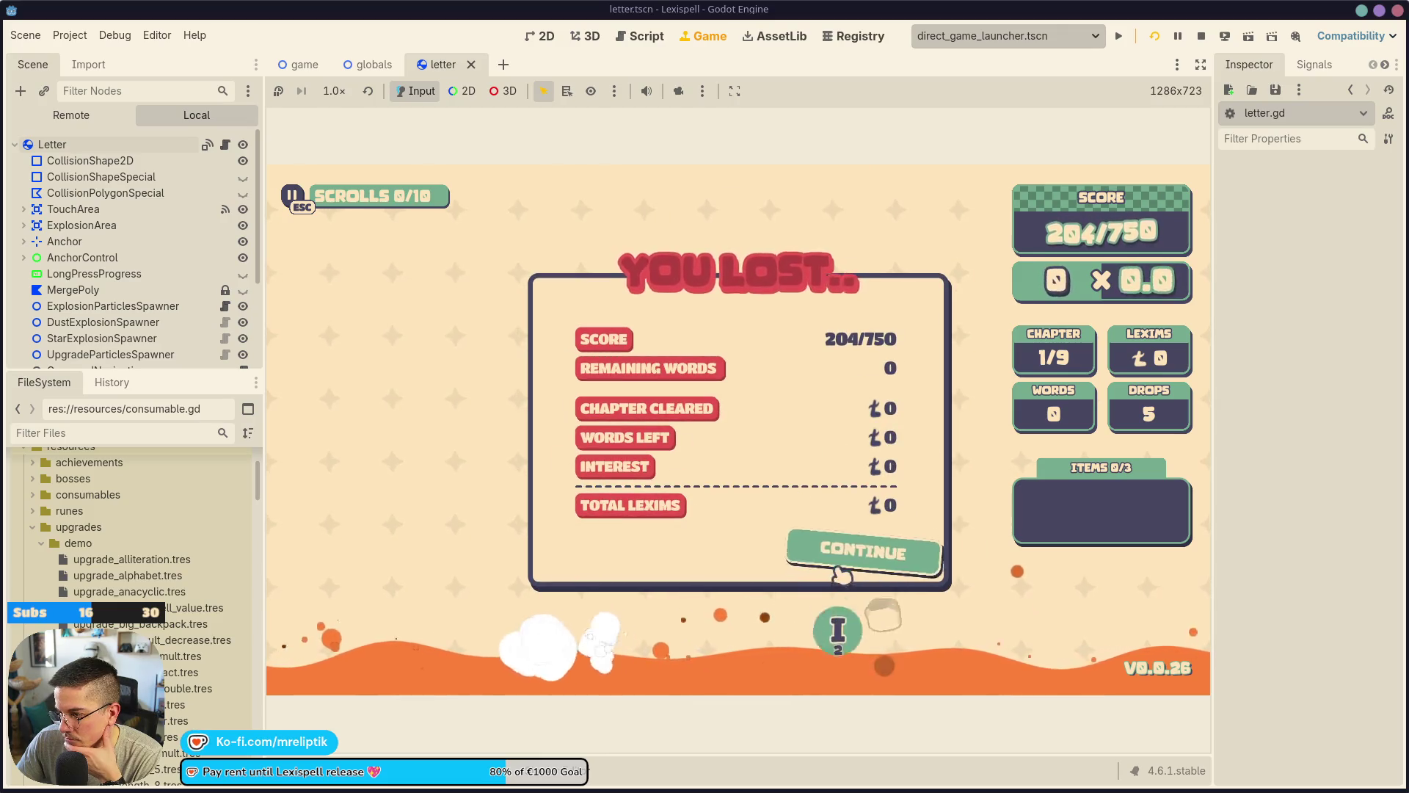
Continue past the You Lost screen to the Words Used and Stats summary to check the TIME entry.
{"action": "left_click", "coordinate": [842, 571]}
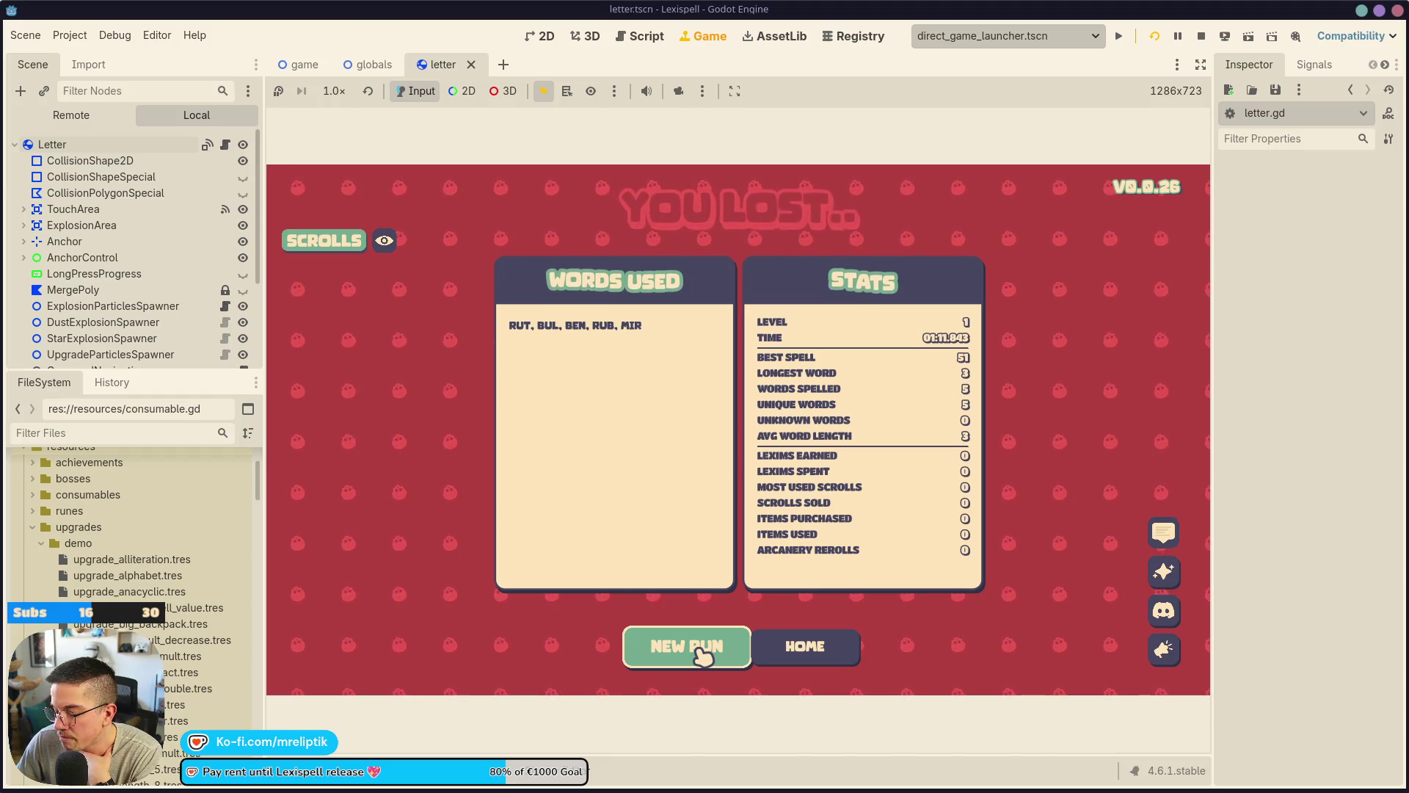
Start a new Chapter 1 run and submit the word CORN.
{"action": "left_click", "coordinate": [697, 656]}
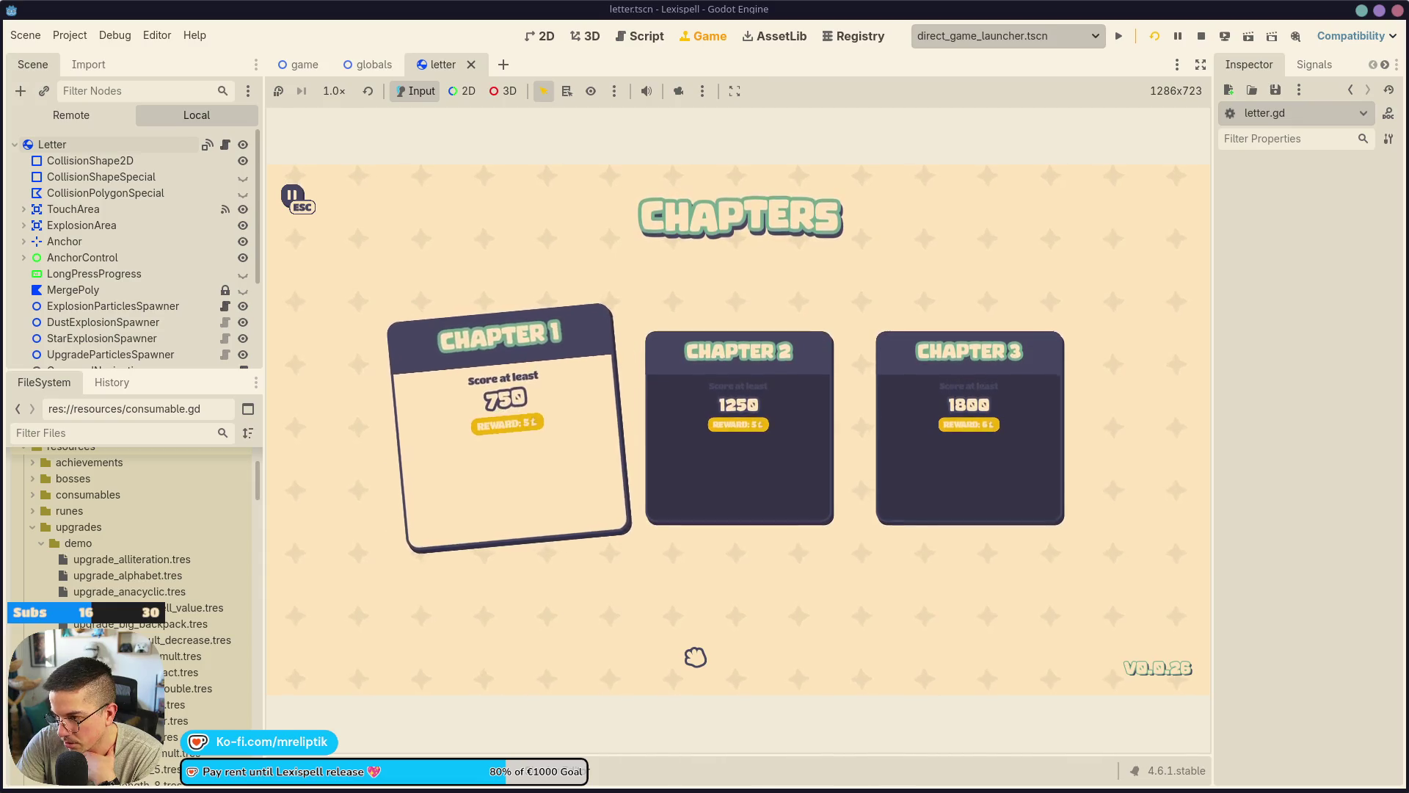
{"action": "left_click", "coordinate": [576, 504]}
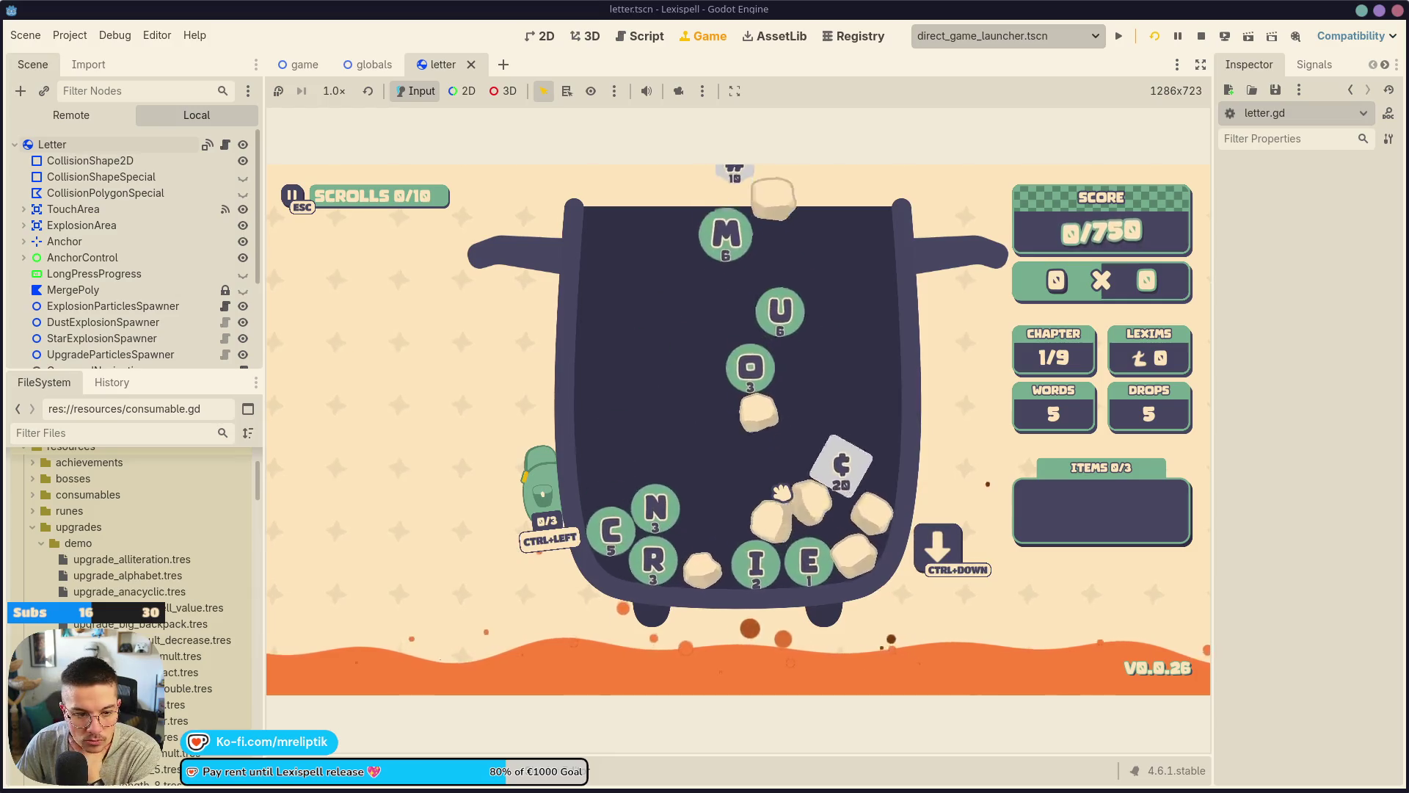
{"action": "left_click", "coordinate": [610, 527]}
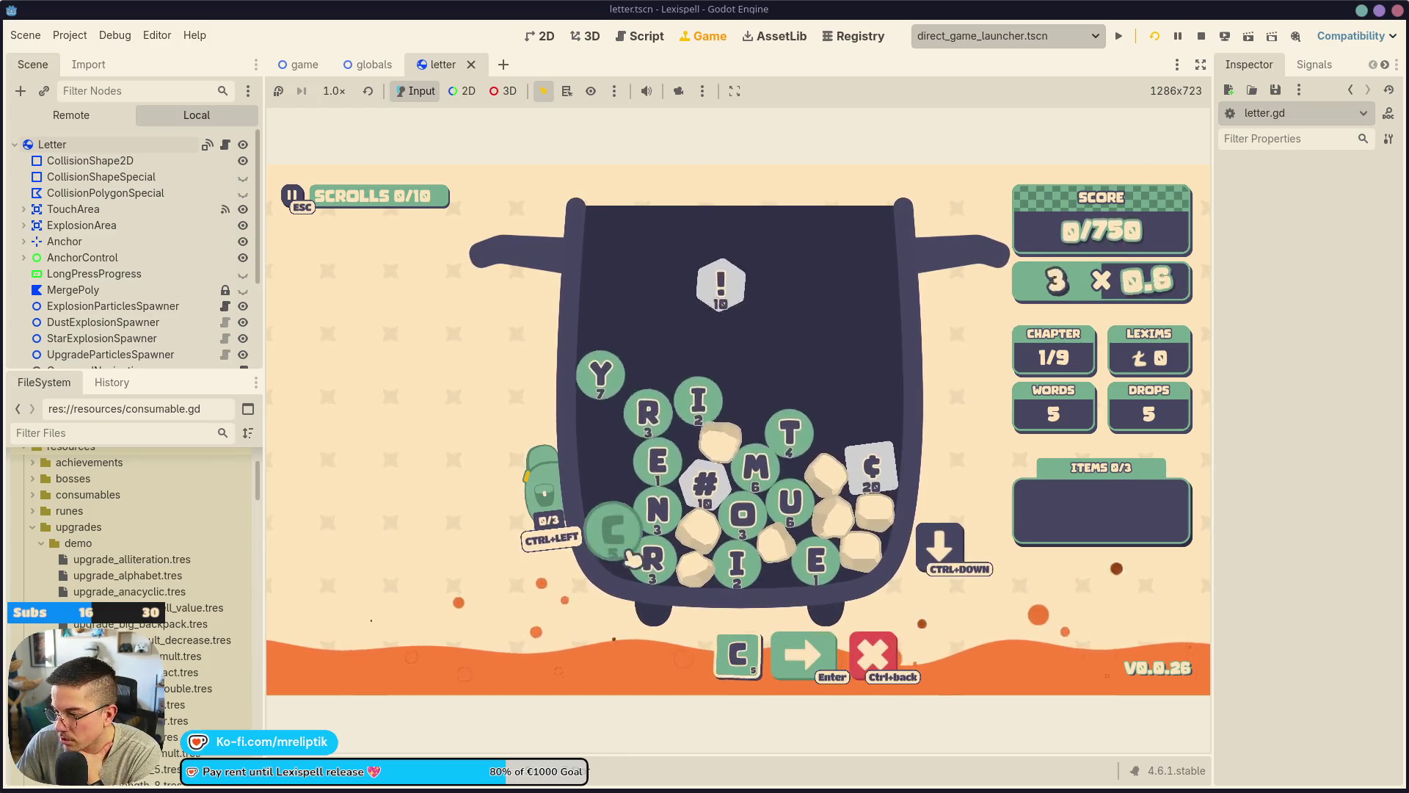
{"action": "left_click", "coordinate": [740, 513]}
{"action": "left_click", "coordinate": [647, 559]}
{"action": "left_click", "coordinate": [656, 508]}
{"action": "key", "text": "Return"}
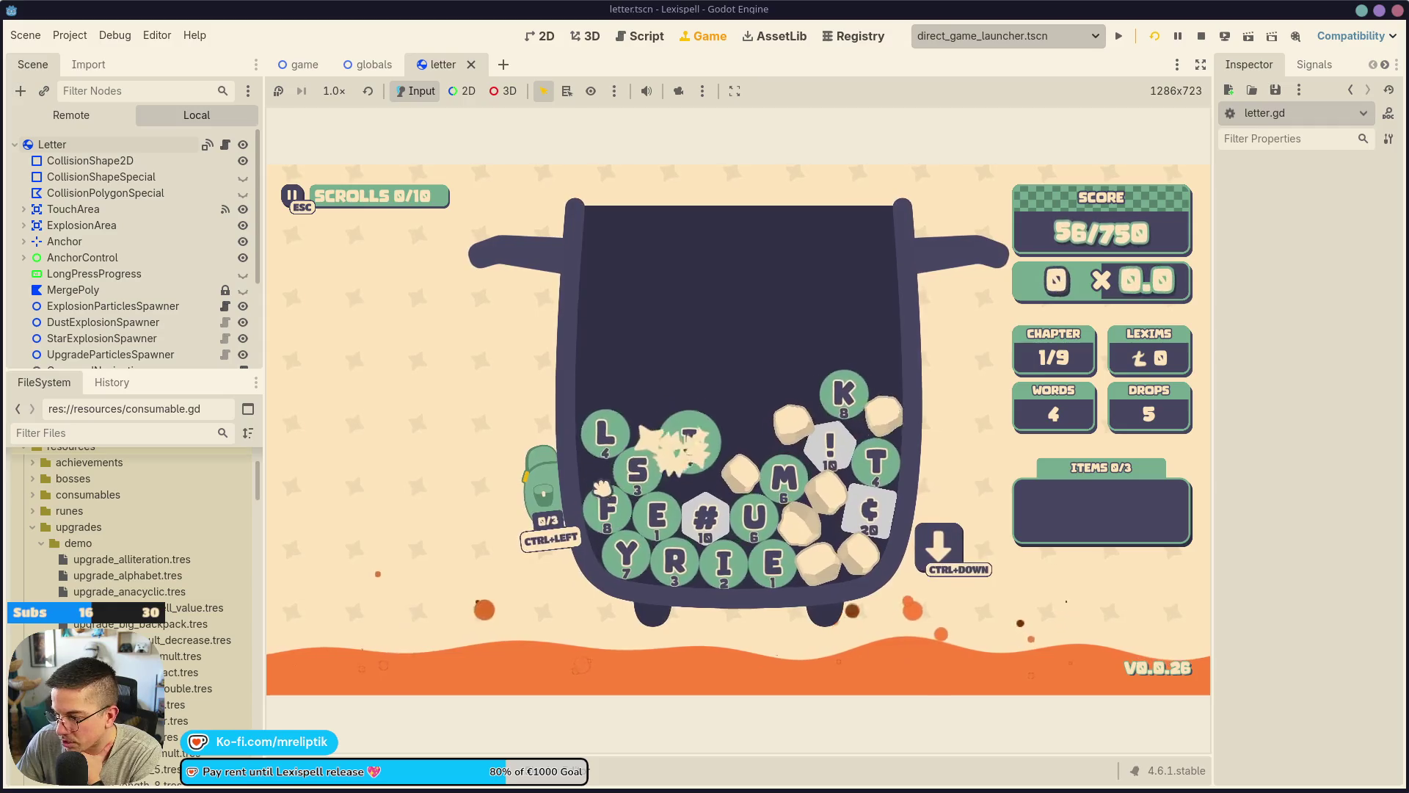
After discarding an R-F false start, spell and submit SER to reach 77/750.
{"action": "left_click", "coordinate": [676, 556]}
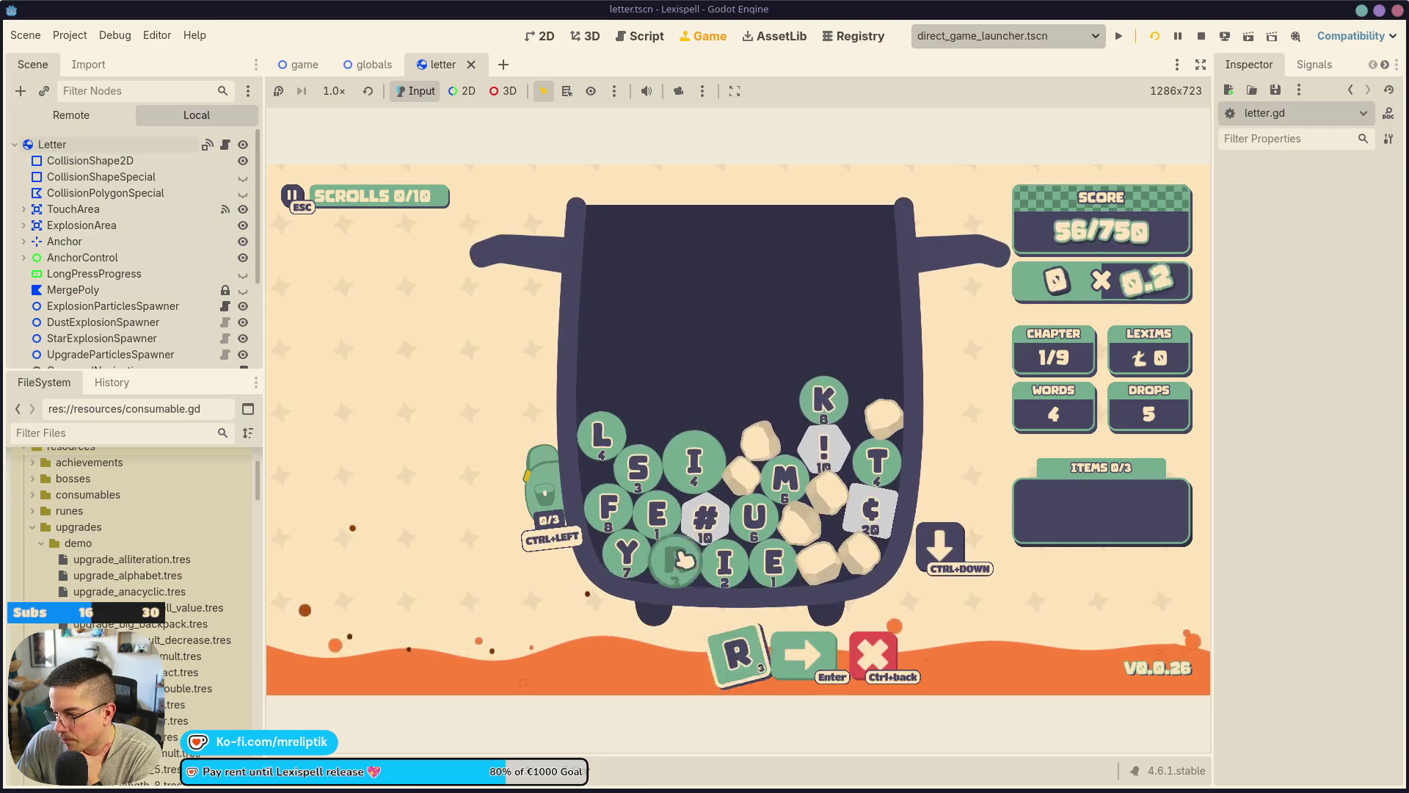
{"action": "left_click", "coordinate": [609, 508]}
{"action": "left_click", "coordinate": [609, 508]}
{"action": "left_click", "coordinate": [675, 560]}
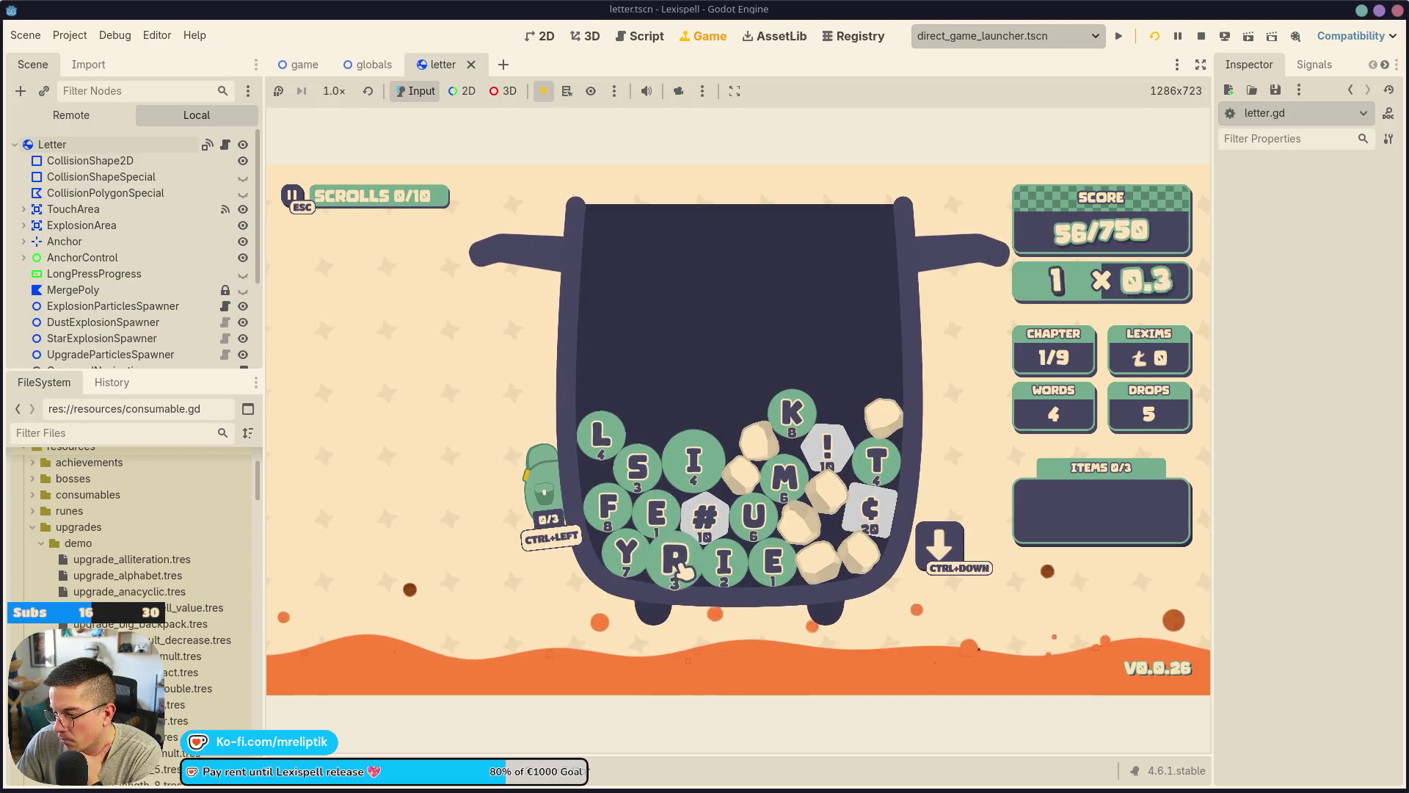
{"action": "left_click", "coordinate": [638, 468]}
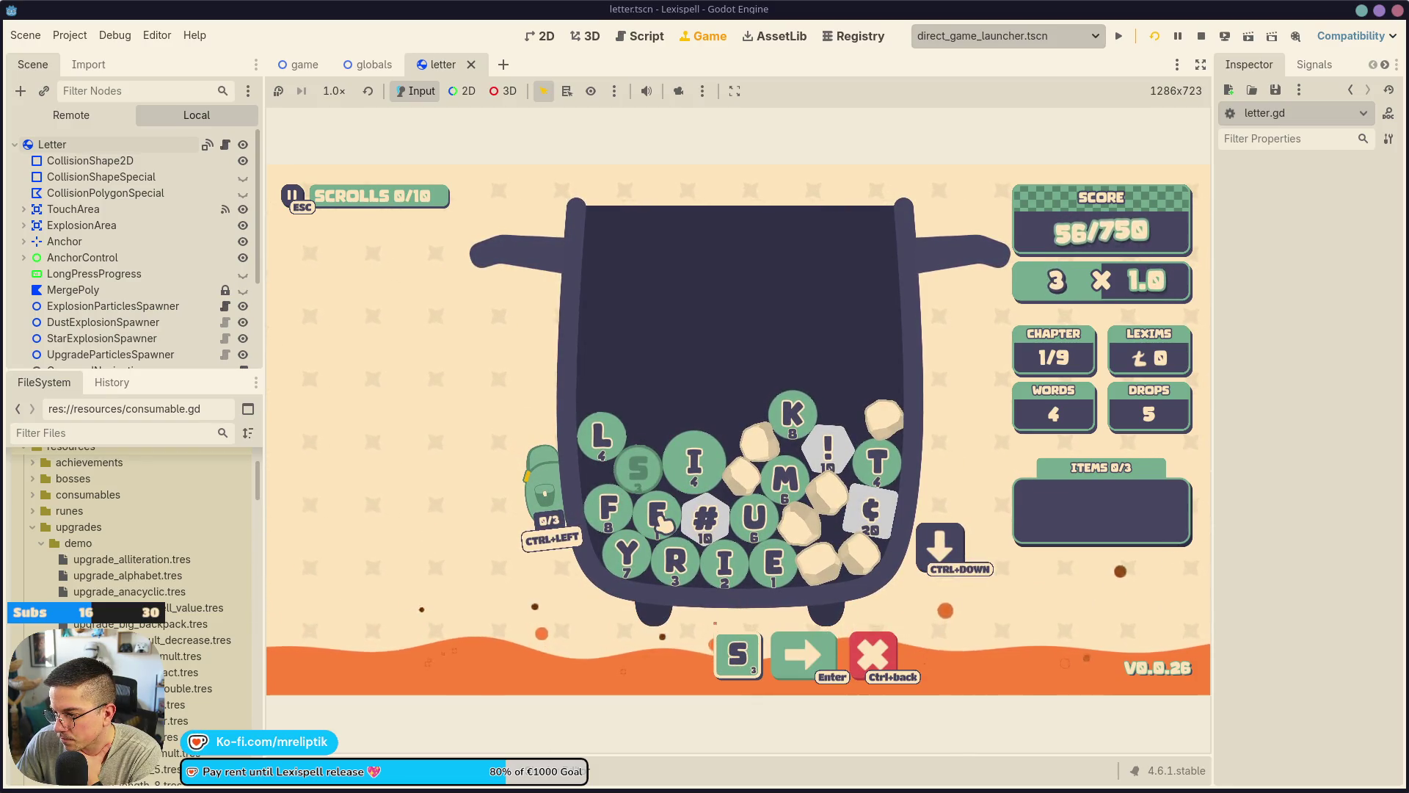
{"action": "left_click", "coordinate": [659, 514]}
{"action": "left_click", "coordinate": [675, 560]}
{"action": "left_click", "coordinate": [854, 657]}
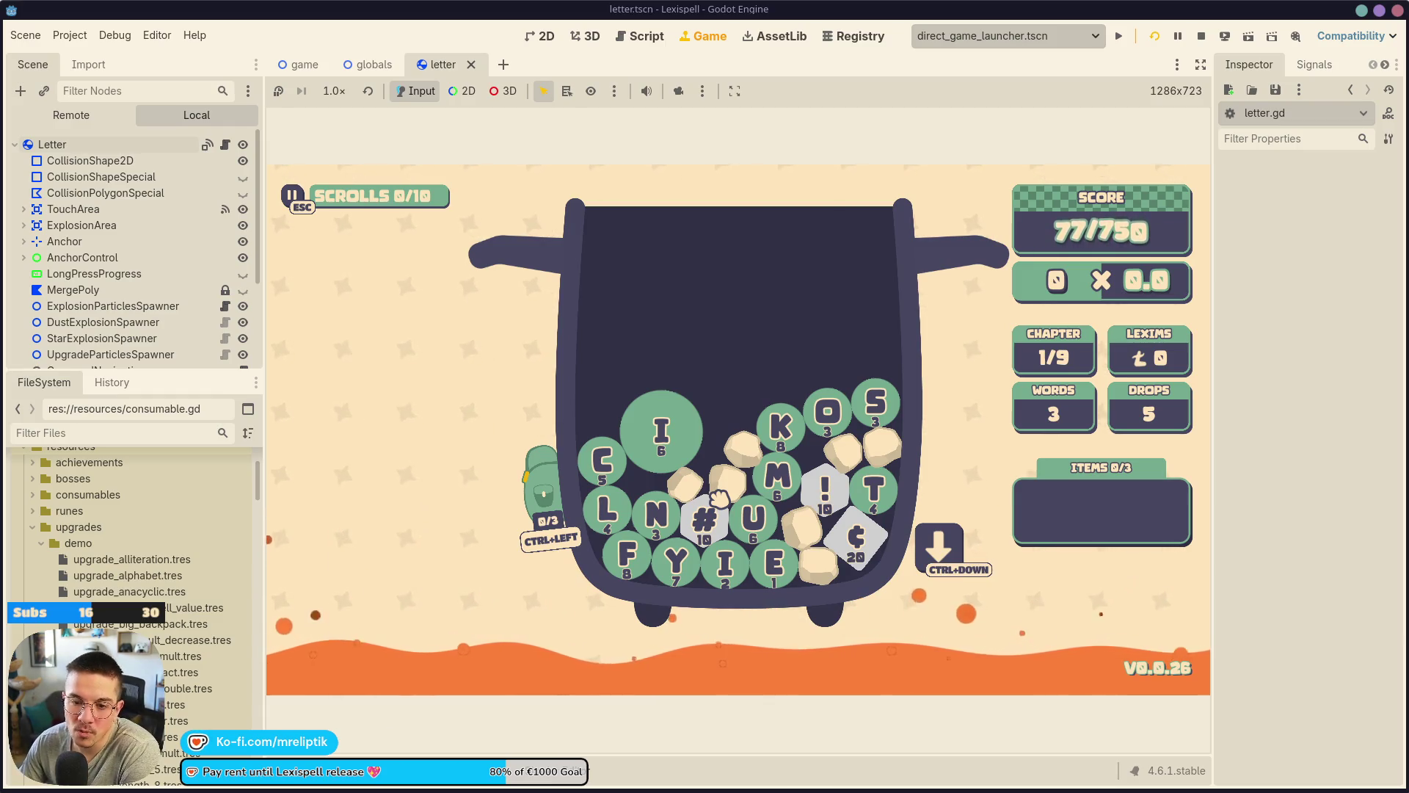
Submit MUN, then clear the rejected word CRI with Ctrl+Backspace.
{"action": "left_click", "coordinate": [704, 518]}
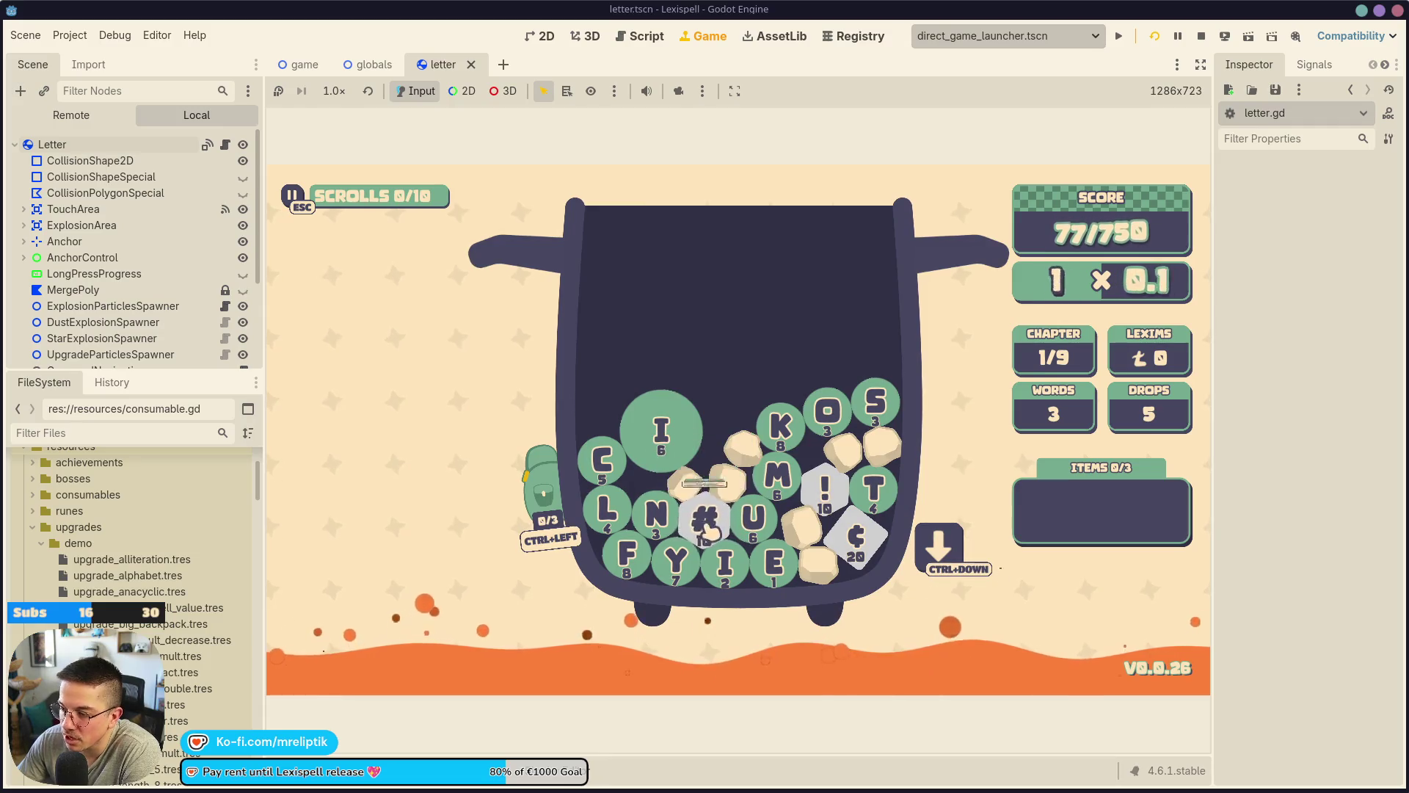
{"action": "left_click", "coordinate": [778, 476]}
{"action": "left_click", "coordinate": [752, 517]}
{"action": "left_click", "coordinate": [656, 511]}
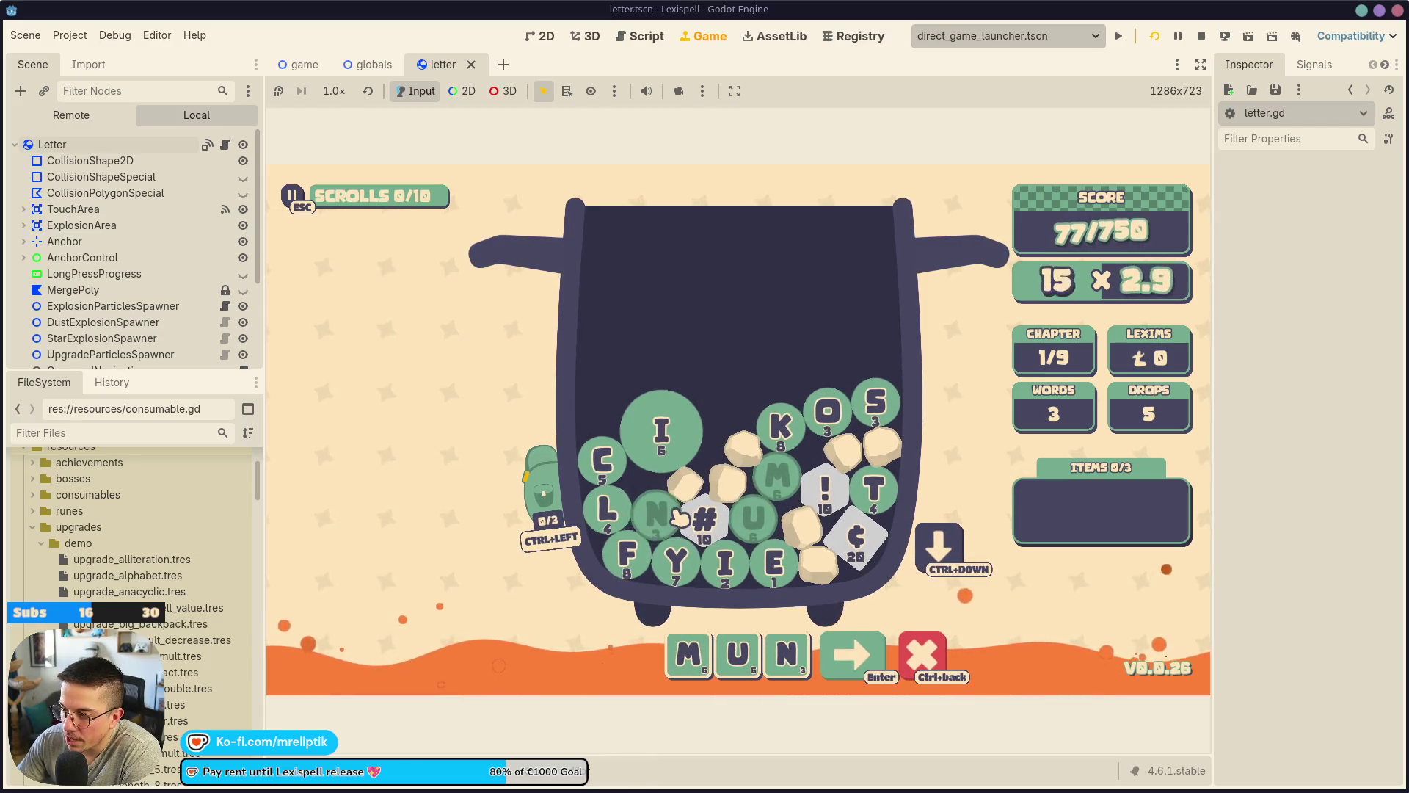
{"action": "left_click", "coordinate": [842, 652]}
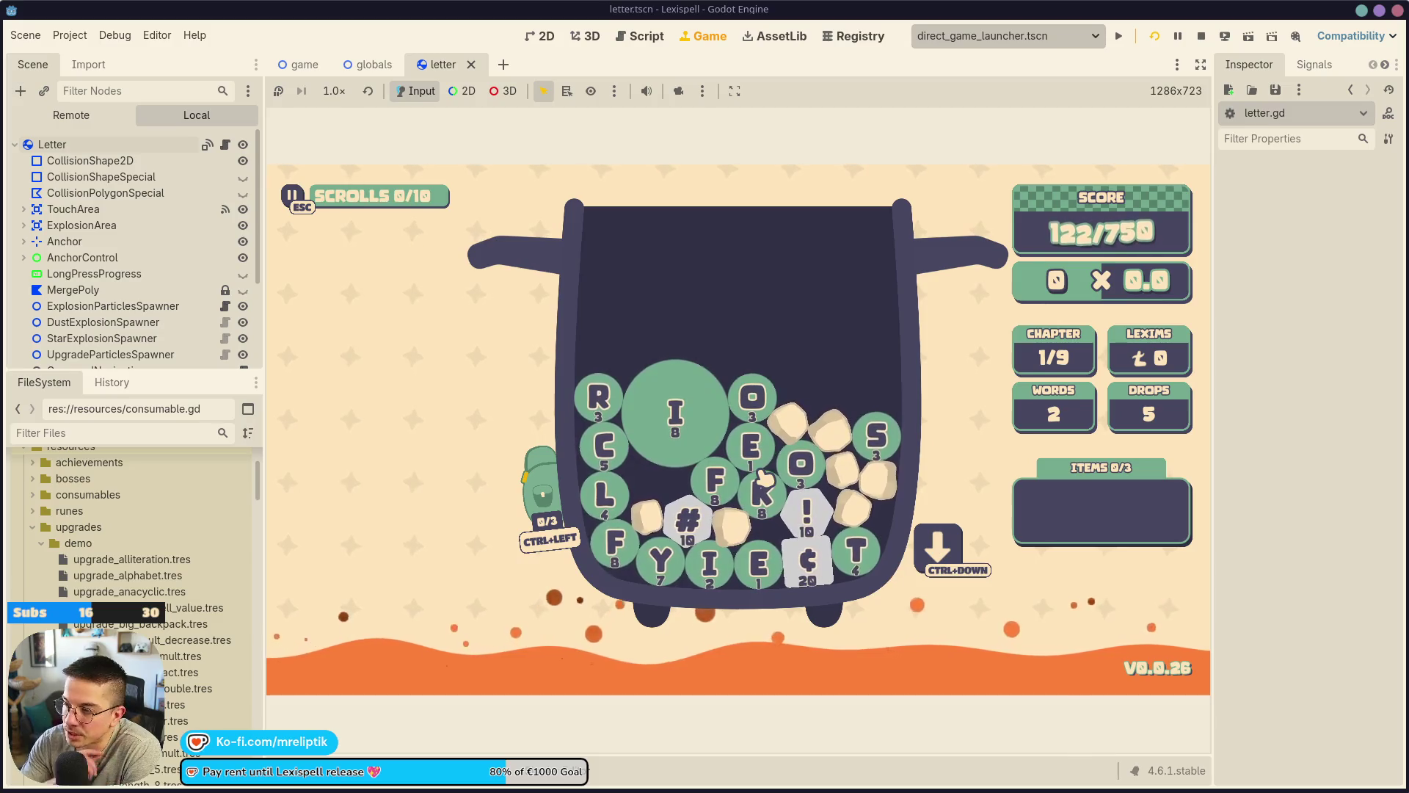
{"action": "type", "text": "cri"}
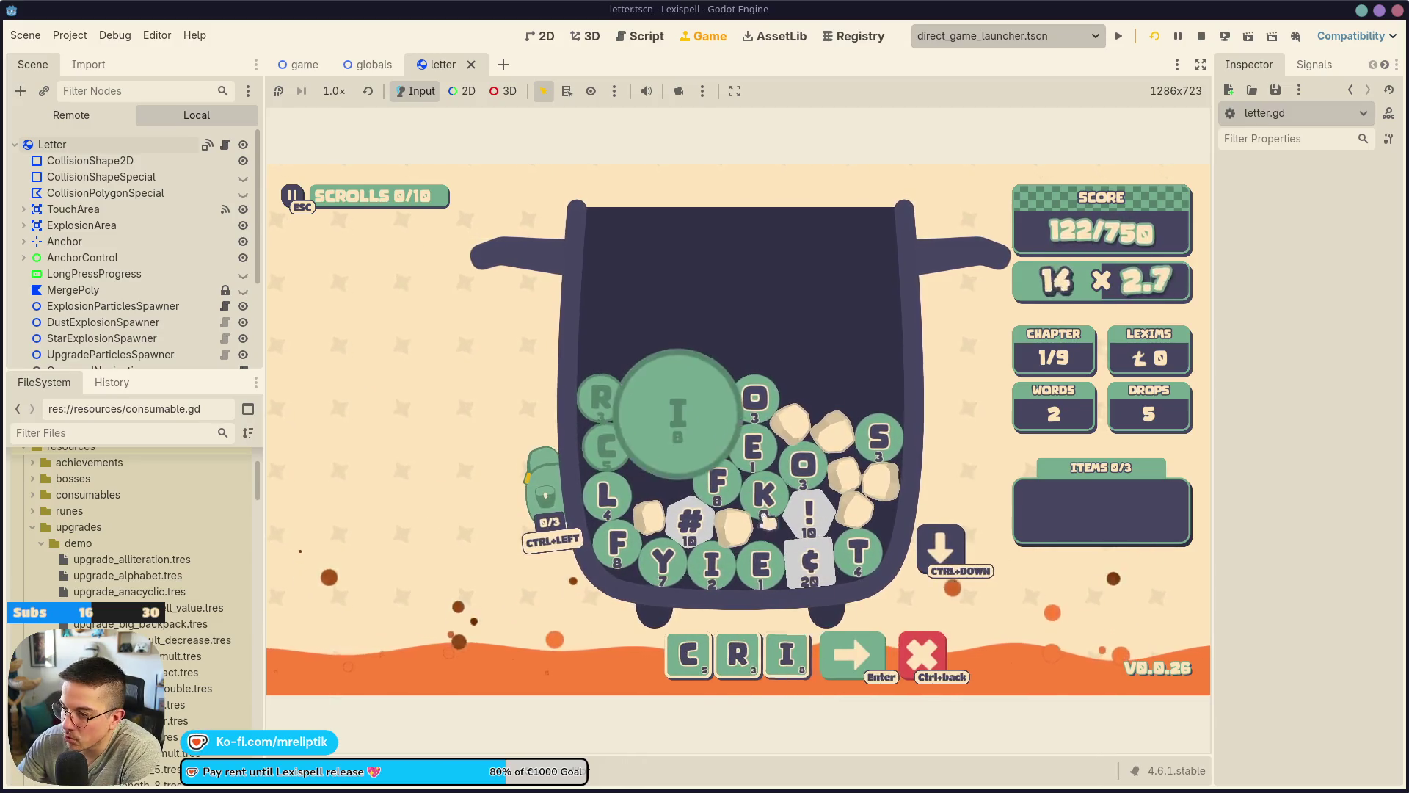
{"action": "left_click", "coordinate": [855, 664]}
{"action": "key", "text": "ctrl+BackSpace"}
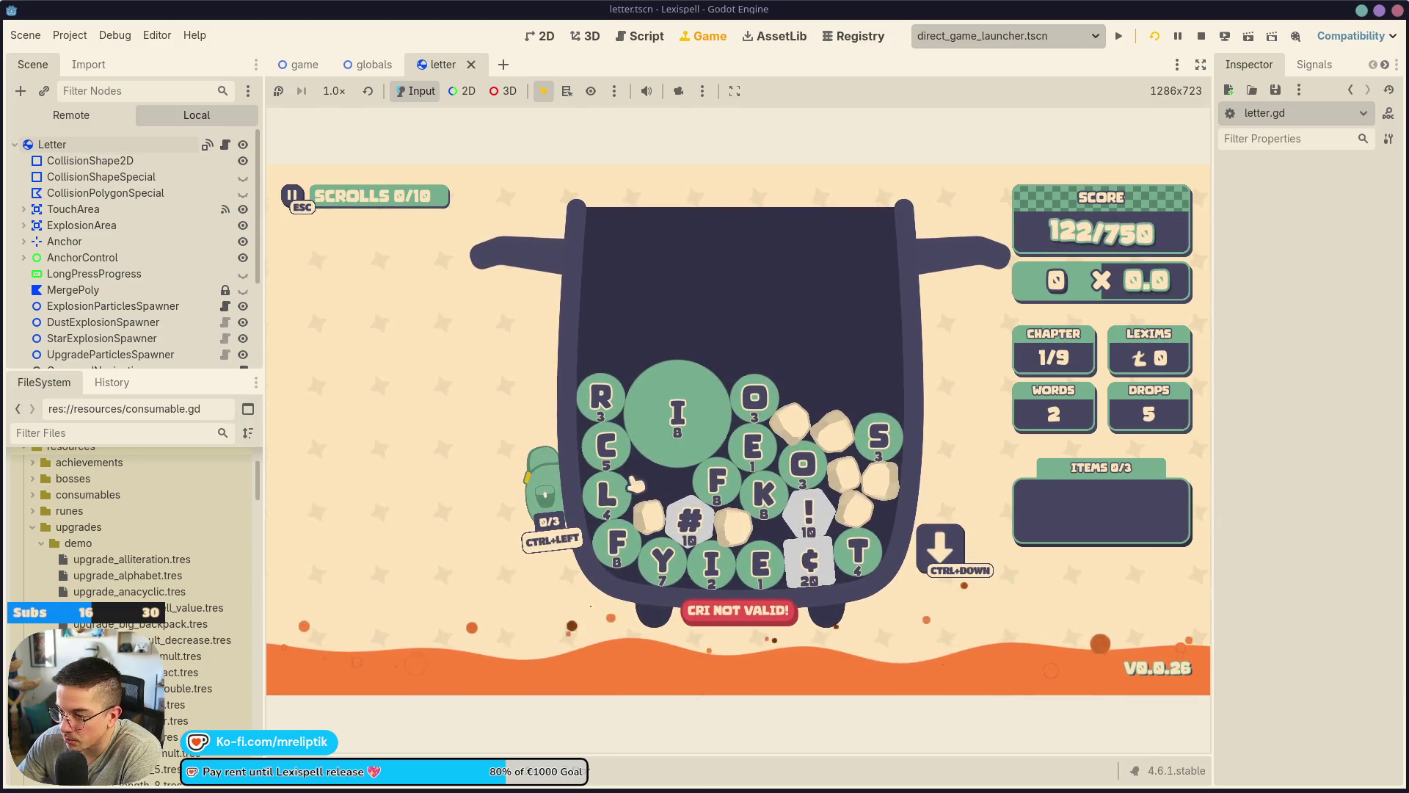
Build the word LORE to reach 179/750, then stop the running game.
{"action": "left_click", "coordinate": [619, 543]}
{"action": "left_click", "coordinate": [608, 494]}
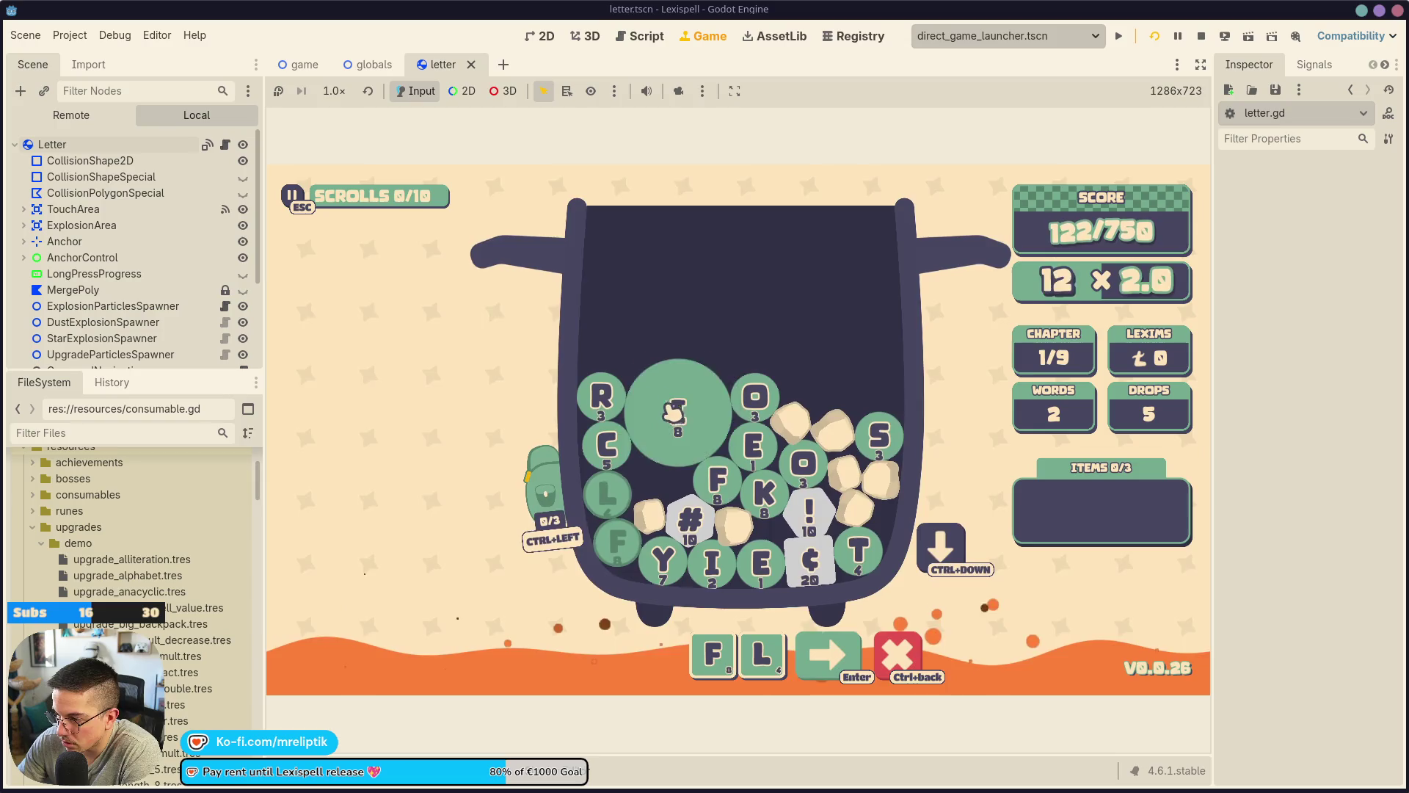
{"action": "left_click", "coordinate": [841, 682]}
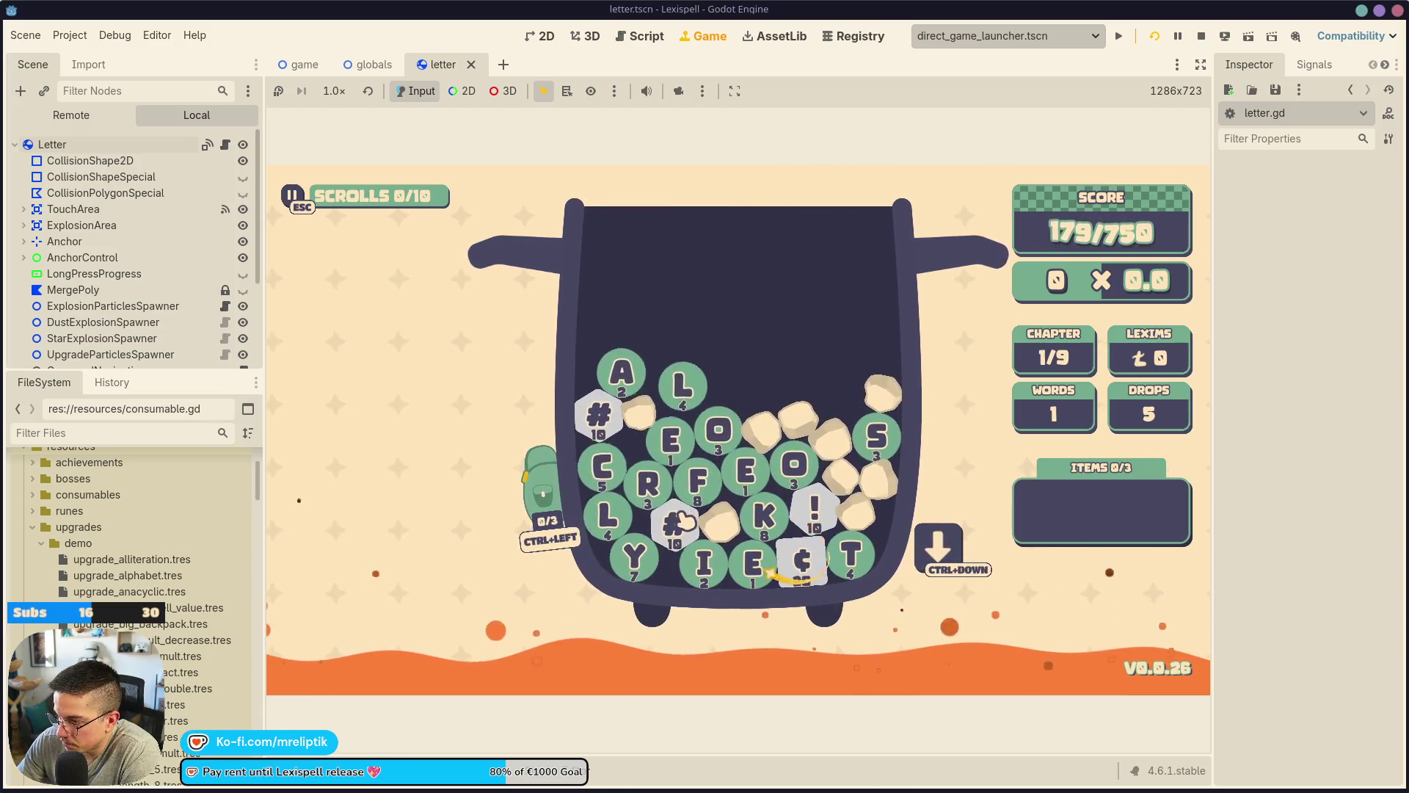
{"action": "left_click", "coordinate": [719, 433]}
{"action": "left_click", "coordinate": [648, 485]}
{"action": "left_click", "coordinate": [670, 441]}
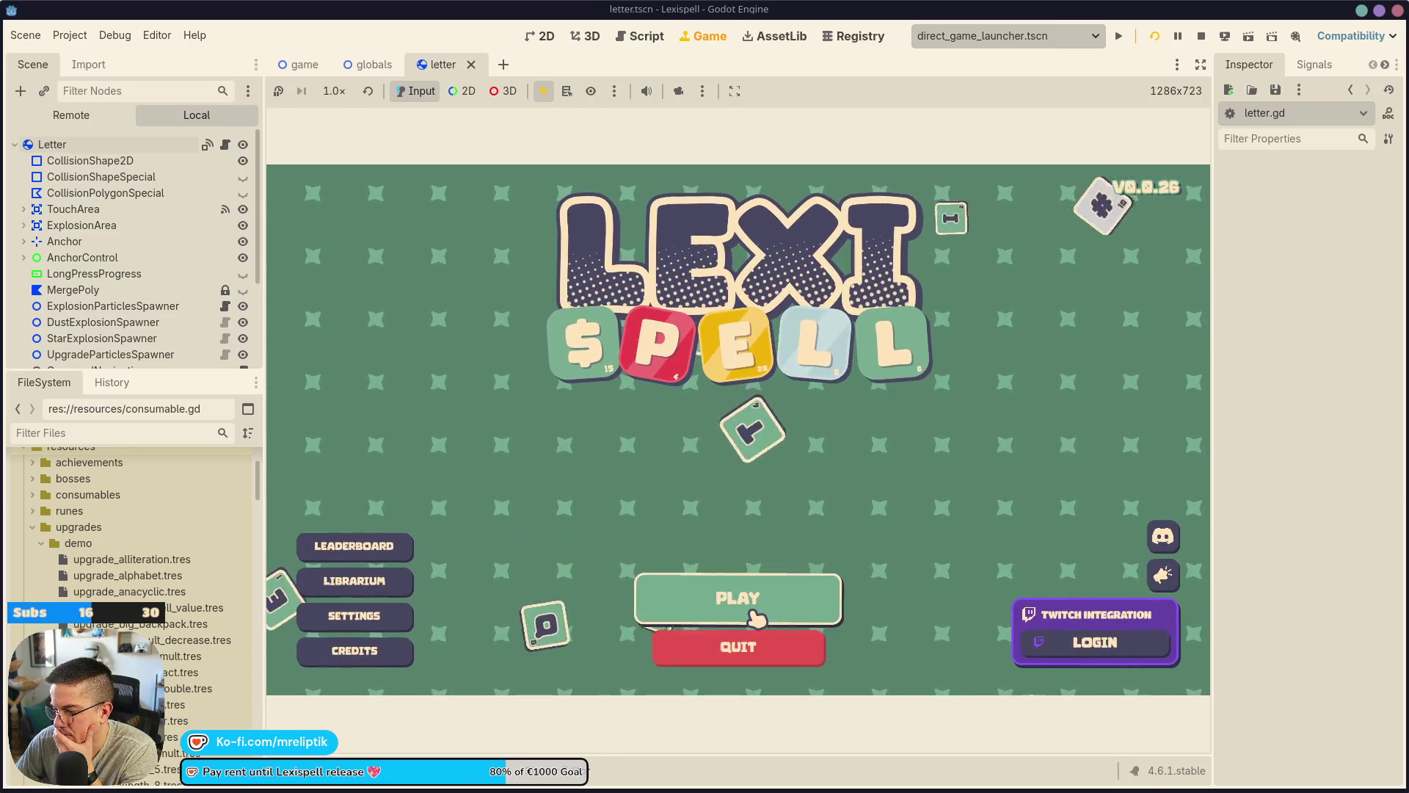
{"action": "left_click", "coordinate": [751, 657]}
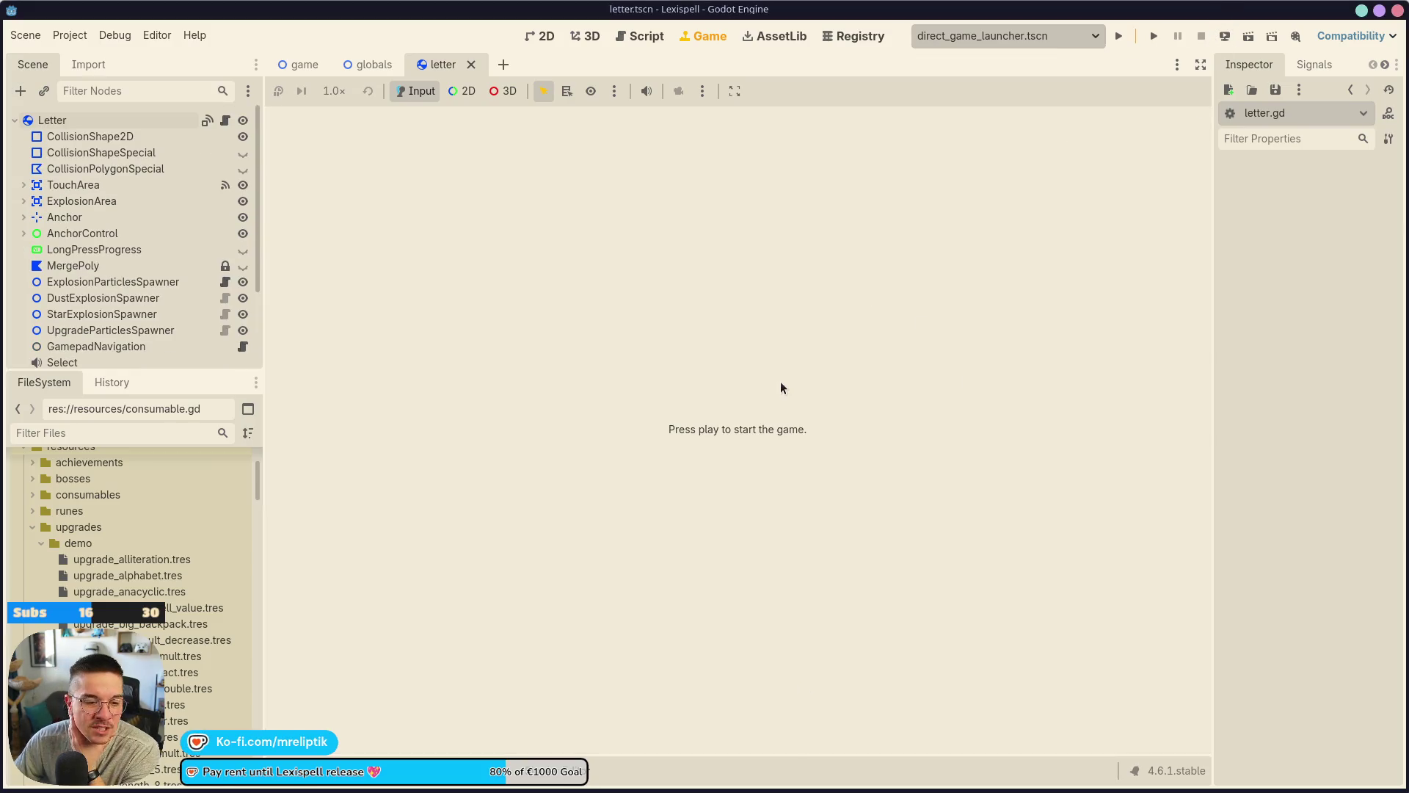
Open game.gd from the game scene and search it for reset occurrences.
{"action": "left_click", "coordinate": [305, 65]}
{"action": "left_click", "coordinate": [223, 120]}
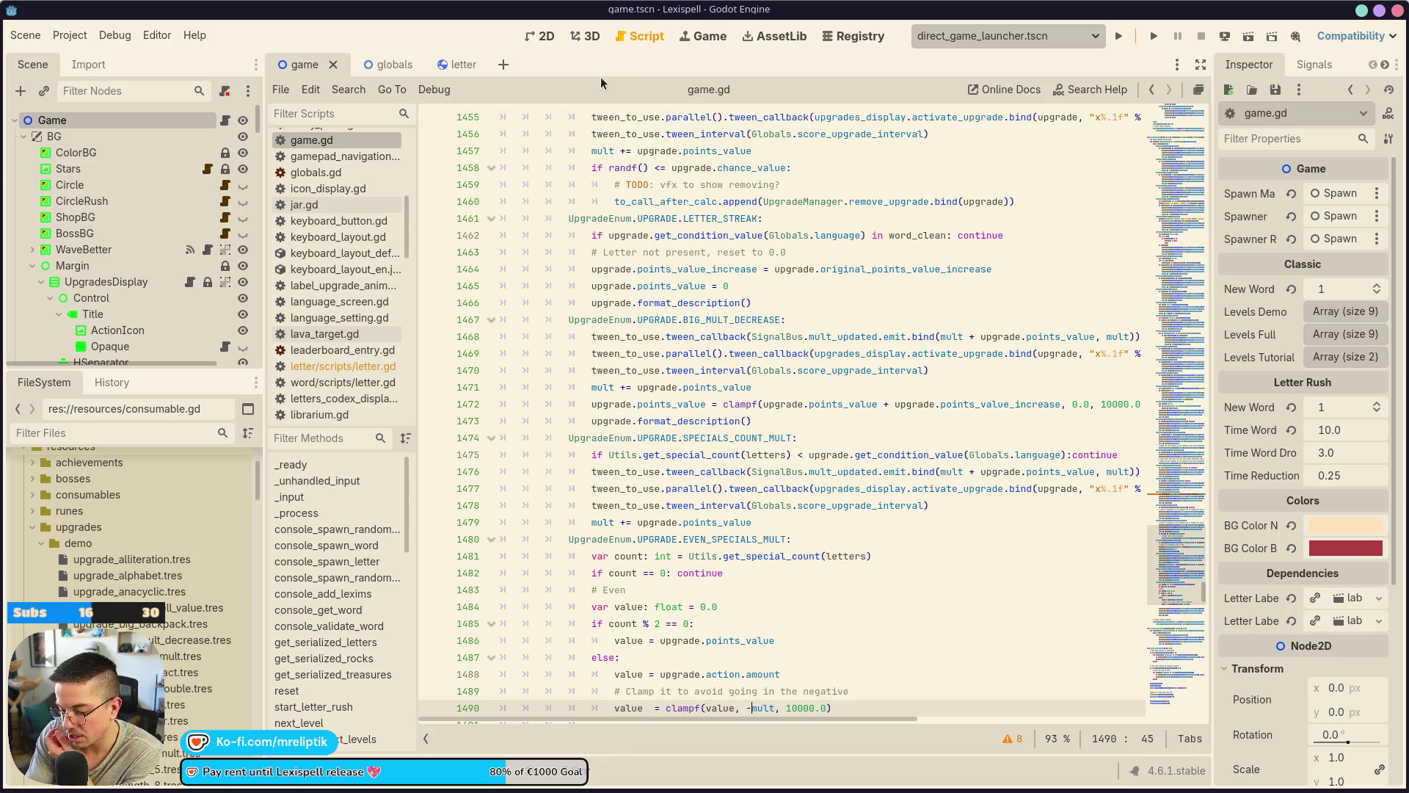
{"action": "key", "text": "ctrl+f"}
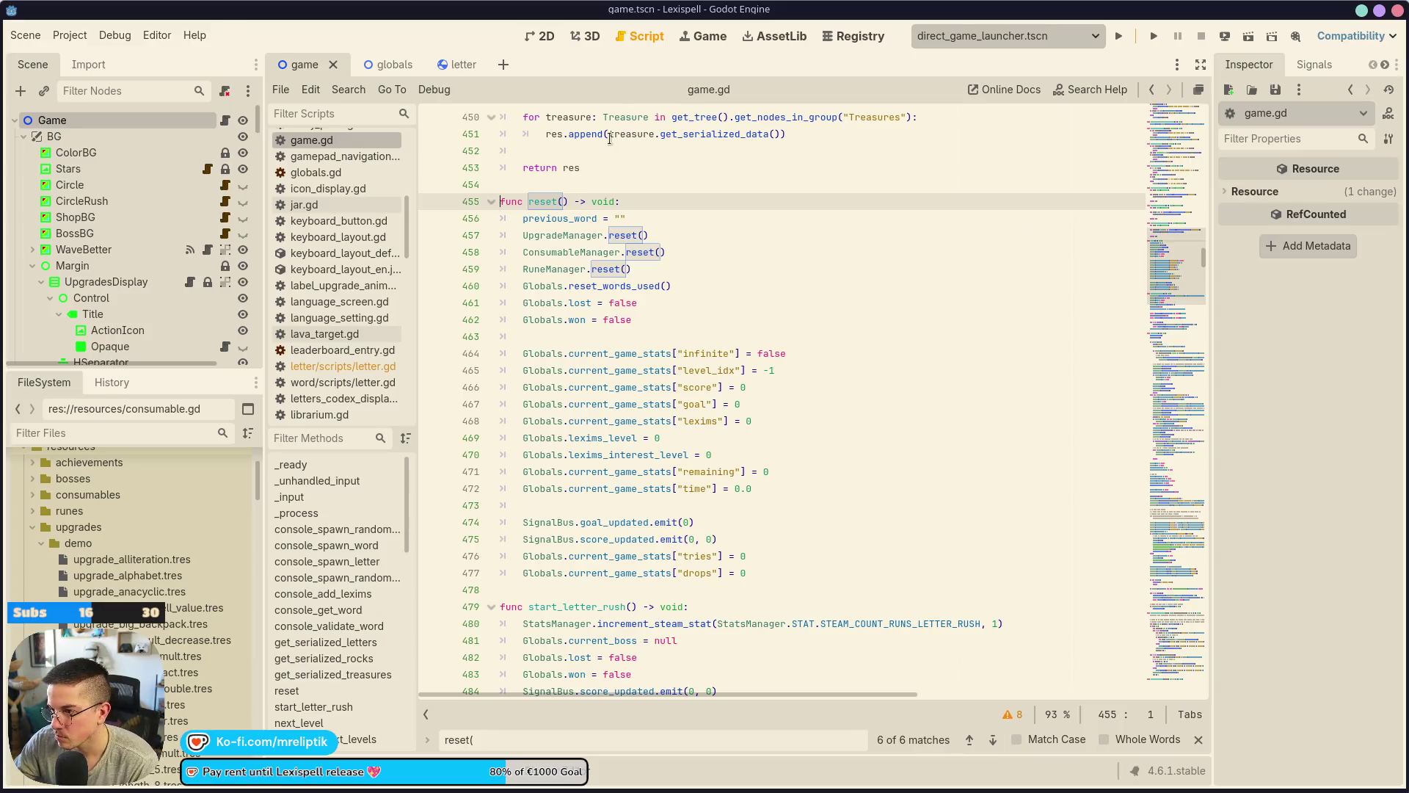
{"action": "key", "text": "BackSpace"}
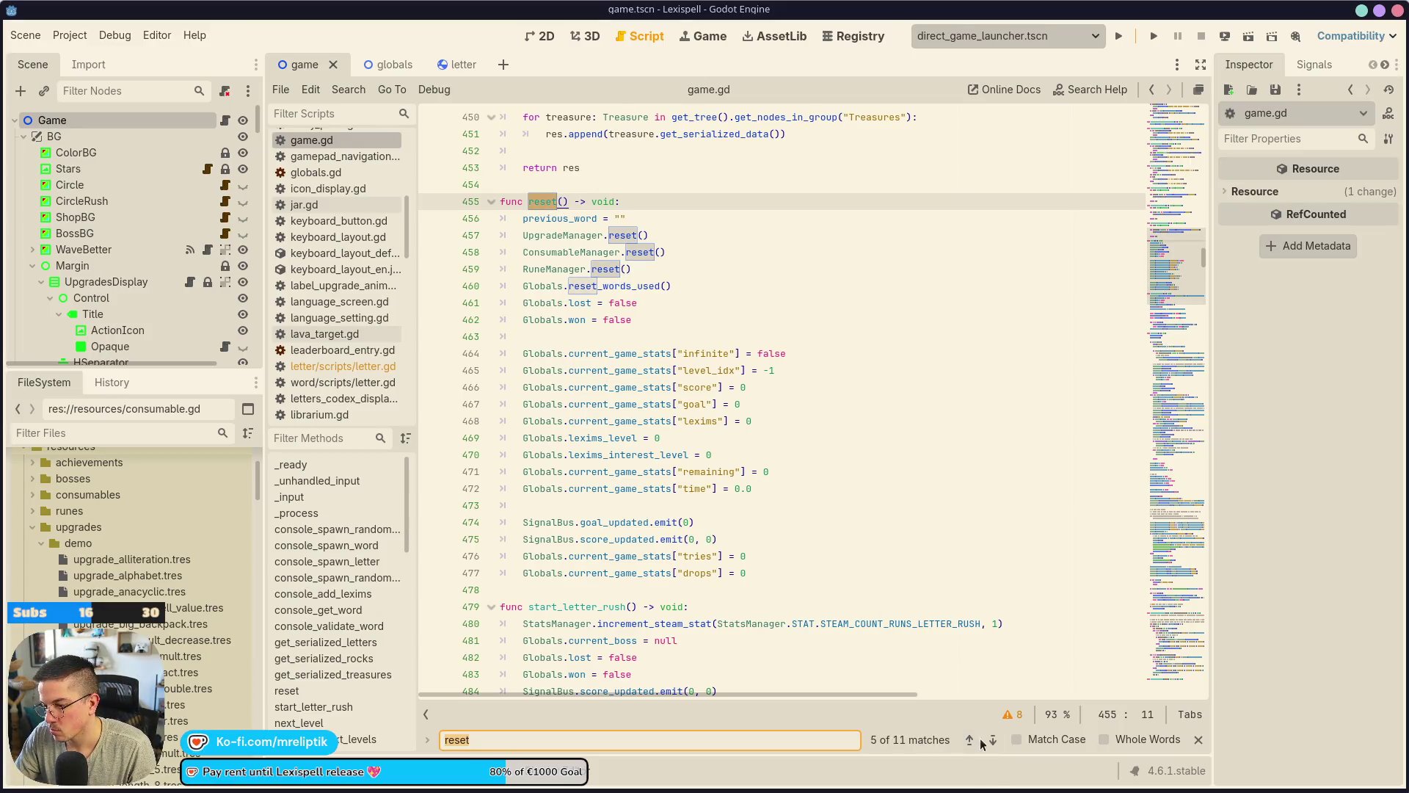
{"action": "left_click", "coordinate": [994, 741]}
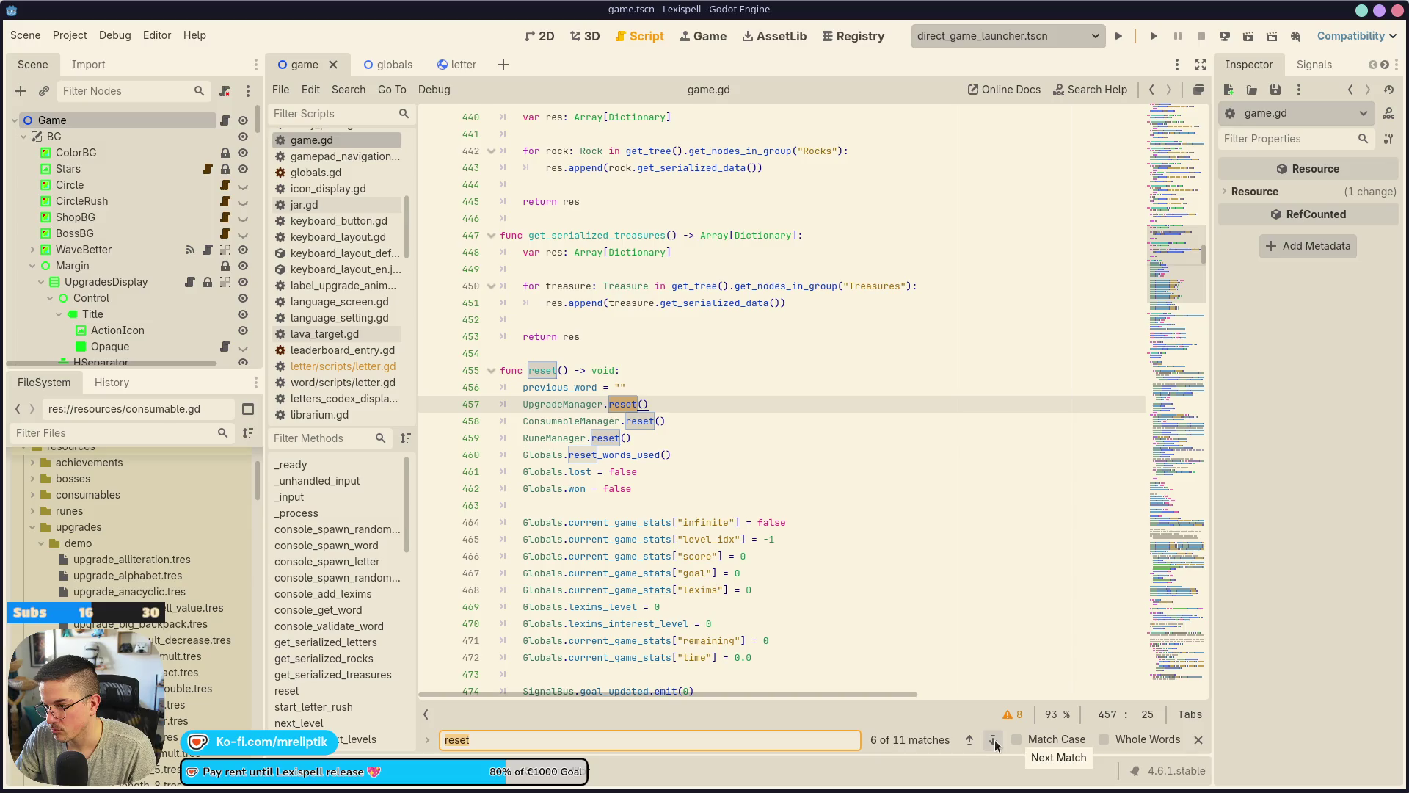
{"action": "left_click", "coordinate": [972, 742]}
{"action": "left_click", "coordinate": [972, 742]}
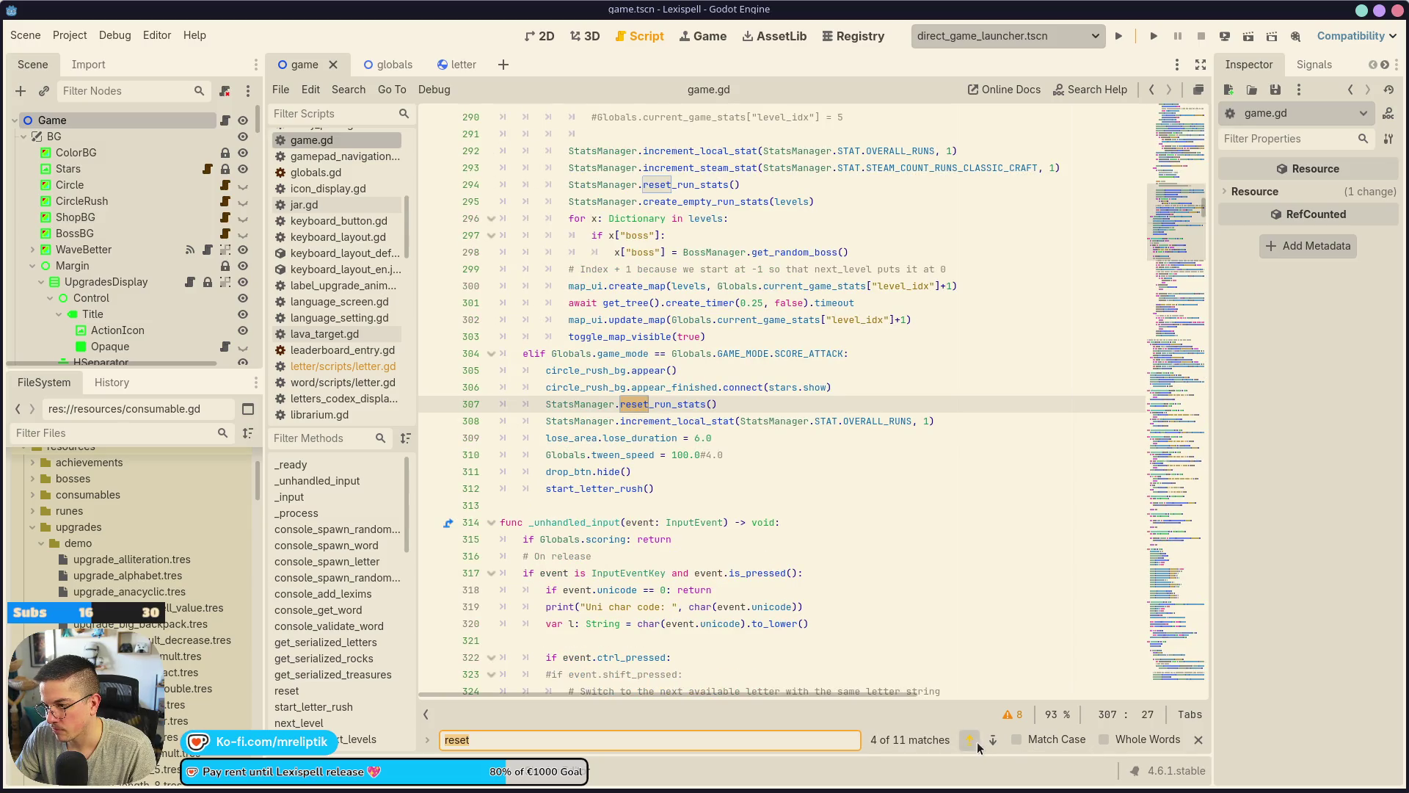
{"action": "left_click", "coordinate": [977, 741]}
Enable case-sensitive whole-word matching and step through each reset() call, then open the scene picker.
{"action": "left_click", "coordinate": [1035, 740]}
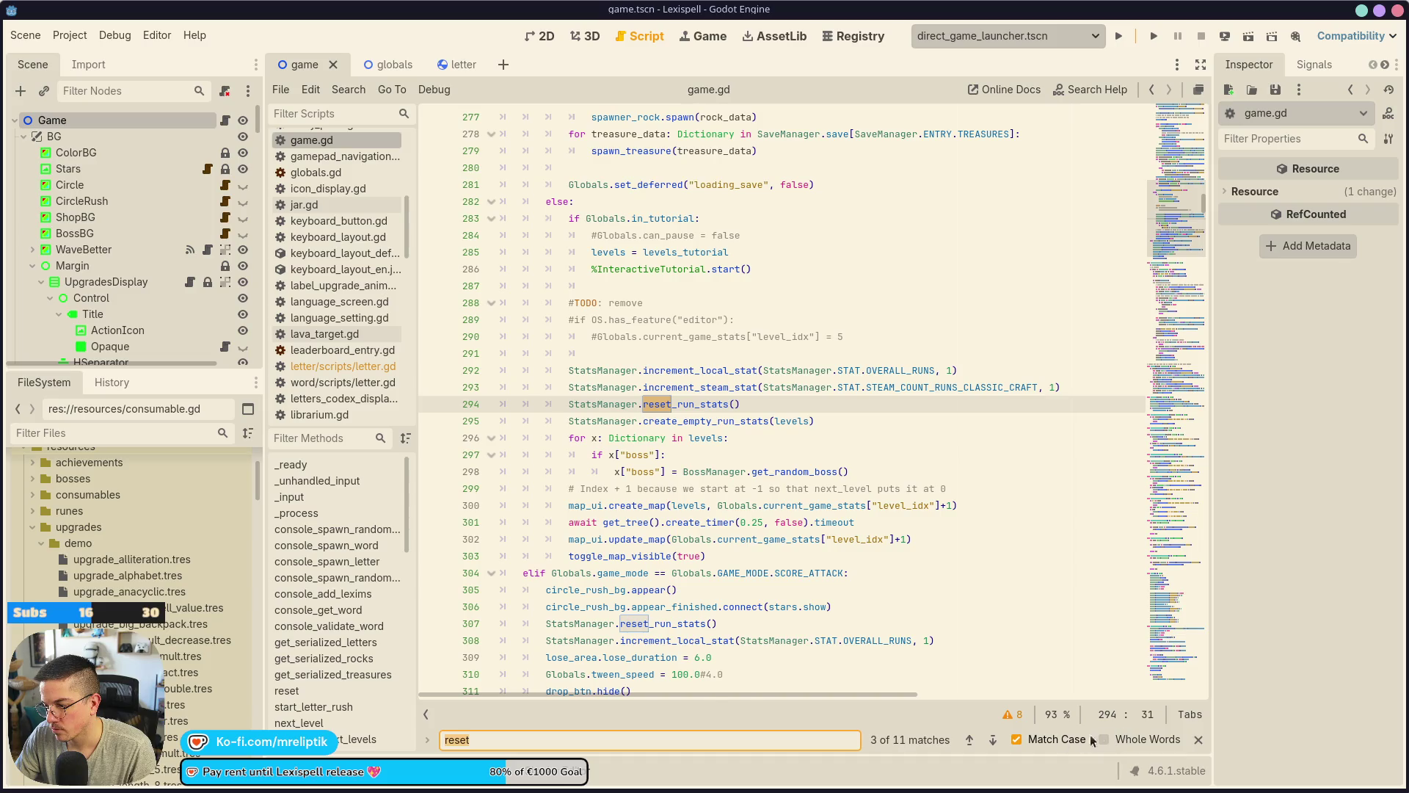
{"action": "left_click", "coordinate": [1103, 740]}
{"action": "left_click", "coordinate": [993, 741]}
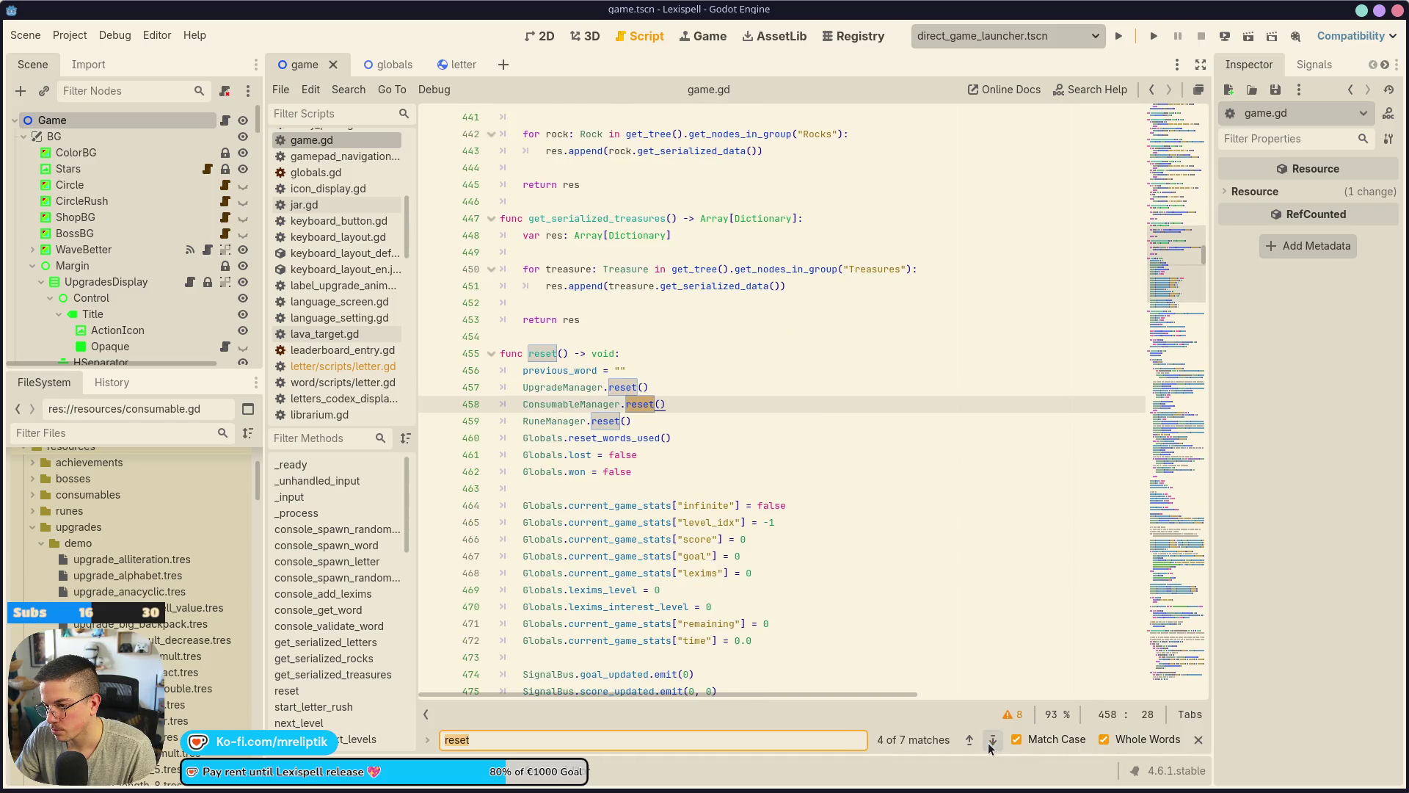
{"action": "left_click", "coordinate": [992, 742]}
{"action": "left_click", "coordinate": [991, 741]}
{"action": "left_click", "coordinate": [992, 741]}
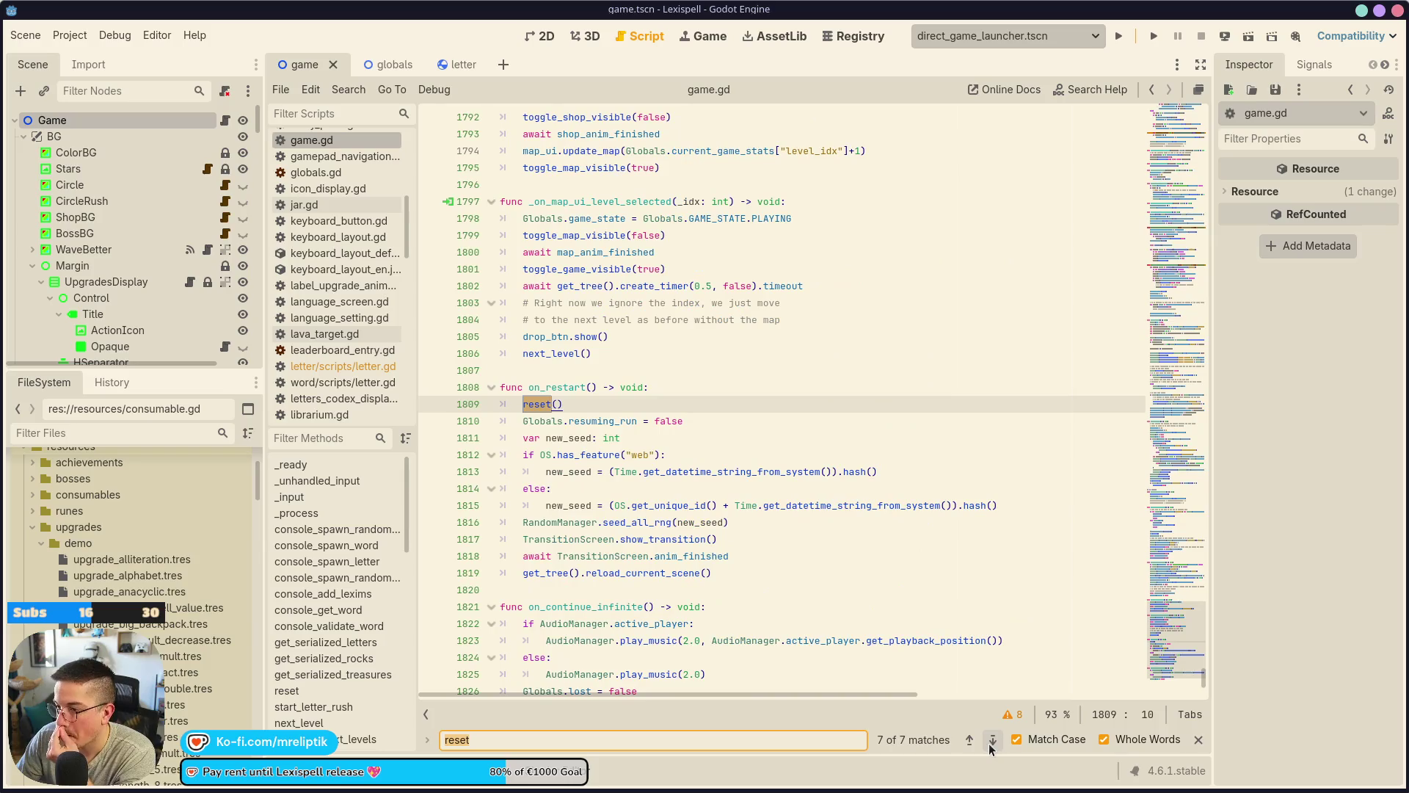
{"action": "left_click", "coordinate": [991, 742]}
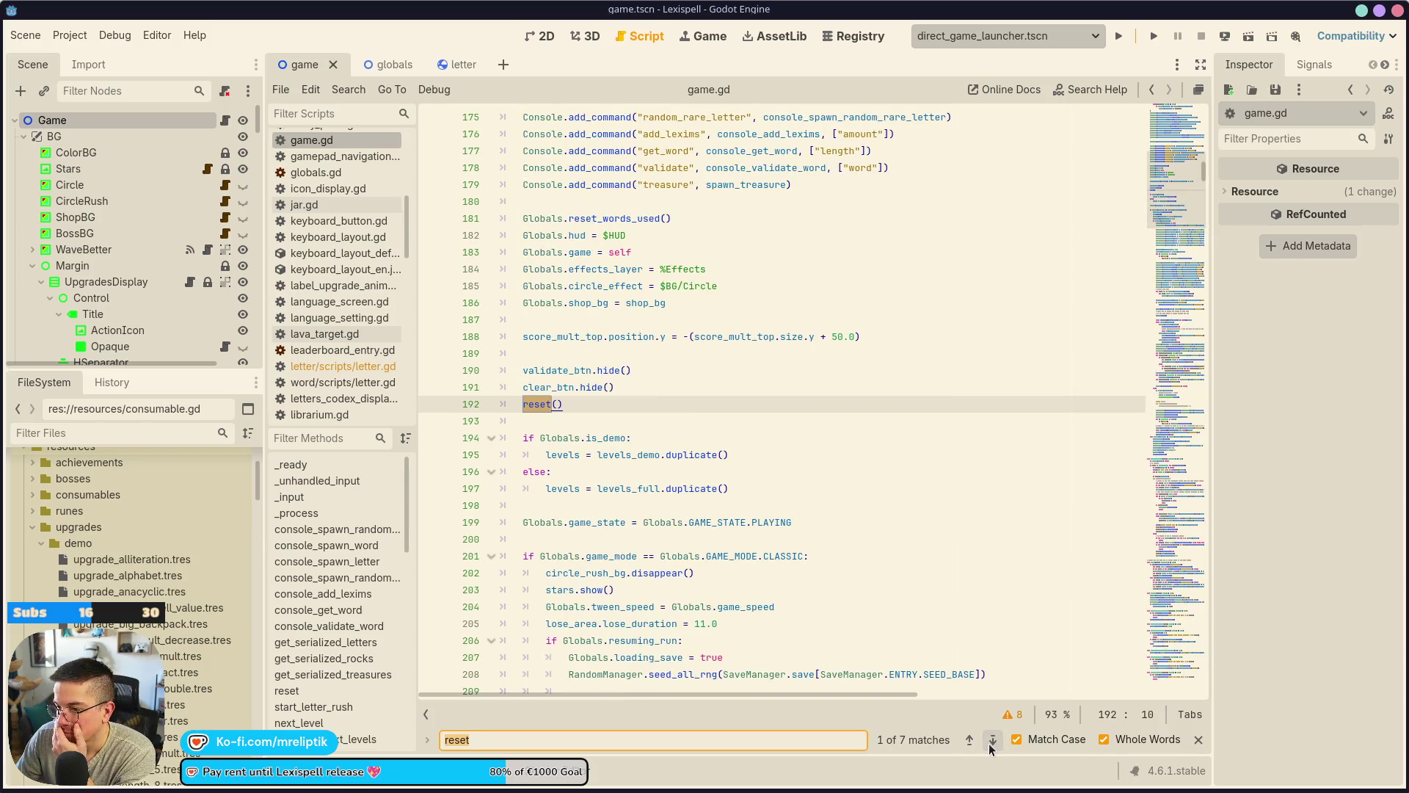
{"action": "scroll", "coordinate": [764, 470], "scroll_direction": "up", "scroll_amount": 5}
{"action": "scroll", "coordinate": [765, 470], "scroll_direction": "up", "scroll_amount": 8}
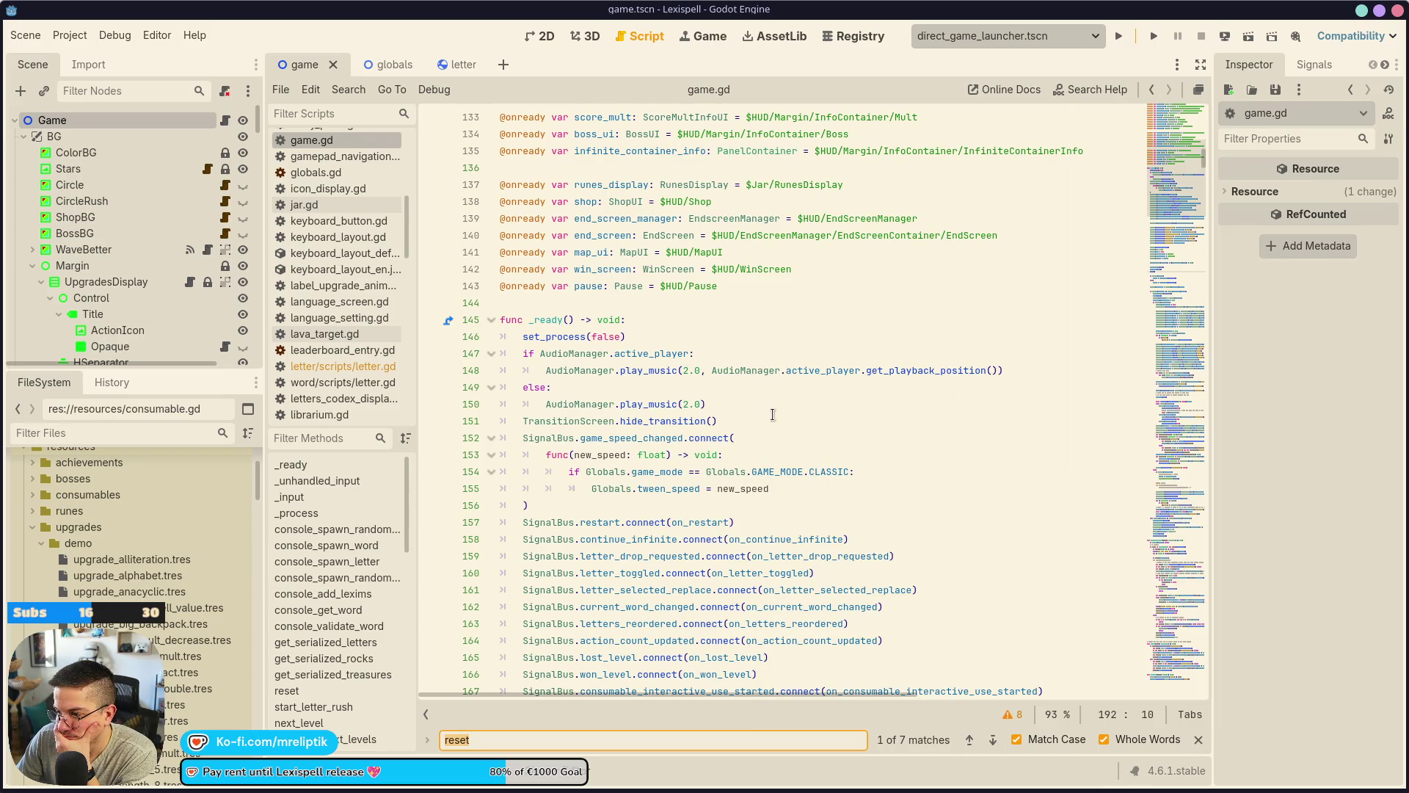
{"action": "scroll", "coordinate": [772, 415], "scroll_direction": "down", "scroll_amount": 12}
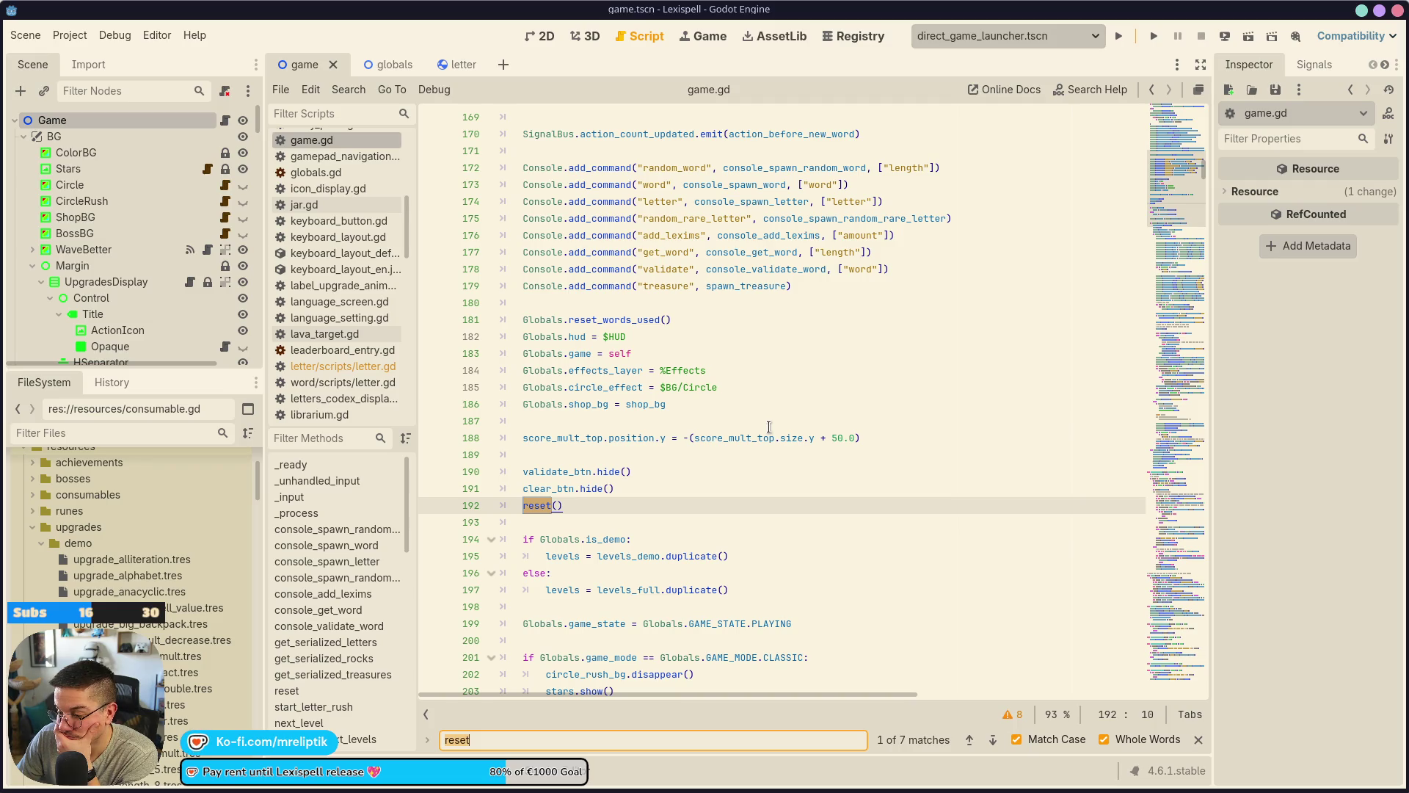
{"action": "scroll", "coordinate": [771, 430], "scroll_direction": "up", "scroll_amount": 3}
{"action": "scroll", "coordinate": [772, 431], "scroll_direction": "down", "scroll_amount": 3}
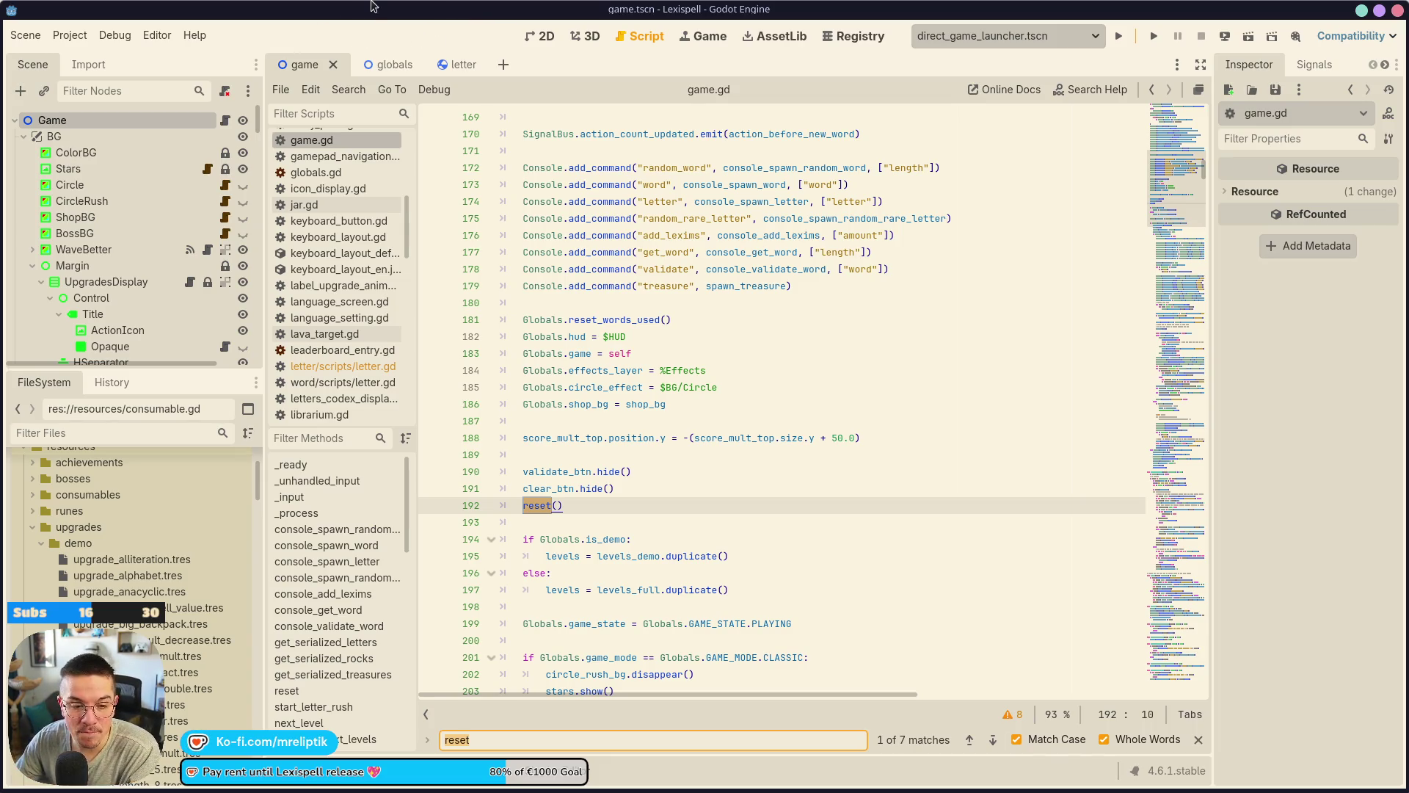
{"action": "left_click", "coordinate": [598, 68]}
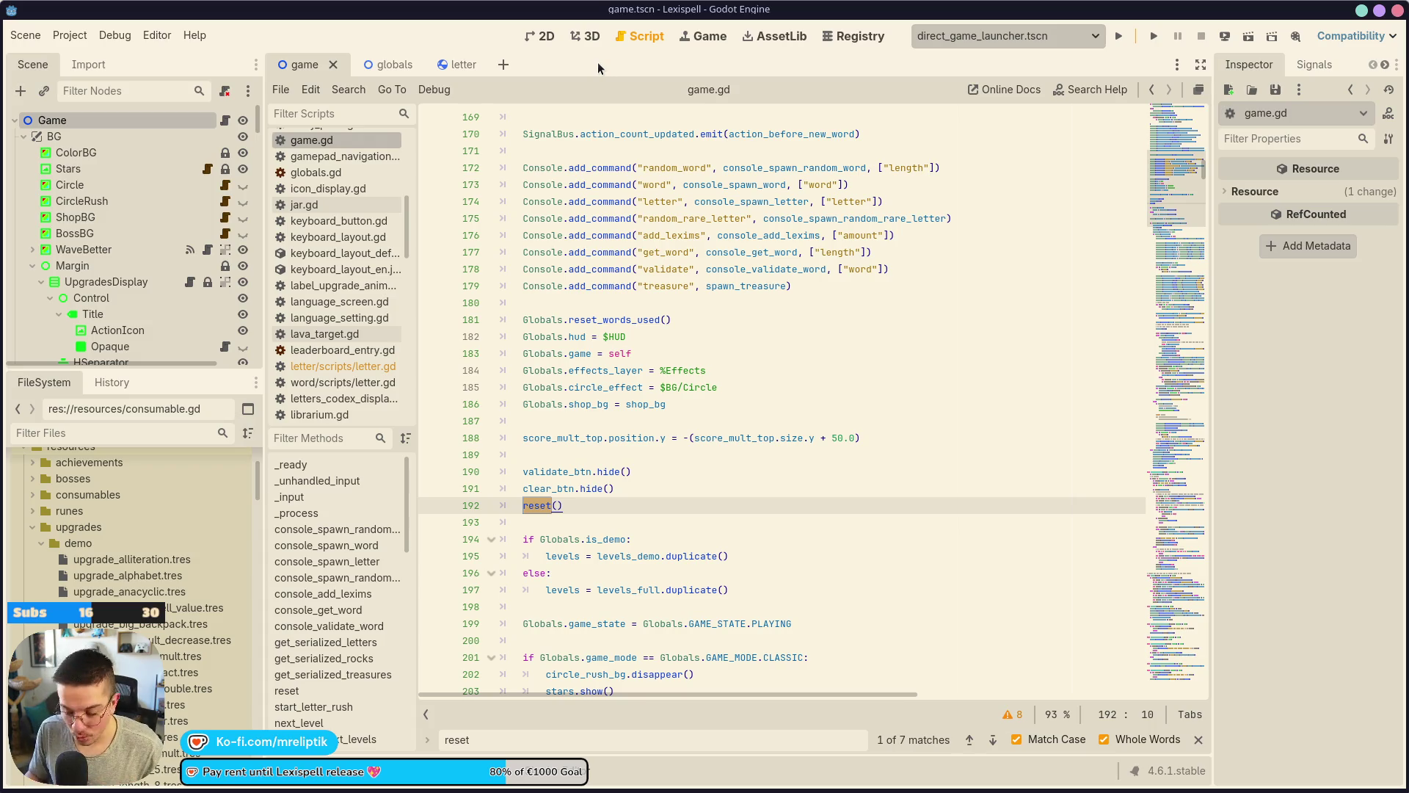
{"action": "key", "text": "ctrl+shift+o"}
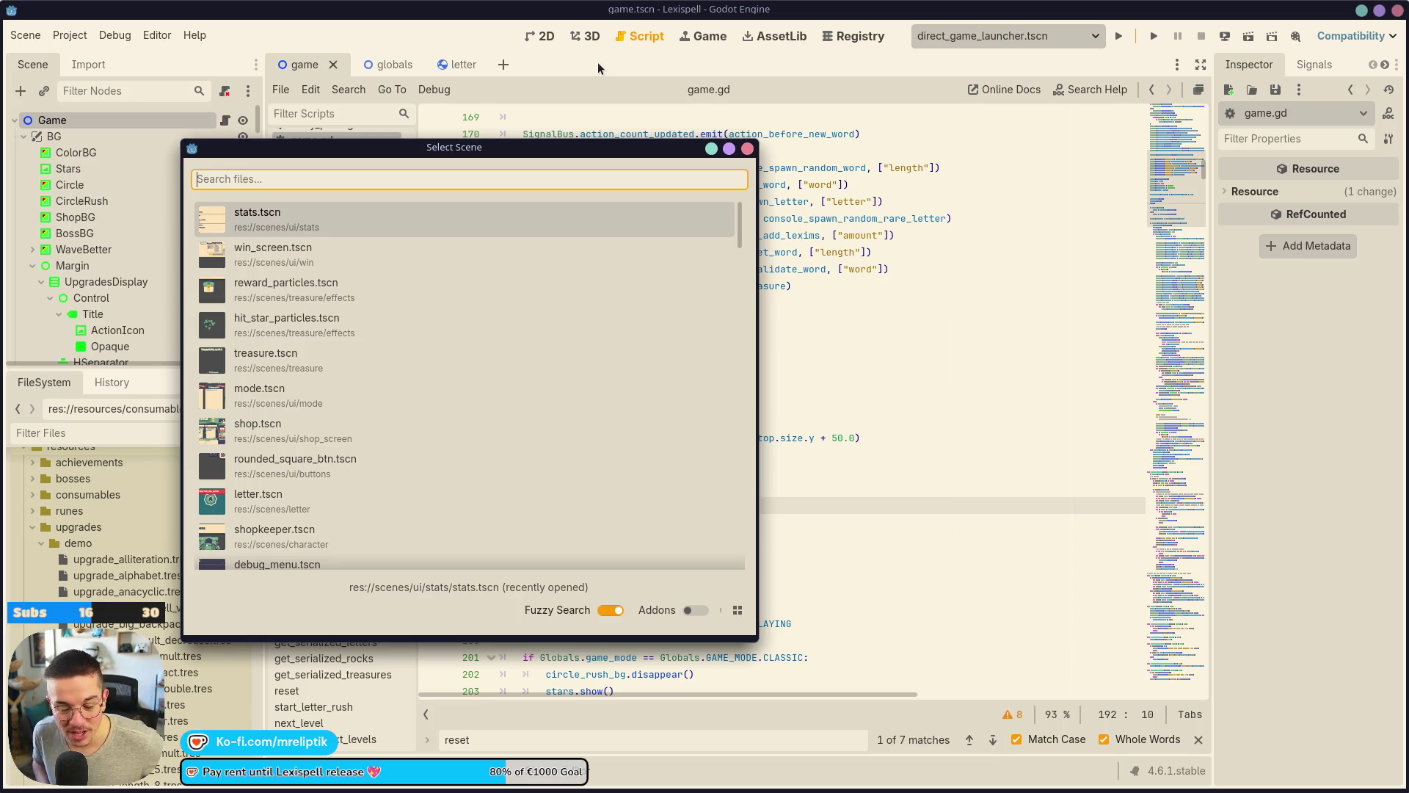
Open win_screen.tscn through the quick scene picker, filtering by 'win'.
{"action": "key", "text": "Escape"}
{"action": "key", "text": "ctrl+shift+o"}
{"action": "type", "text": "wxin"}
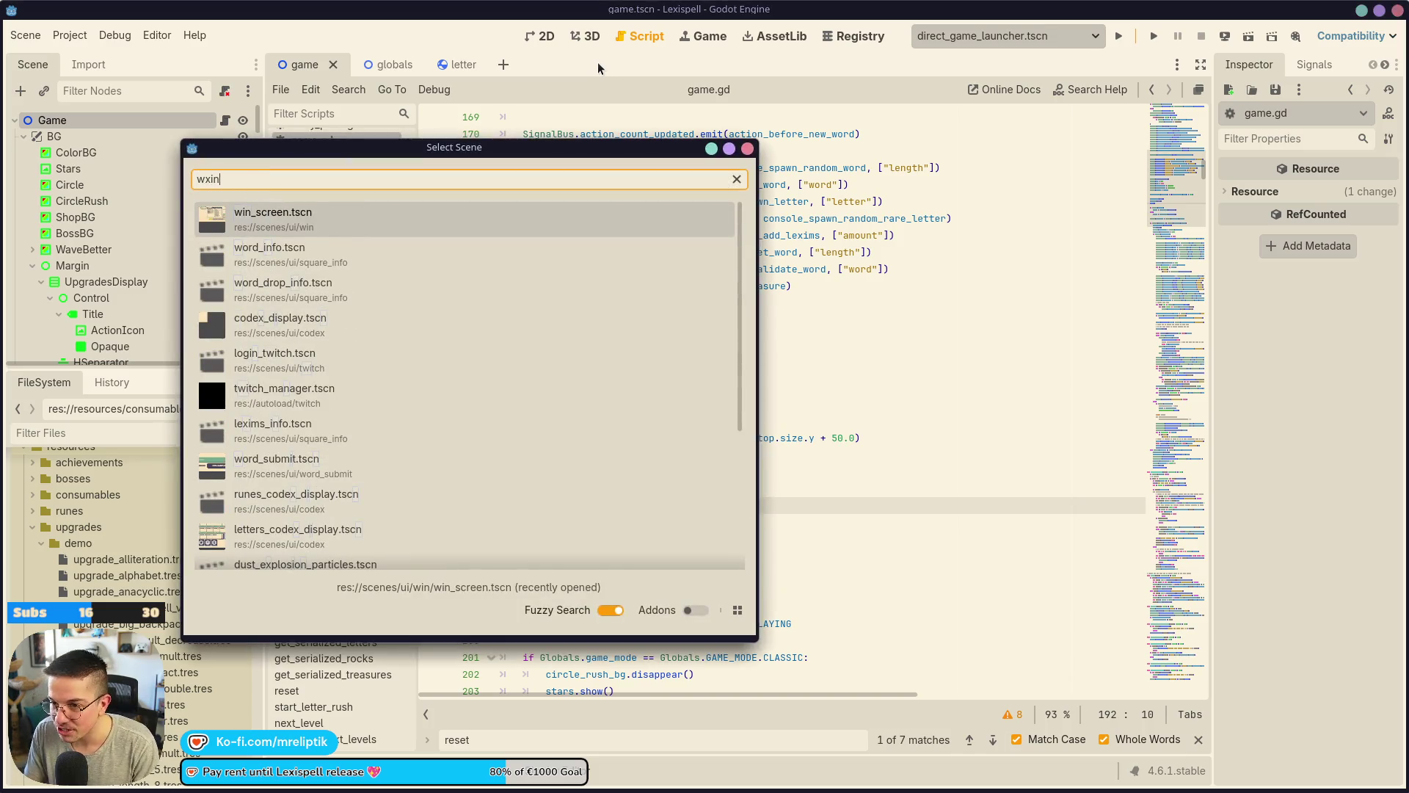
{"action": "key", "text": "Escape"}
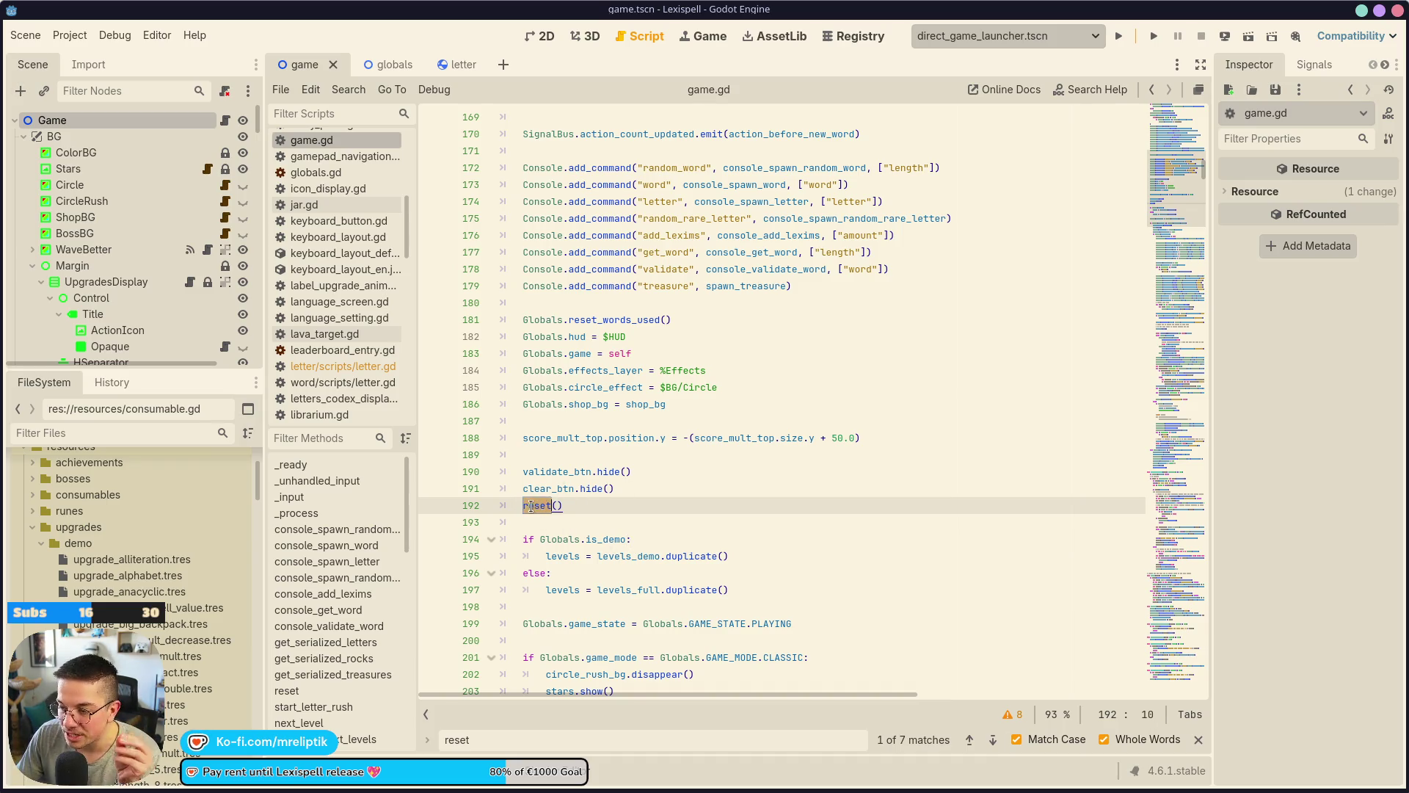
{"action": "scroll", "coordinate": [586, 479], "scroll_direction": "up", "scroll_amount": 1}
{"action": "scroll", "coordinate": [587, 480], "scroll_direction": "down", "scroll_amount": 1}
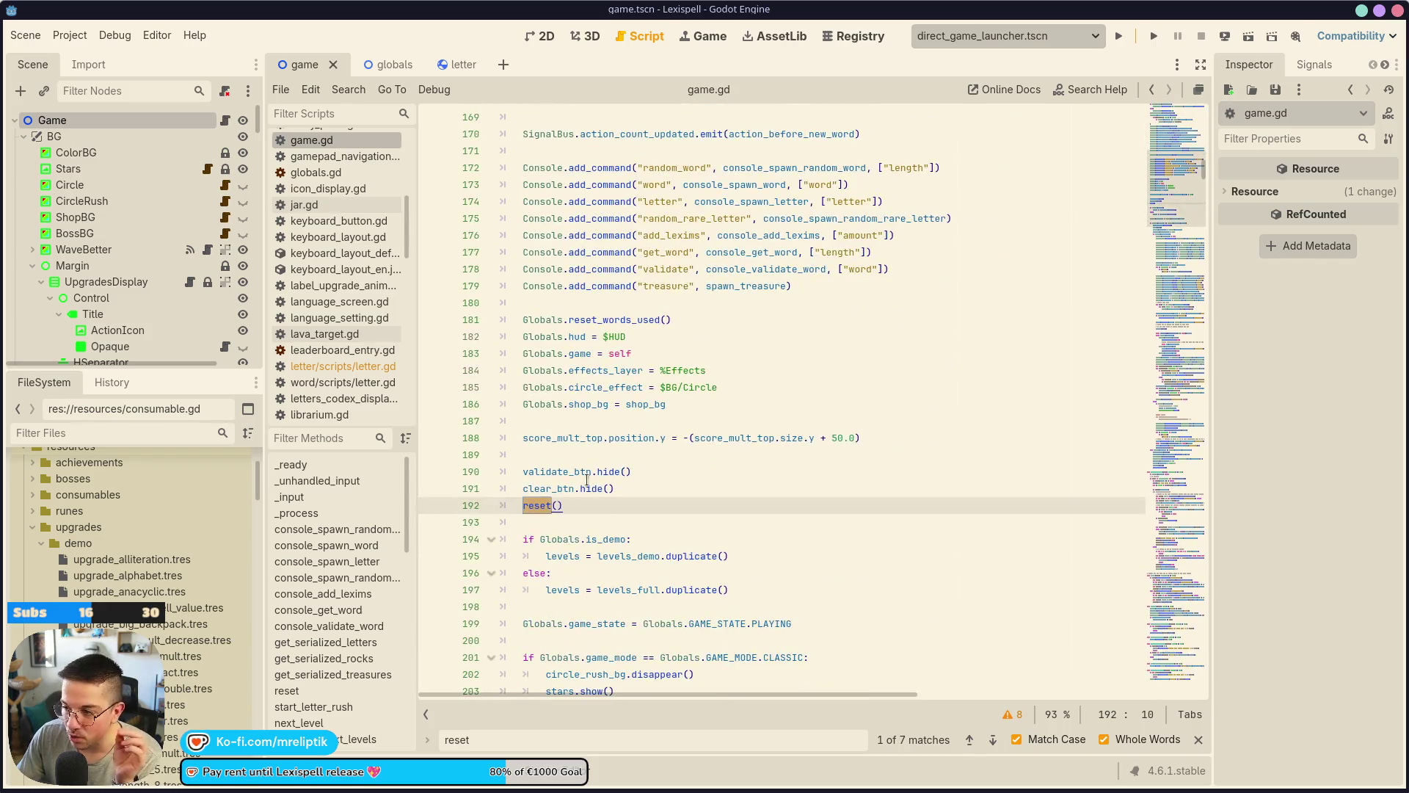
{"action": "key", "text": "ctrl+shift+o"}
{"action": "type", "text": "win"}
{"action": "key", "text": "Return"}
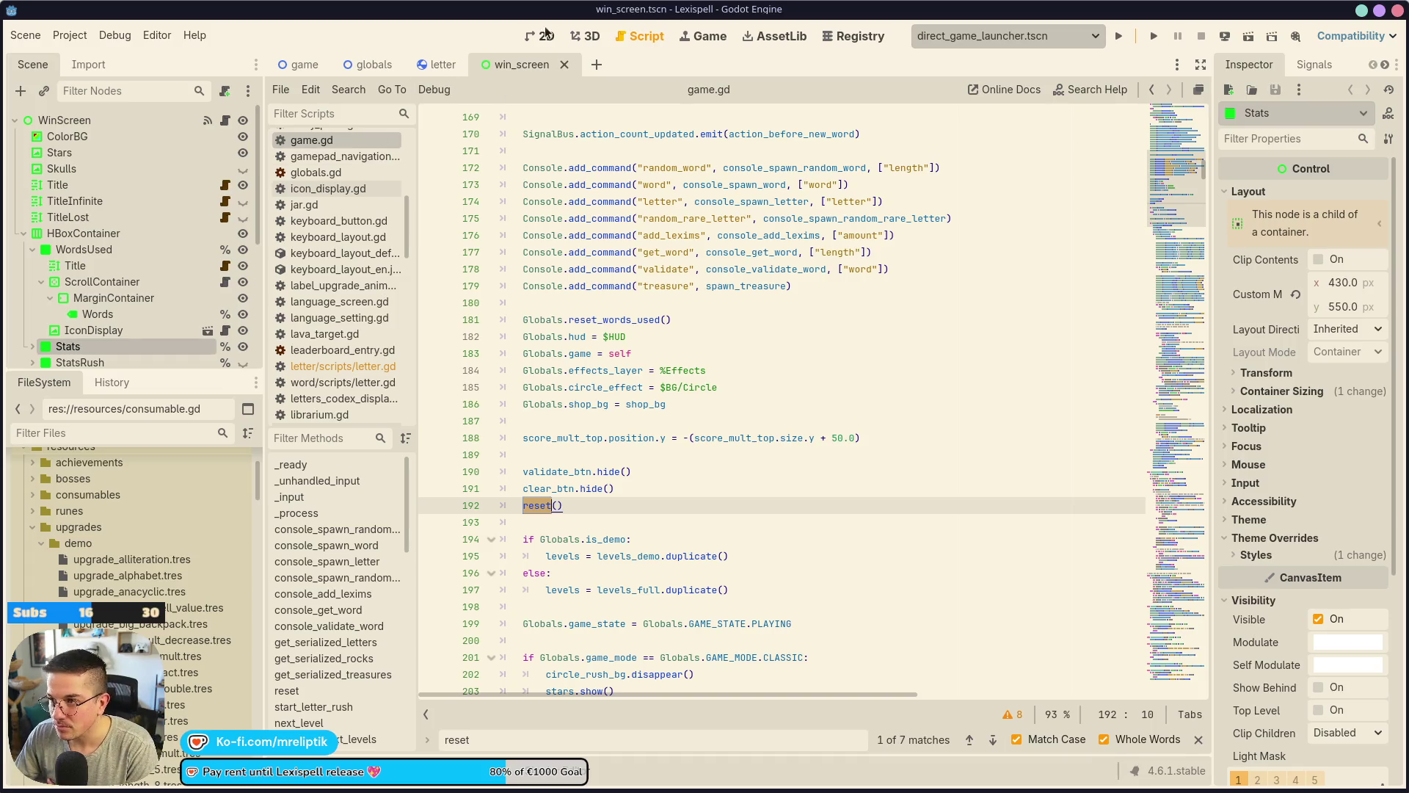
Inspect the STATS.LEVEL label and ColorBG node in 2D, then open win_screen.gd.
{"action": "key", "text": "ctrl+F1"}
{"action": "scroll", "coordinate": [712, 332], "scroll_direction": "up", "scroll_amount": 5}
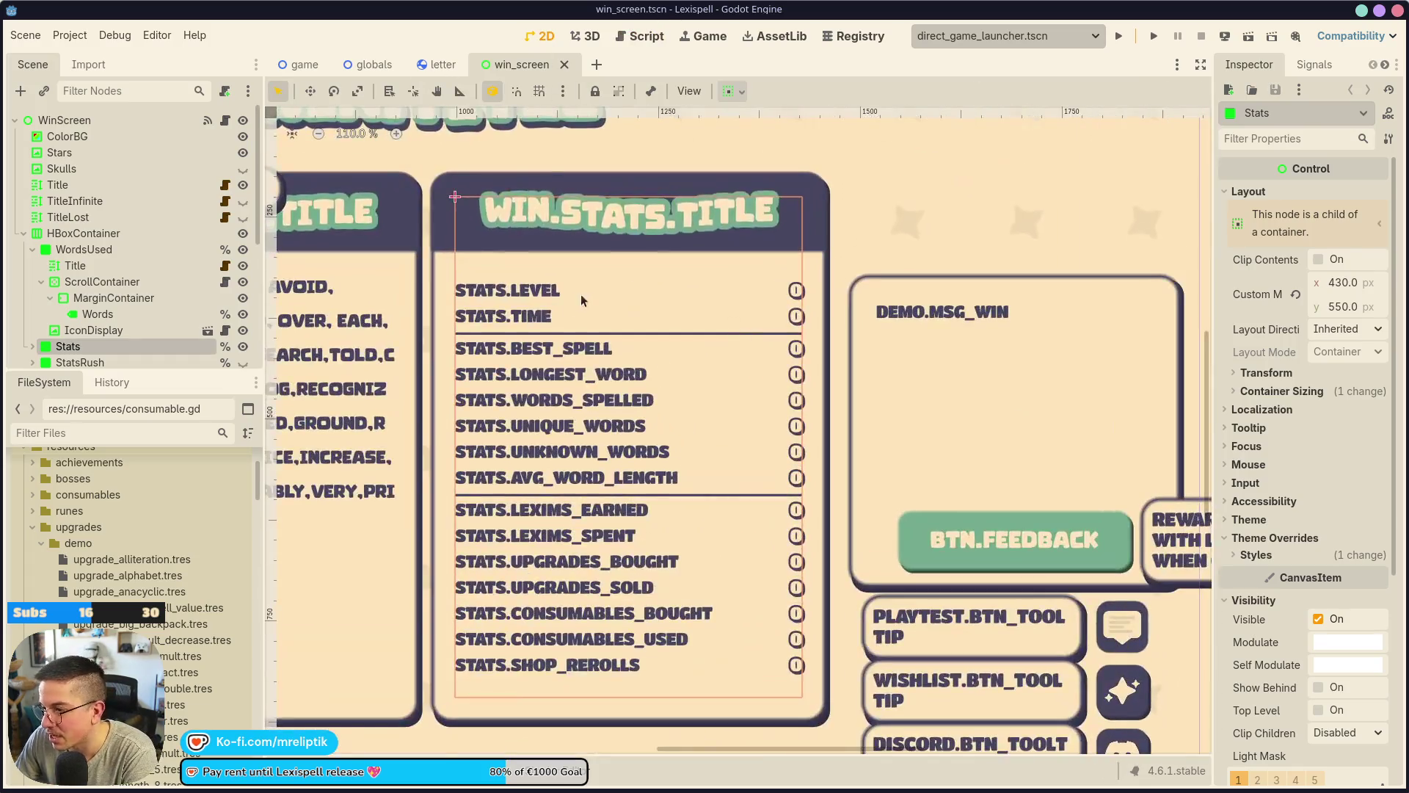
{"action": "left_click", "coordinate": [514, 291]}
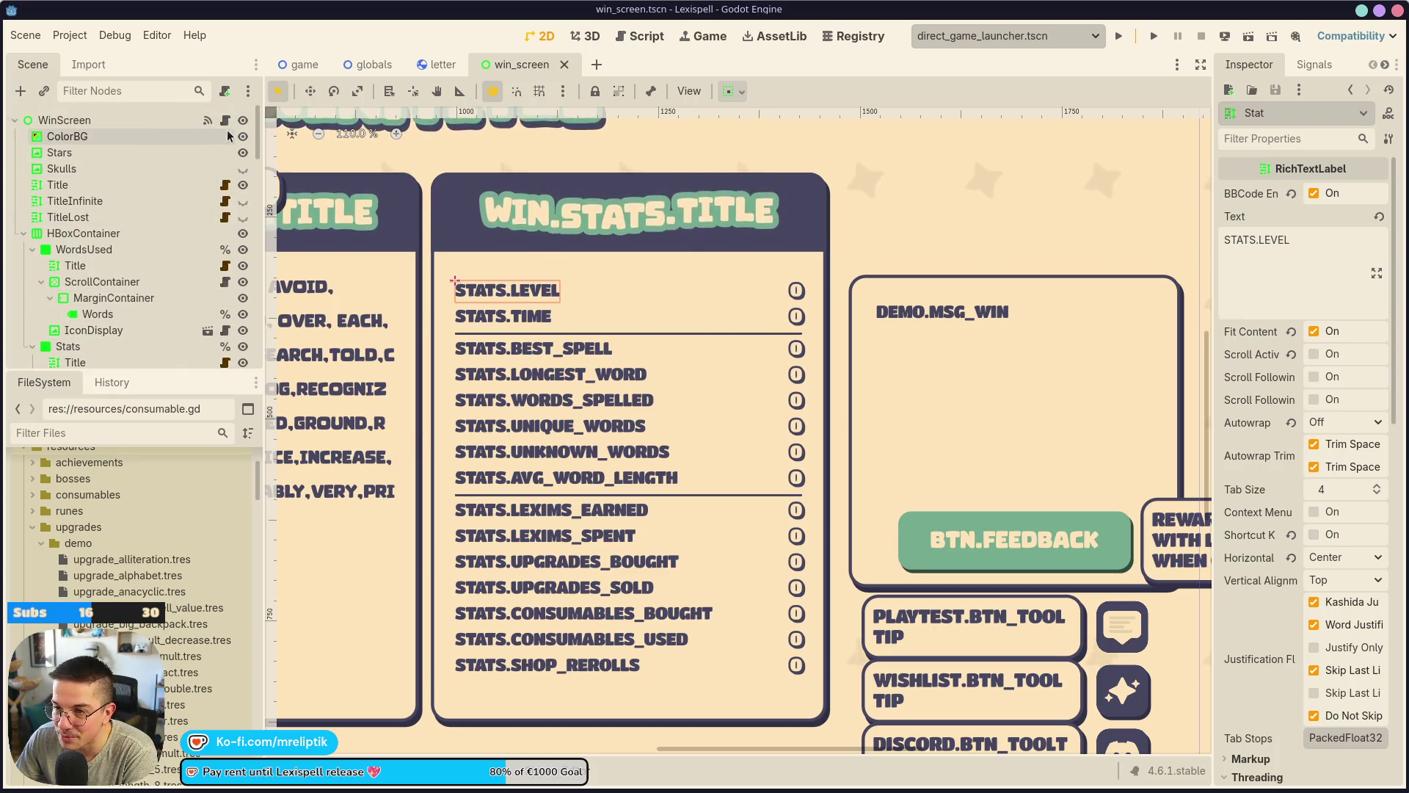
{"action": "left_click", "coordinate": [68, 136]}
{"action": "left_click", "coordinate": [224, 120]}
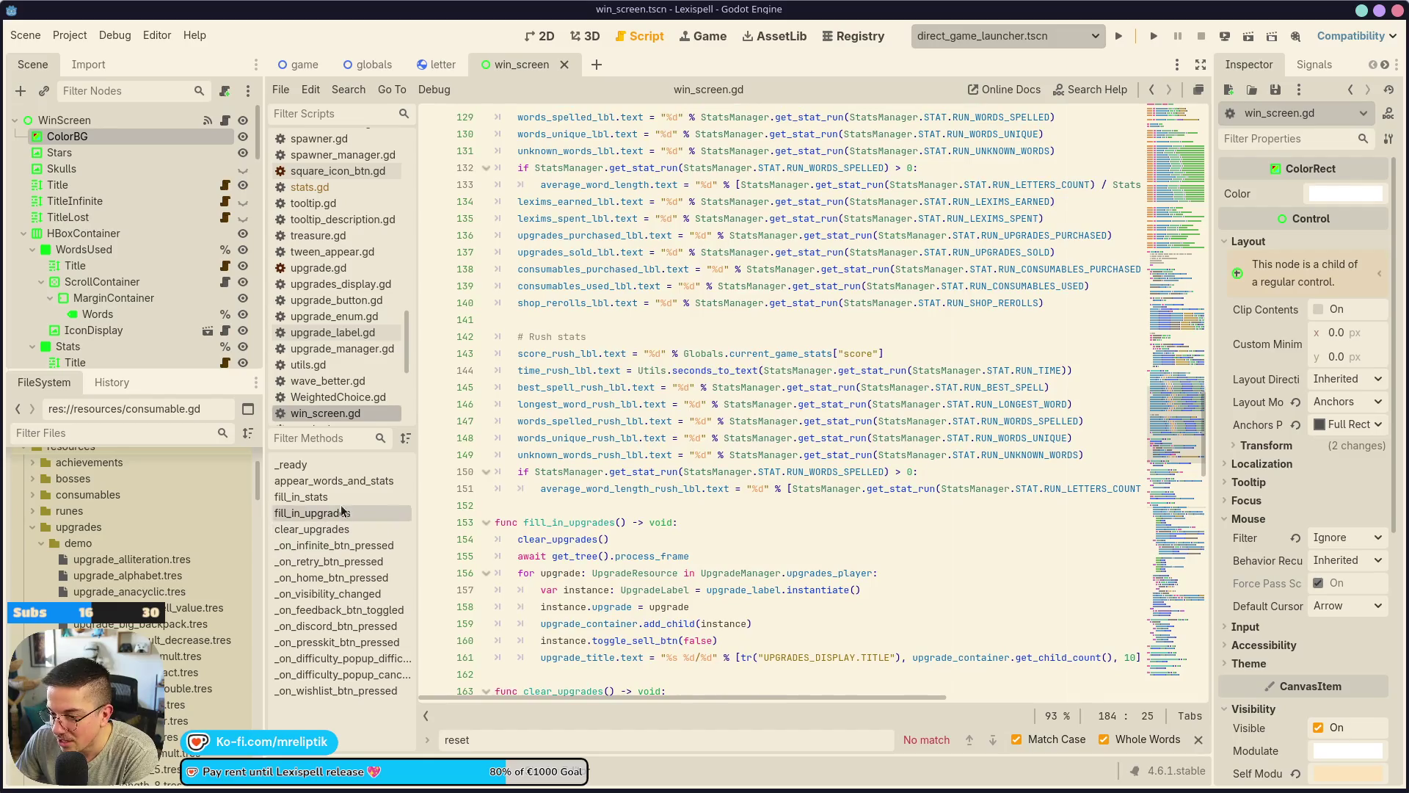
Jump to fill_in_stats, follow seconds_to_text into utils.gd and back, then show the Game view.
{"action": "left_click", "coordinate": [301, 497]}
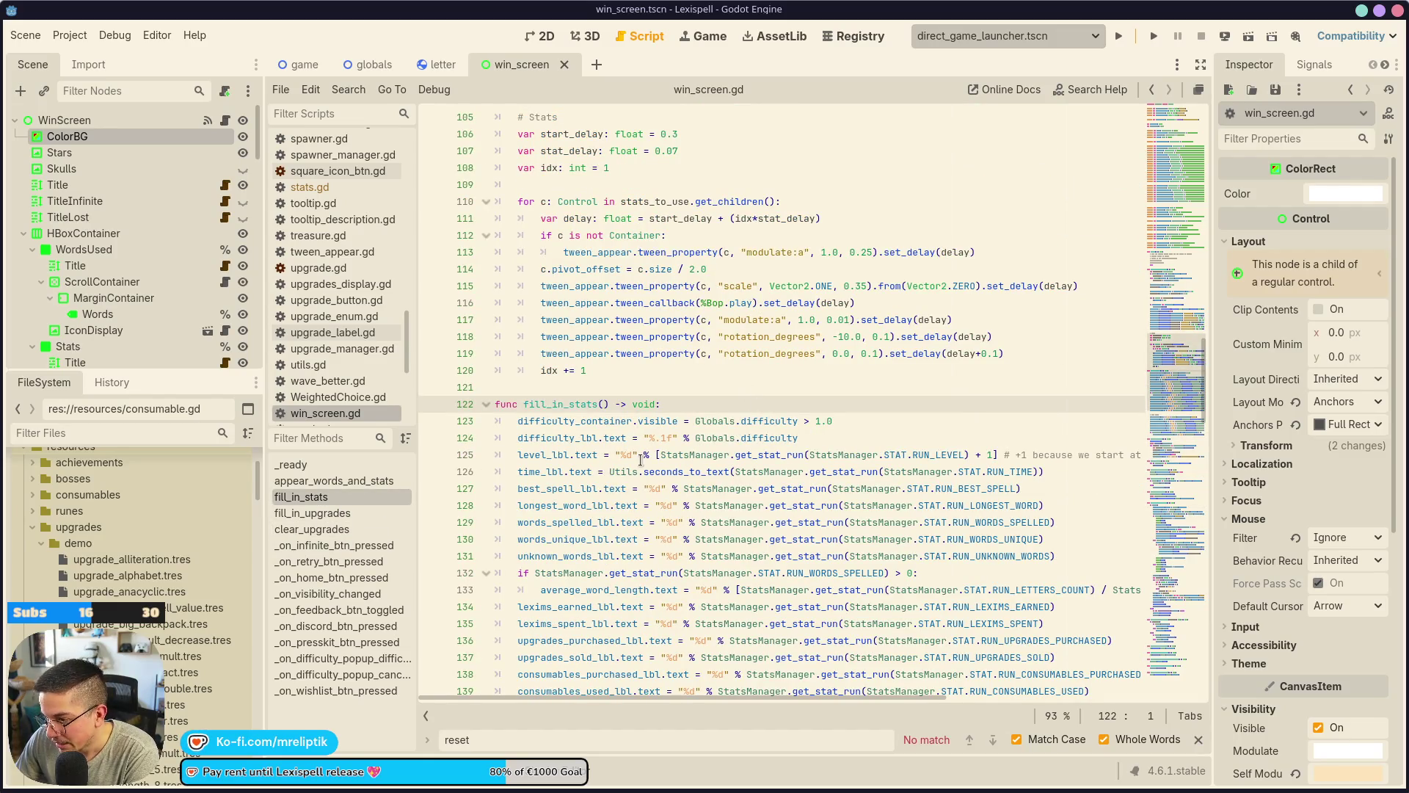
{"action": "scroll", "coordinate": [668, 444], "scroll_direction": "down", "scroll_amount": 4}
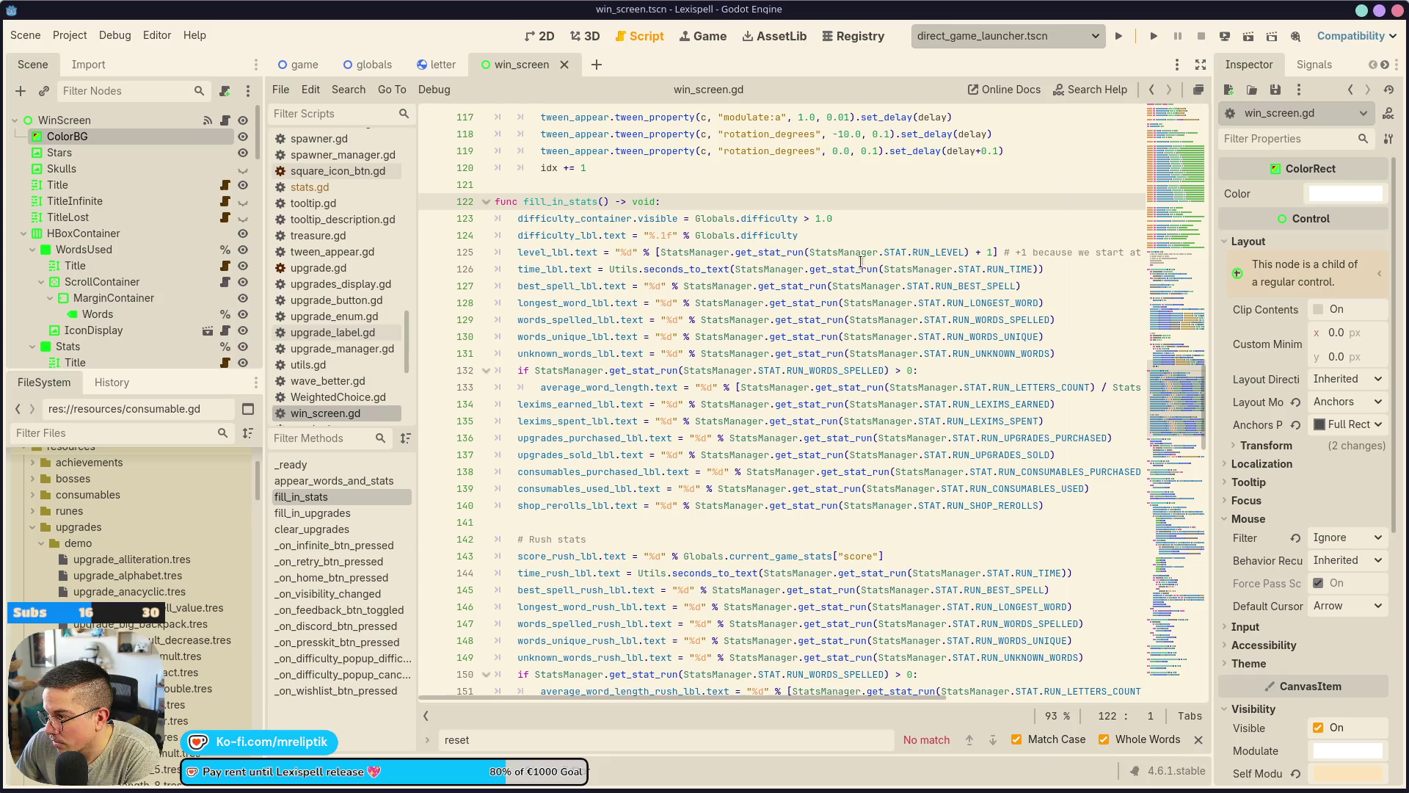
{"action": "double_click", "coordinate": [676, 269]}
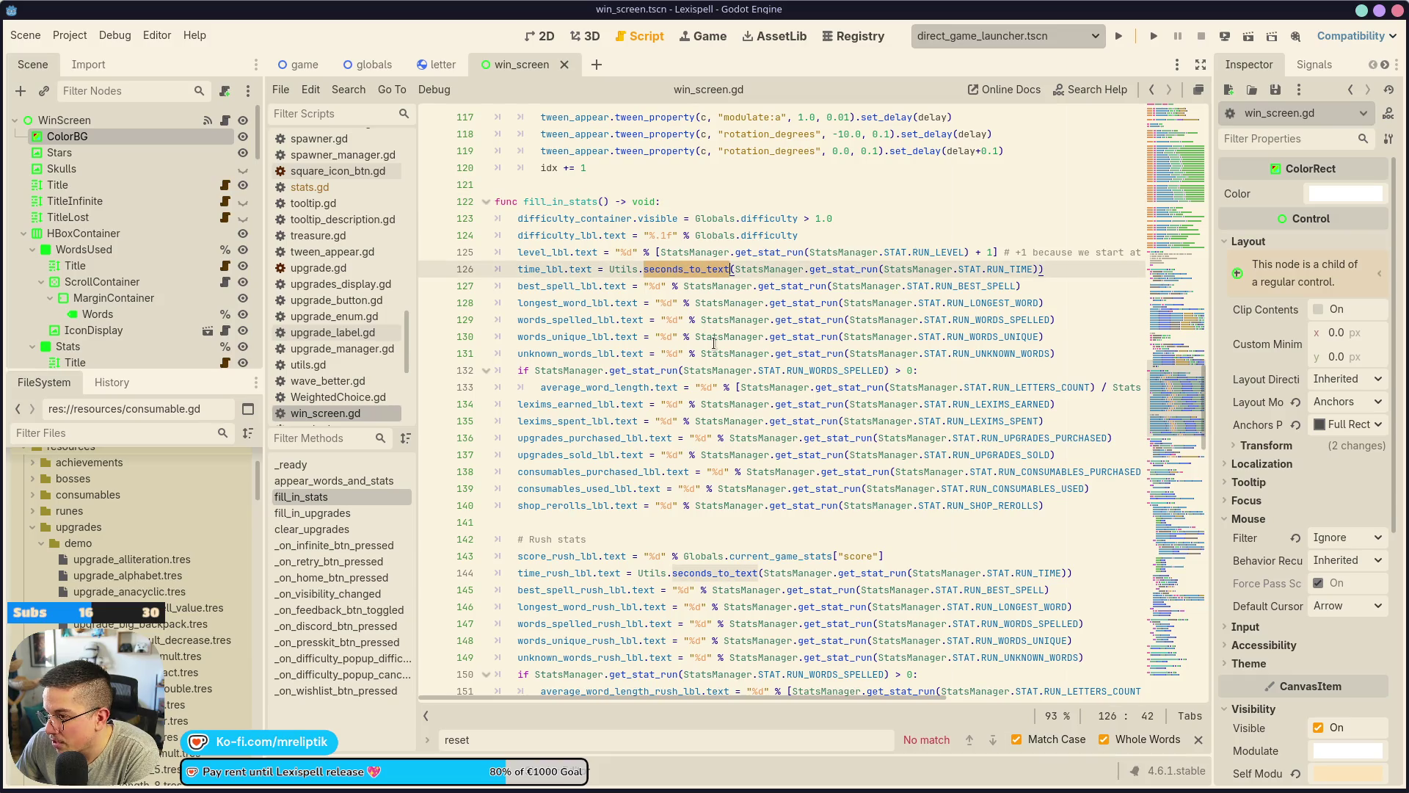
{"action": "left_click", "coordinate": [681, 273], "text": "ctrl"}
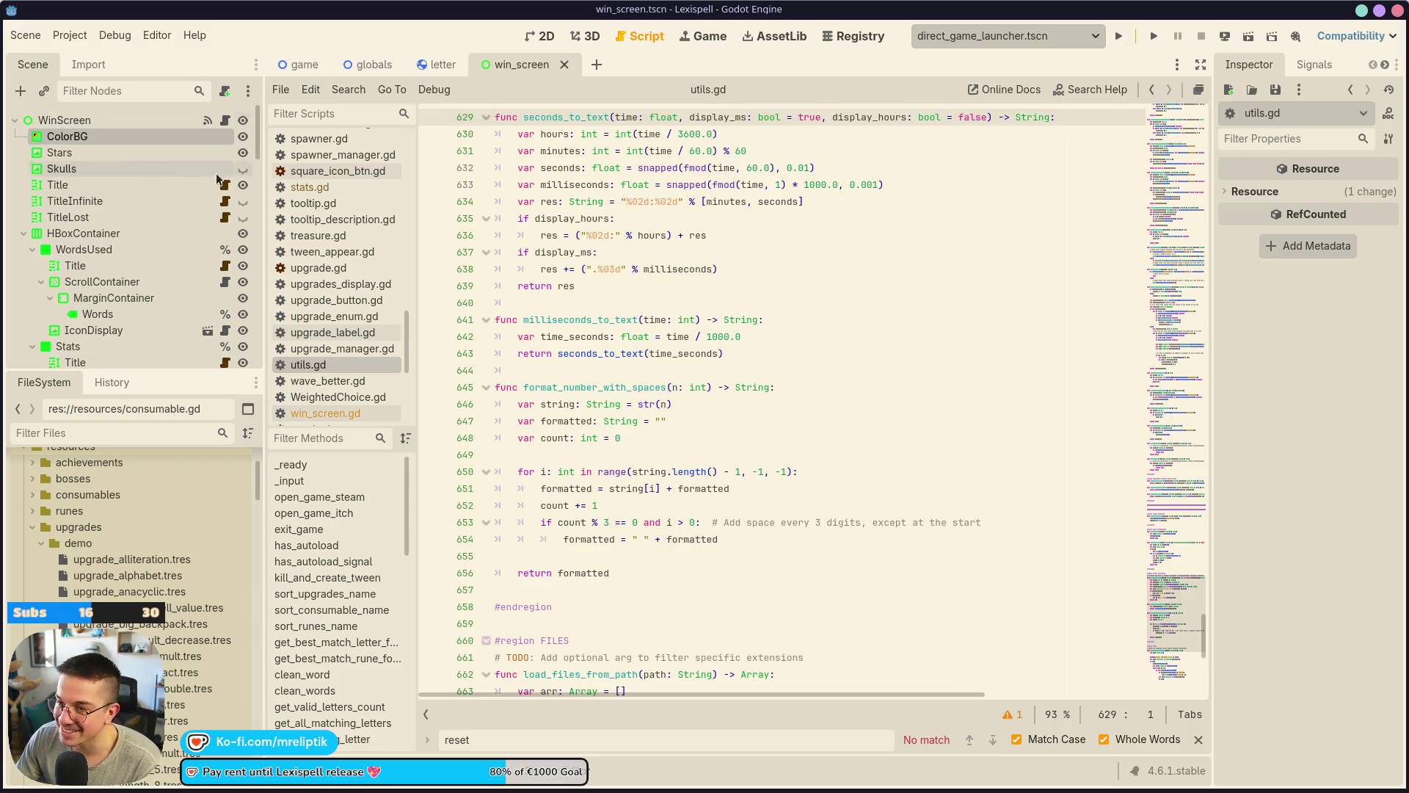
{"action": "left_click", "coordinate": [227, 122]}
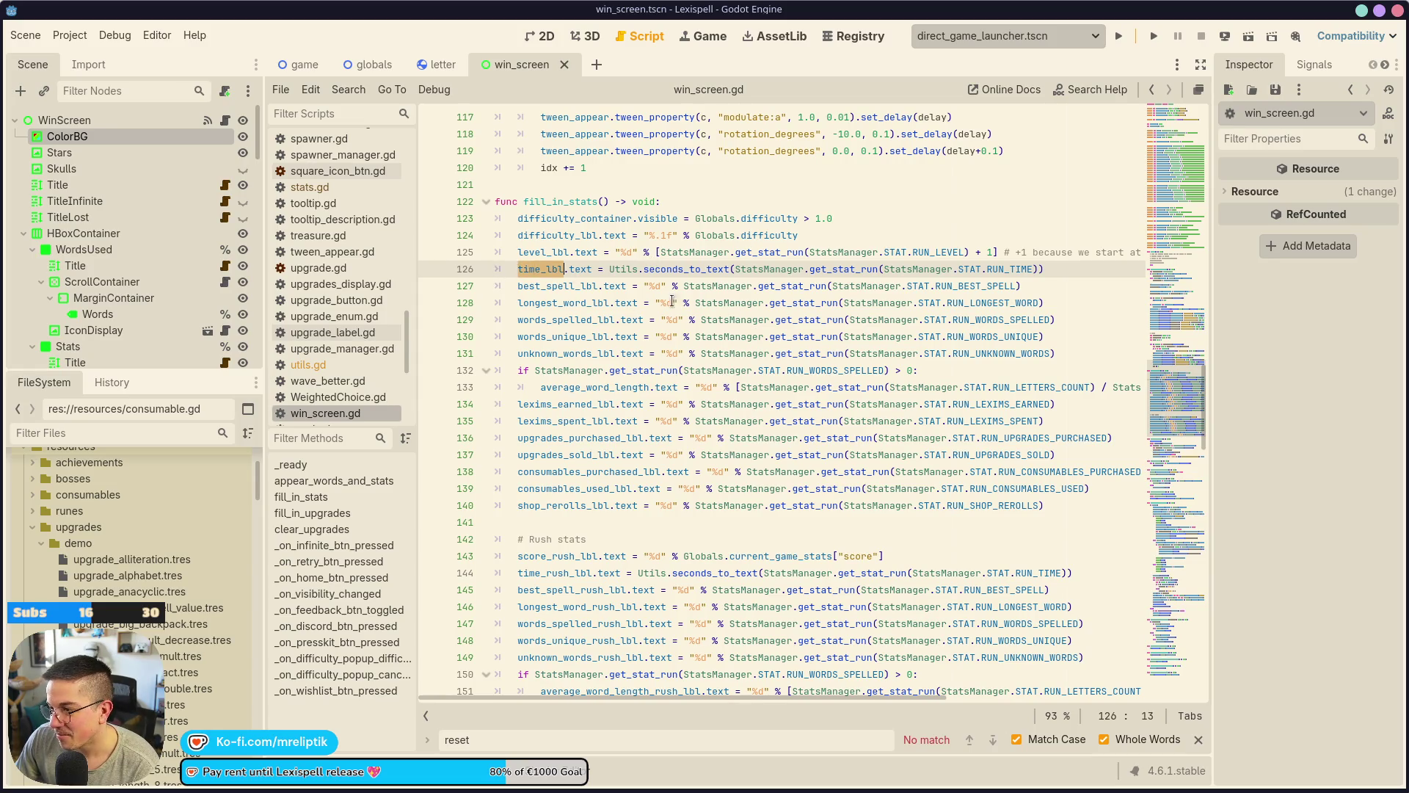
{"action": "double_click", "coordinate": [670, 268]}
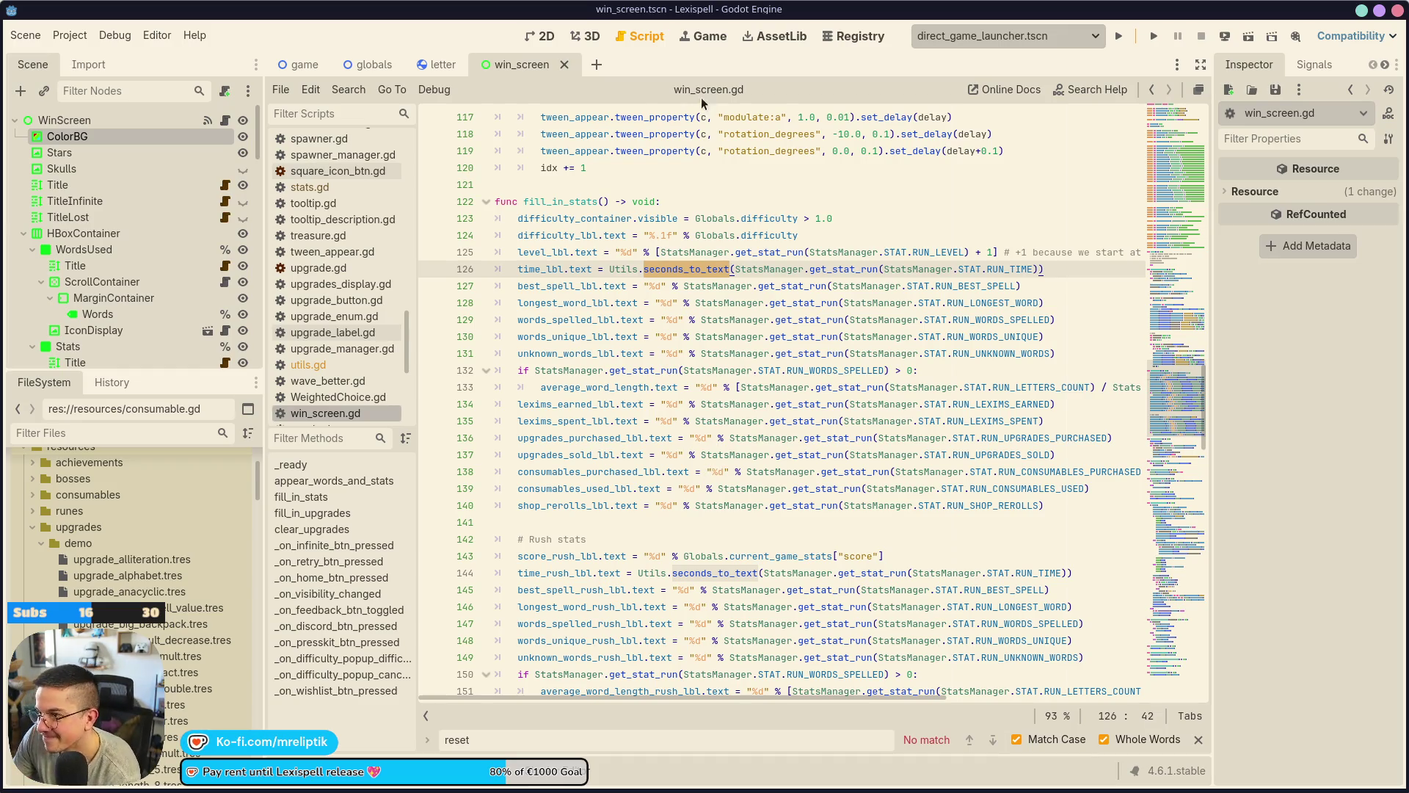
{"action": "left_click", "coordinate": [709, 46]}
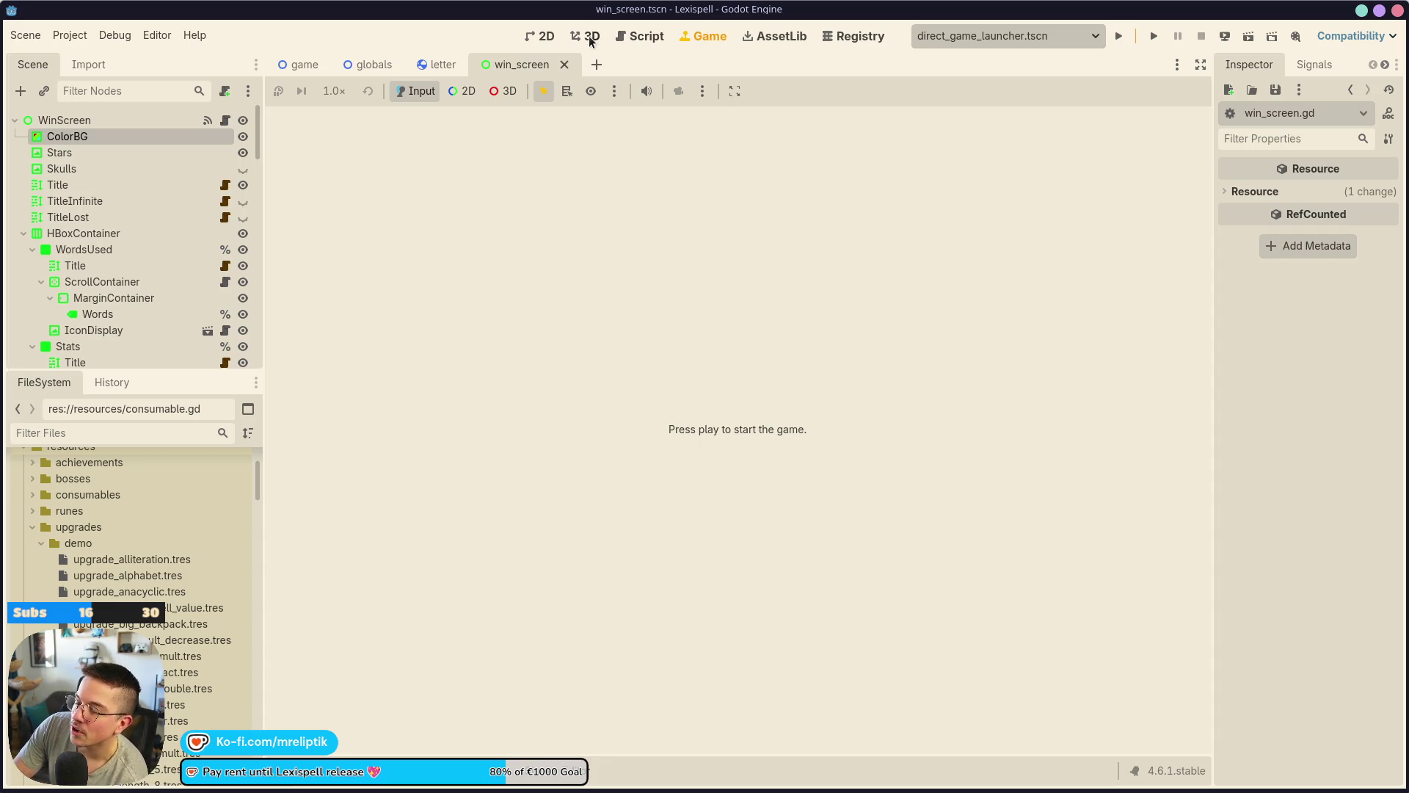
Select the STATS.TIME row's container in 2D, then return to seconds_to_text on line 126.
{"action": "left_click", "coordinate": [590, 38]}
{"action": "left_click", "coordinate": [632, 35]}
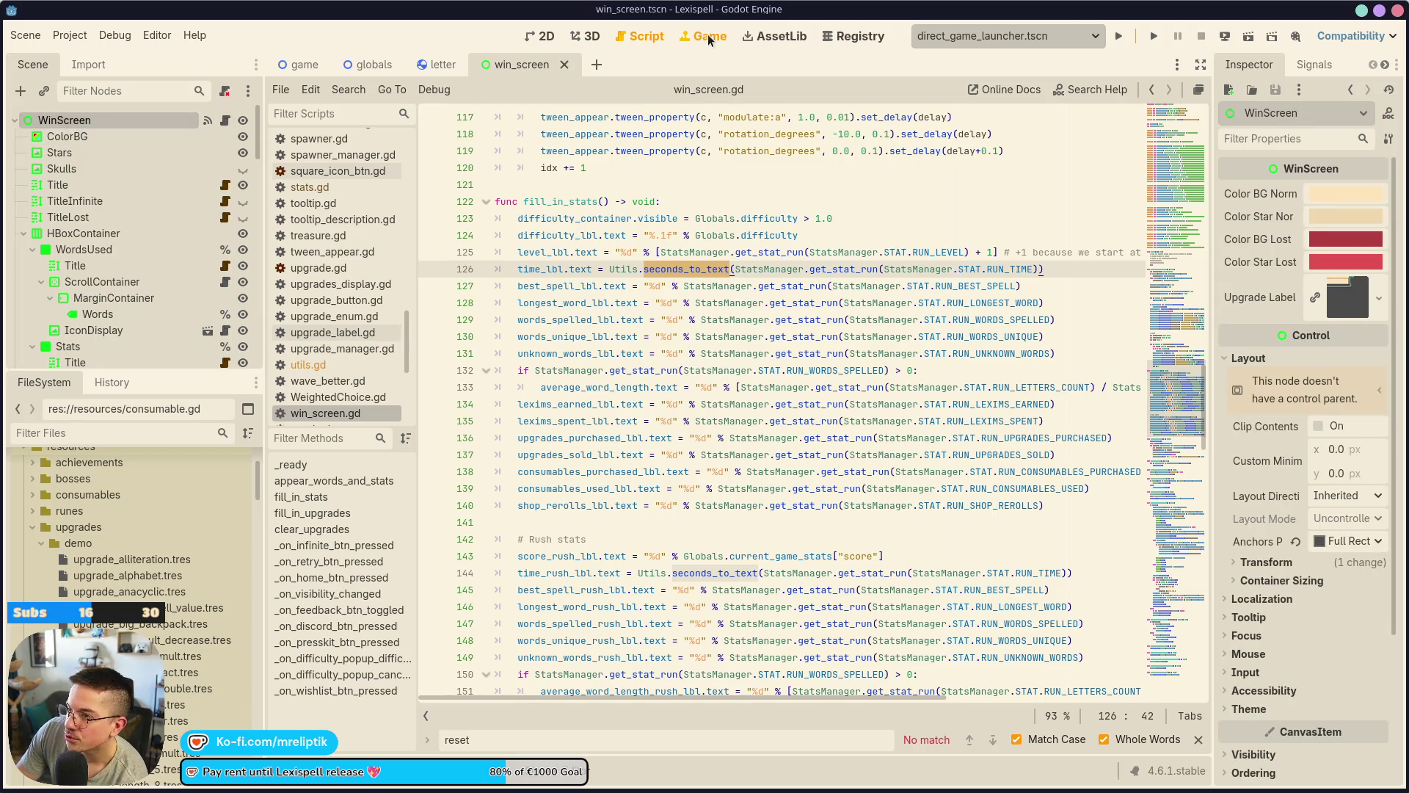
{"action": "left_click", "coordinate": [708, 34]}
{"action": "left_click", "coordinate": [533, 38]}
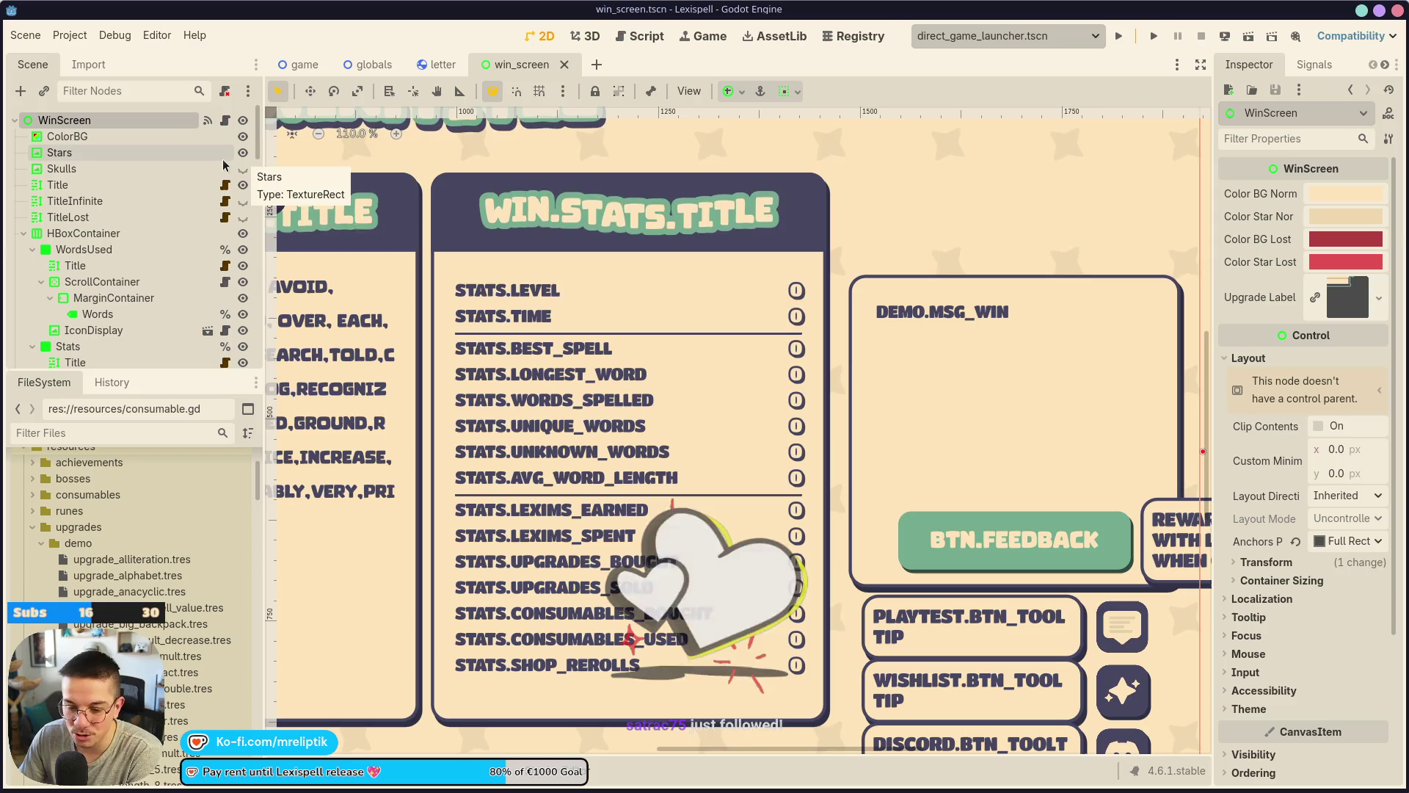
{"action": "left_click", "coordinate": [790, 328]}
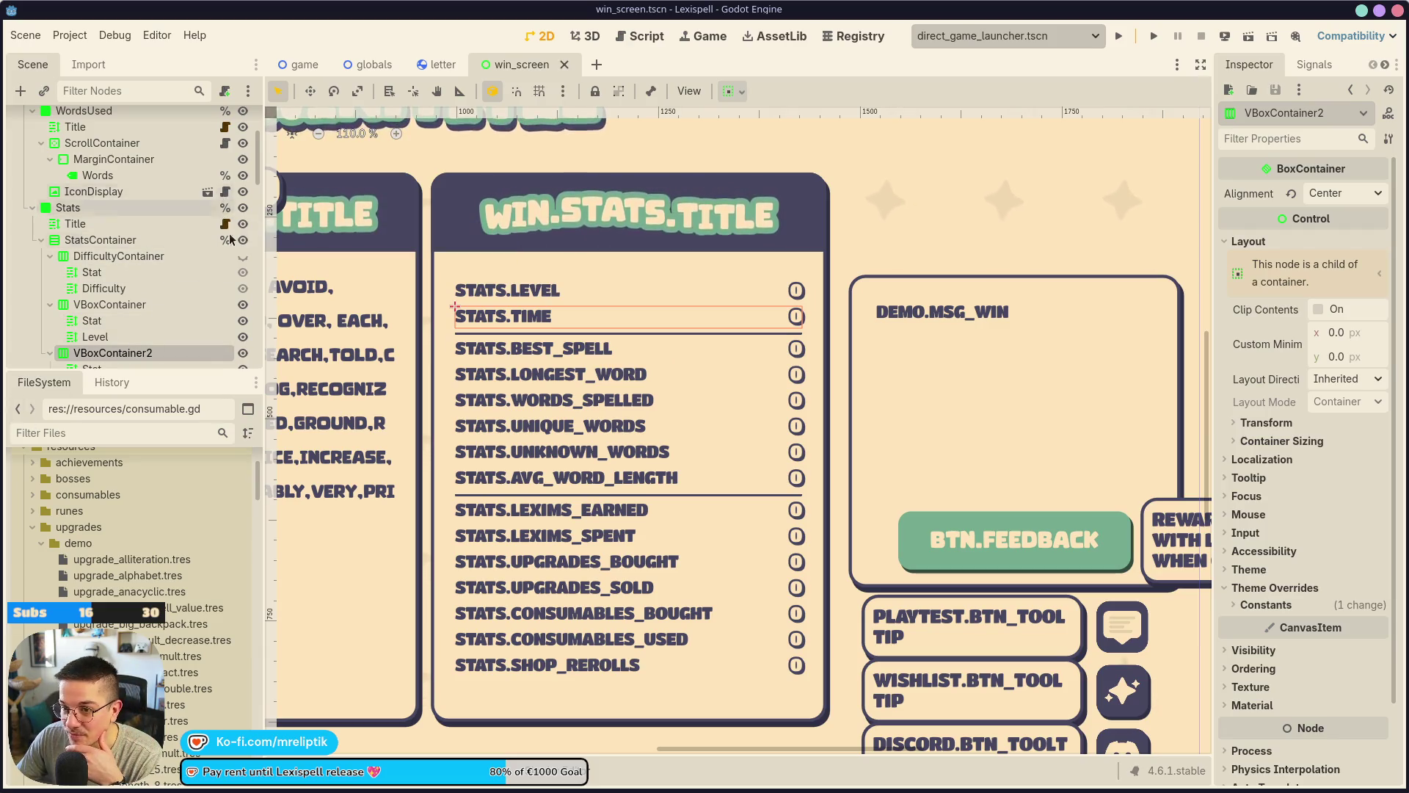
{"action": "scroll", "coordinate": [196, 169], "scroll_direction": "up", "scroll_amount": 5}
{"action": "left_click", "coordinate": [224, 119]}
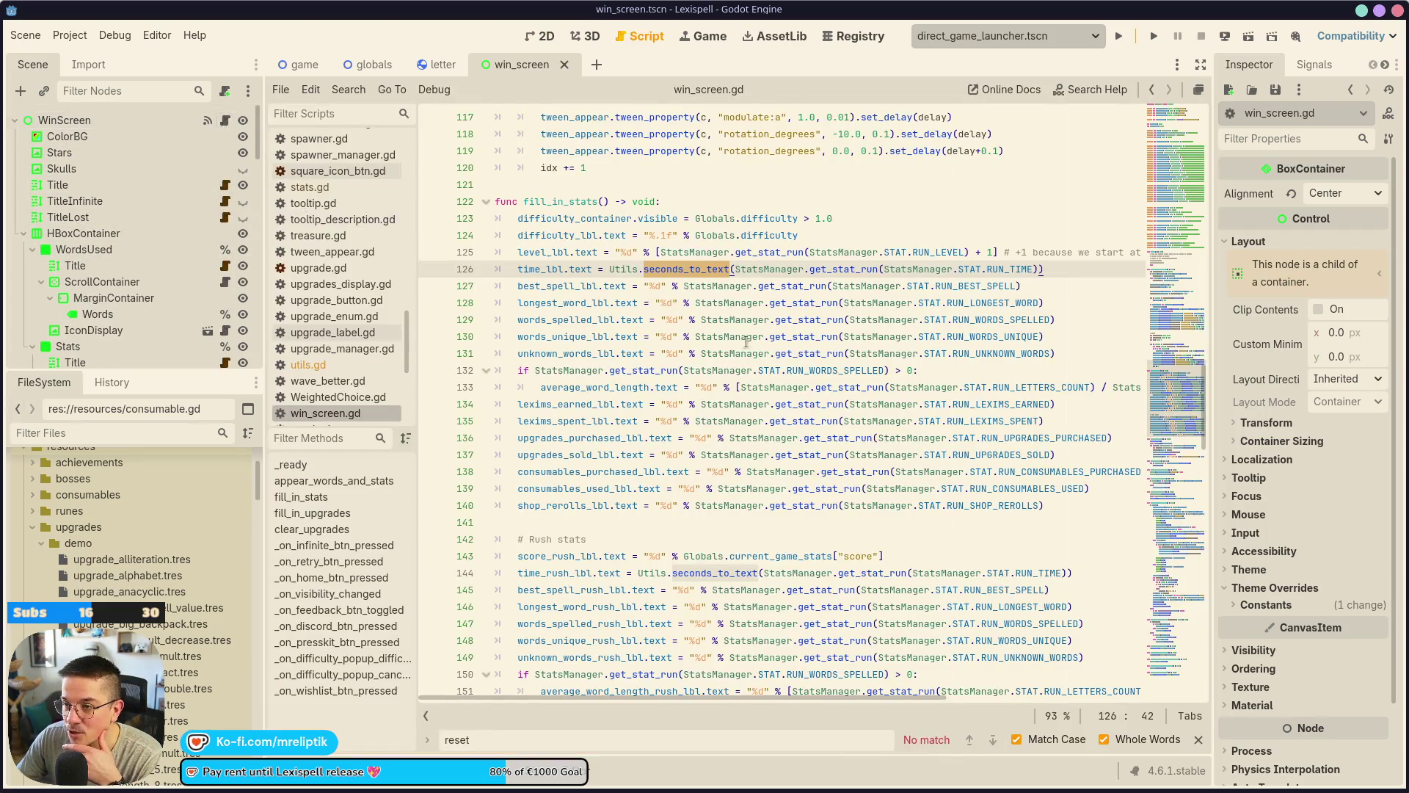
{"action": "left_click", "coordinate": [670, 270]}
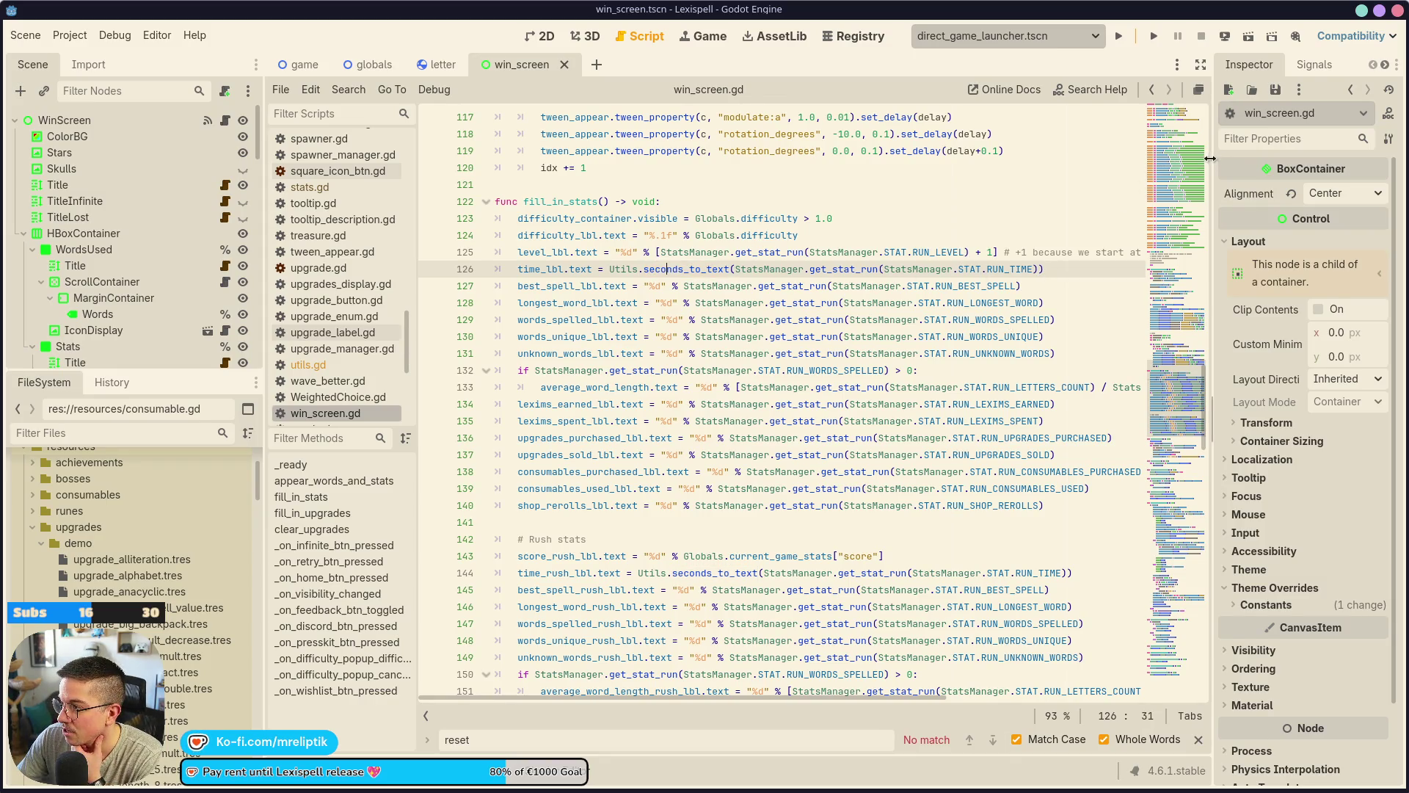
Widen the code view and add true arguments to seconds_to_text on line 126.
{"action": "left_click_drag", "start_coordinate": [1211, 157], "coordinate": [1240, 158]}
{"action": "left_click_drag", "start_coordinate": [417, 265], "coordinate": [355, 270]}
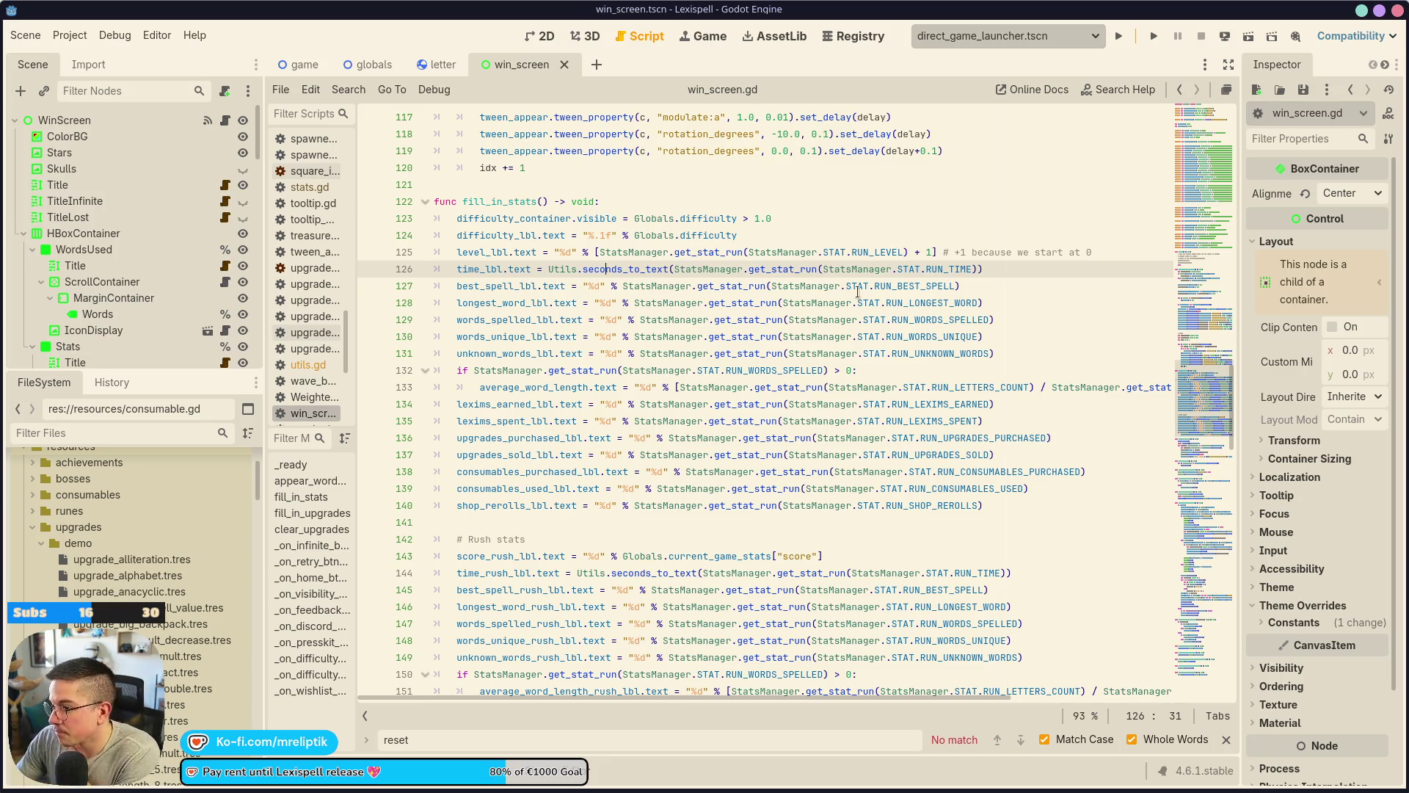
{"action": "left_click", "coordinate": [977, 270]}
{"action": "type", "text": ","}
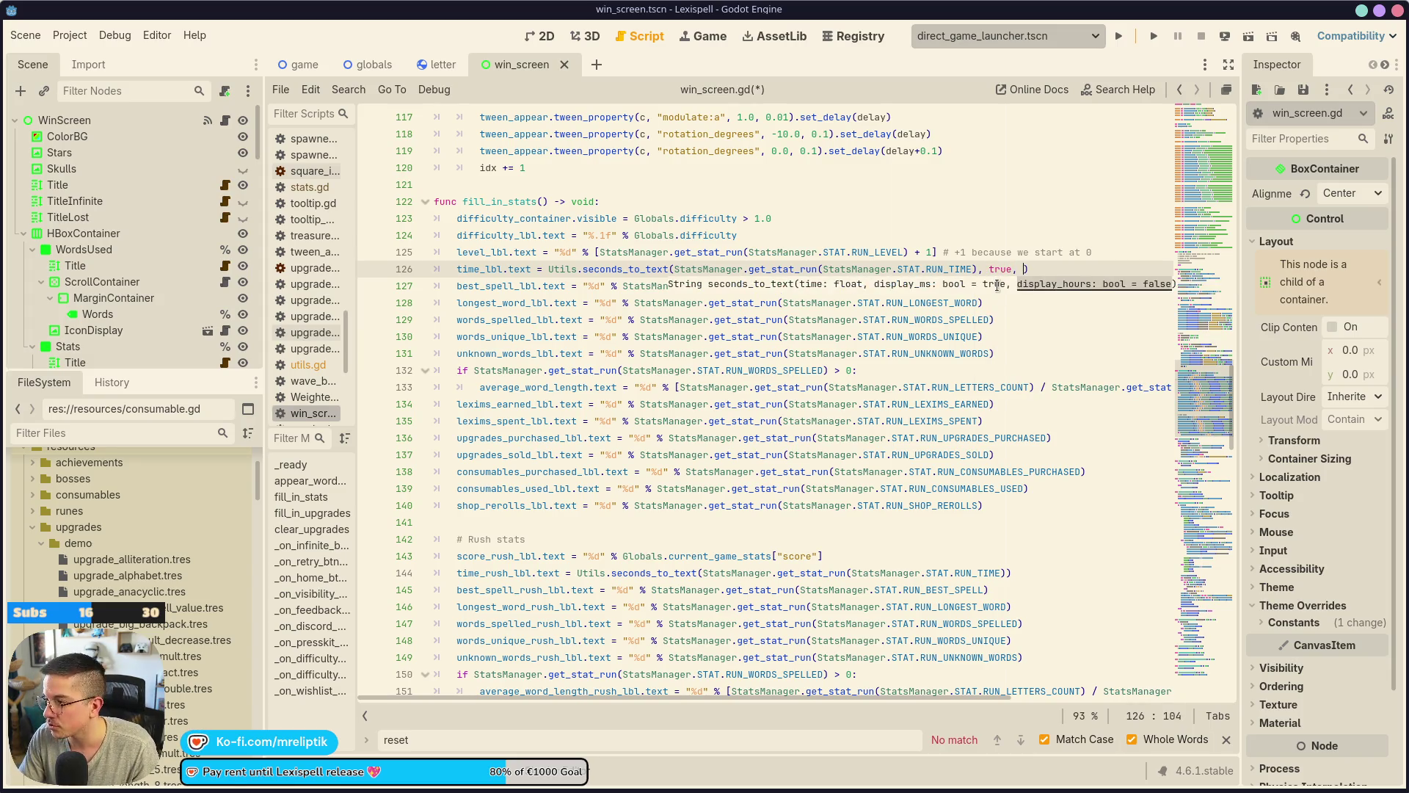
{"action": "type", "text": "true"}
{"action": "key", "text": "ctrl+s"}
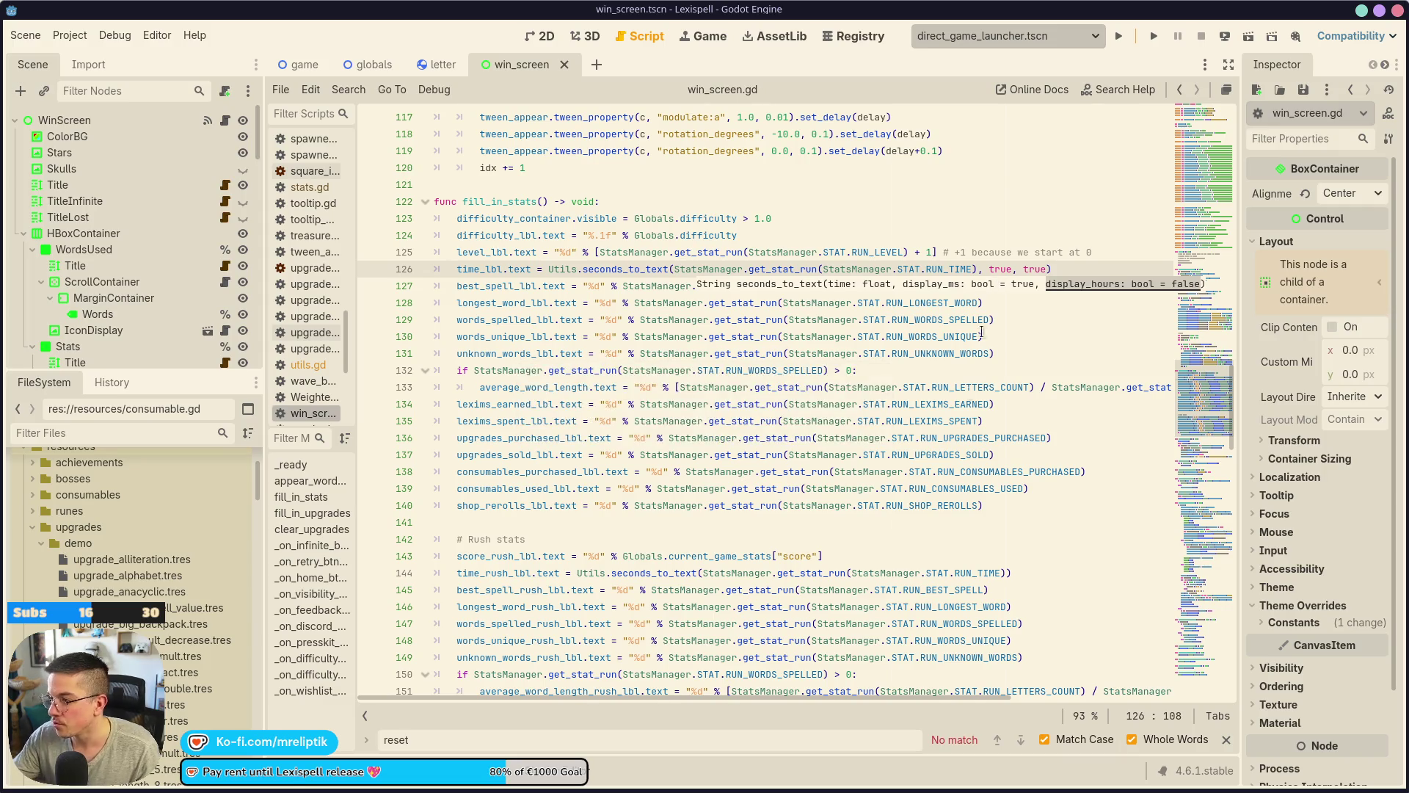
Add ', true, true' and a '# ms and hours' comment to line 144, saving.
{"action": "left_click", "coordinate": [526, 573]}
{"action": "left_click", "coordinate": [1007, 574]}
{"action": "type", "text": ", true, "}
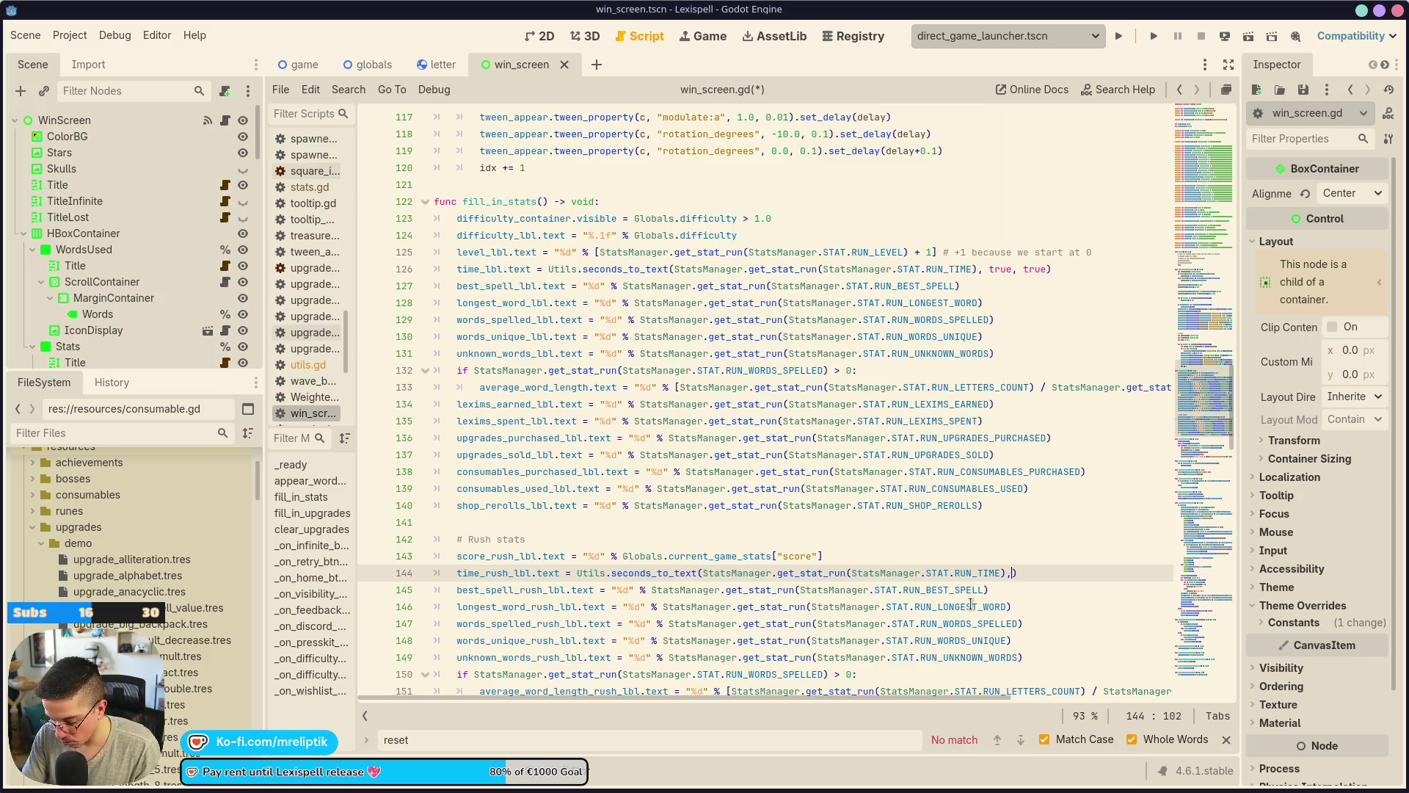
{"action": "type", "text": "true"}
{"action": "key", "text": "ctrl+s"}
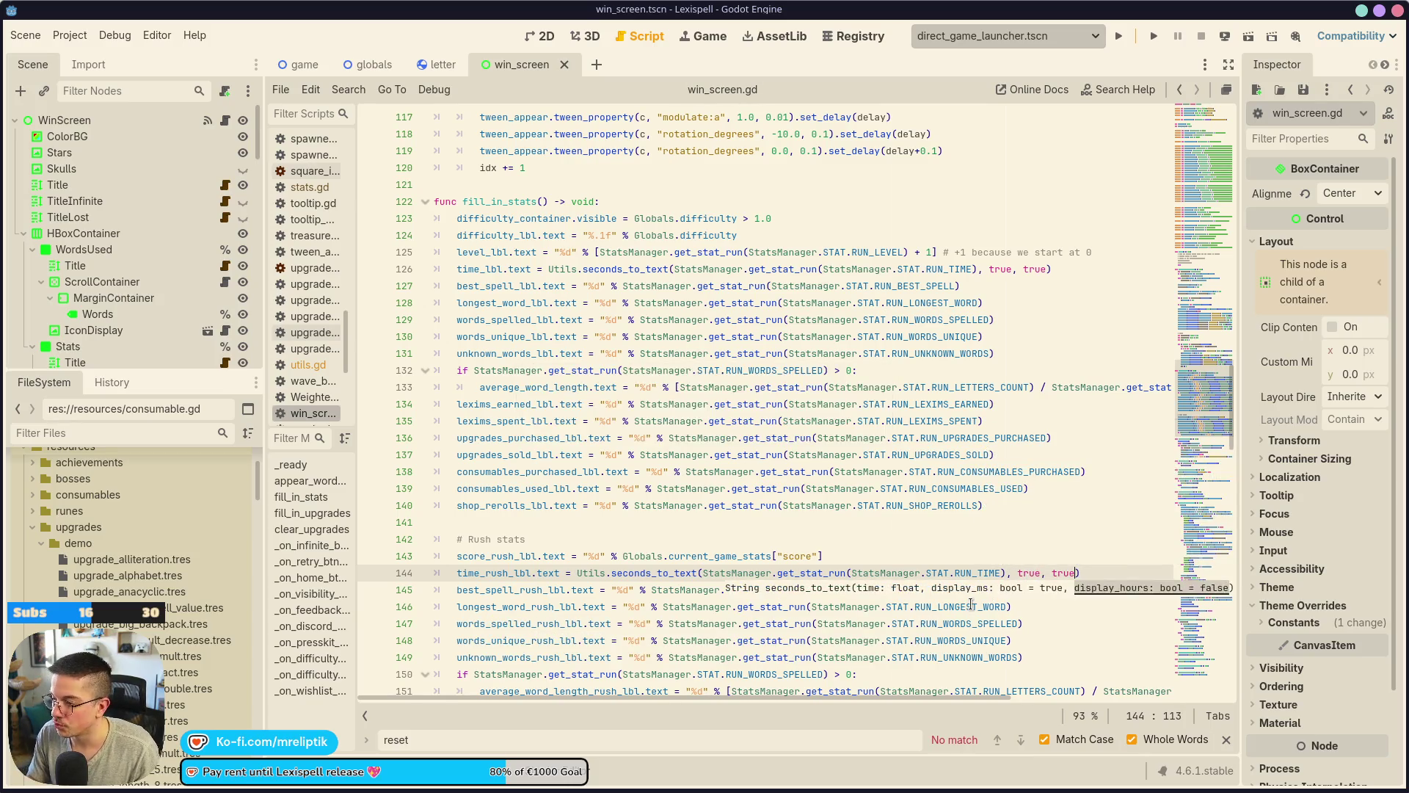
{"action": "type", "text": "ue ms"}
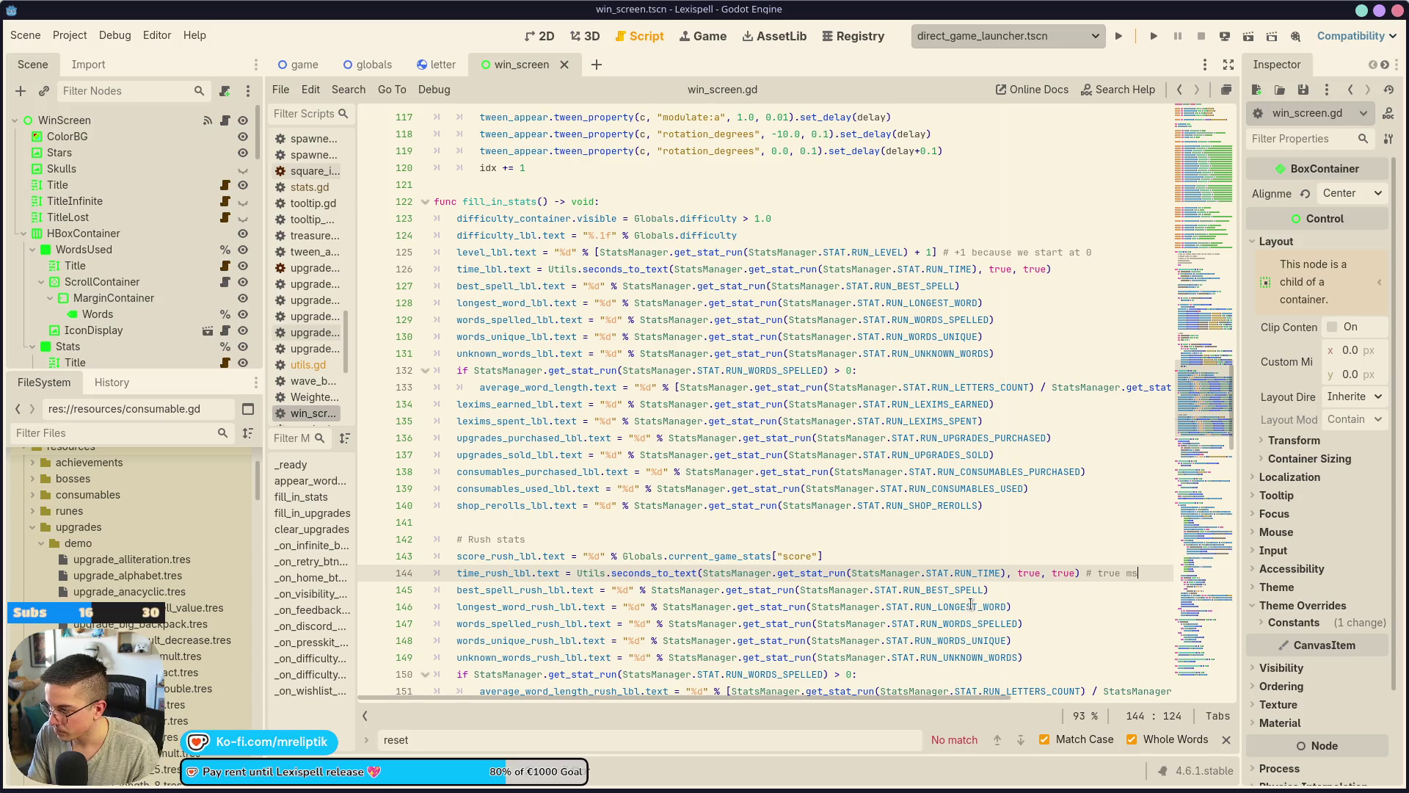
{"action": "type", "text": " and hours"}
{"action": "key", "text": "ctrl+s"}
{"action": "left_click_drag", "start_coordinate": [1040, 573], "coordinate": [1079, 572]}
{"action": "key", "text": "BackSpace"}
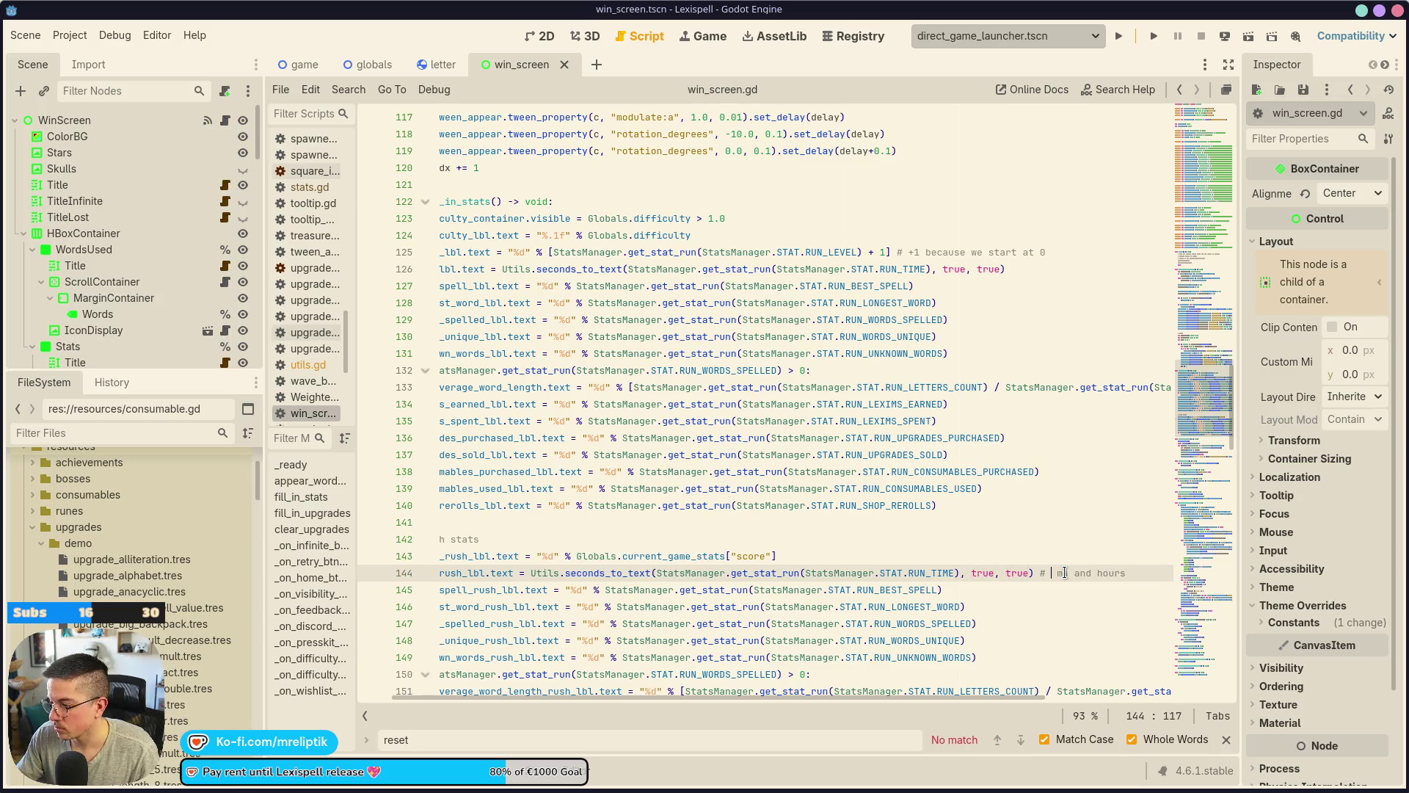
{"action": "type", "text": "#"}
{"action": "key", "text": "ctrl+s"}
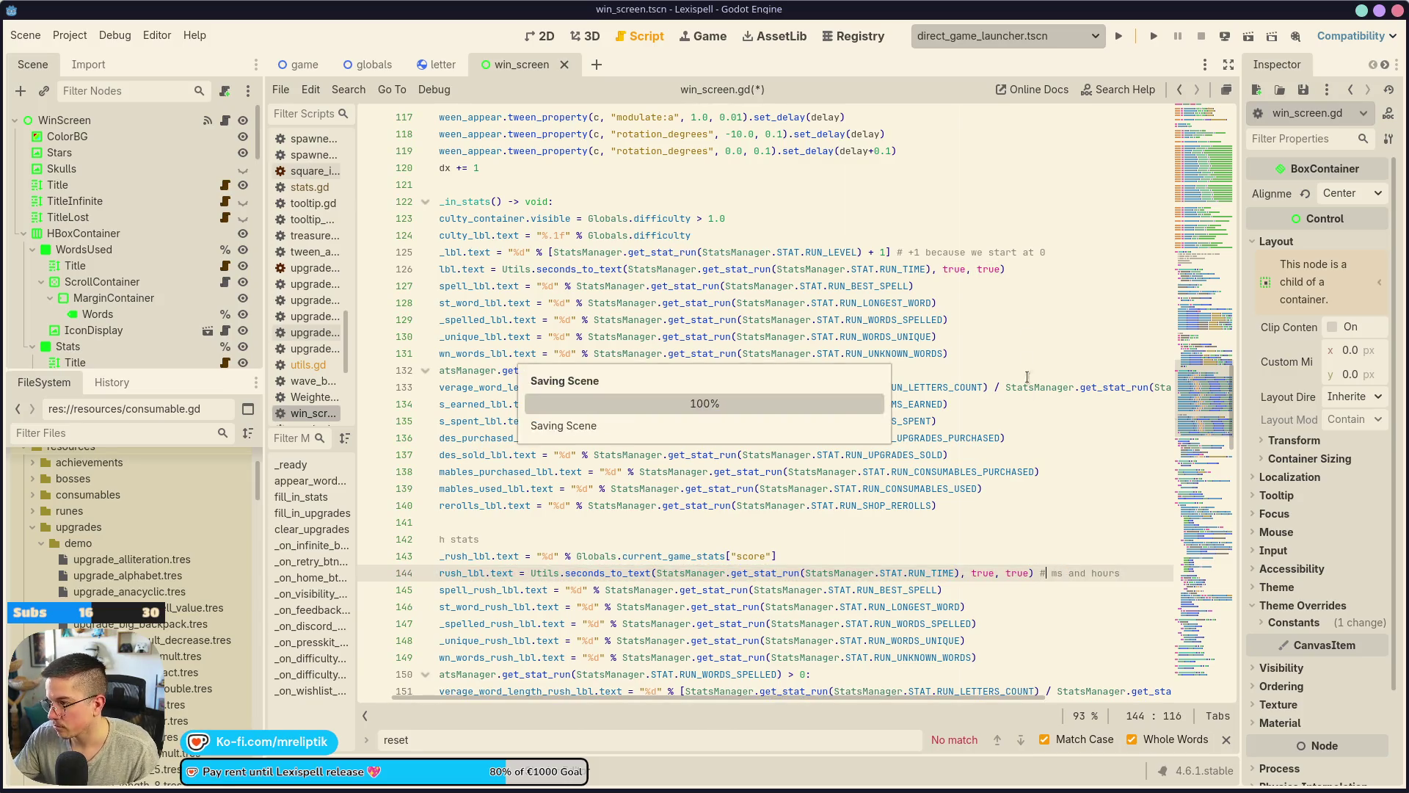
Finish the '# ms and hours' comment at the end of line 126.
{"action": "left_click", "coordinate": [1041, 265]}
{"action": "type", "text": "and hours"}
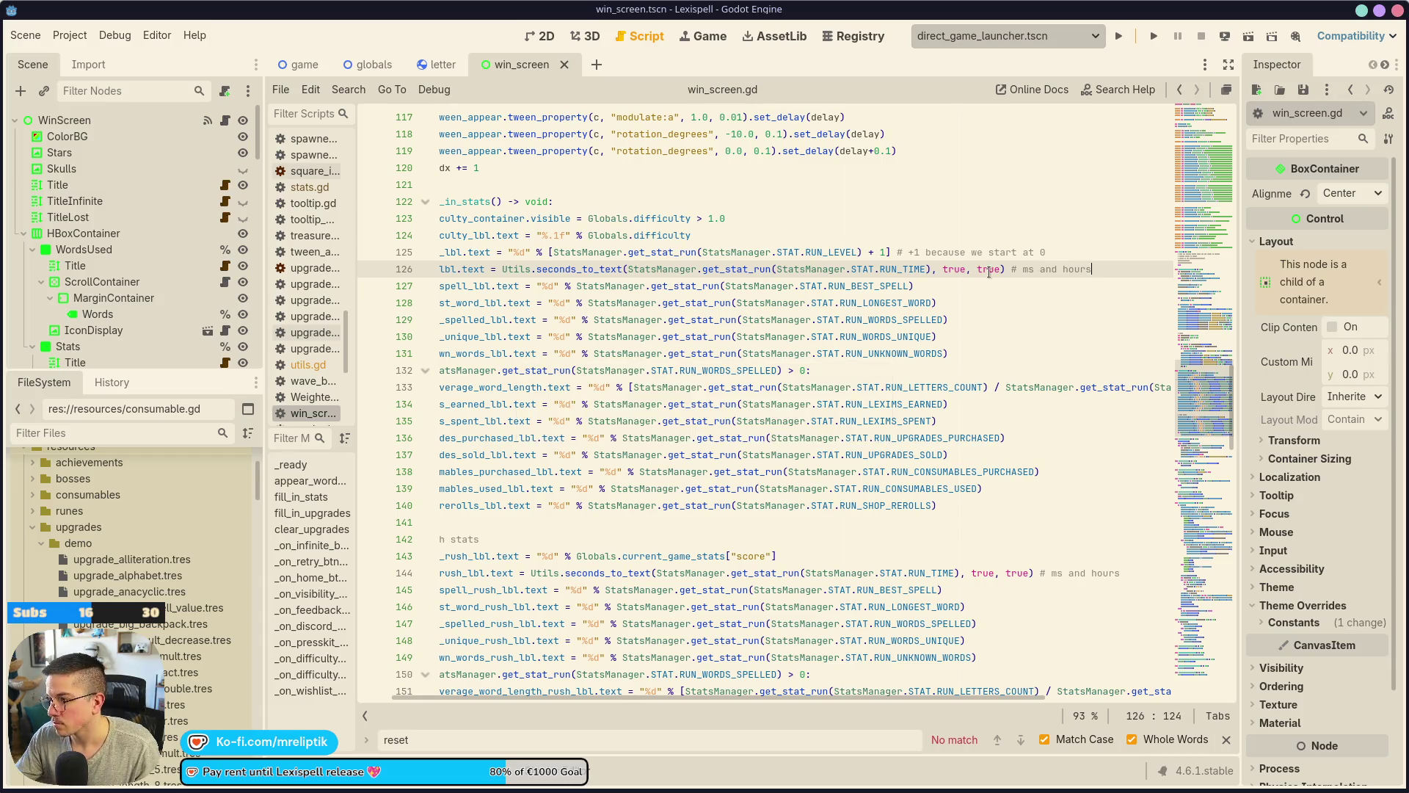
{"action": "scroll", "coordinate": [761, 440], "scroll_direction": "down", "scroll_amount": 5}
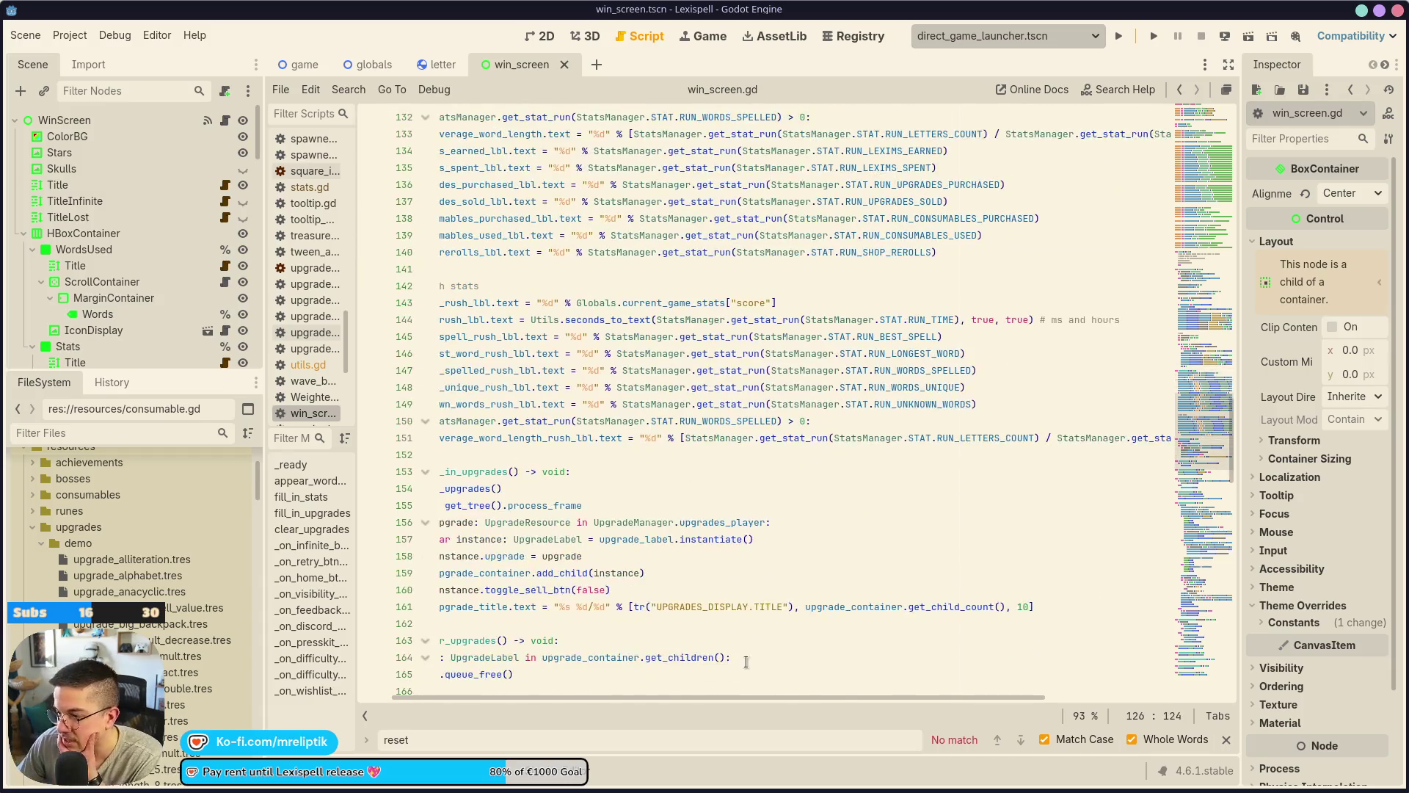
{"action": "left_click_drag", "start_coordinate": [743, 698], "coordinate": [611, 693]}
{"action": "scroll", "coordinate": [646, 367], "scroll_direction": "up", "scroll_amount": 11}
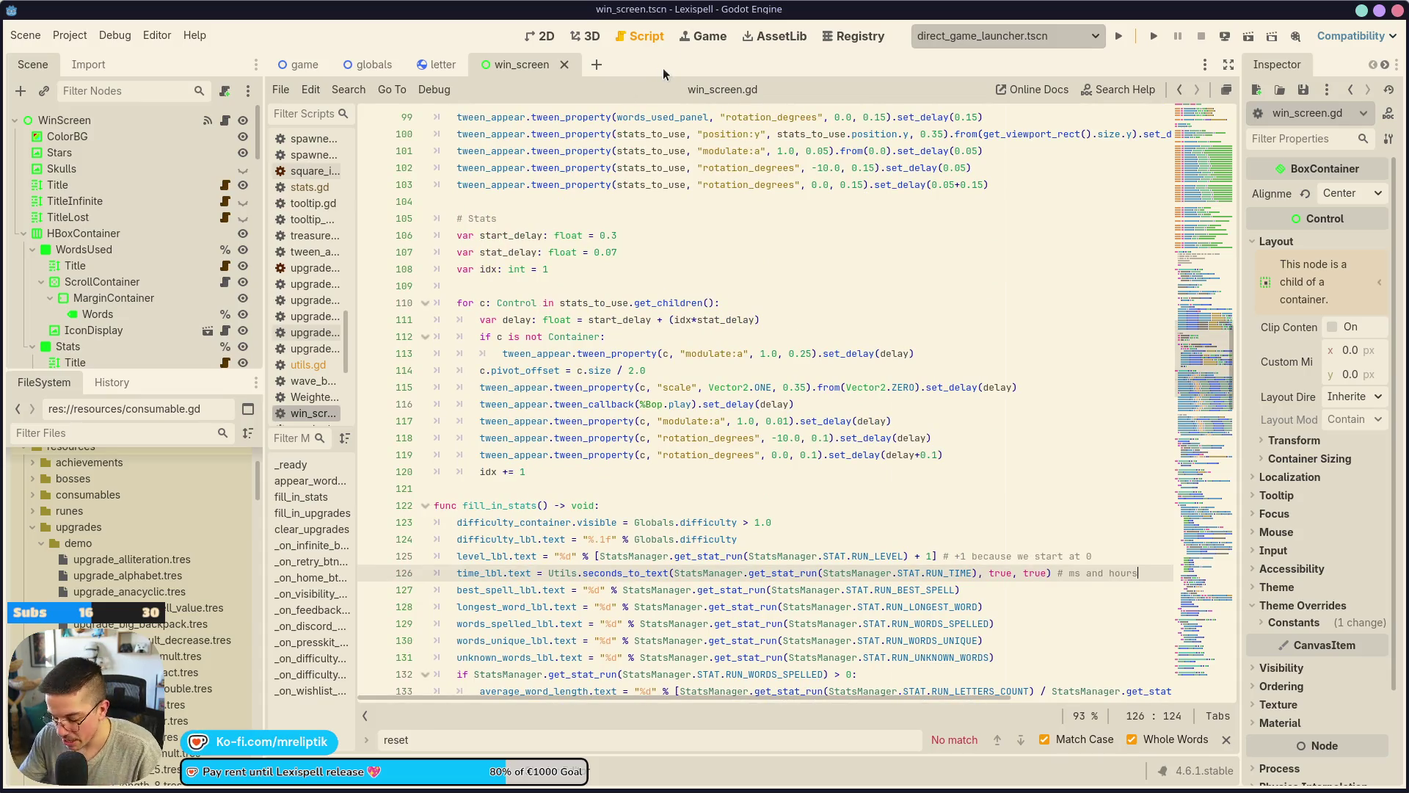
Open stats.tscn through the quick scene picker.
{"action": "key", "text": "ctrl+shift+o"}
{"action": "type", "text": "stats"}
{"action": "key", "text": "Return"}
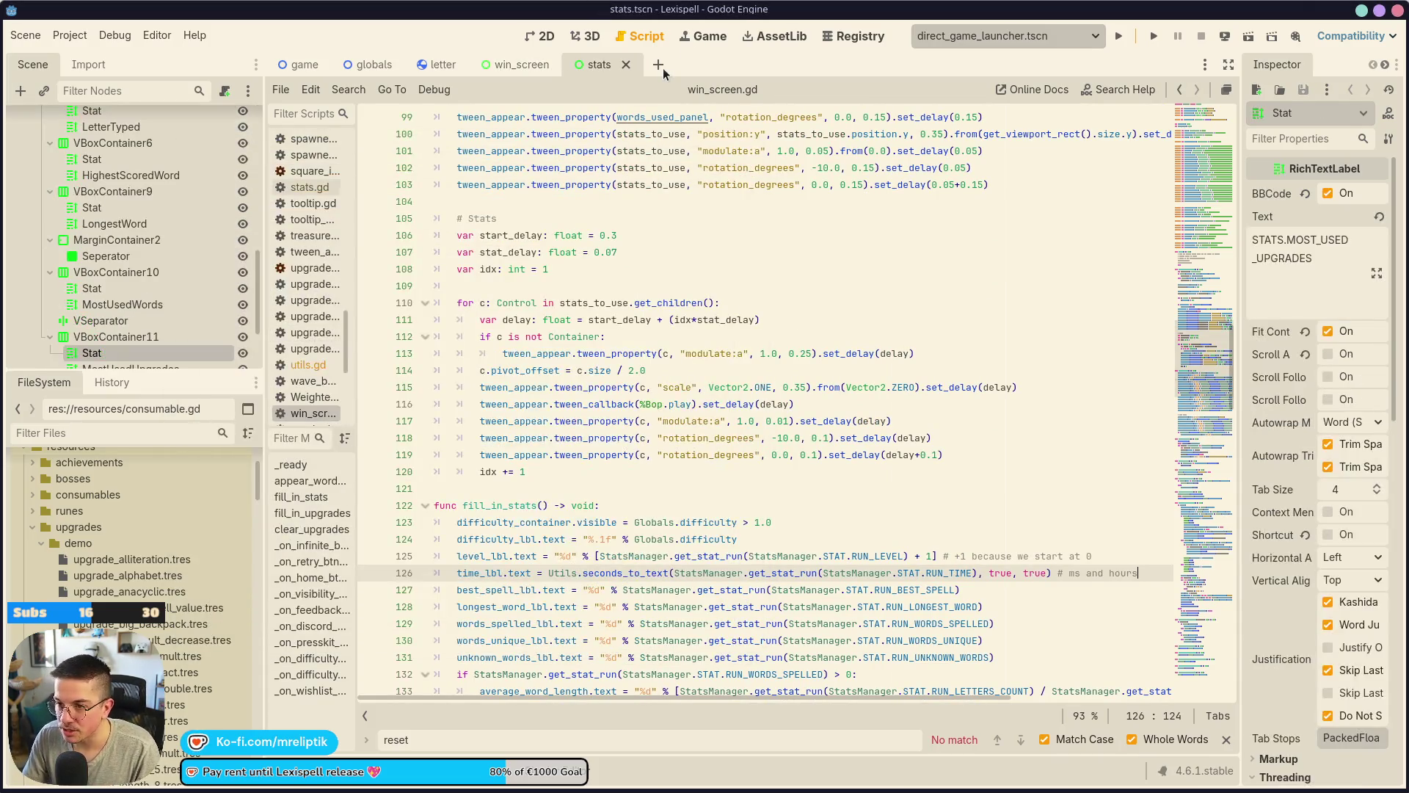
Select the STATS.PLAYTIME label in the stats layout and open stats.gd.
{"action": "left_click", "coordinate": [555, 41]}
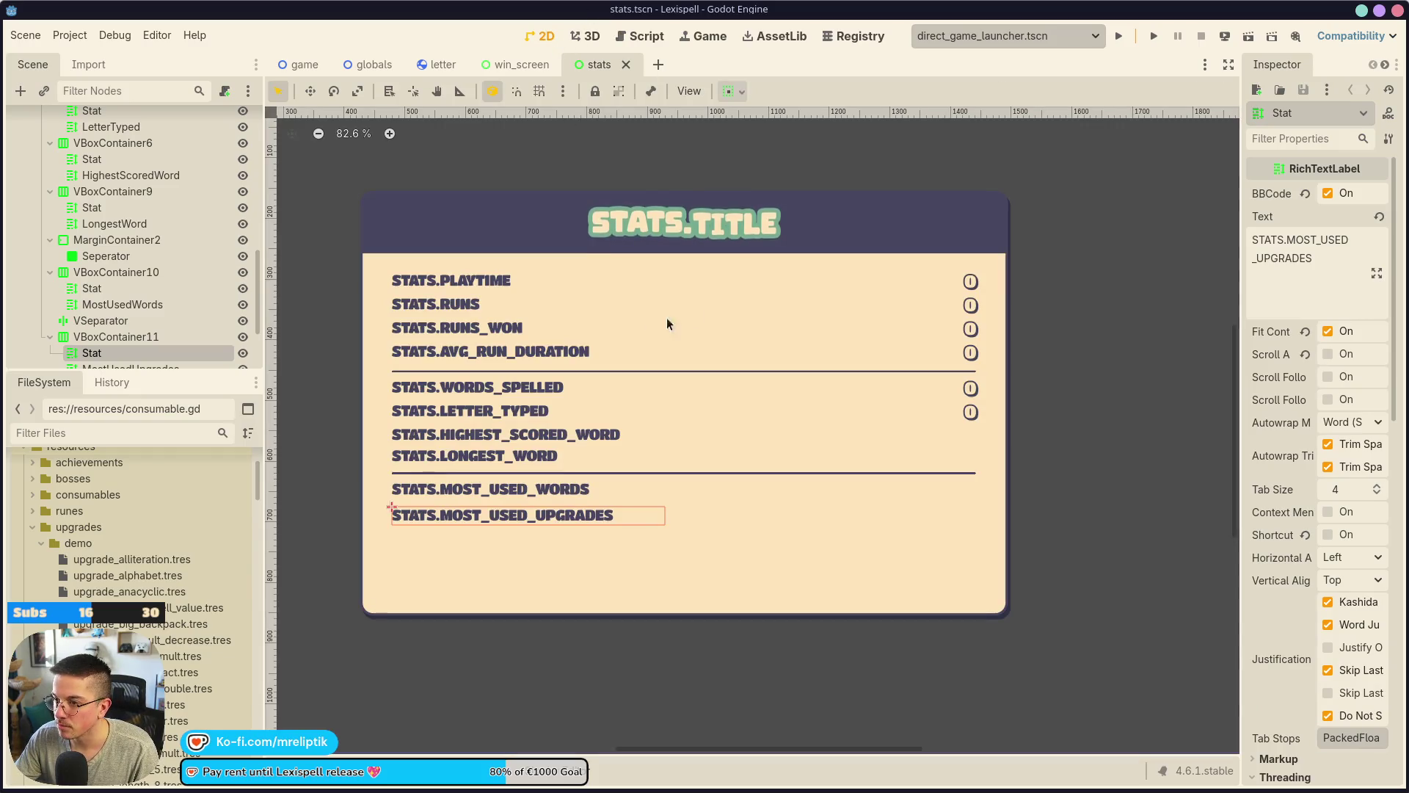
{"action": "left_click", "coordinate": [455, 281]}
{"action": "scroll", "coordinate": [183, 217], "scroll_direction": "up", "scroll_amount": 3}
{"action": "left_click", "coordinate": [225, 120]}
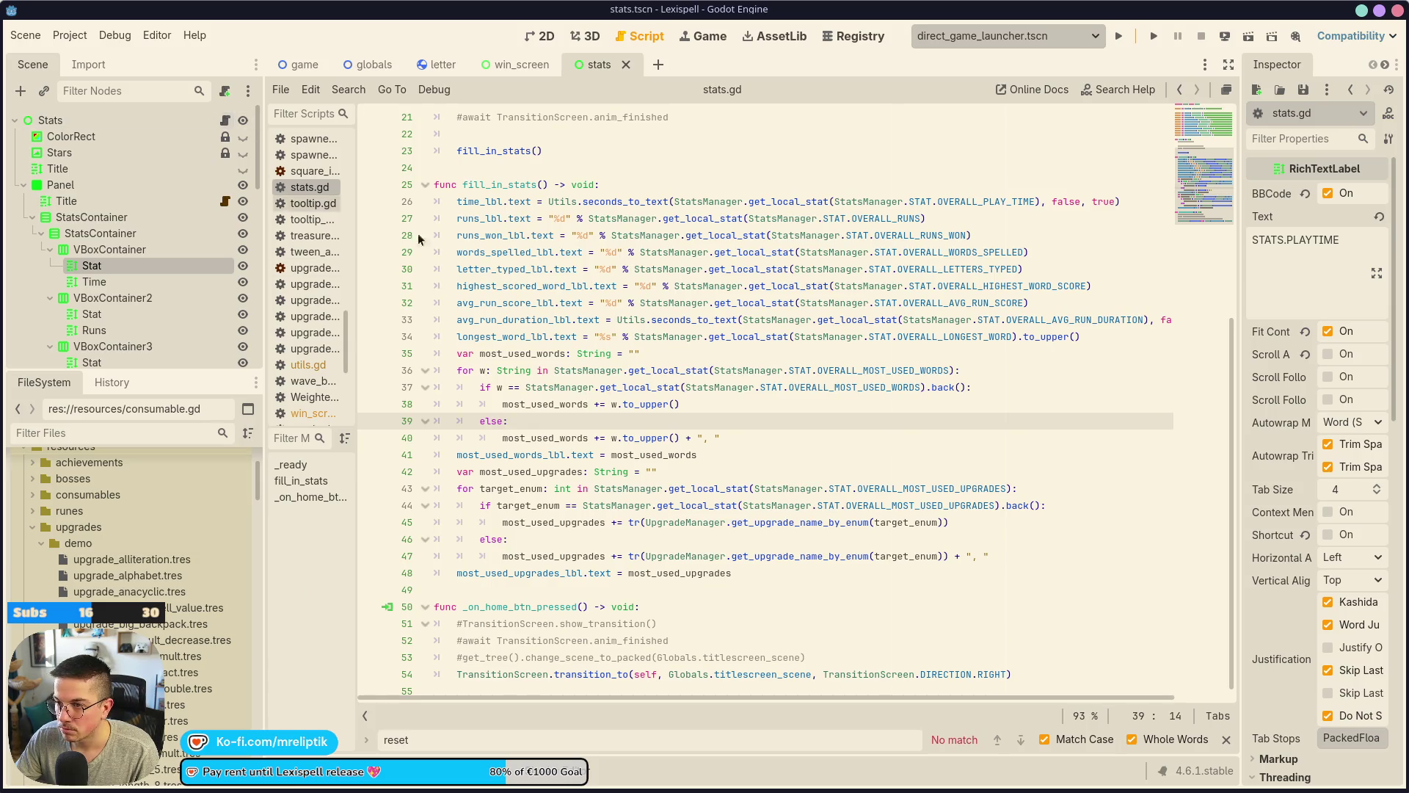
Copy line 26's '# no ms but hours' comment onto line 33 and save stats.gd.
{"action": "double_click", "coordinate": [1067, 203]}
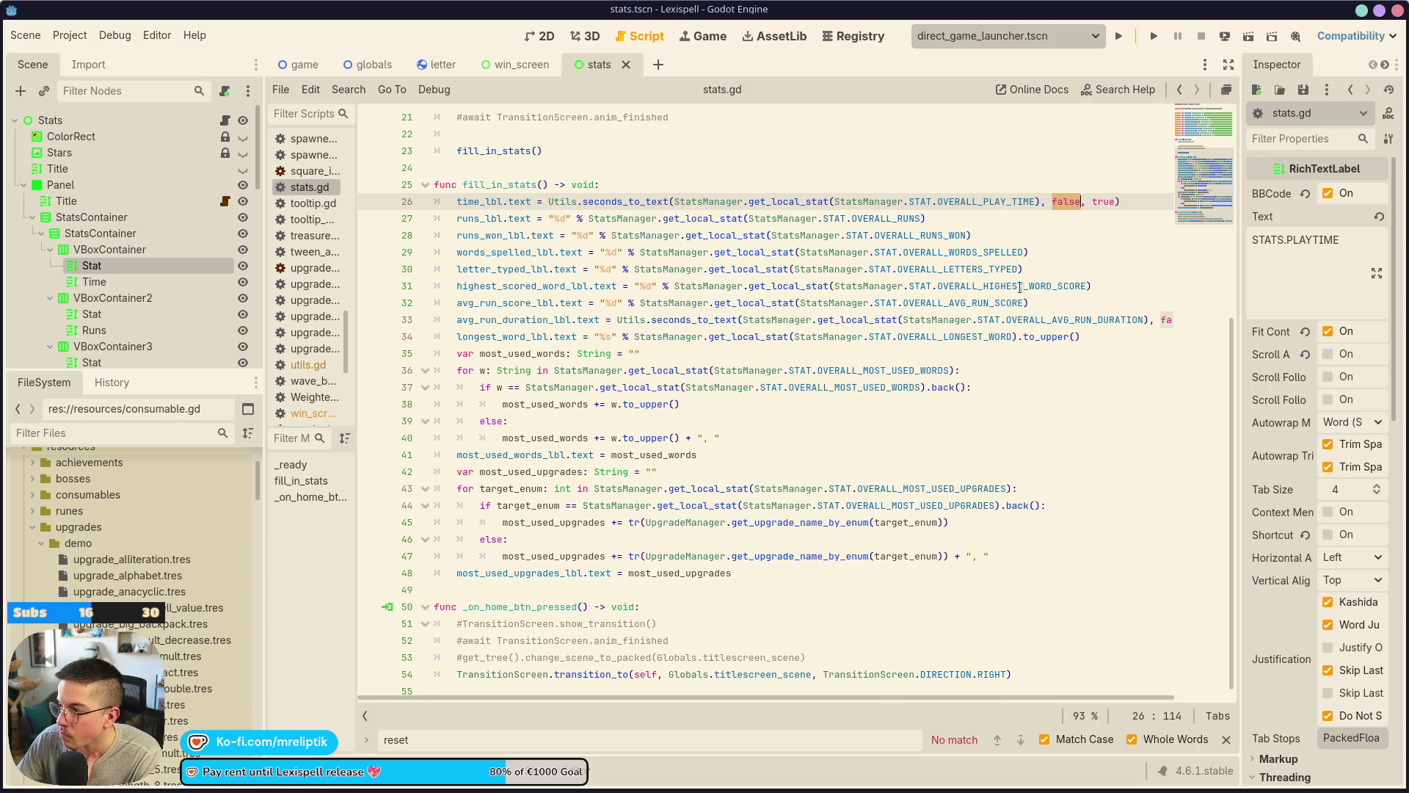
{"action": "scroll", "coordinate": [853, 336], "scroll_direction": "right", "scroll_amount": 2}
{"action": "left_click", "coordinate": [1076, 202]}
{"action": "type", "text": "# no ms but hours"}
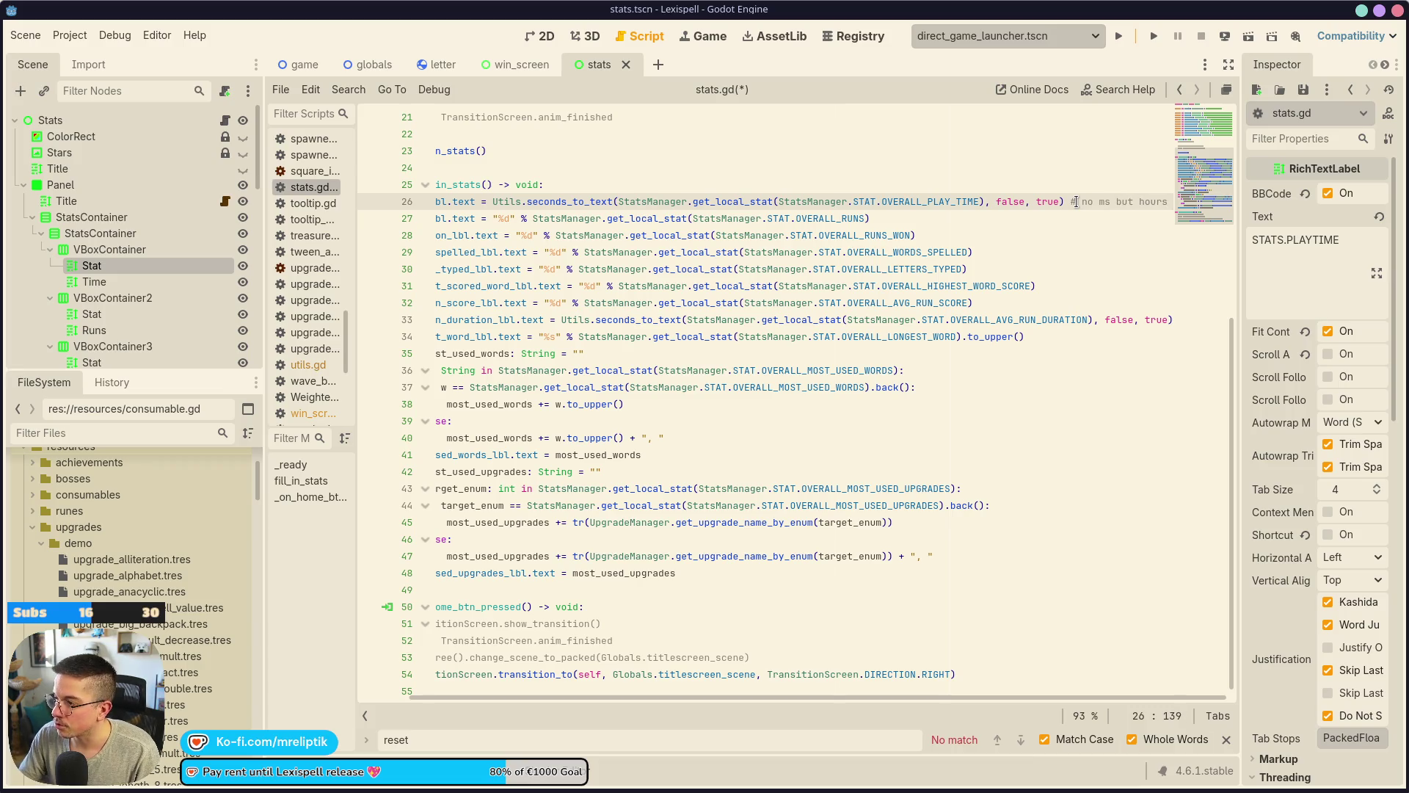
{"action": "key", "text": "ctrl+shift+Left"}
{"action": "key", "text": "ctrl+shift+Left"}
{"action": "key", "text": "ctrl+shift+Left"}
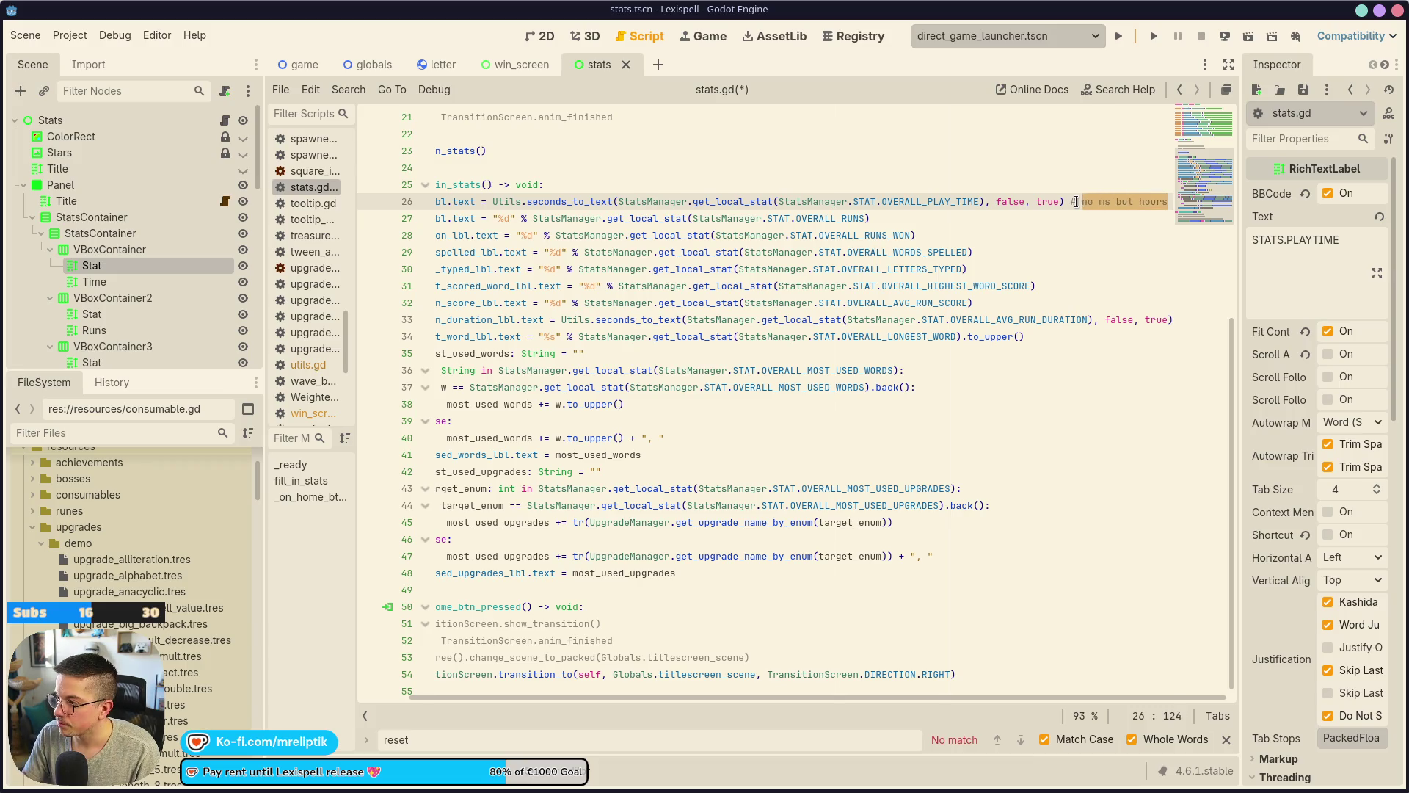
{"action": "left_click", "coordinate": [1076, 203]}
{"action": "mouse_move", "coordinate": [1071, 203]}
{"action": "left_mouse_down"}
{"action": "mouse_move", "coordinate": [1204, 192]}
{"action": "mouse_move", "coordinate": [1202, 209]}
{"action": "left_mouse_up"}
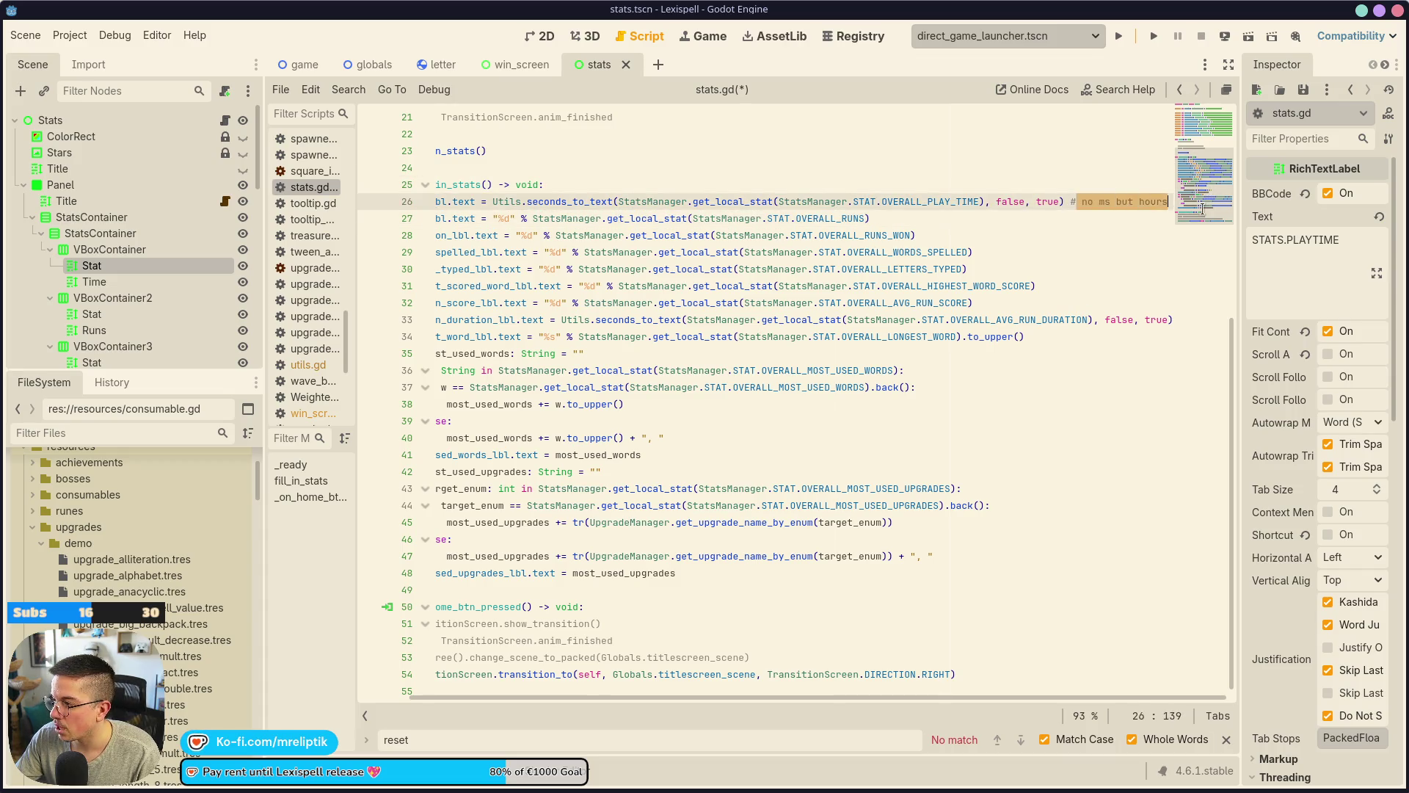
{"action": "left_click", "coordinate": [1174, 320]}
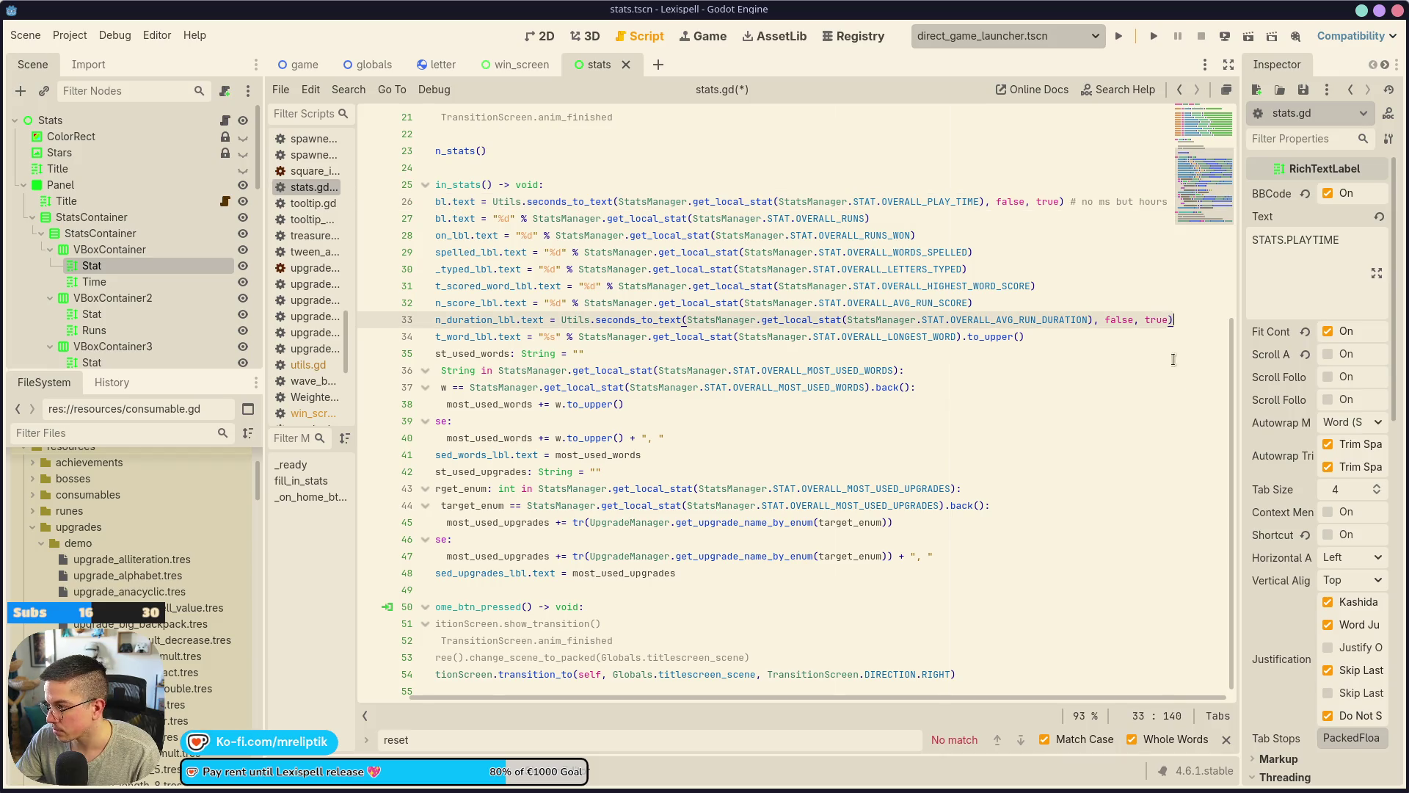
{"action": "type", "text": "# no ms but hours"}
{"action": "key", "text": "ctrl+s"}
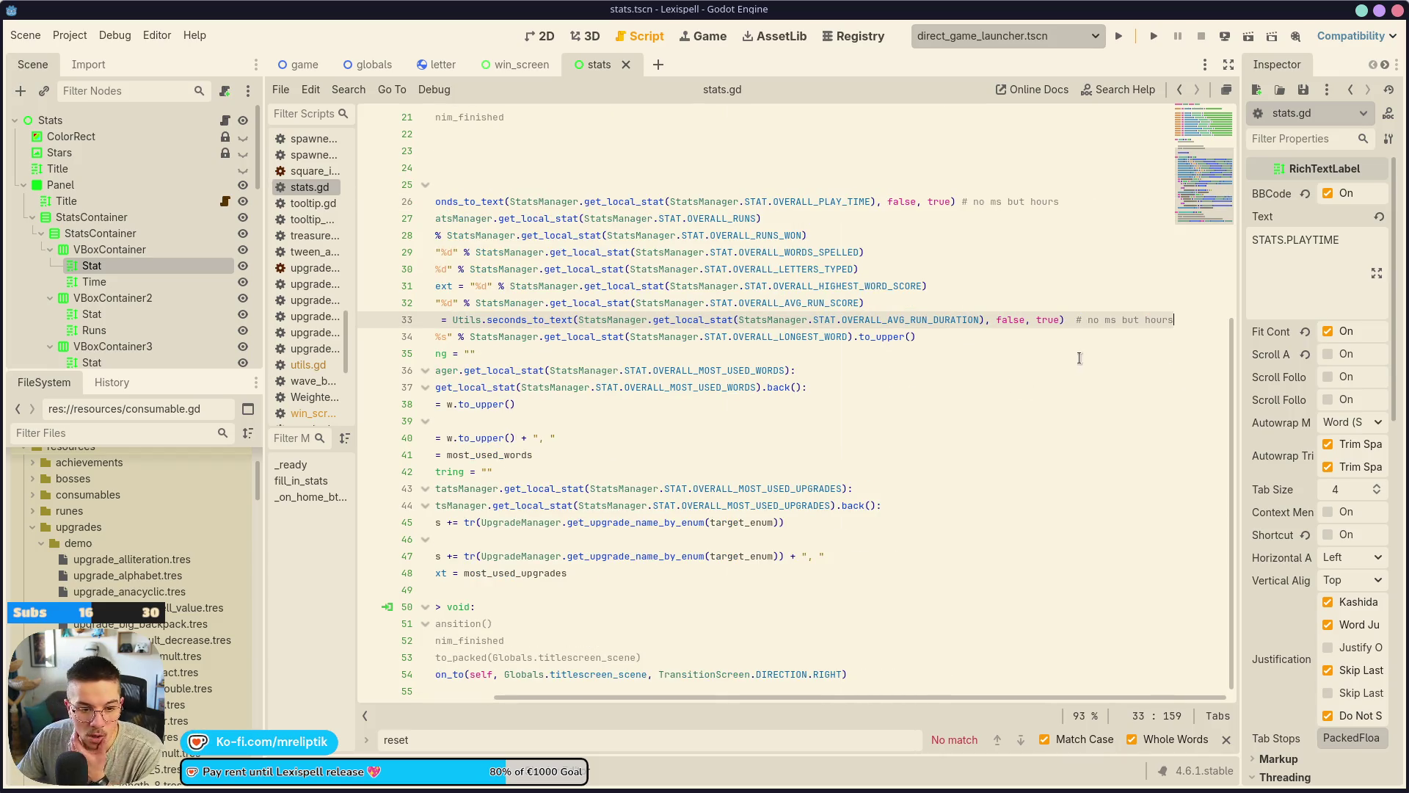
{"action": "key", "text": "F5"}
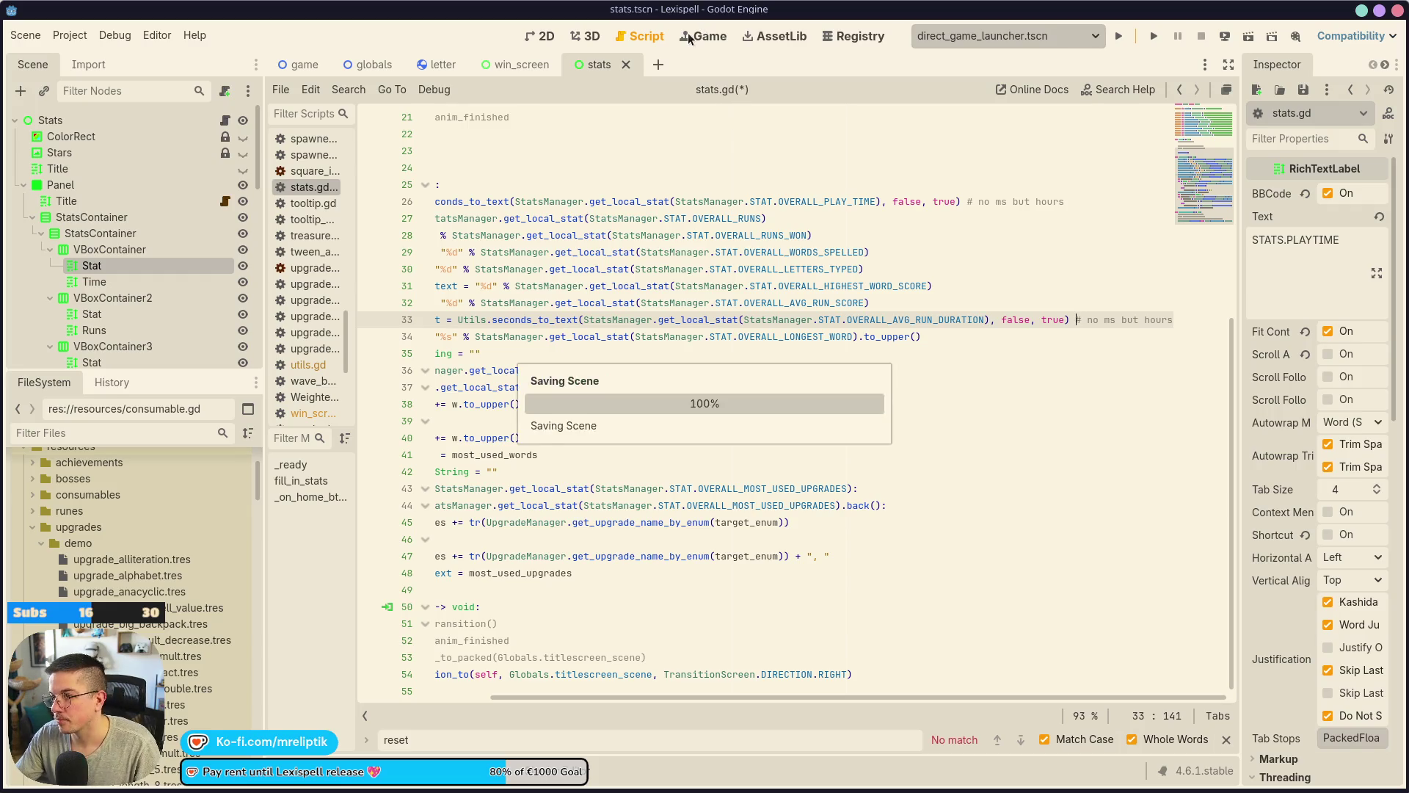
In VS Code, review the win_screen.gd diff and commit both scripts with a 'display hours' message.
{"action": "left_click", "coordinate": [389, 788]}
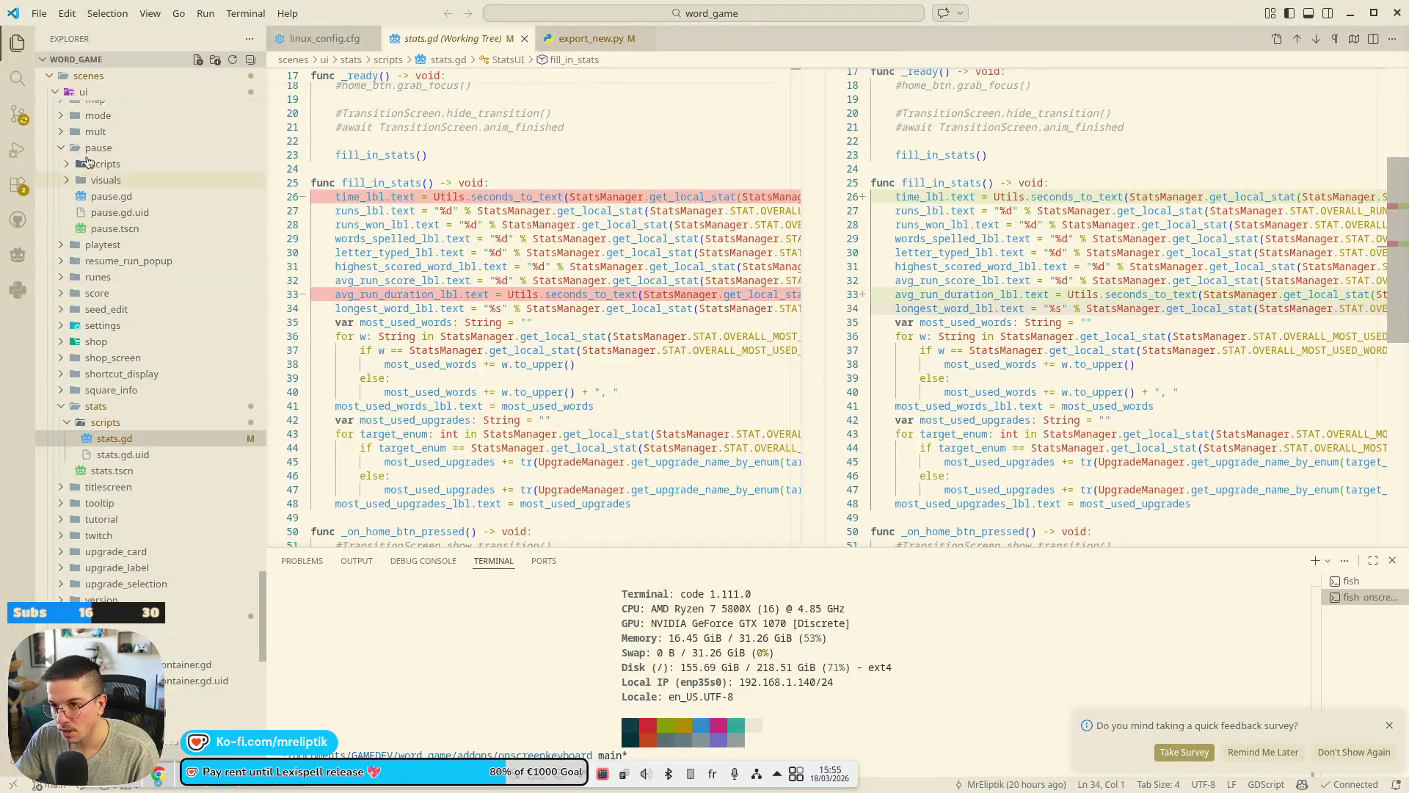
{"action": "left_click", "coordinate": [19, 116]}
{"action": "left_click", "coordinate": [135, 176]}
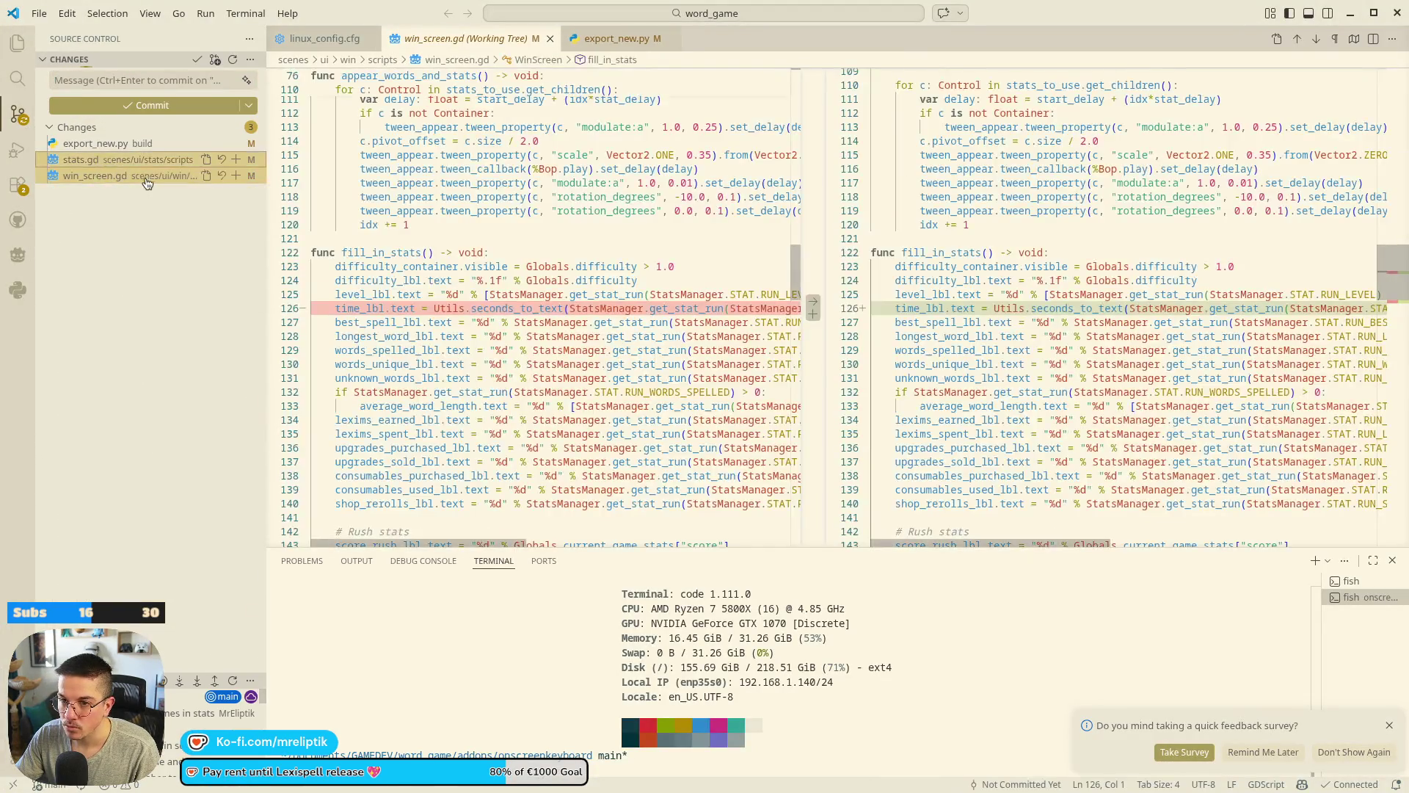
{"action": "left_click", "coordinate": [236, 175]}
{"action": "left_click", "coordinate": [117, 75]}
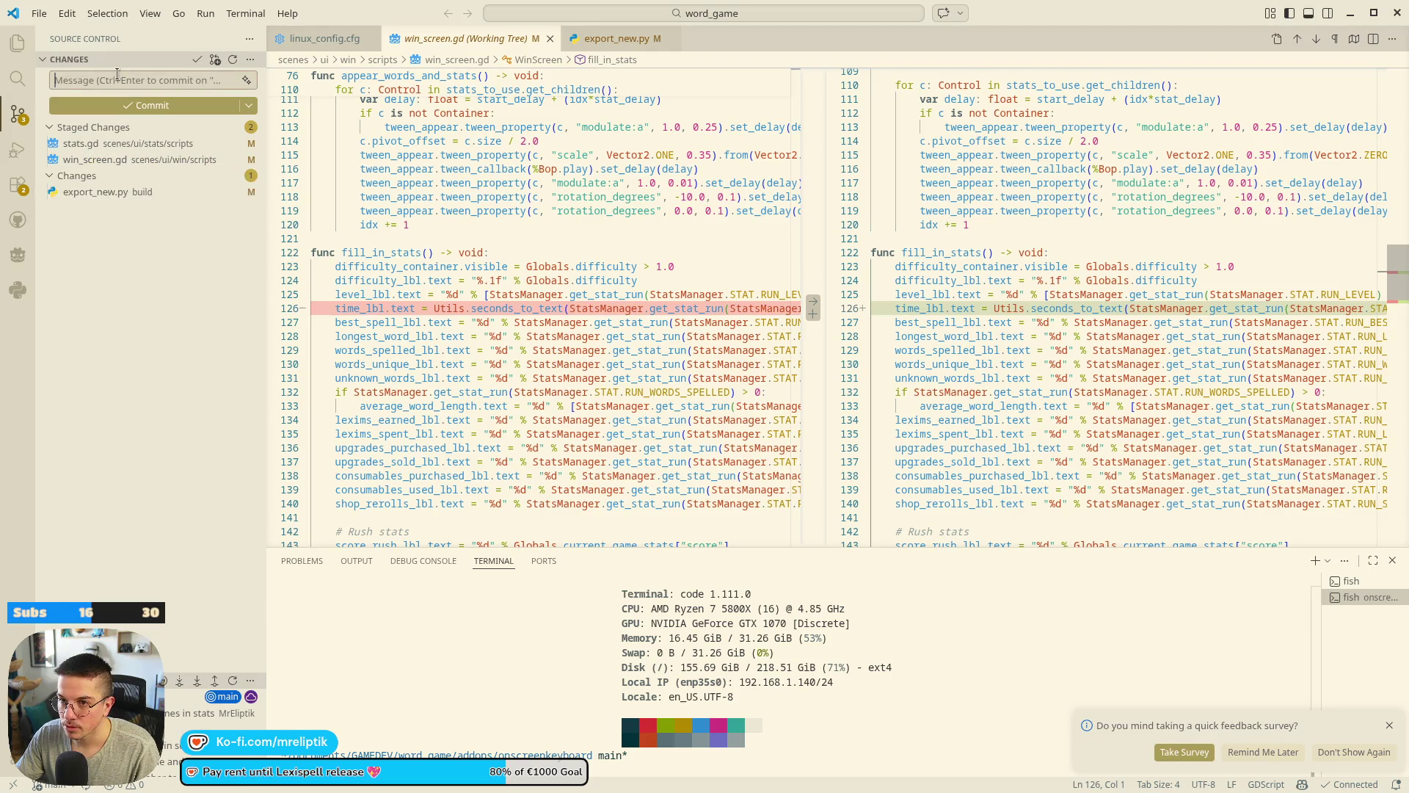
{"action": "type", "text": "display hours"}
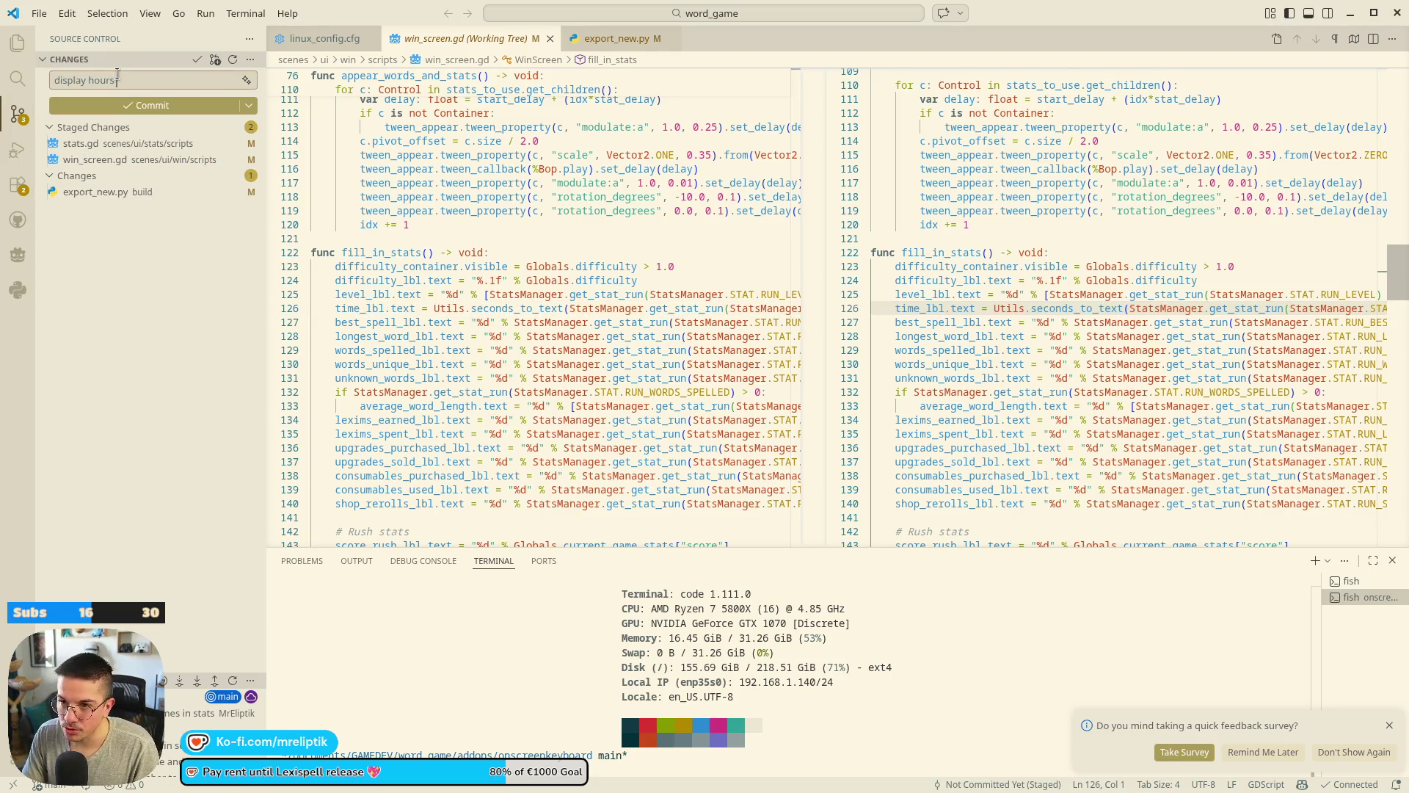
{"action": "type", "text": "win"}
{"action": "type", "text": "en"}
{"action": "key", "text": "ctrl+Return"}
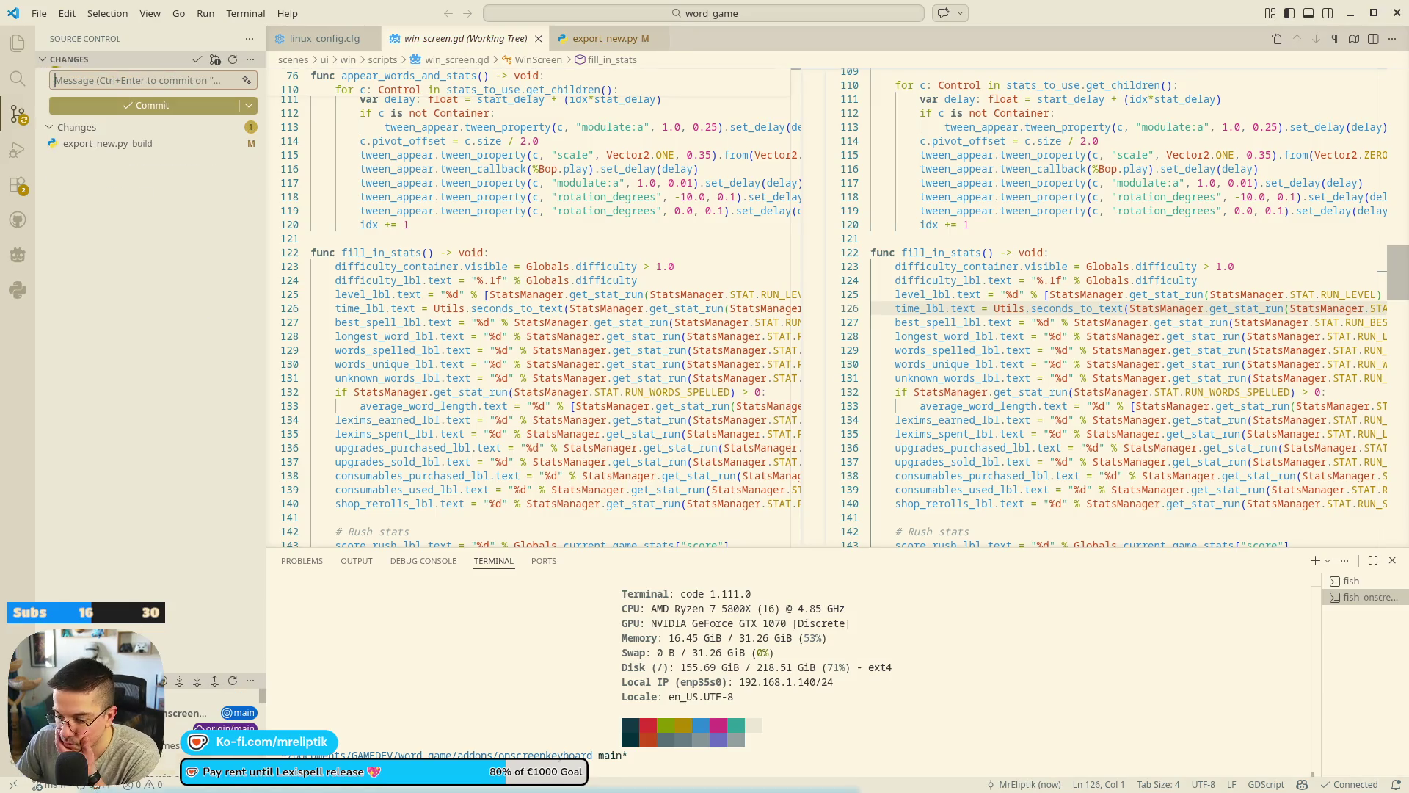
Restart the extensions that need it, then return to the Godot editor.
{"action": "left_click", "coordinate": [17, 185]}
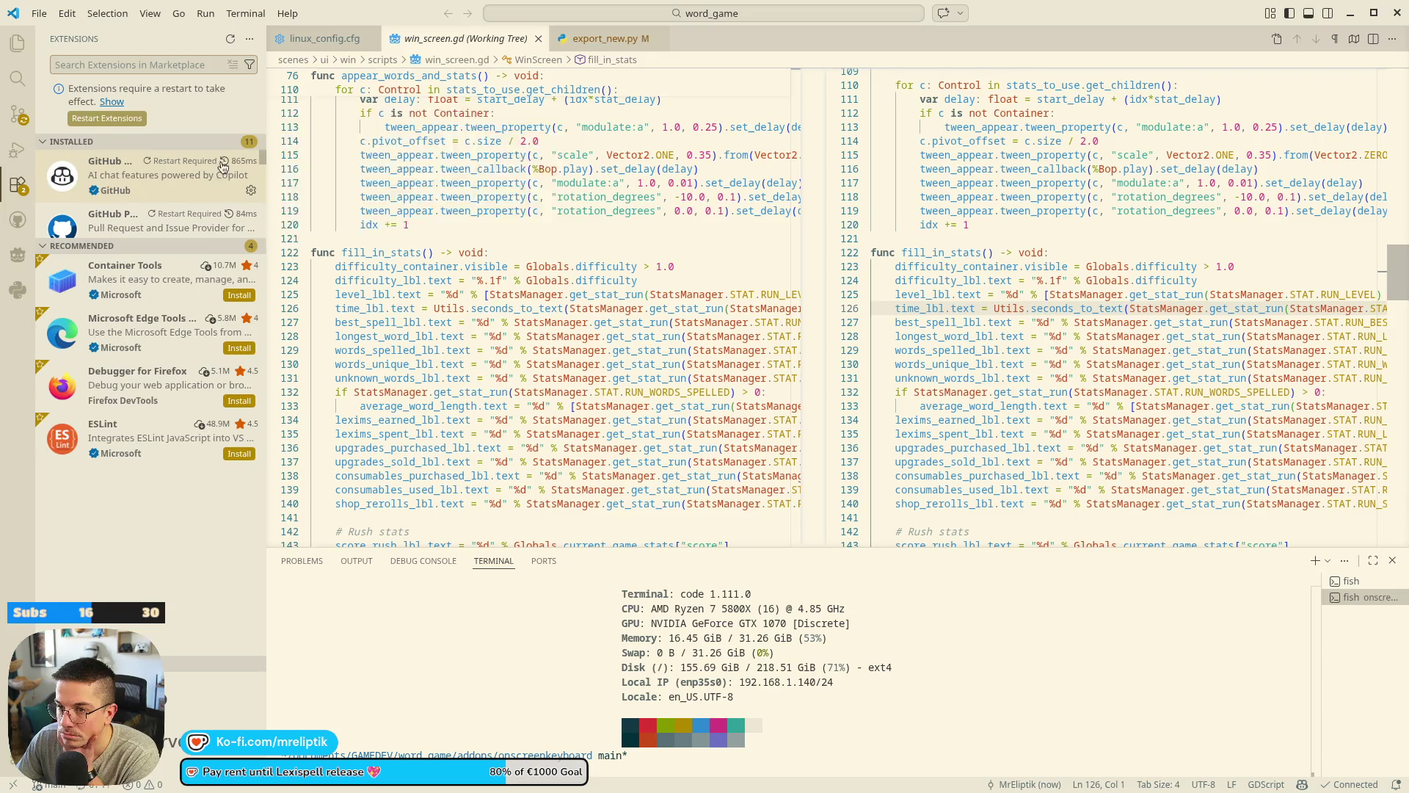
{"action": "left_click", "coordinate": [223, 164]}
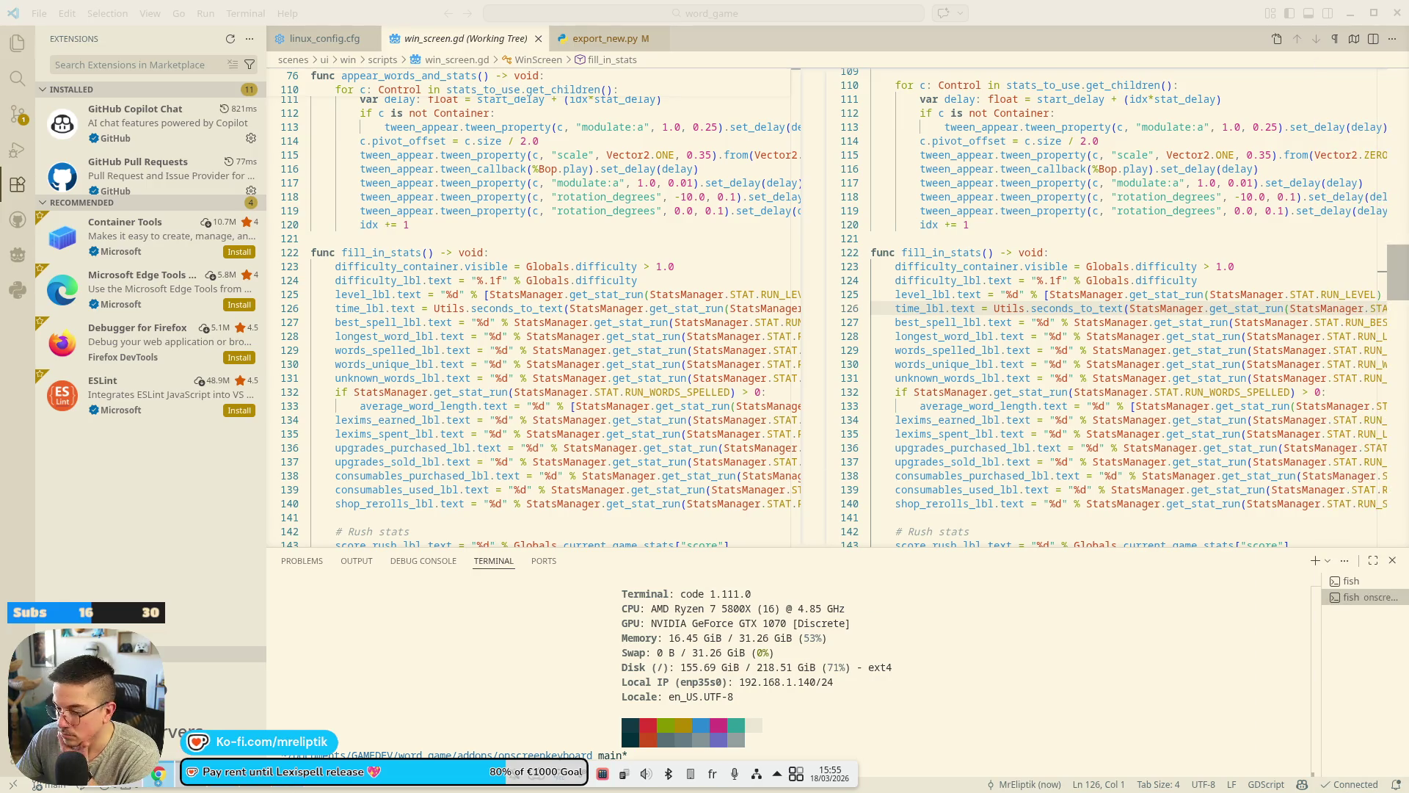
{"action": "left_click", "coordinate": [135, 784]}
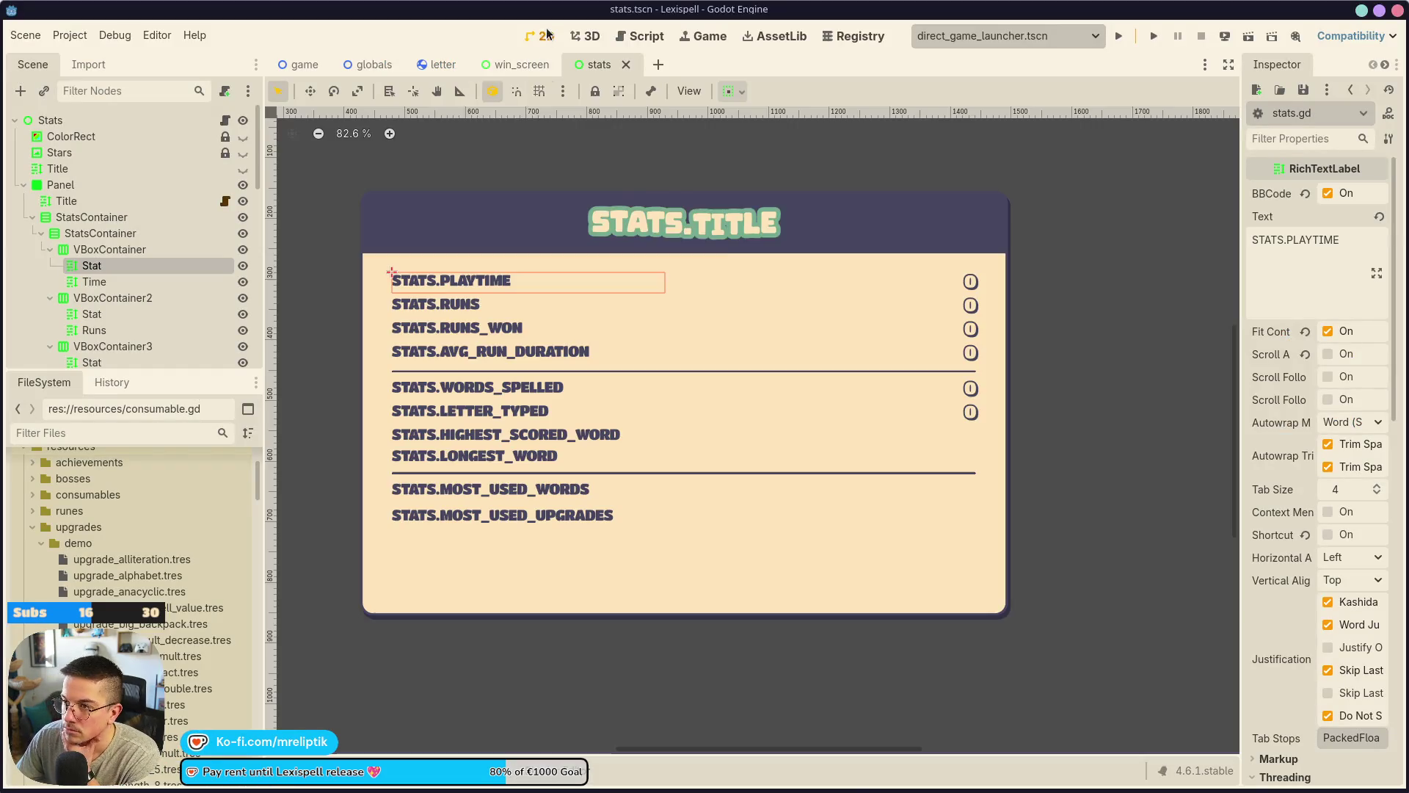
Close the stats and win_screen tabs, then show game.gd at the reset() call on line 192.
{"action": "left_click", "coordinate": [514, 64]}
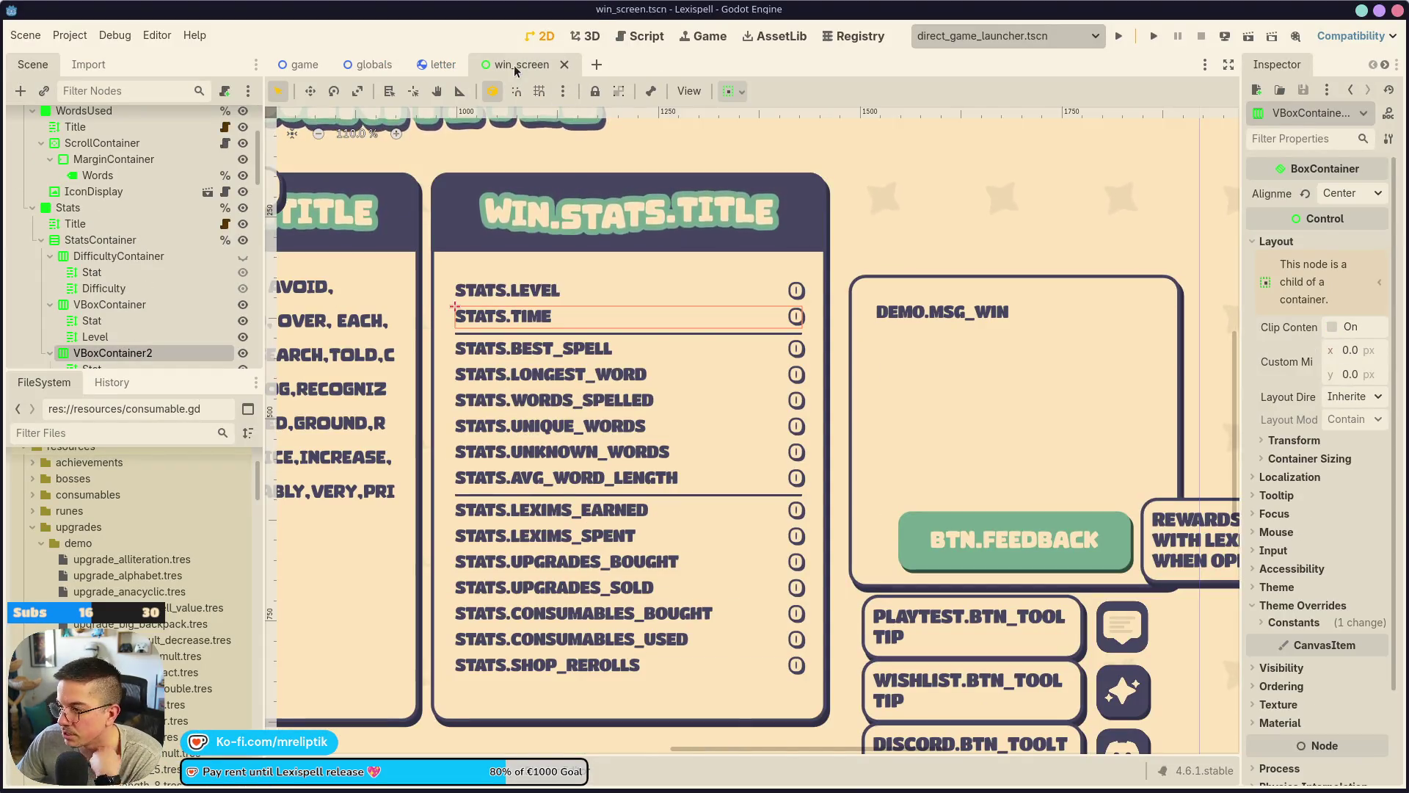
{"action": "middle_click", "coordinate": [516, 70]}
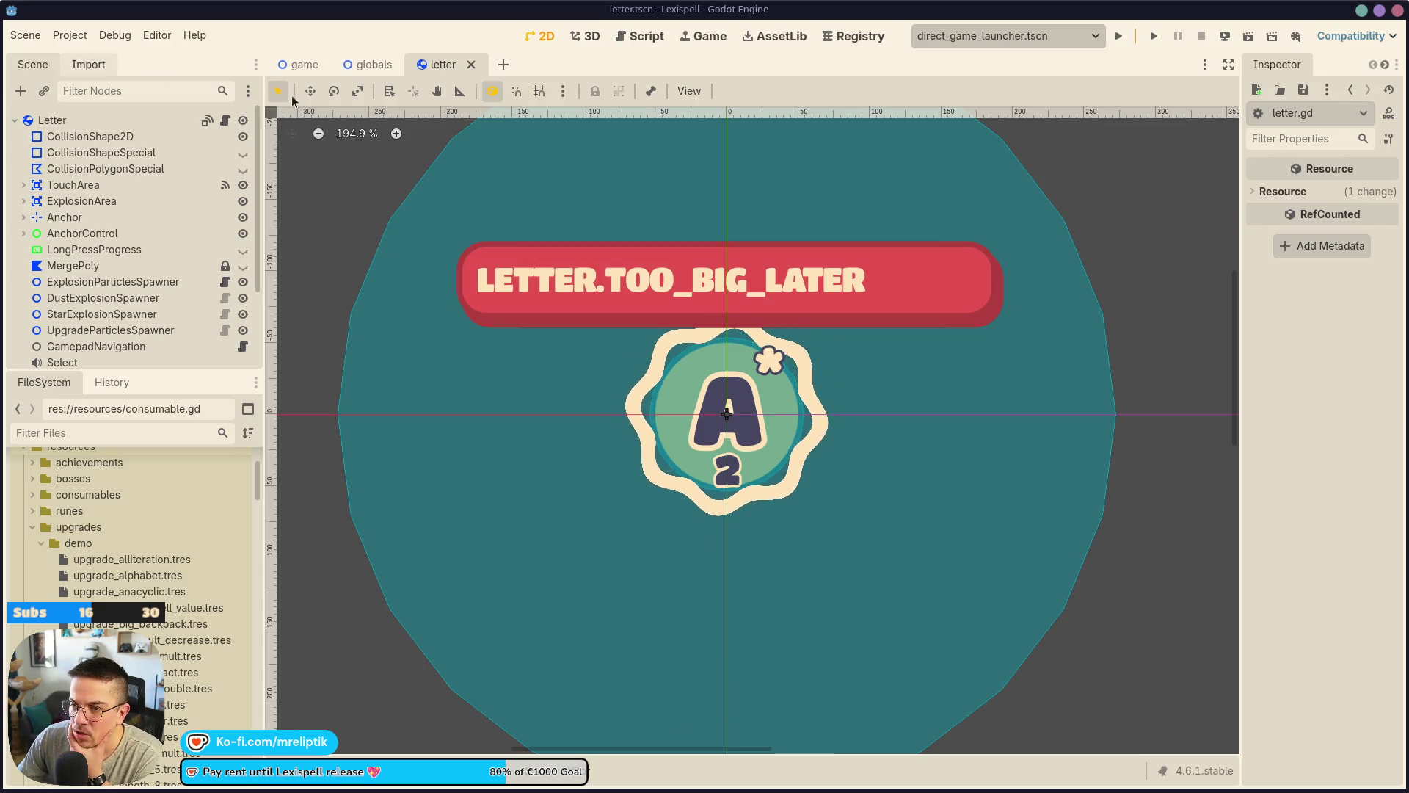
{"action": "key", "text": "ctrl+Tab"}
{"action": "key", "text": "ctrl+F3"}
{"action": "key", "text": "End"}
{"action": "scroll", "coordinate": [395, 429], "scroll_direction": "down", "scroll_amount": 6}
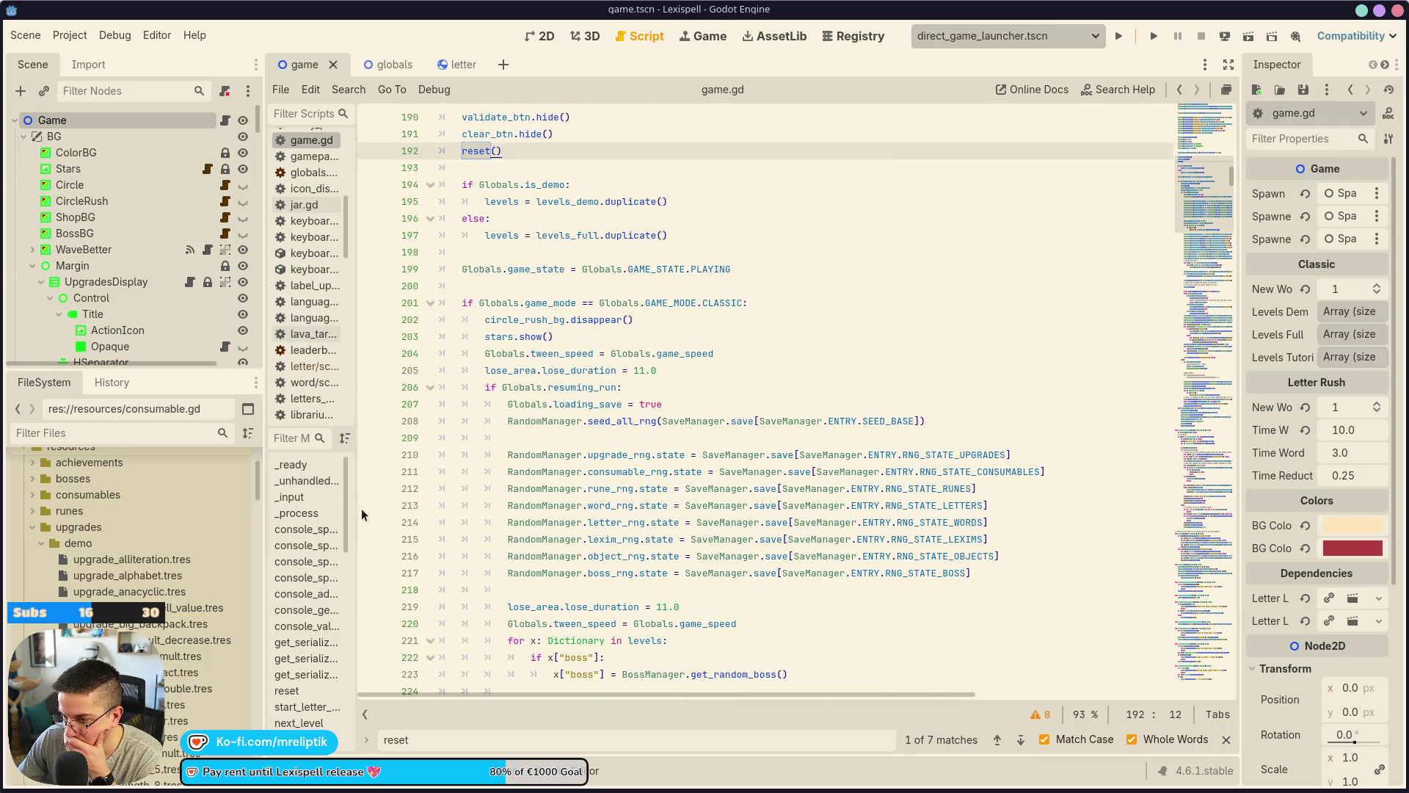
Search game.gd for spawn_random_word to reach the spawn_treasure check.
{"action": "left_click_drag", "start_coordinate": [361, 508], "coordinate": [385, 508]}
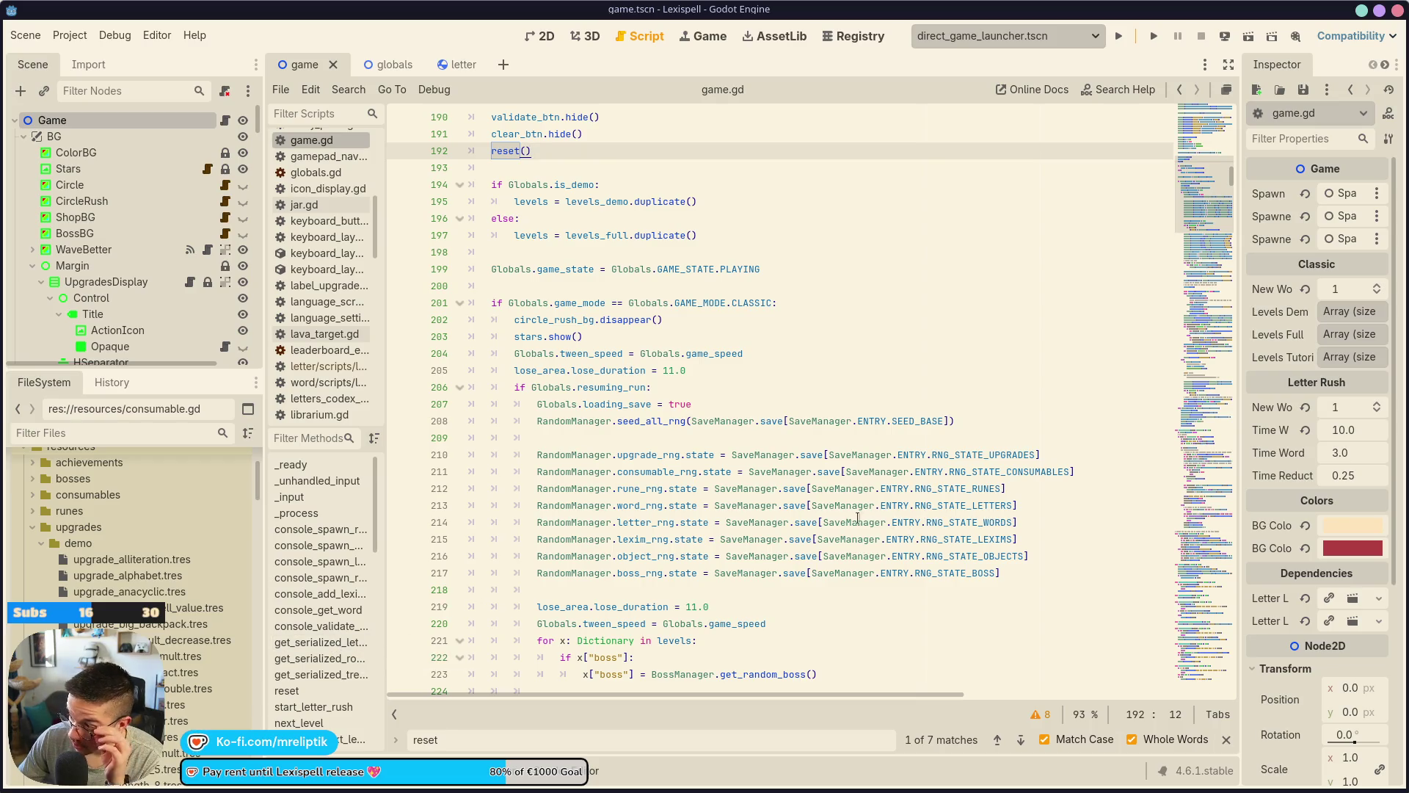
{"action": "scroll", "coordinate": [580, 566], "scroll_direction": "down", "scroll_amount": 8}
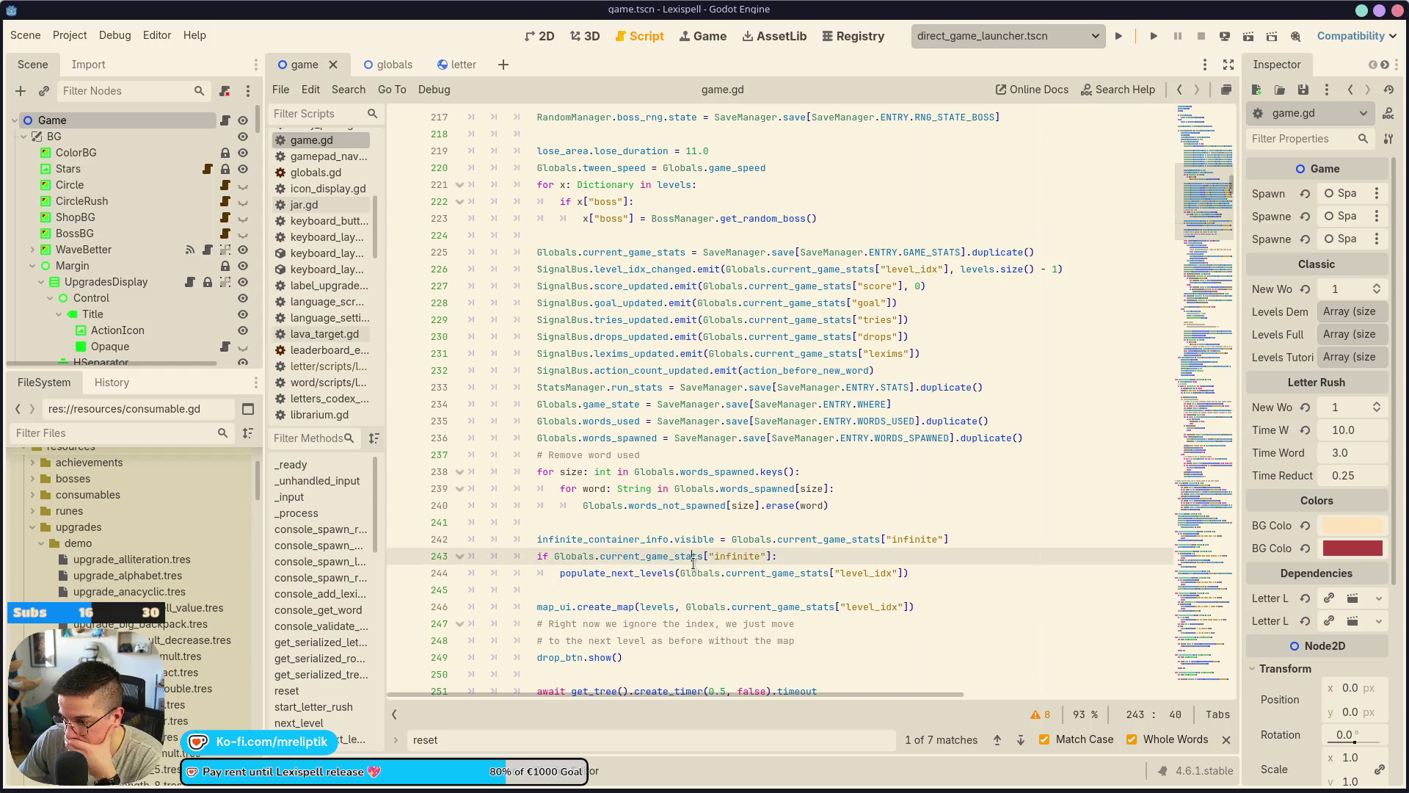
{"action": "key", "text": "ctrl+f"}
{"action": "type", "text": "spawn"}
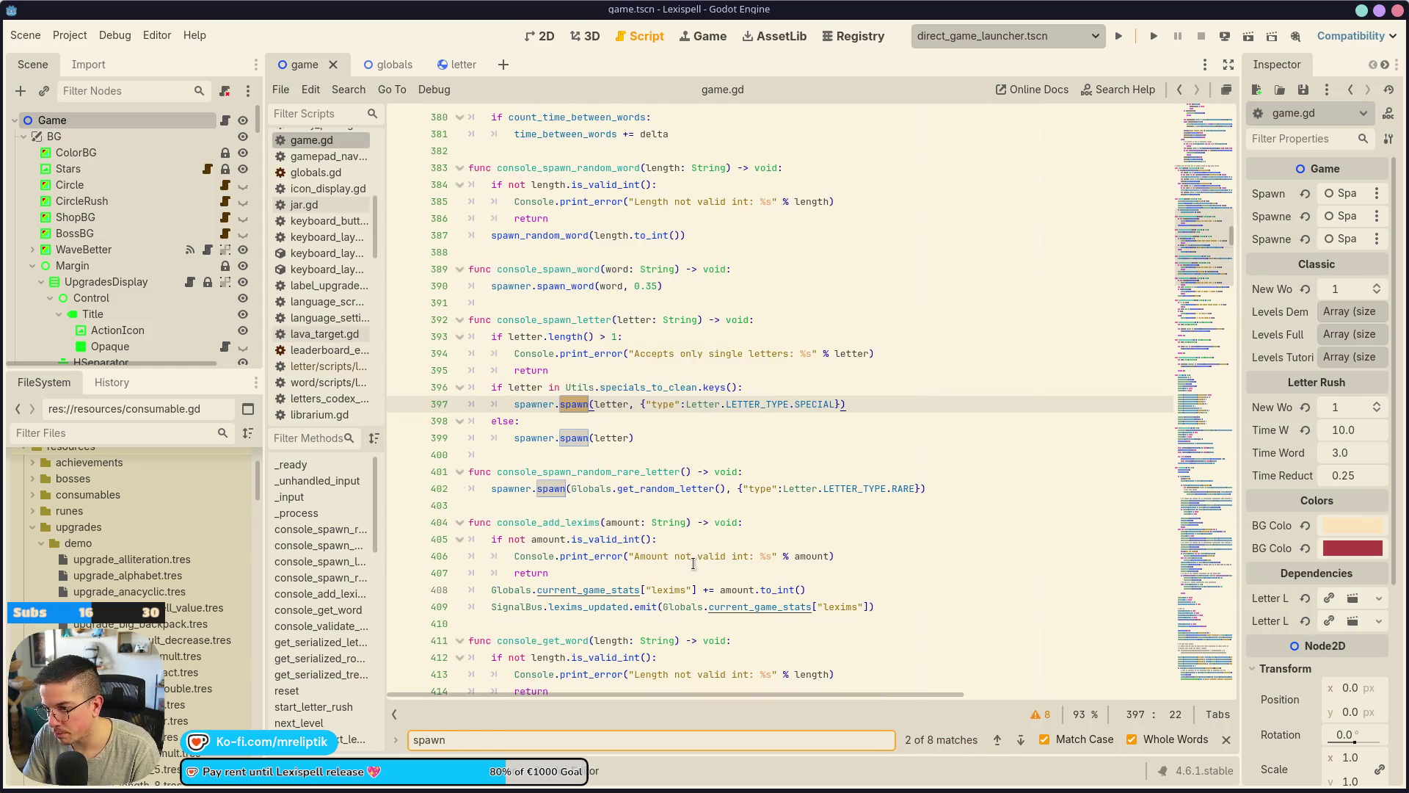
{"action": "type", "text": "_word"}
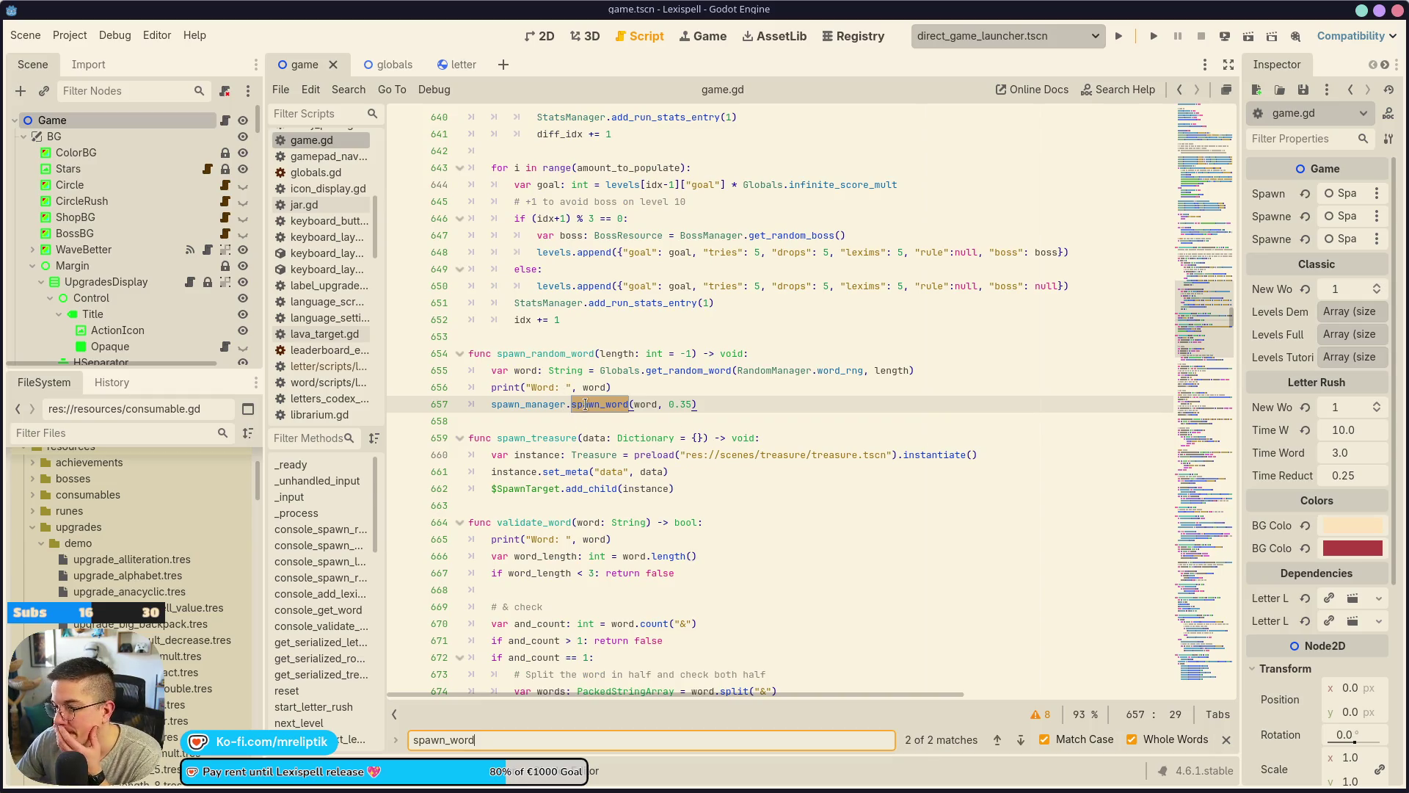
{"action": "left_click", "coordinate": [1021, 740]}
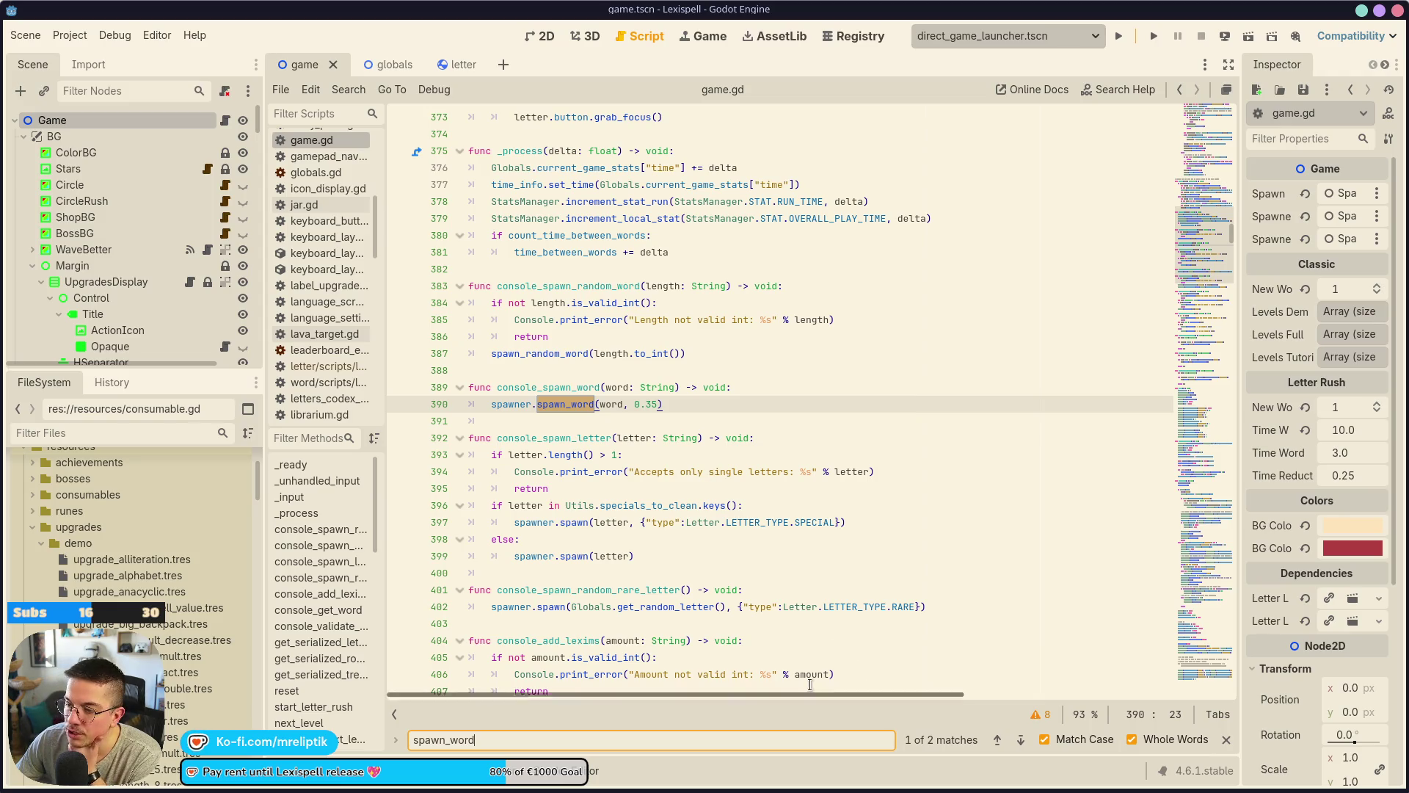
{"action": "double_click", "coordinate": [553, 353]}
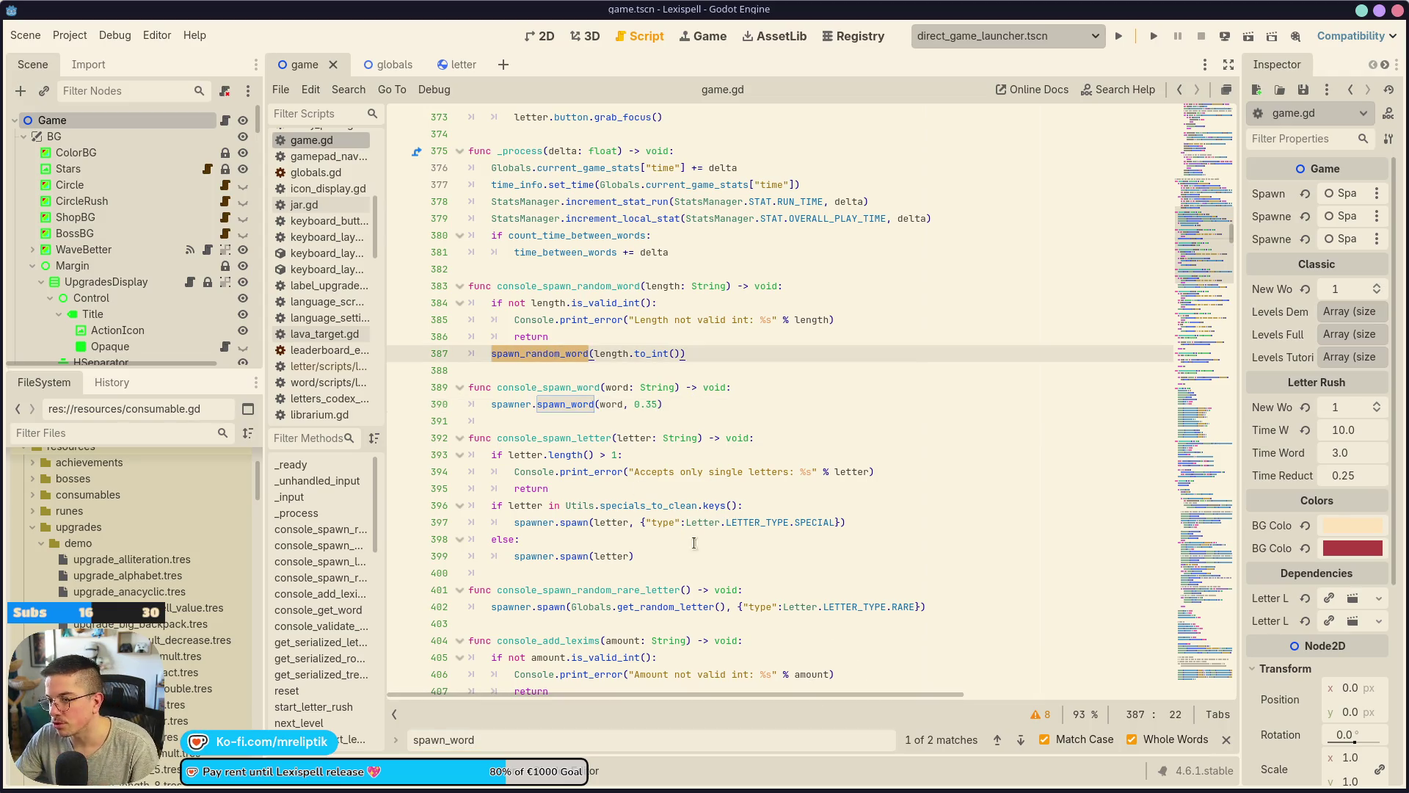
{"action": "key", "text": "ctrl+f"}
{"action": "left_click", "coordinate": [1022, 741]}
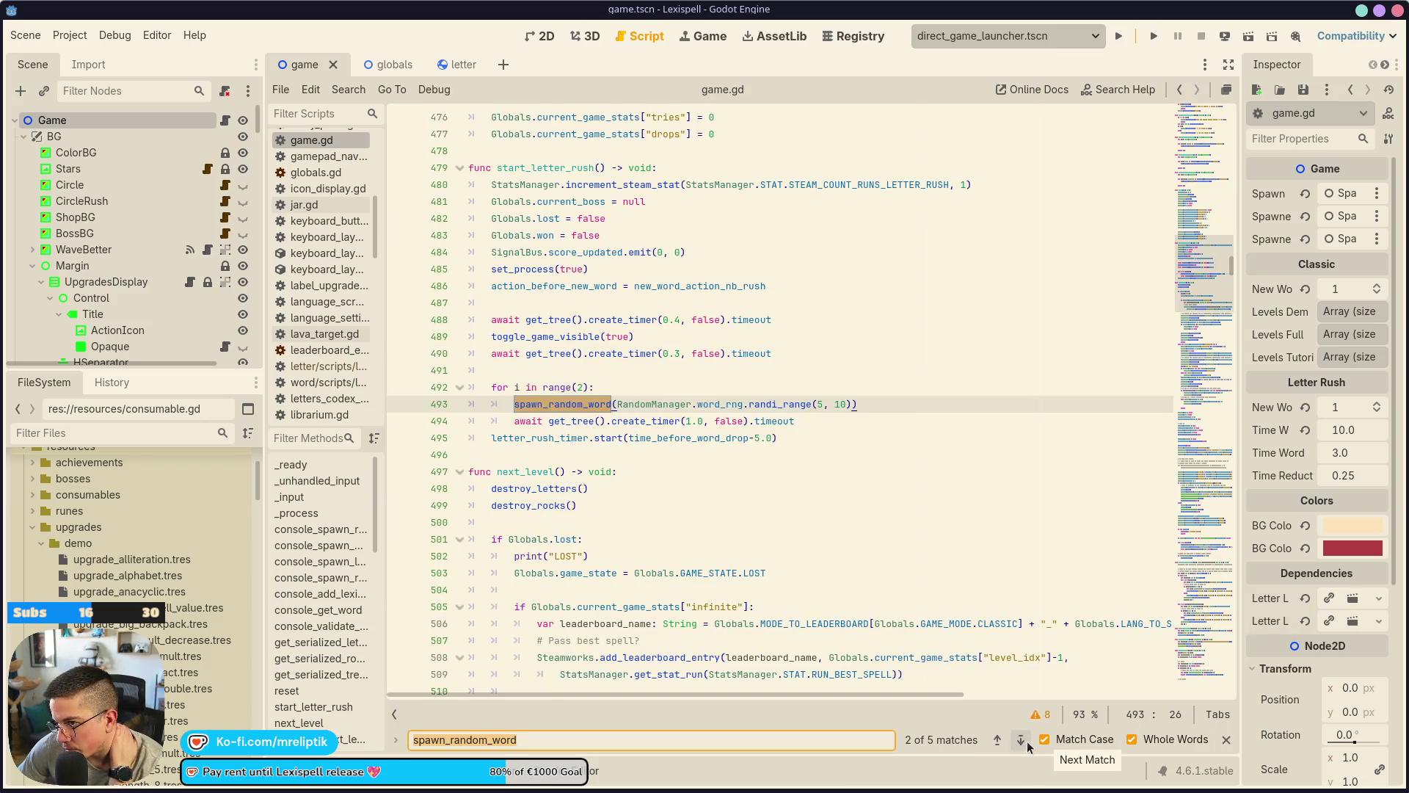
{"action": "left_click", "coordinate": [1025, 741]}
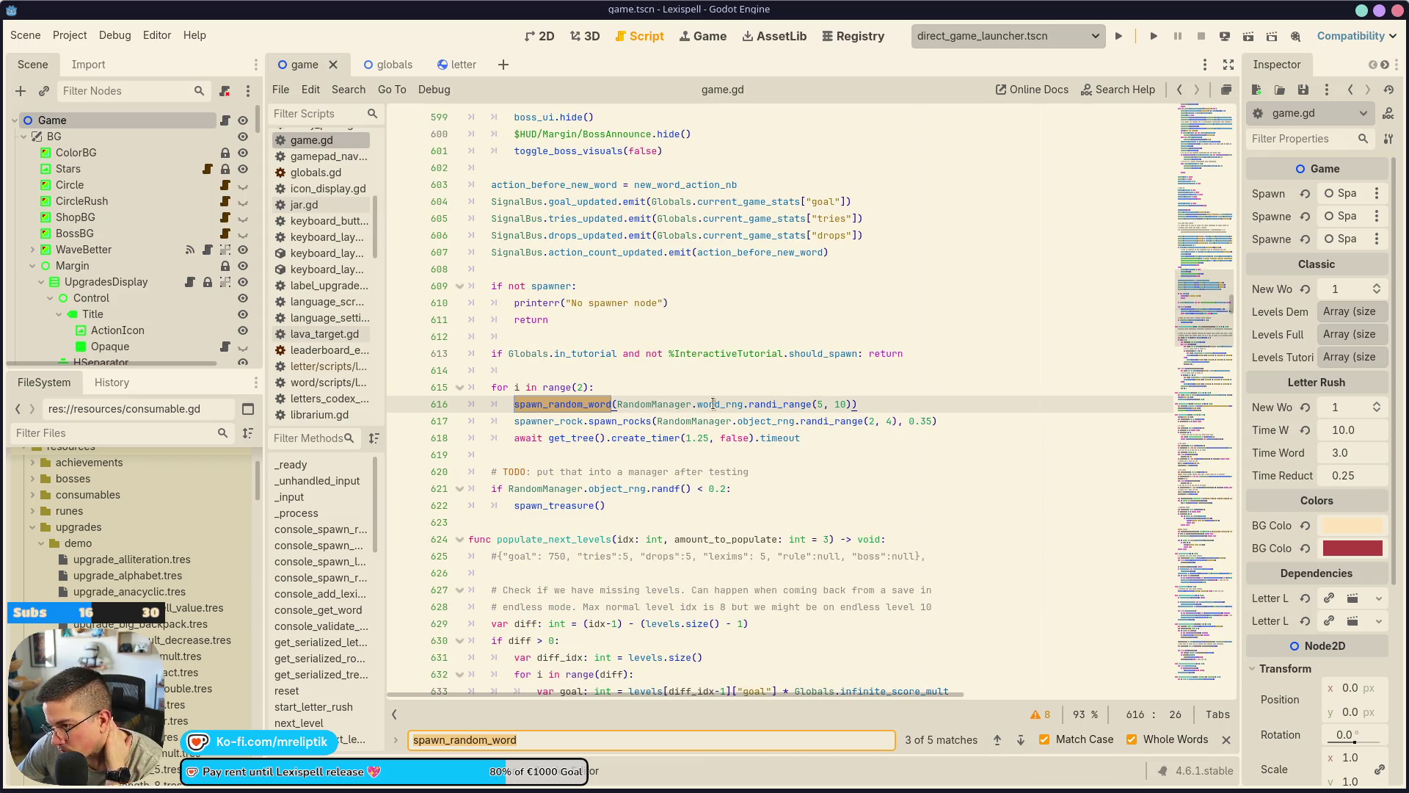
Change the spawn_treasure chance from randf() < 0.2 to 0.15 and save game.gd.
{"action": "left_click_drag", "start_coordinate": [549, 471], "coordinate": [779, 471]}
{"action": "left_click", "coordinate": [781, 470]}
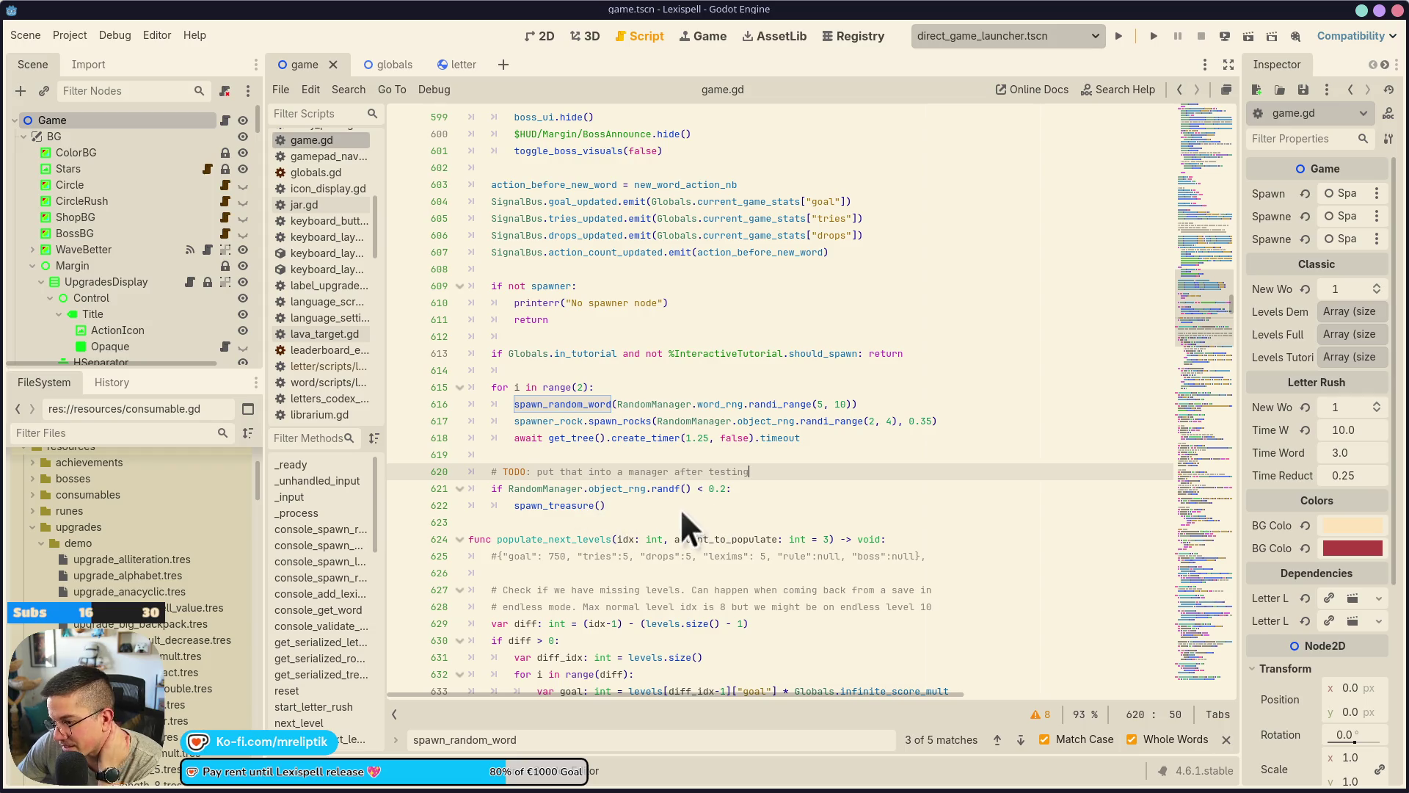
{"action": "left_click", "coordinate": [727, 489]}
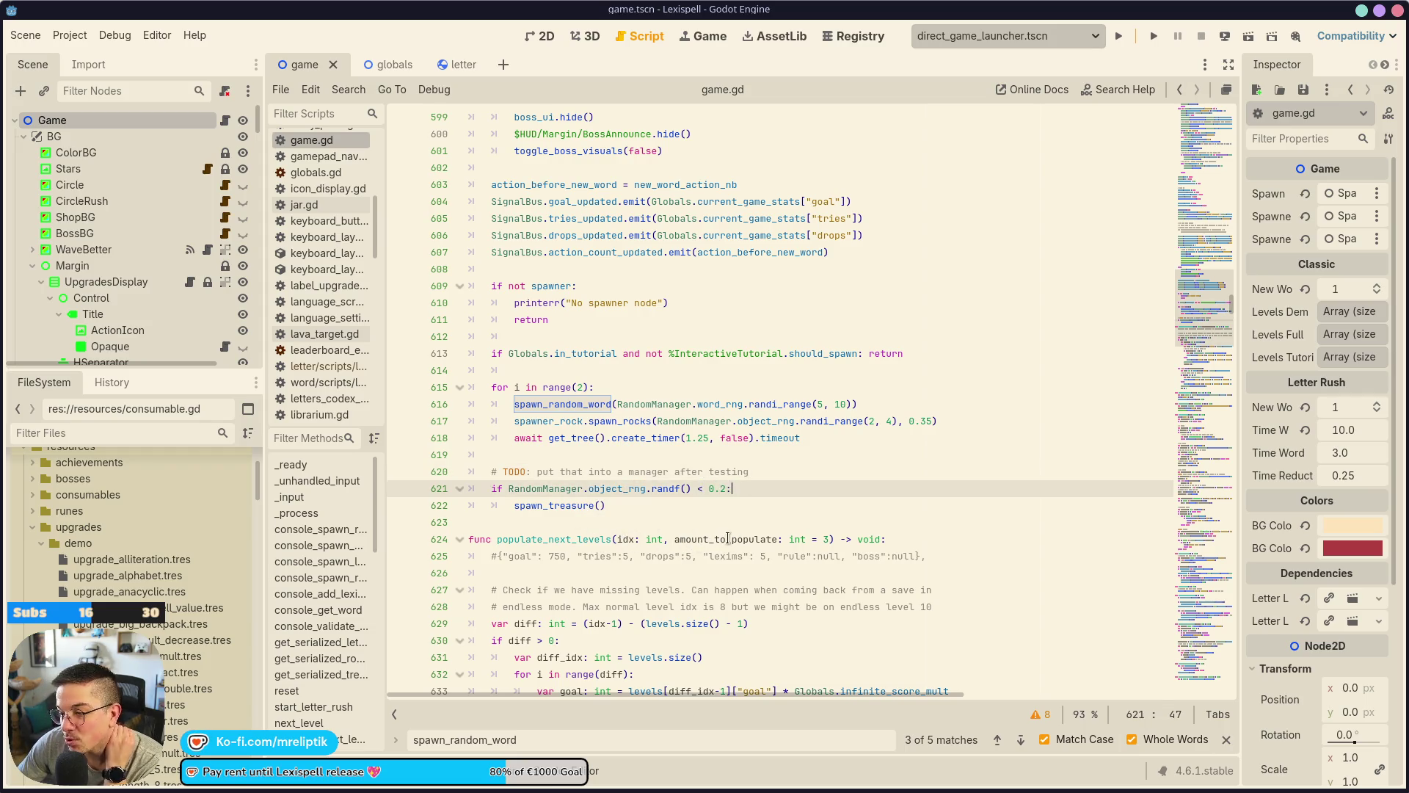
{"action": "key", "text": "BackSpace"}
{"action": "key", "text": "Return"}
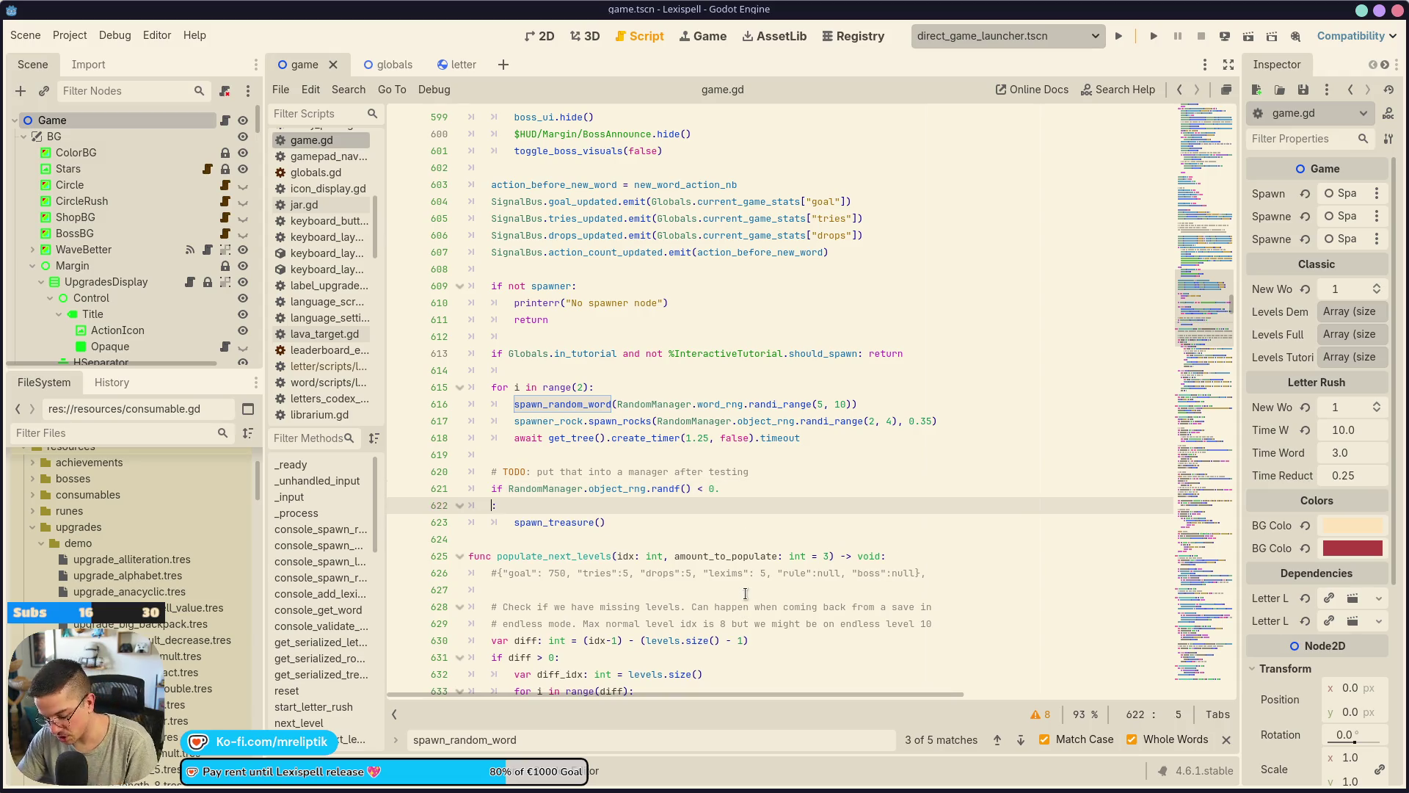
{"action": "type", "text": "1"}
{"action": "key", "text": "ctrl+z"}
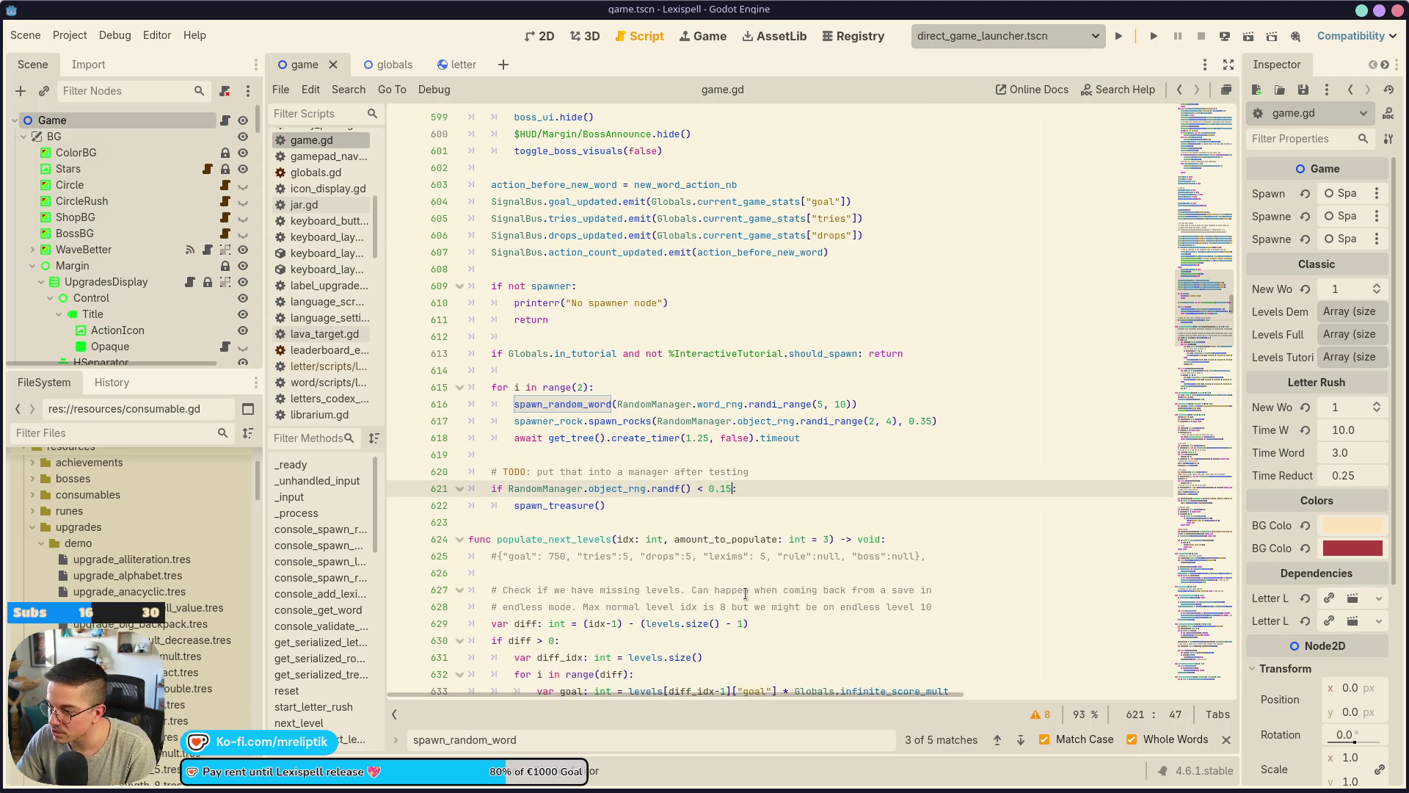
{"action": "key", "text": "ctrl+s"}
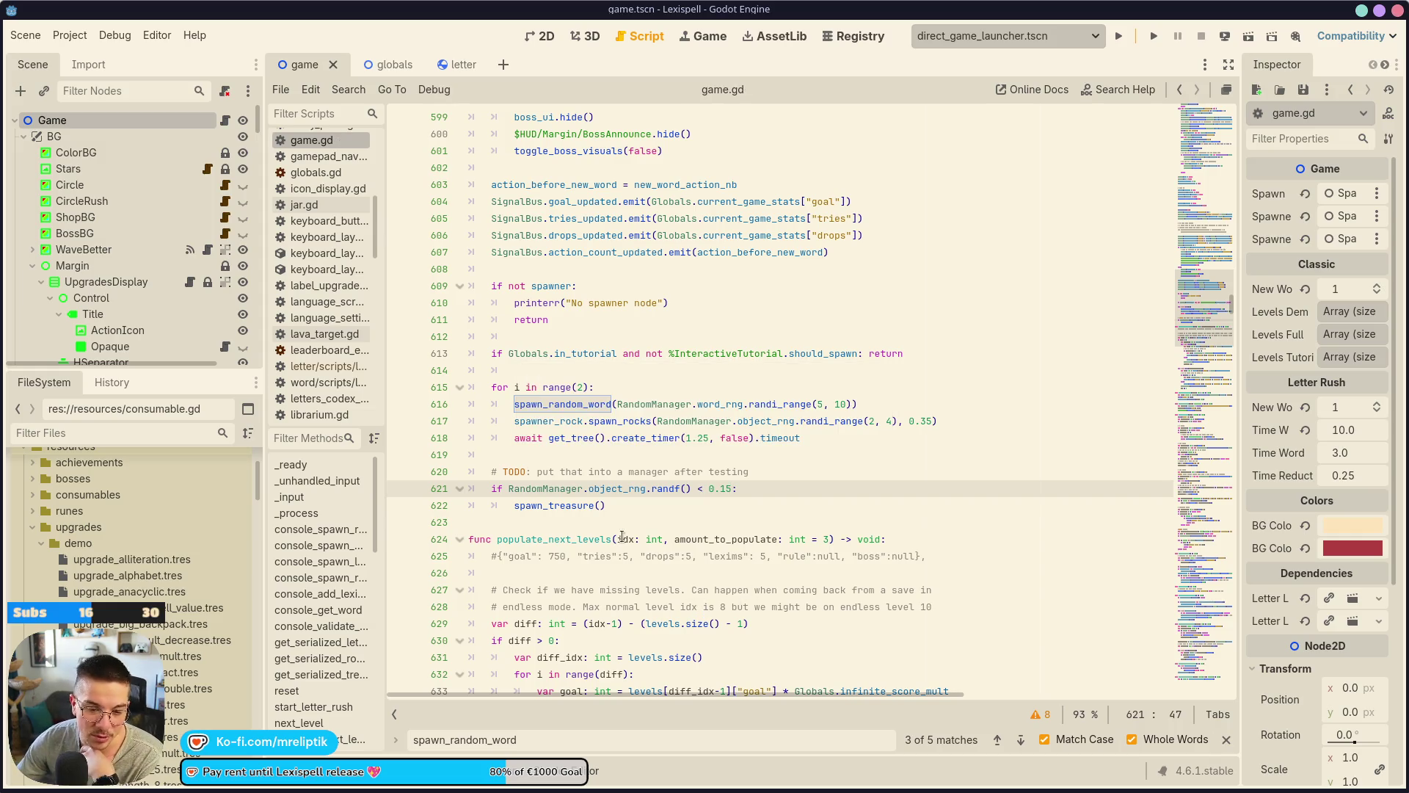
{"action": "left_click", "coordinate": [580, 488]}
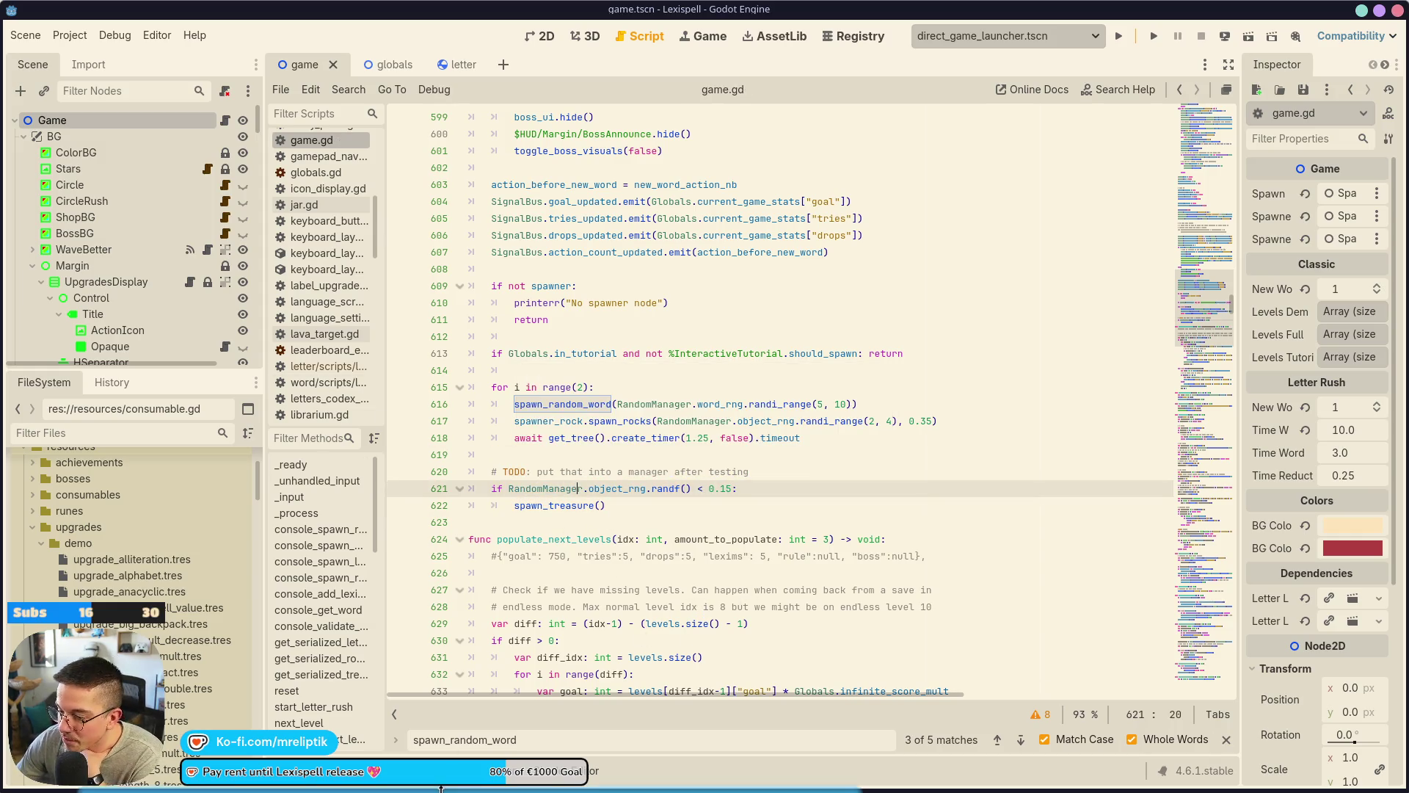
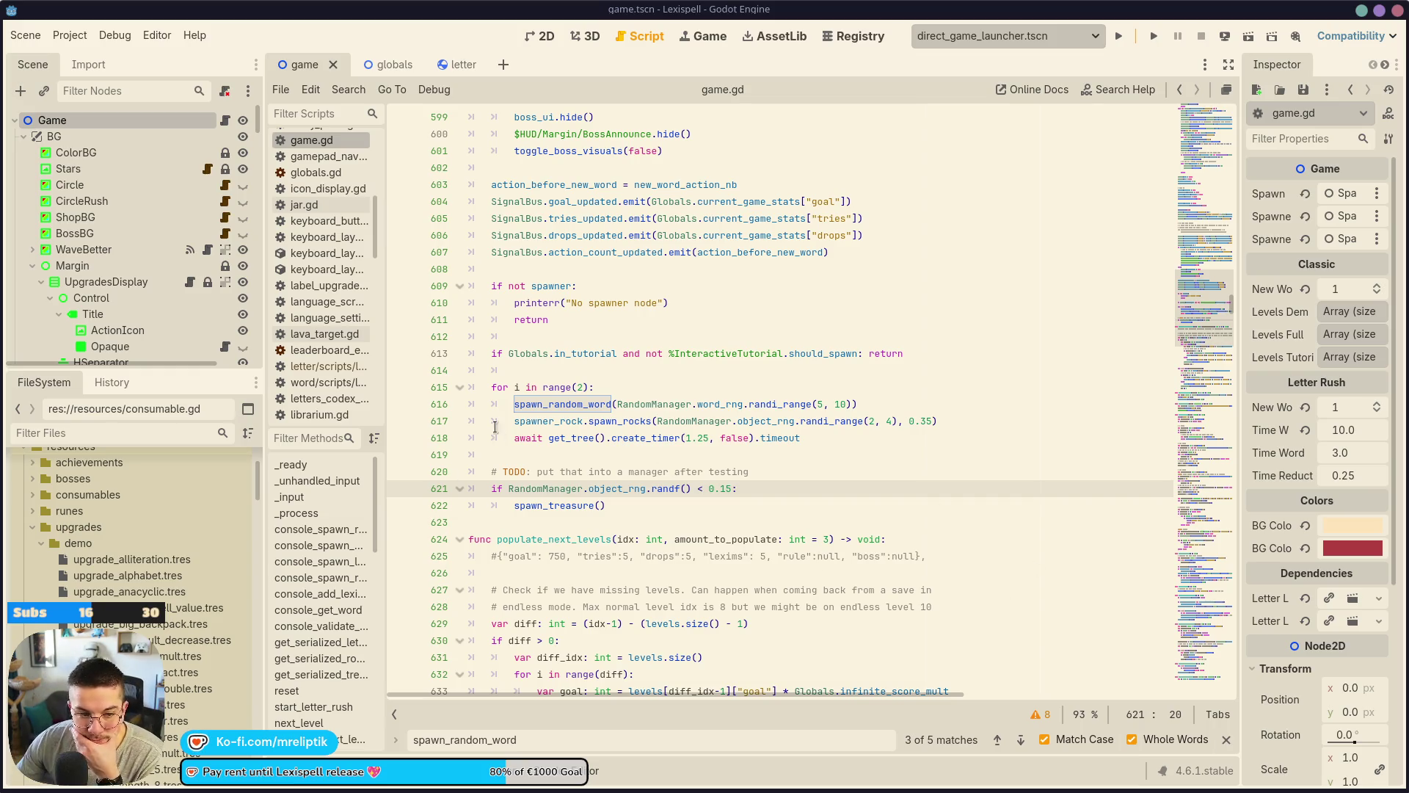
Search game.gd for spawn_random_word and step through its calls, ending back at line 616.
{"action": "left_click", "coordinate": [671, 488]}
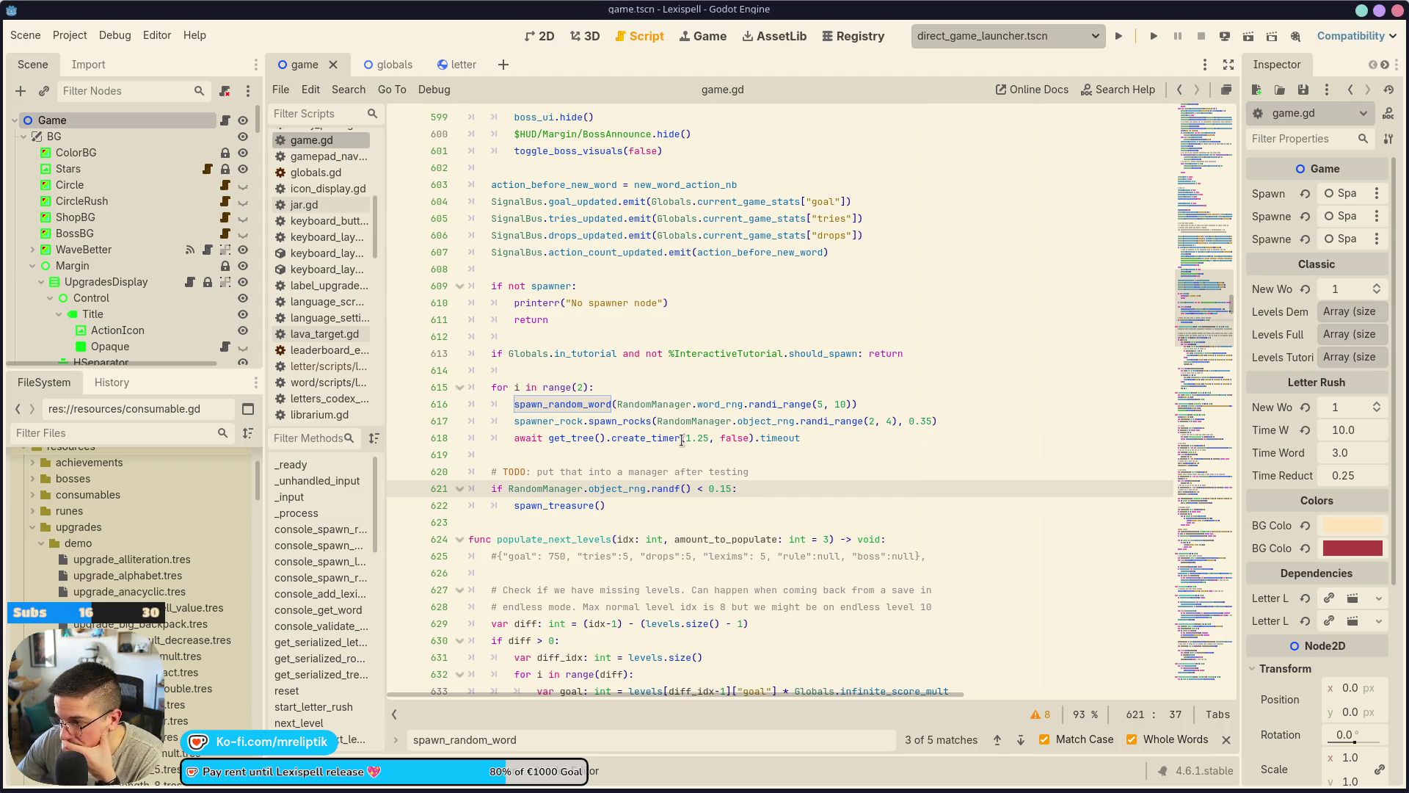
{"action": "double_click", "coordinate": [583, 406]}
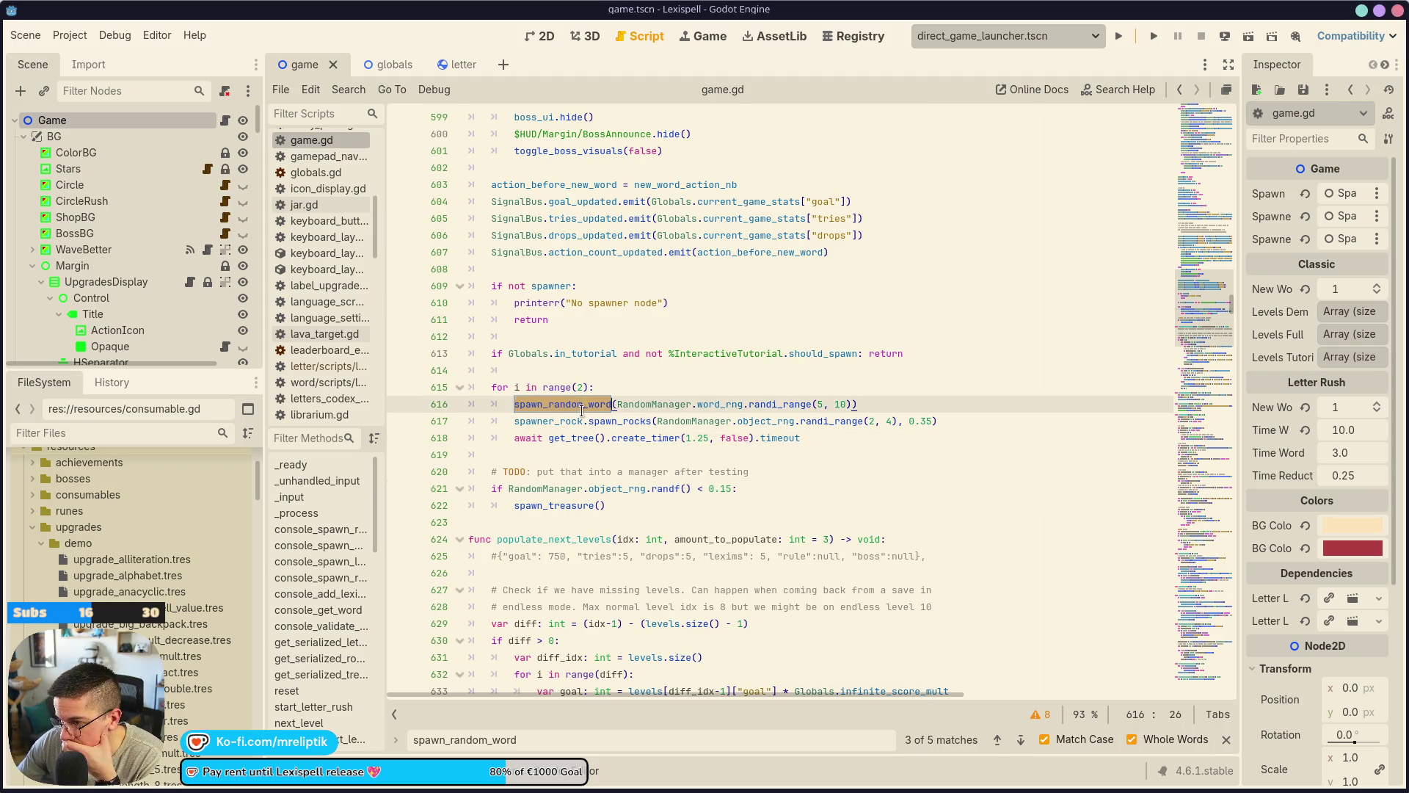
{"action": "key", "text": "ctrl+f"}
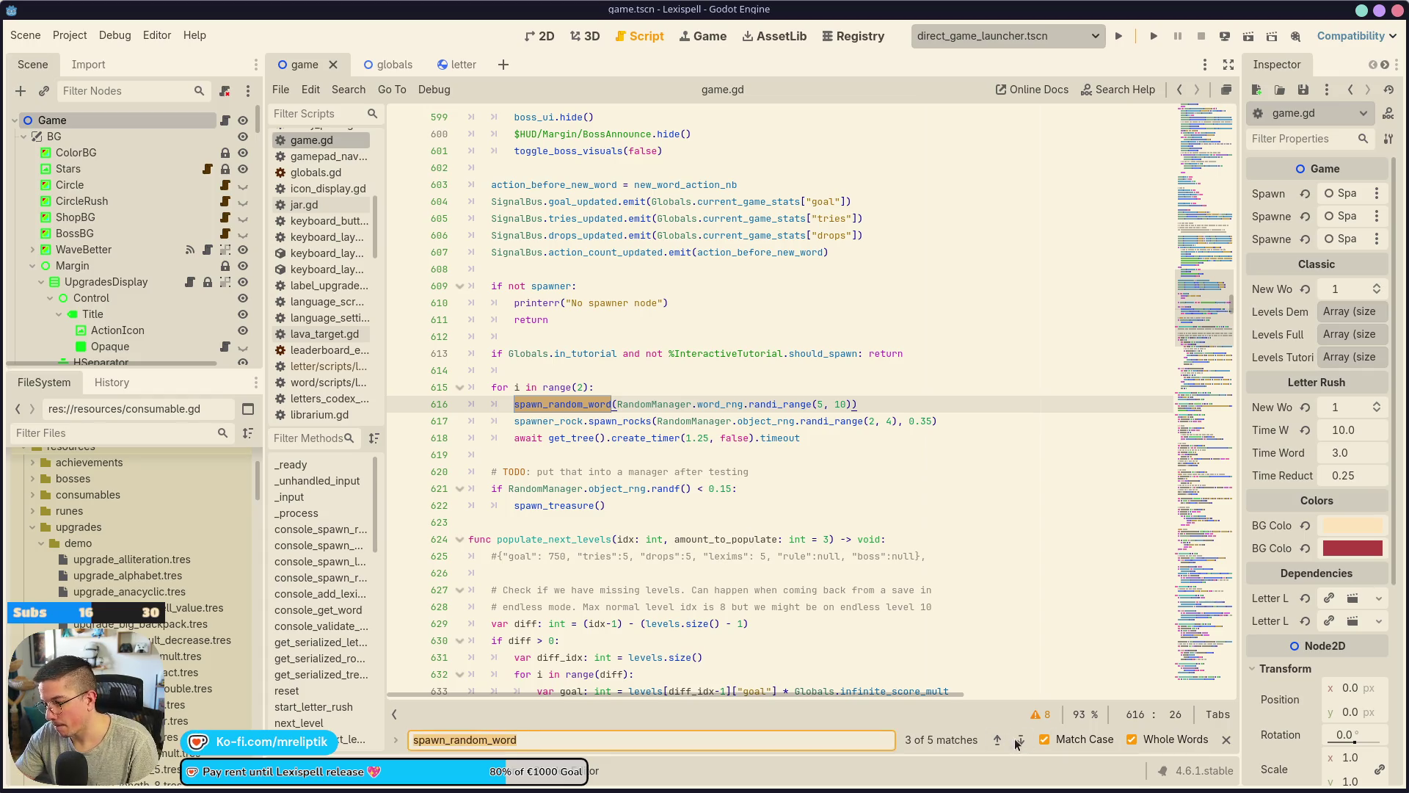
{"action": "left_click", "coordinate": [1021, 741]}
{"action": "left_click", "coordinate": [1021, 742]}
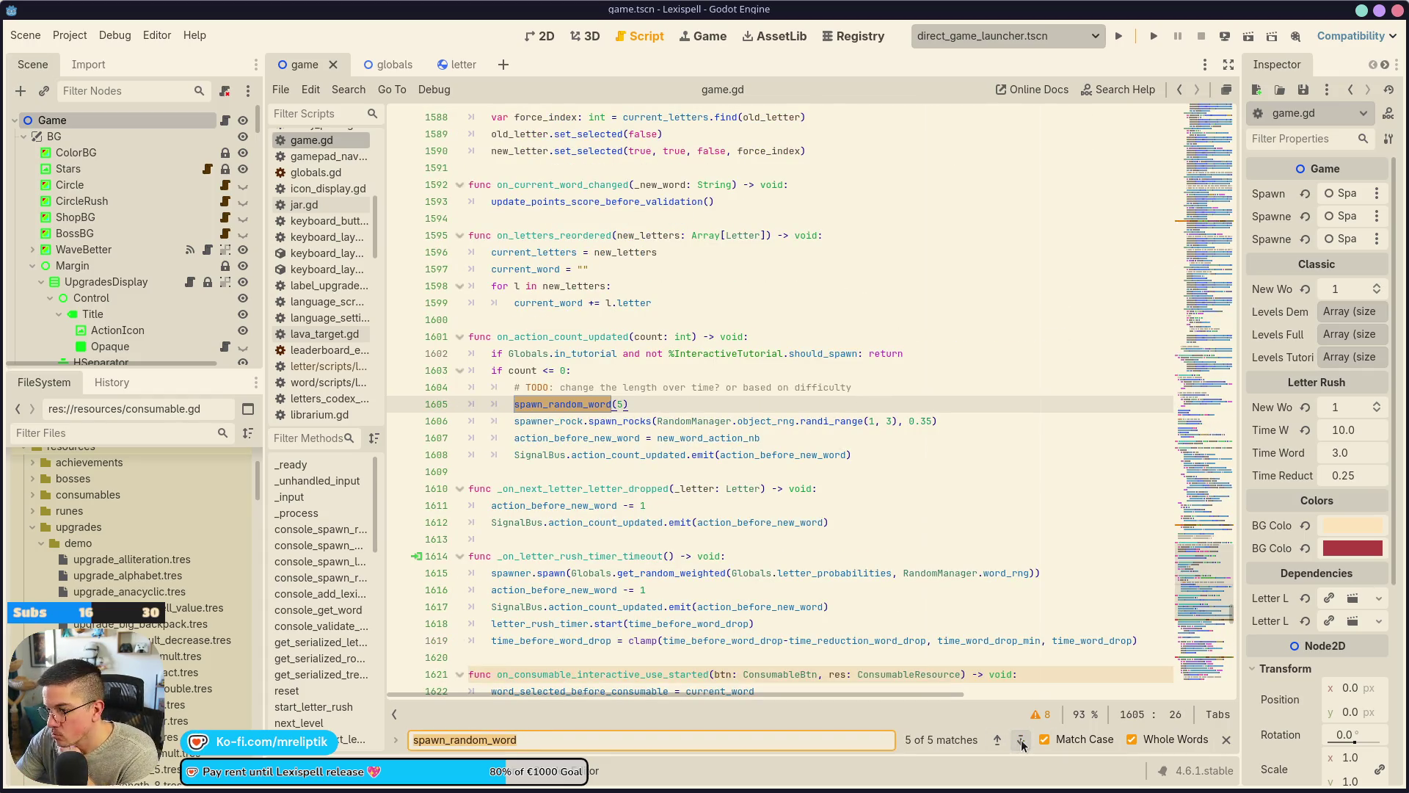
{"action": "left_click", "coordinate": [997, 740]}
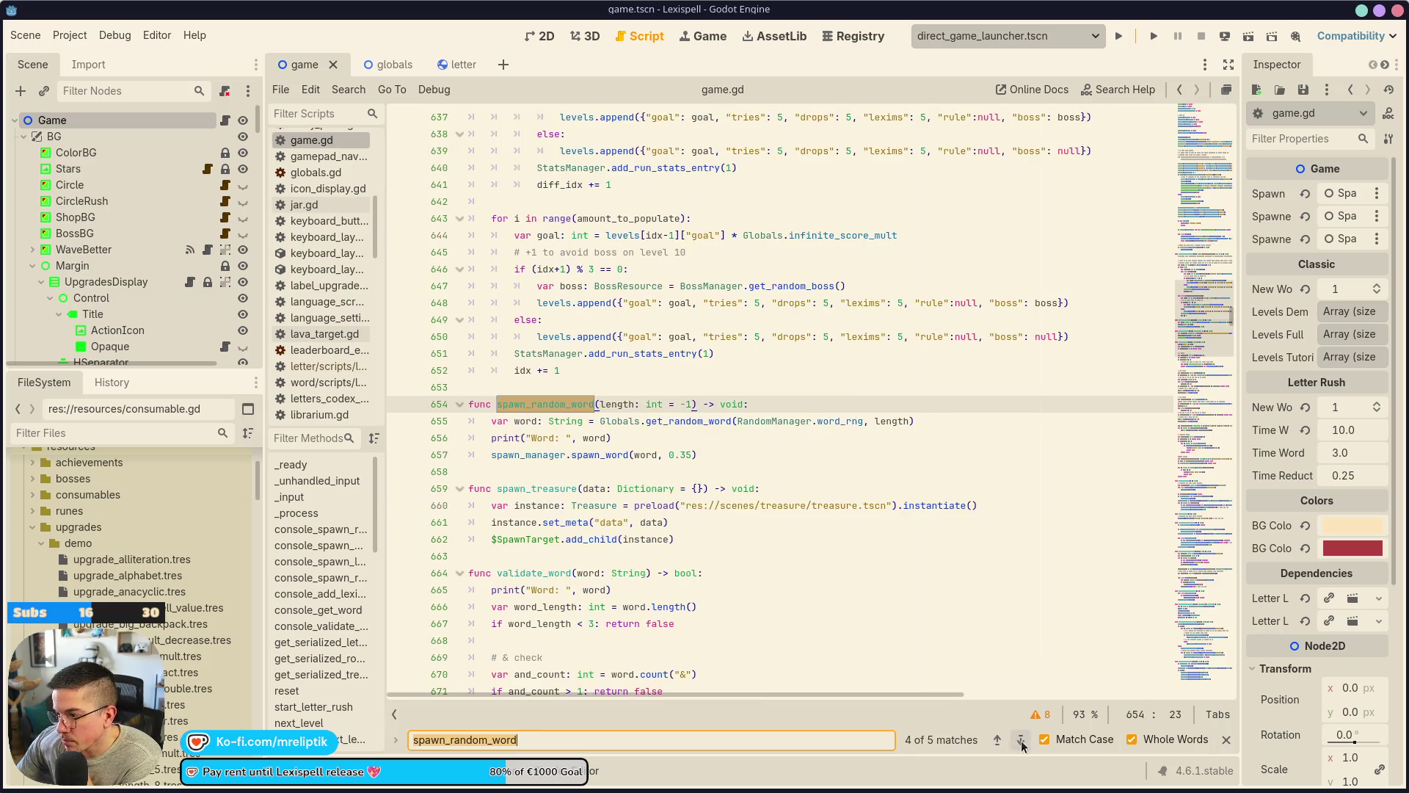
{"action": "left_click", "coordinate": [995, 741]}
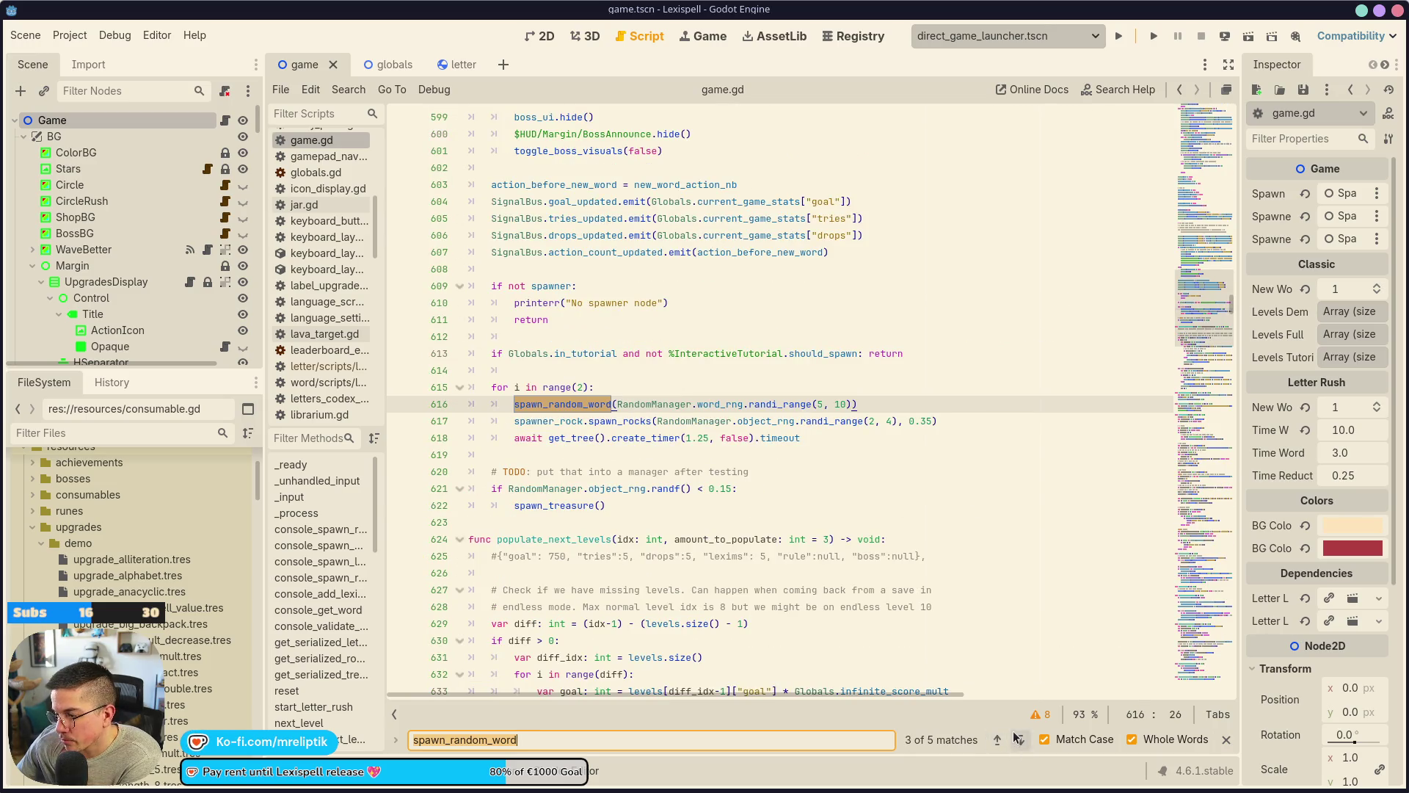
{"action": "left_click", "coordinate": [1019, 740]}
{"action": "left_click", "coordinate": [1019, 739]}
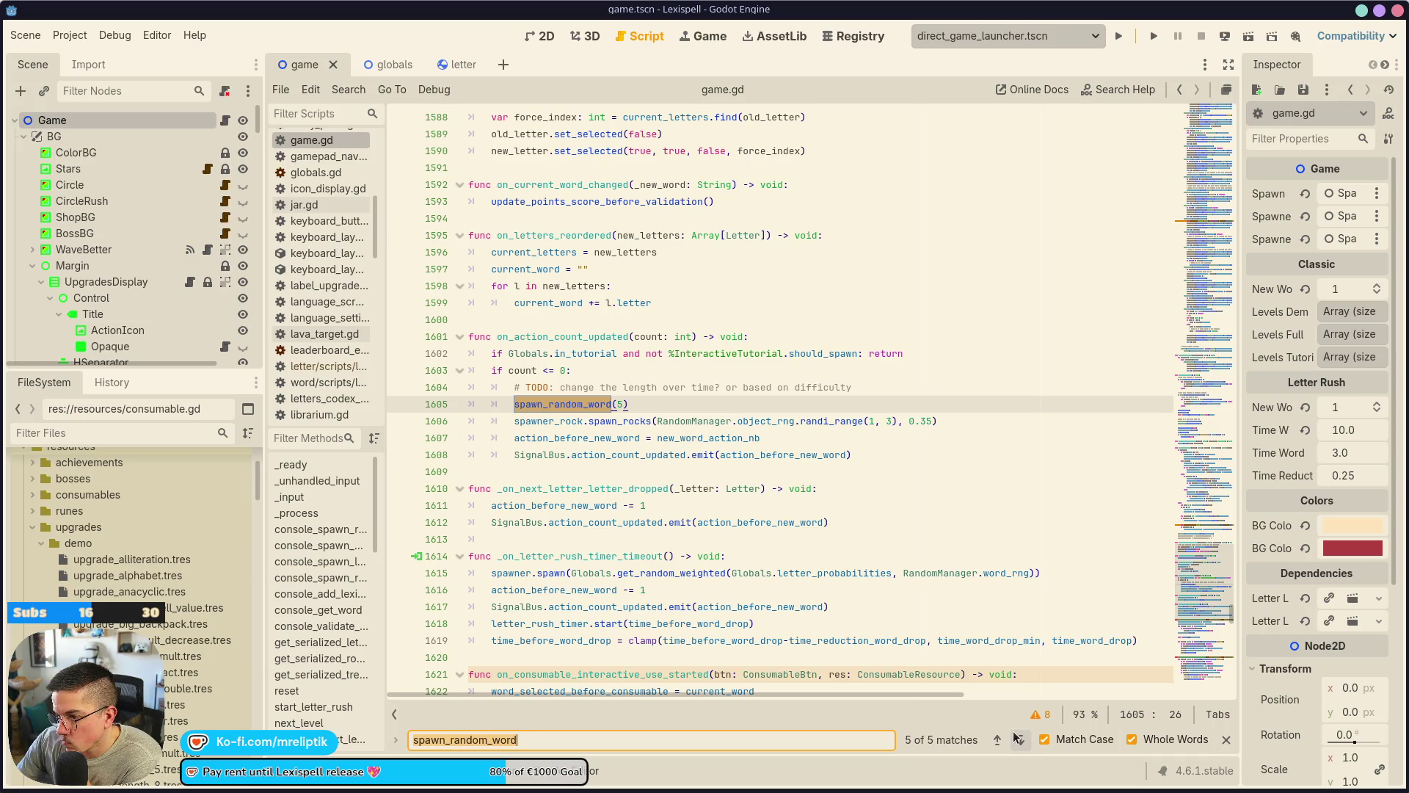
{"action": "left_click", "coordinate": [997, 740]}
{"action": "left_click", "coordinate": [997, 740]}
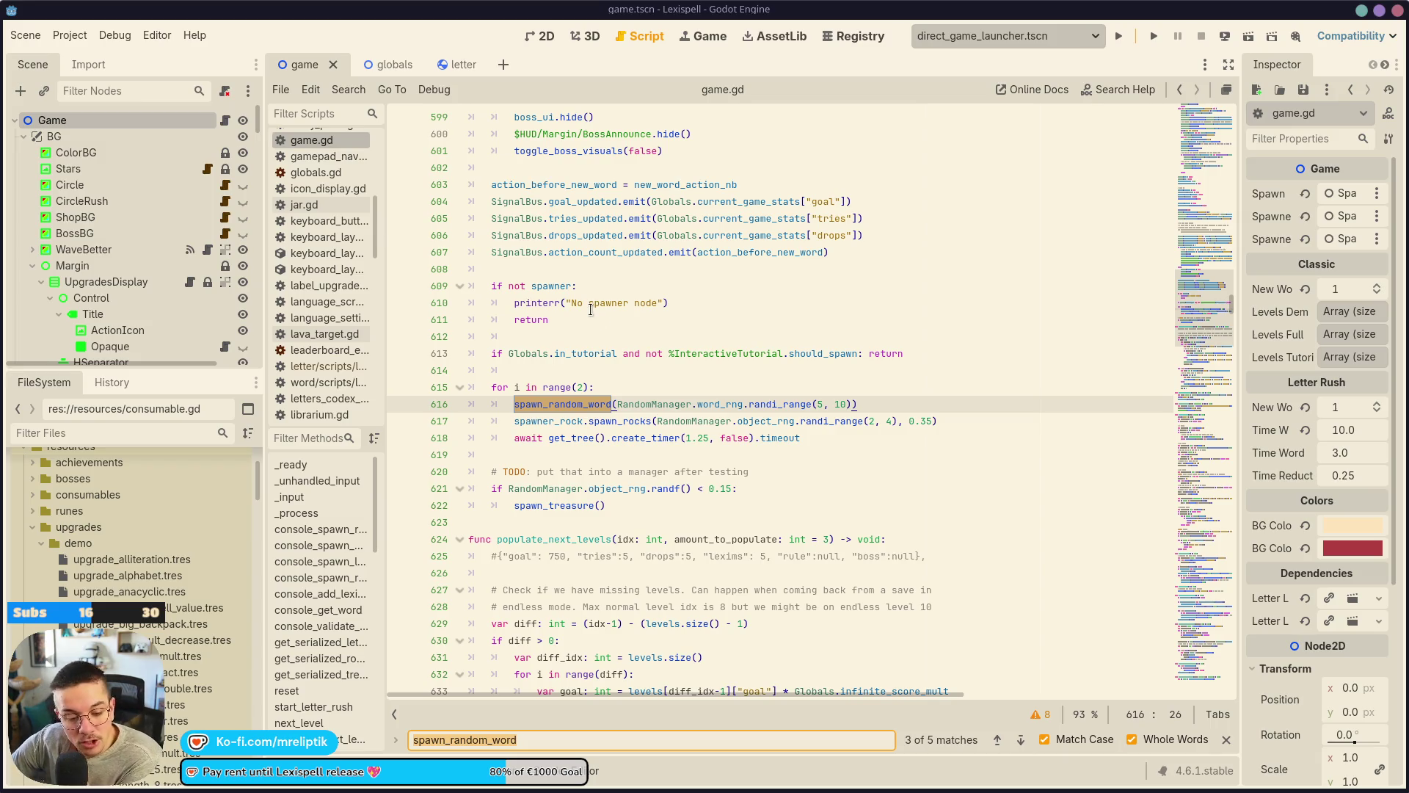
Inspect the 5–10 length range on line 616 and remove stray letters typed on line 618.
{"action": "double_click", "coordinate": [844, 404]}
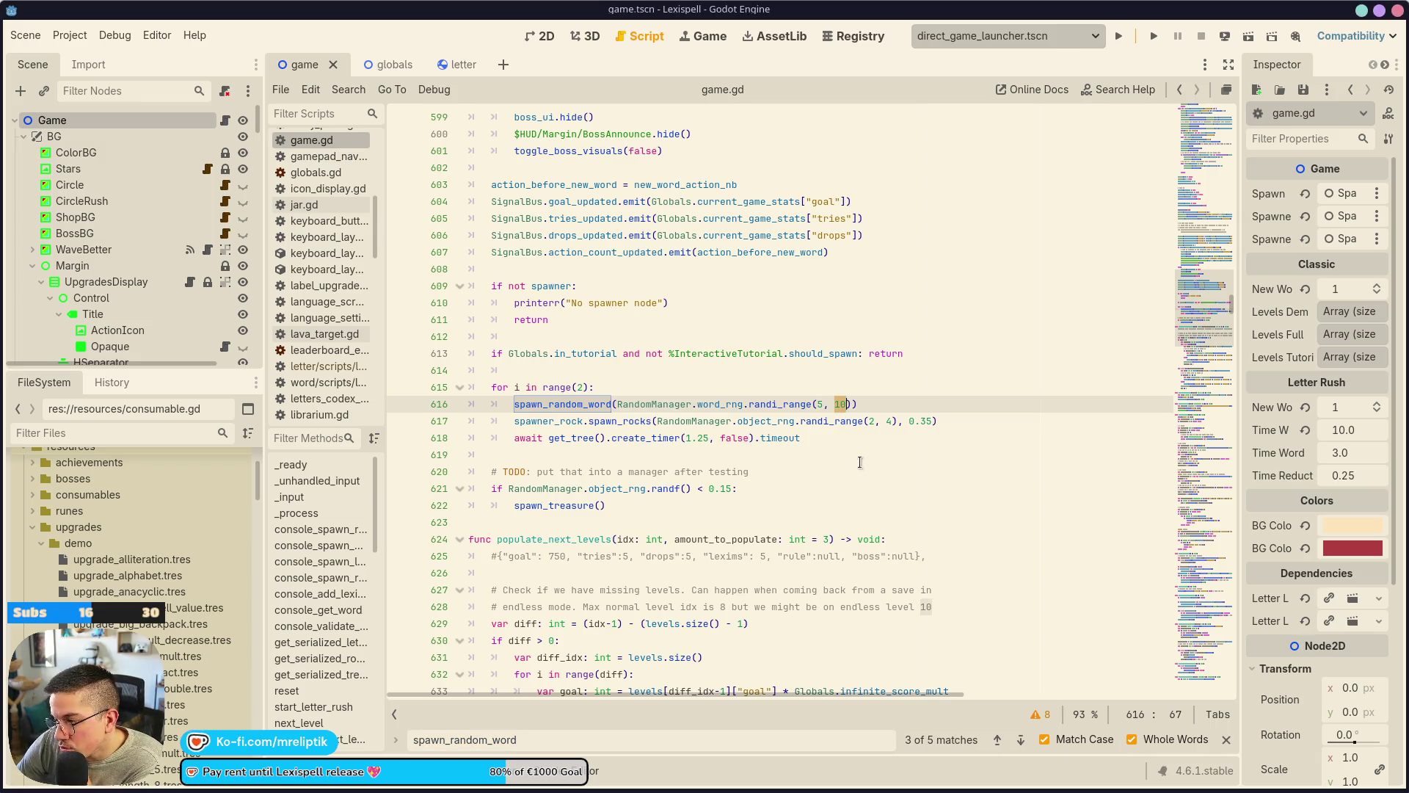
{"action": "left_click", "coordinate": [874, 405]}
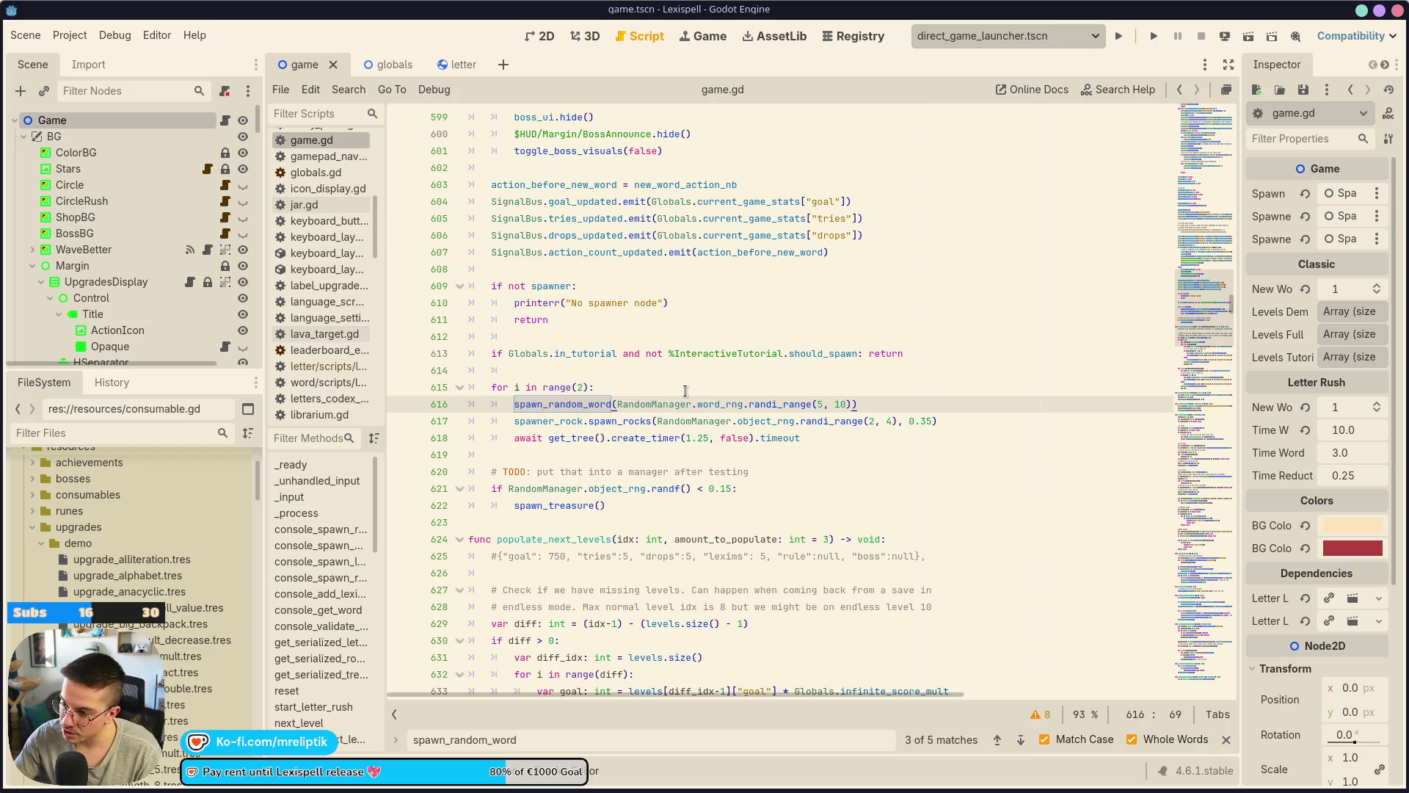
{"action": "mouse_move", "coordinate": [729, 398]}
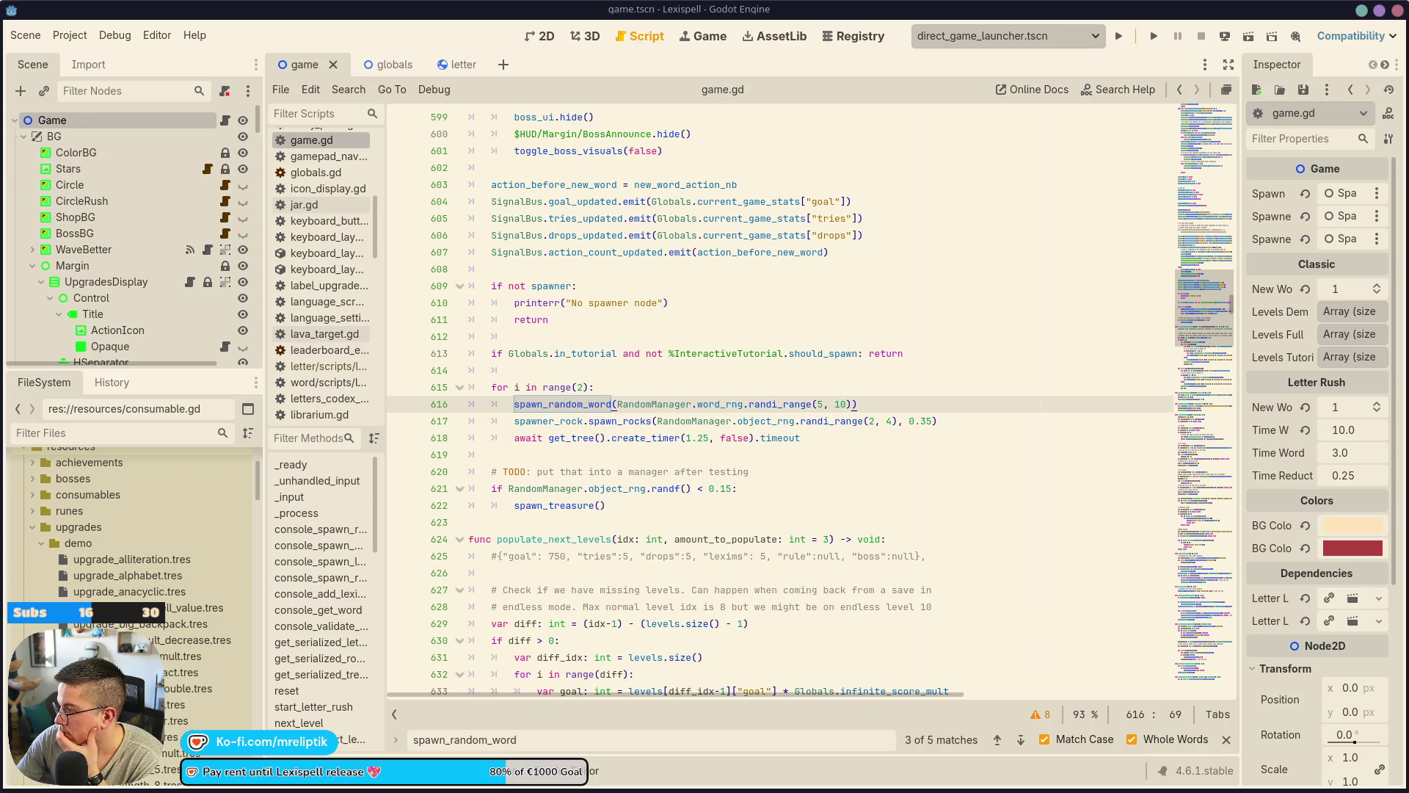
{"action": "left_click", "coordinate": [577, 438]}
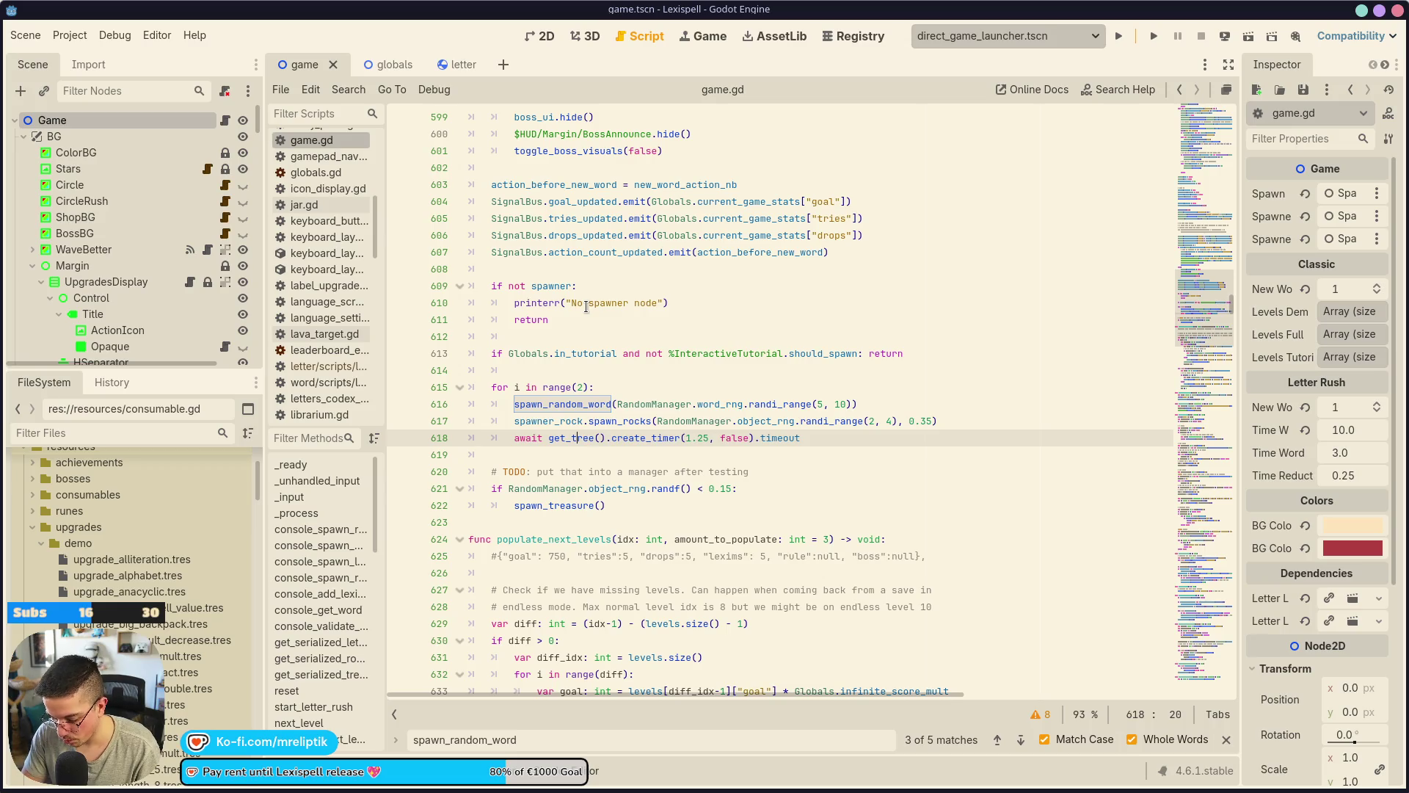
{"action": "type", "text": "o"}
{"action": "key", "text": "BackSpace"}
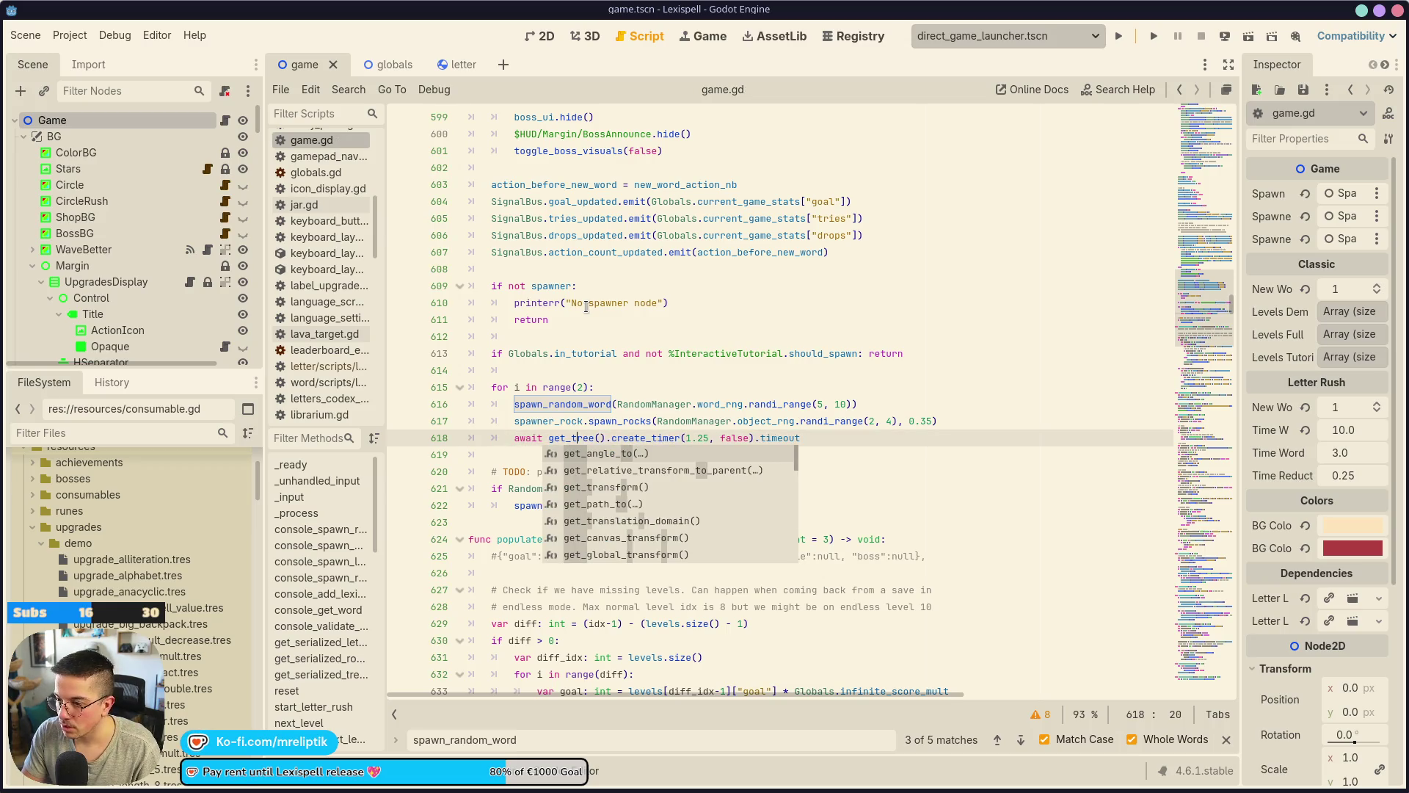
{"action": "type", "text": "l"}
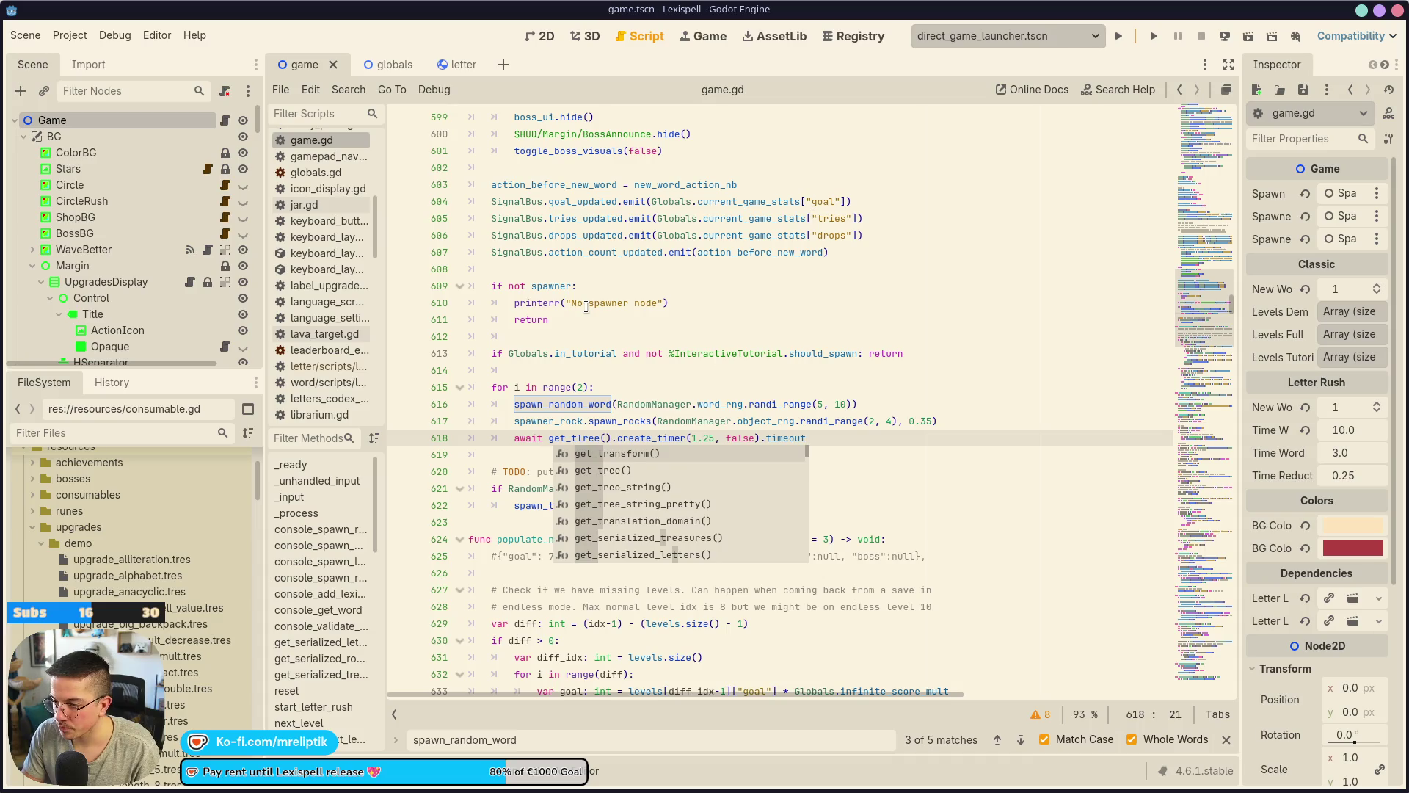
{"action": "key", "text": "BackSpace"}
Open globals.gd and declare 'var word_length_min: float = 4' near treasure_probability.
{"action": "key", "text": "ctrl+alt+o"}
{"action": "type", "text": "glob"}
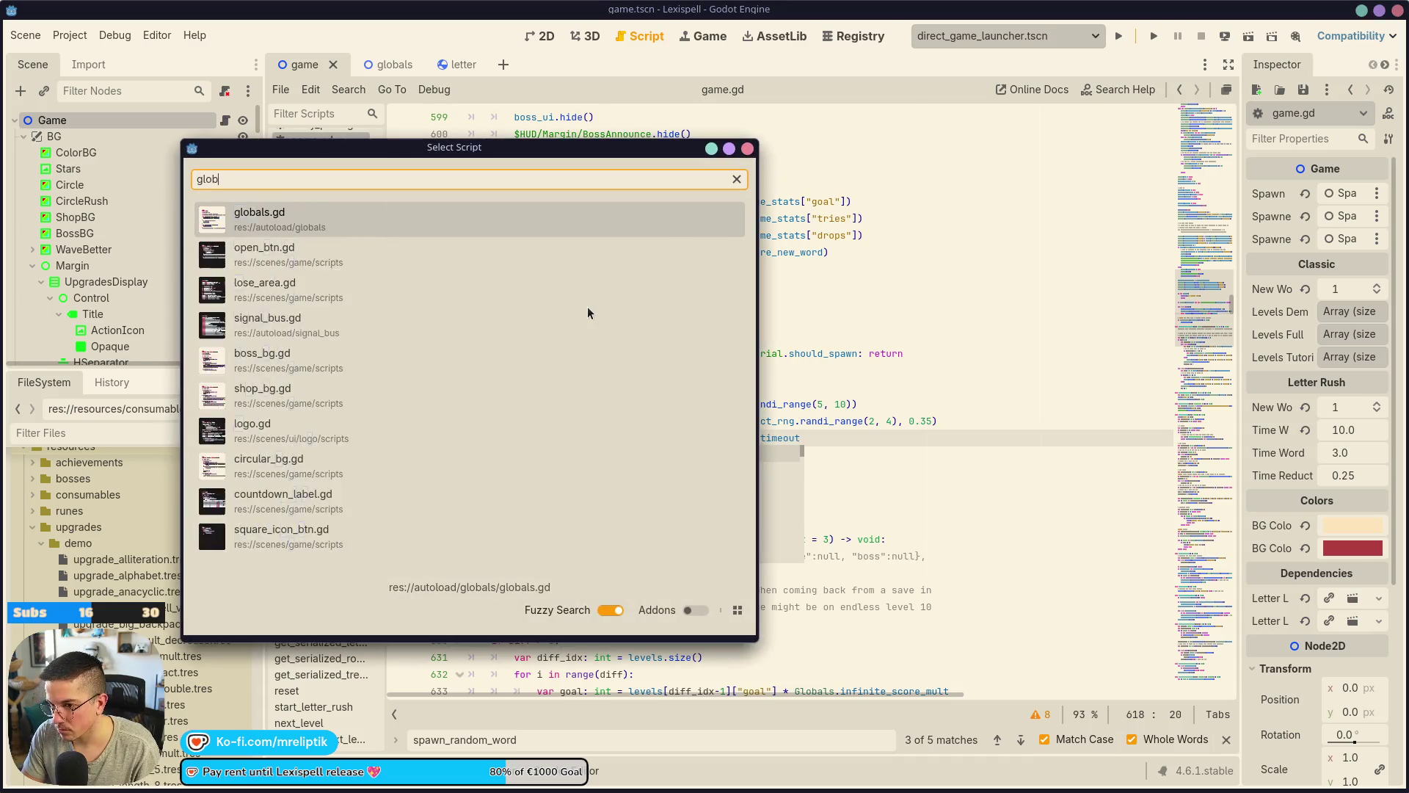
{"action": "key", "text": "Return"}
{"action": "scroll", "coordinate": [683, 455], "scroll_direction": "down", "scroll_amount": 7}
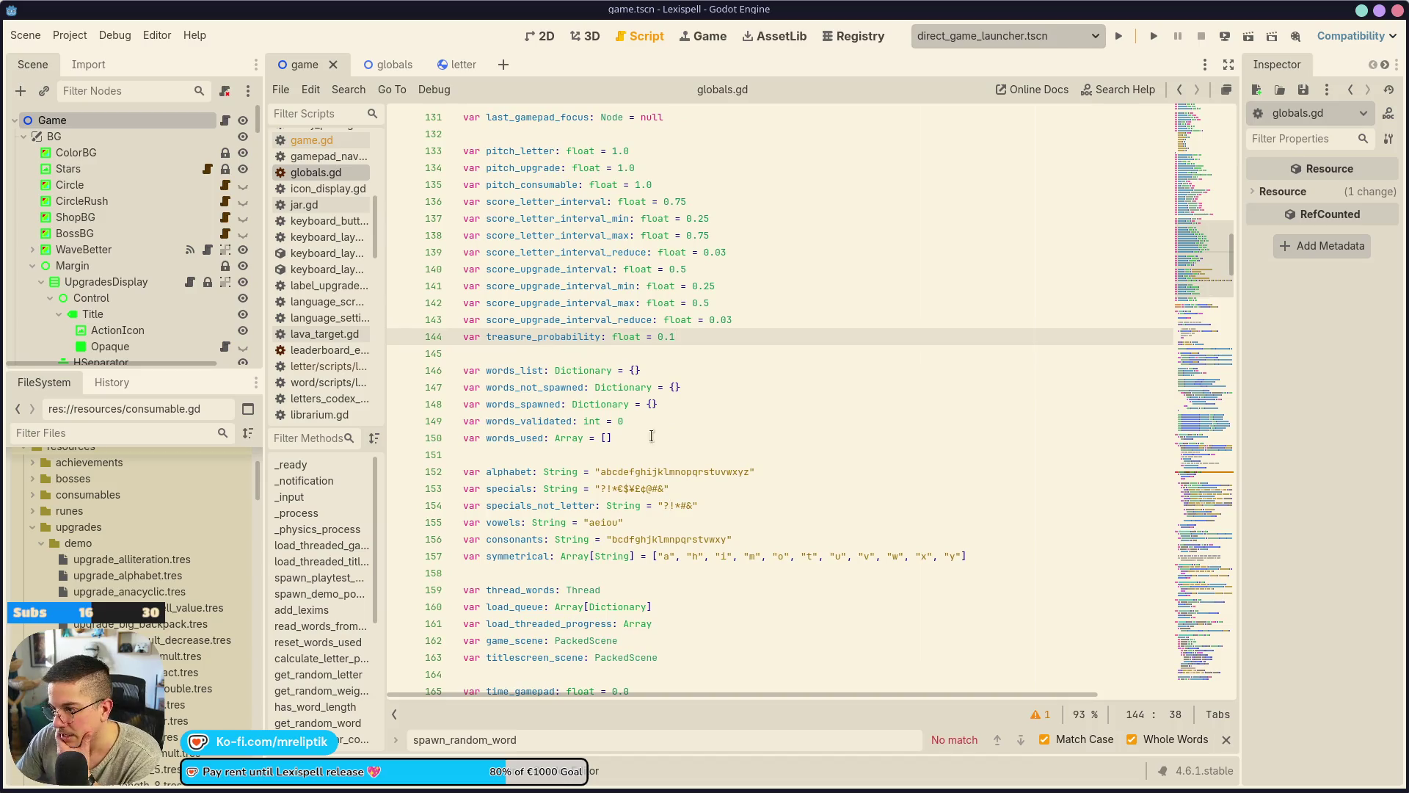
{"action": "key", "text": "Return"}
{"action": "type", "text": "var"}
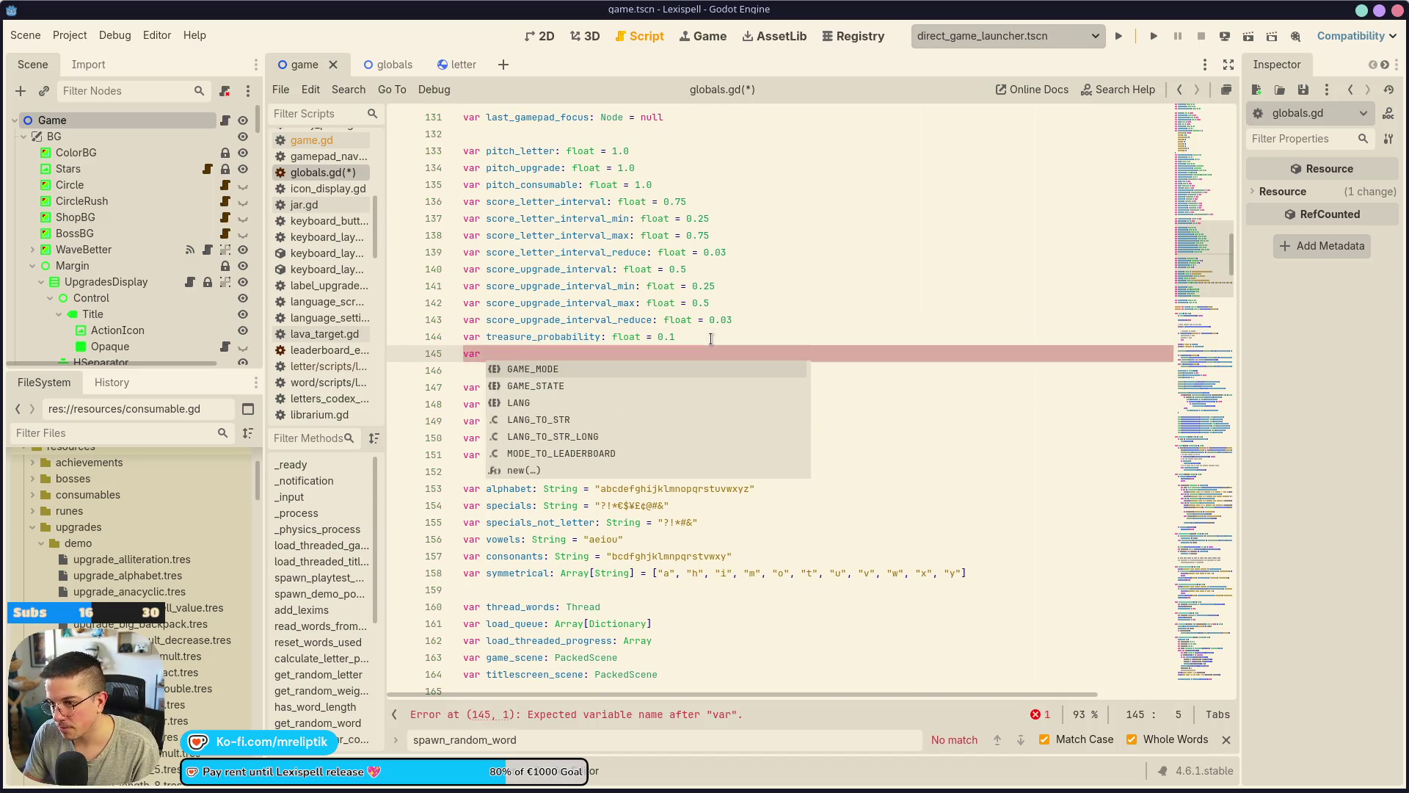
{"action": "key", "text": "alt+Up"}
{"action": "key", "text": "alt+Up"}
{"action": "key", "text": "alt+Up"}
{"action": "key", "text": "alt+Up"}
{"action": "key", "text": "alt+Up"}
{"action": "key", "text": "alt+Up"}
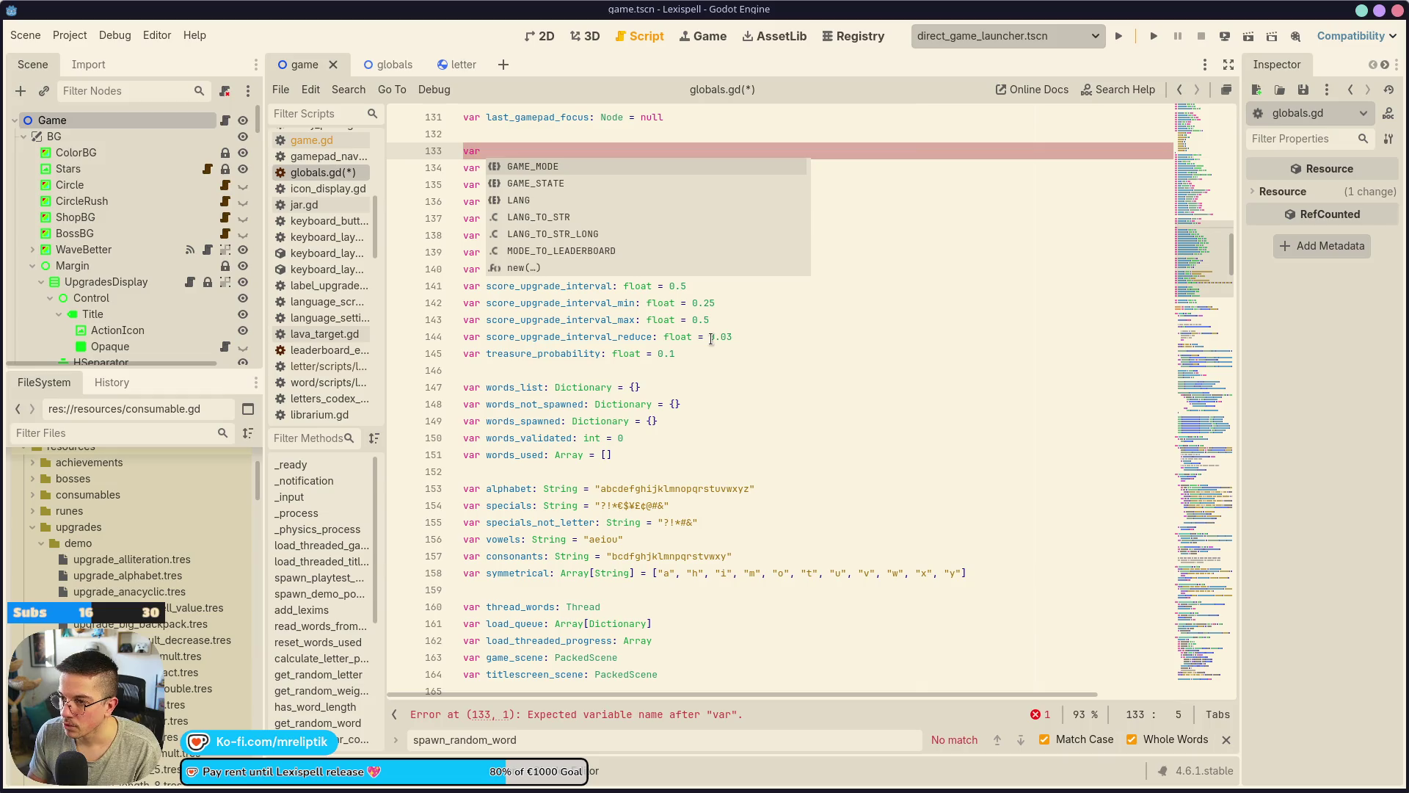
{"action": "type", "text": "word_le"}
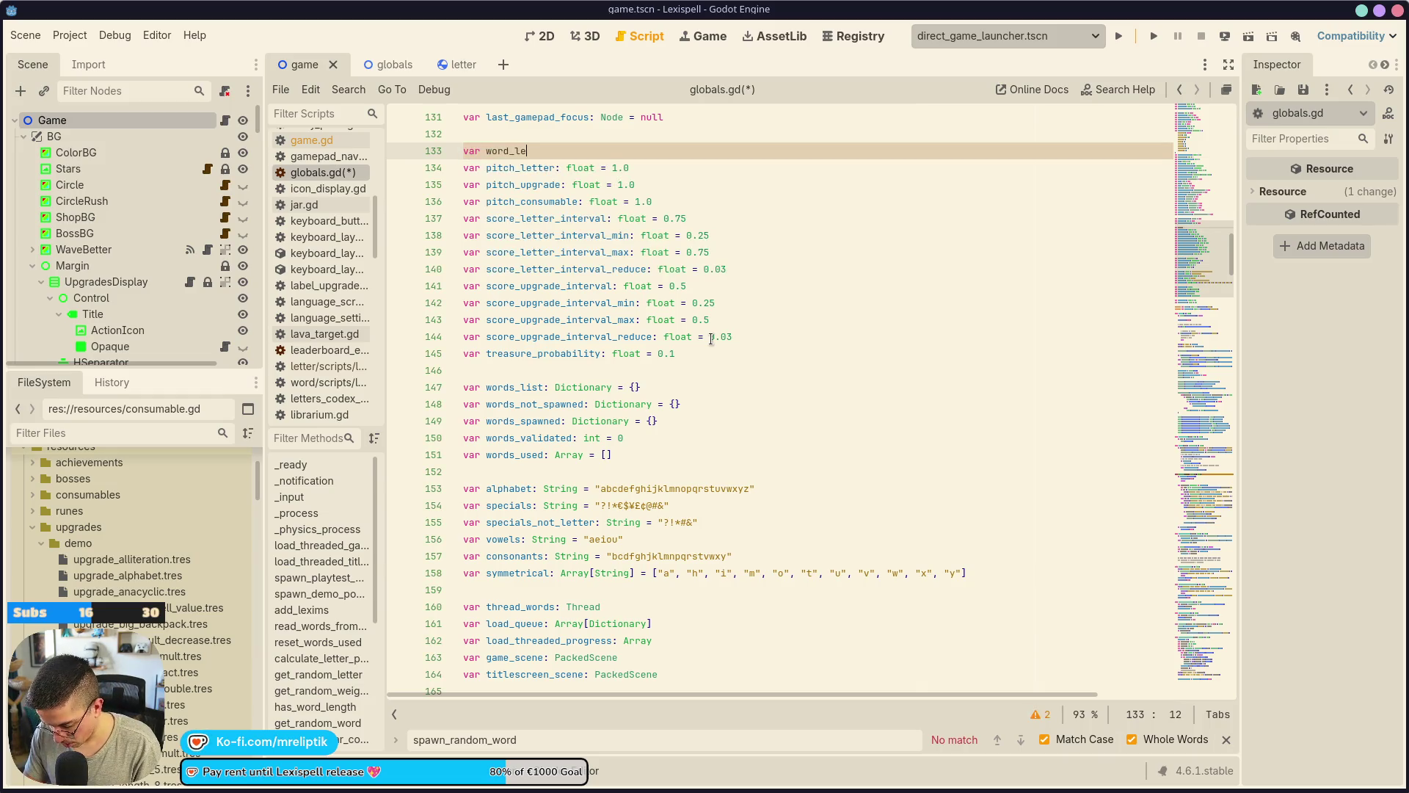
{"action": "type", "text": "ngth_min"}
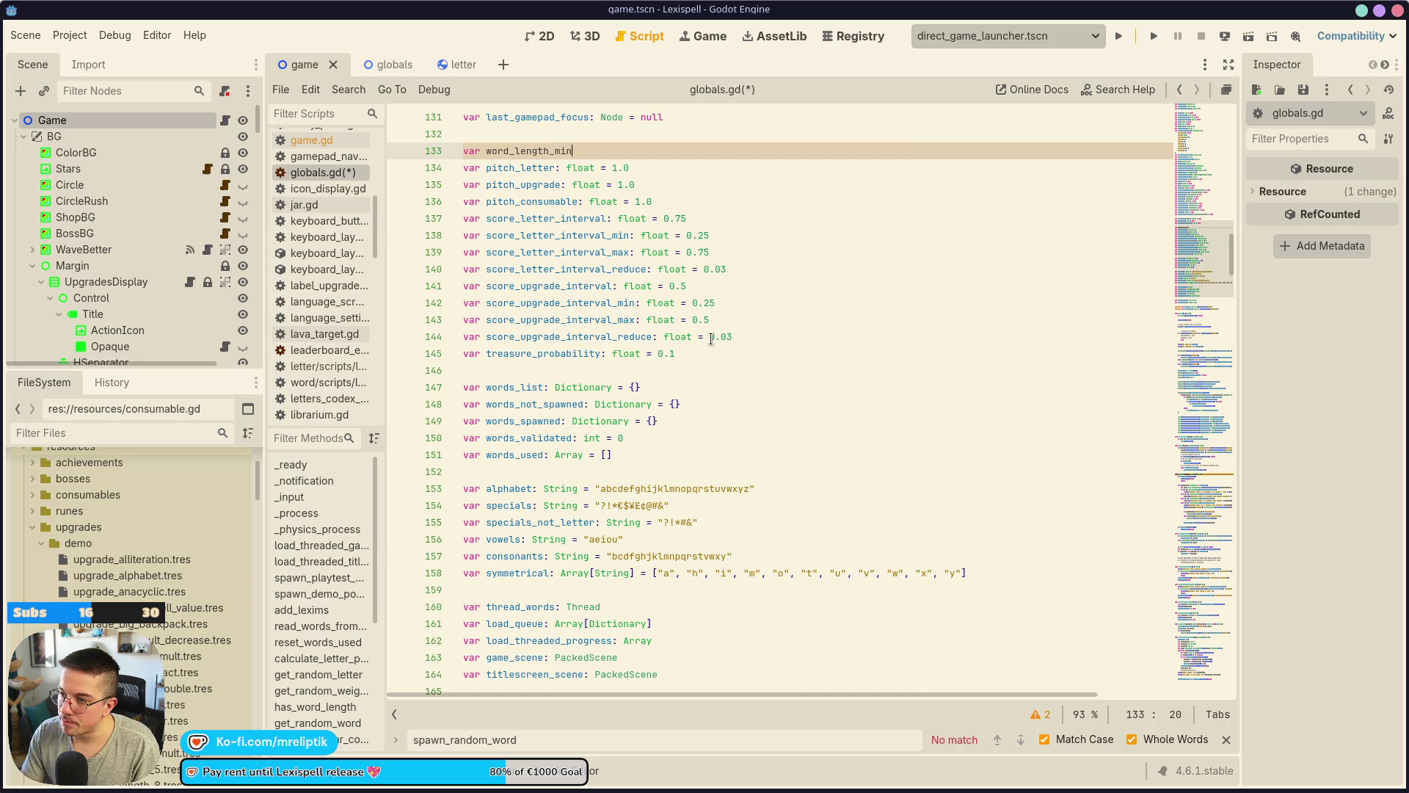
{"action": "key", "text": "BackSpace"}
{"action": "key", "text": "BackSpace"}
{"action": "type", "text": ": flao"}
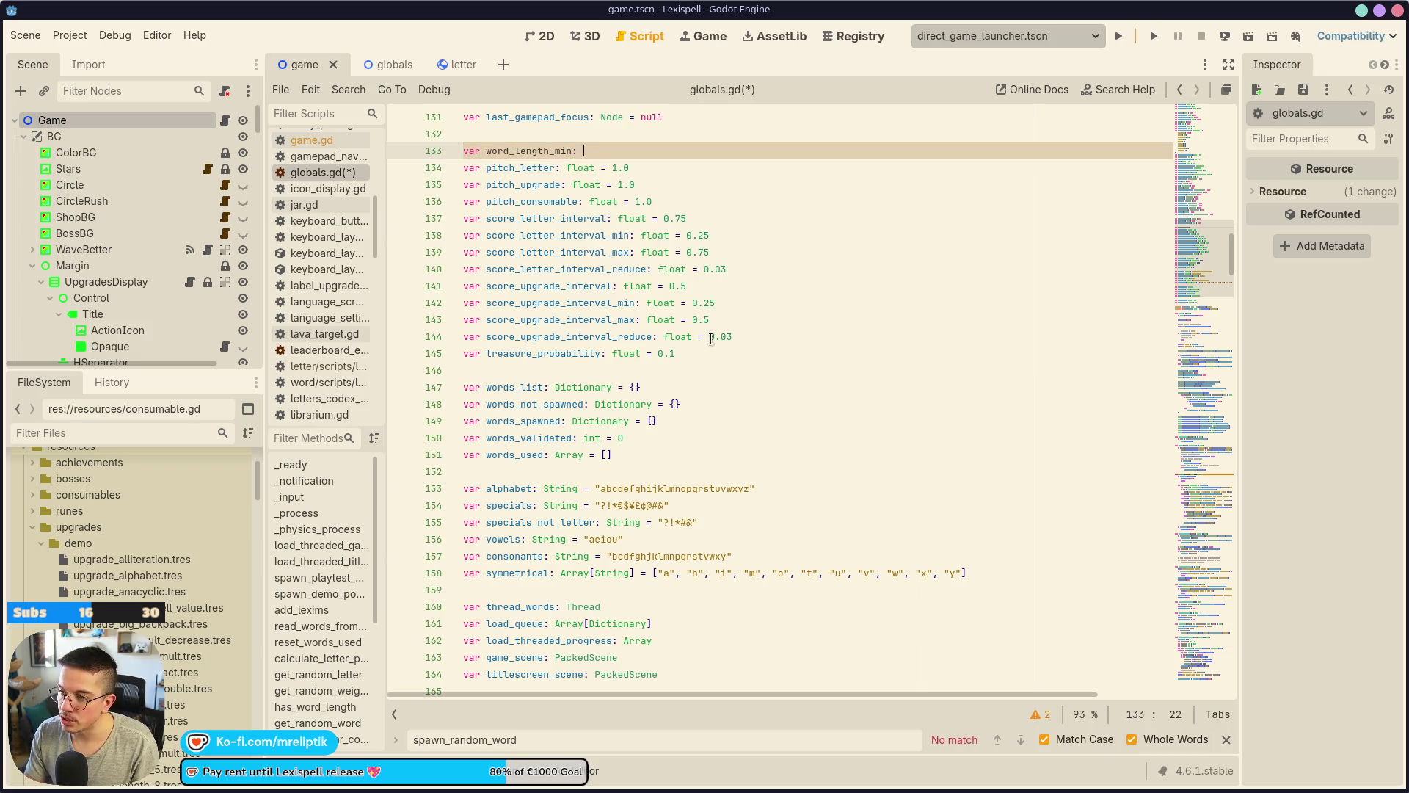
{"action": "key", "text": "BackSpace"}
{"action": "key", "text": "BackSpace"}
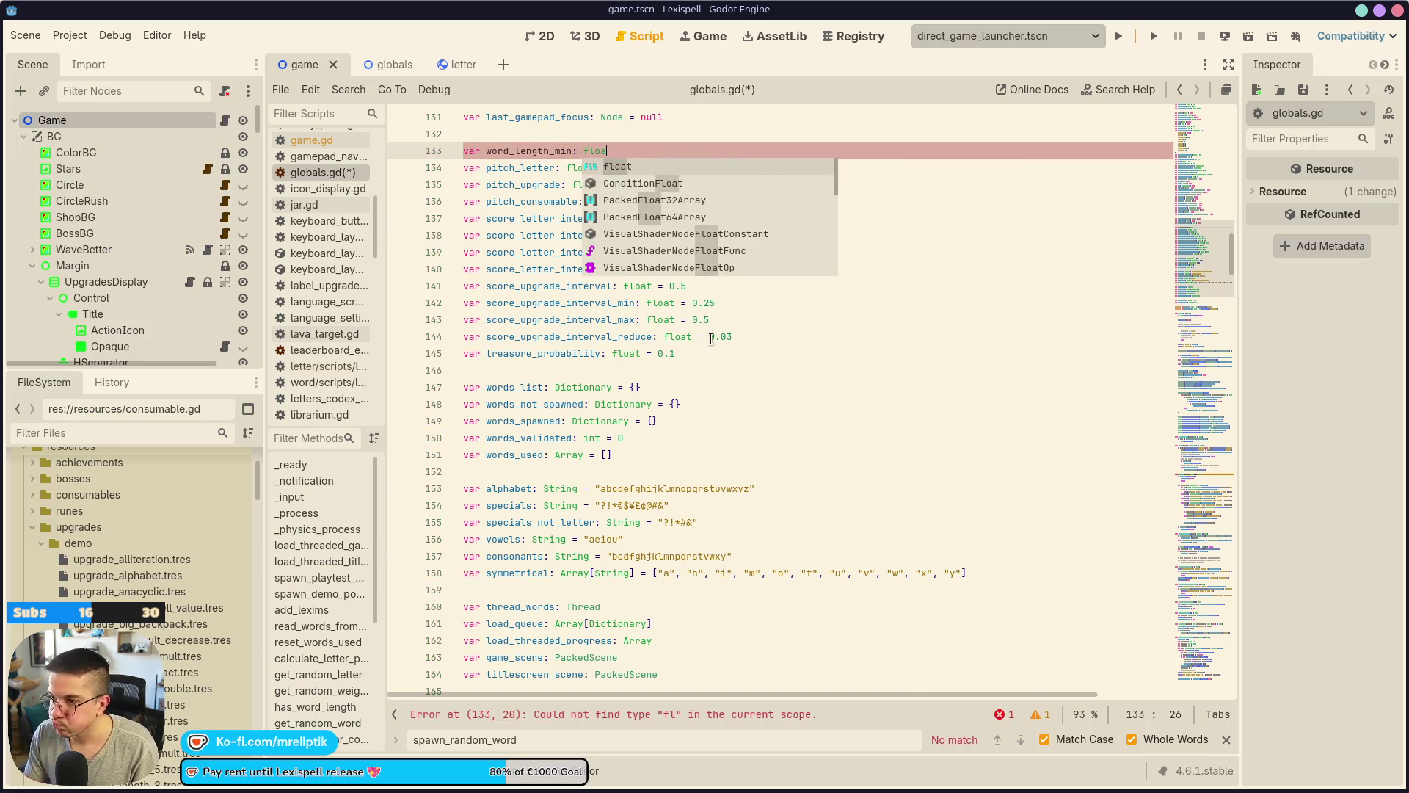
{"action": "type", "text": "oat = 4"}
Duplicate it as word_length_max = 10, set word_length_min to 5, and save globals.gd.
{"action": "key", "text": "ctrl+shift+d"}
{"action": "key", "text": "BackSpace"}
{"action": "key", "text": "Up"}
{"action": "key", "text": "BackSpace"}
{"action": "type", "text": "5"}
{"action": "key", "text": "Down"}
{"action": "type", "text": "10"}
{"action": "key", "text": "ctrl+s"}
{"action": "double_click", "coordinate": [530, 168]}
{"action": "type", "text": "word_length_max"}
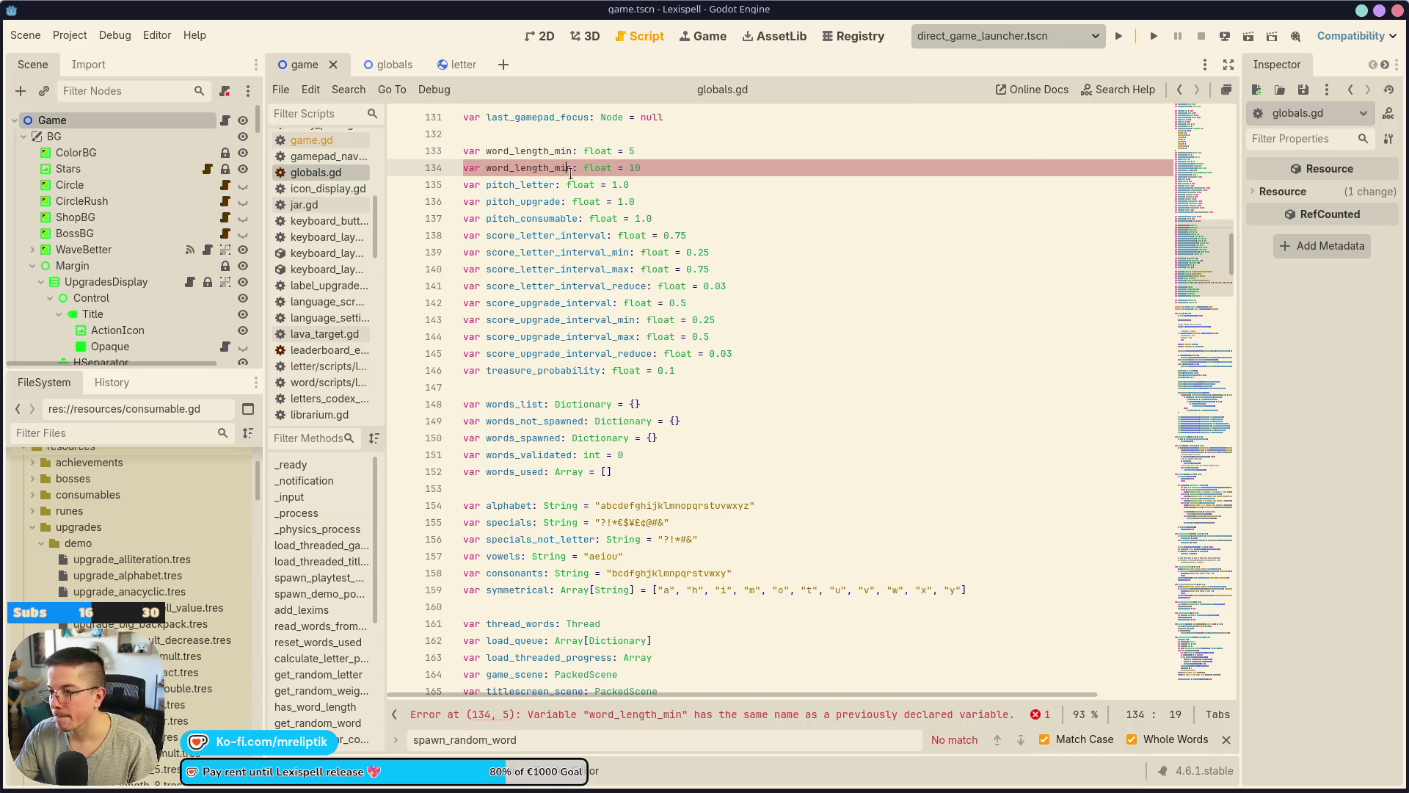
{"action": "key", "text": "ctrl+s"}
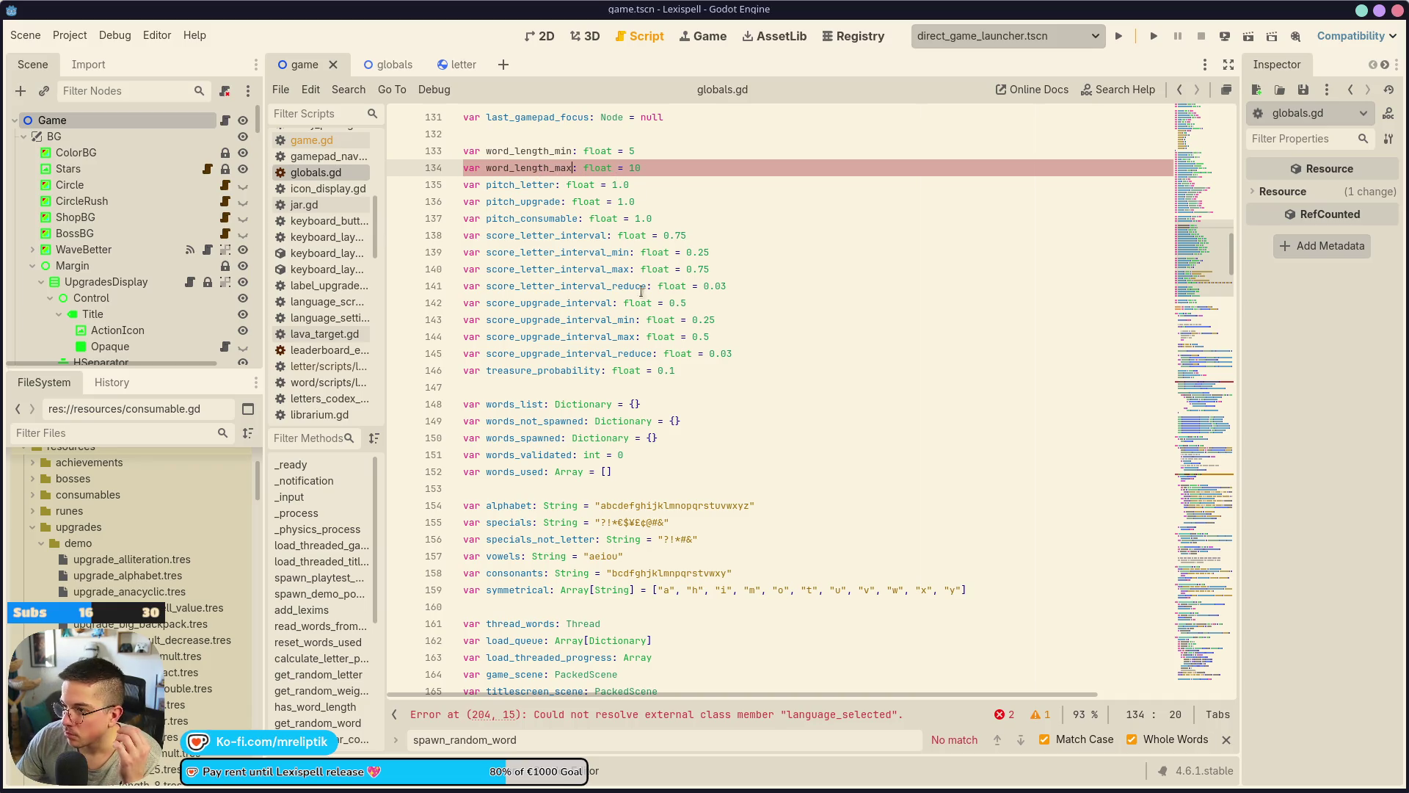
Select word_length_min in globals.gd, then return to game.gd's spawn_random_word call on line 616.
{"action": "scroll", "coordinate": [703, 423], "scroll_direction": "up", "scroll_amount": 5}
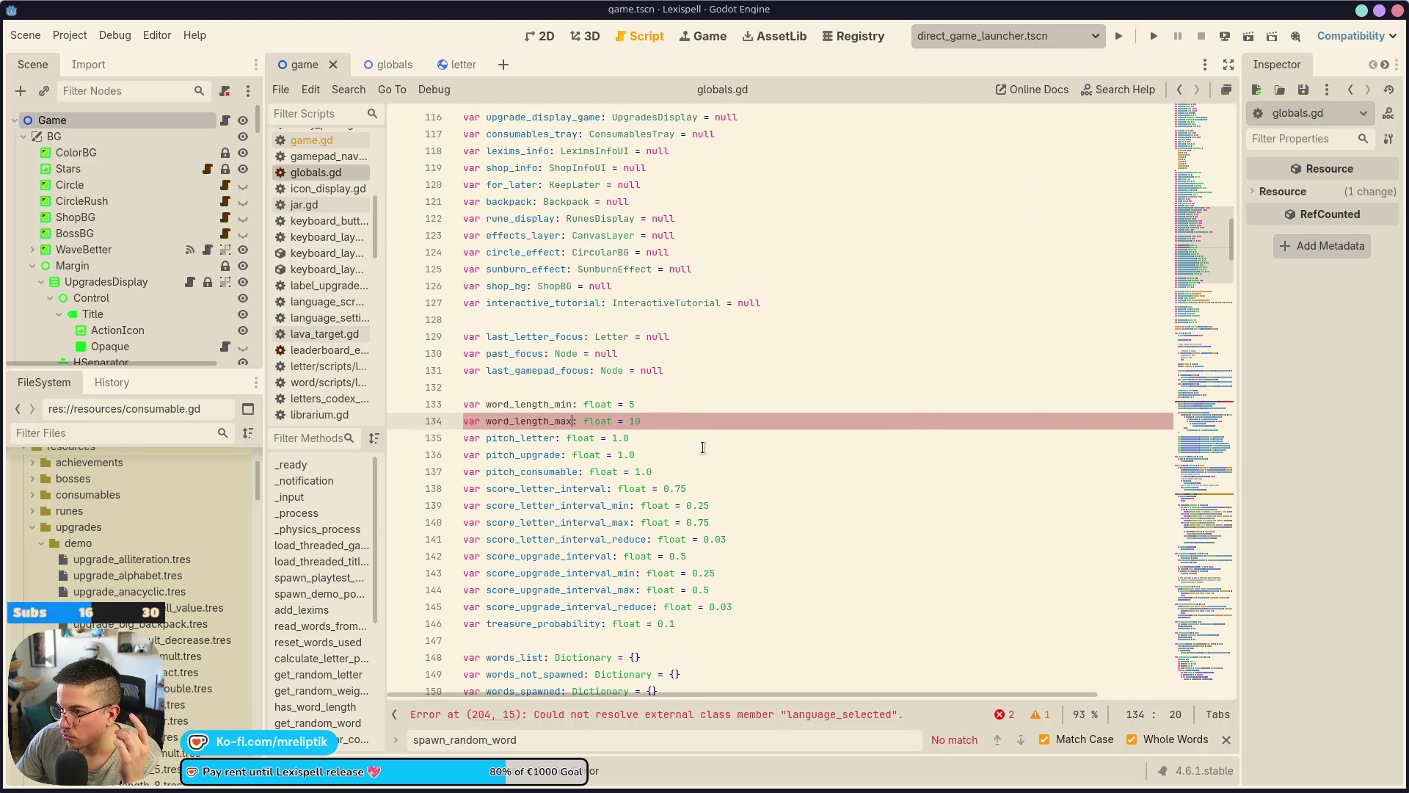
{"action": "left_click", "coordinate": [372, 63]}
{"action": "left_click", "coordinate": [297, 65]}
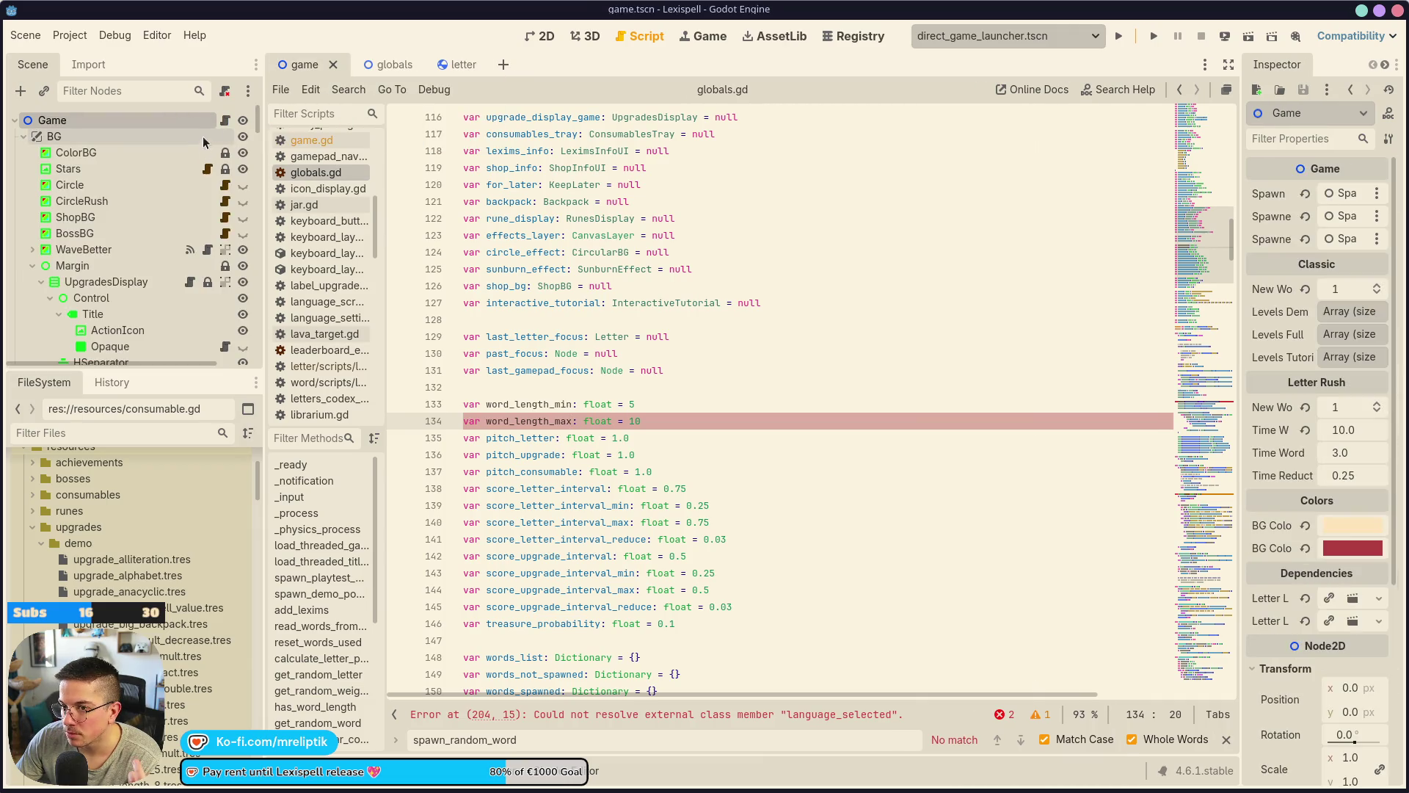
{"action": "left_click", "coordinate": [373, 65]}
{"action": "left_click", "coordinate": [231, 119]}
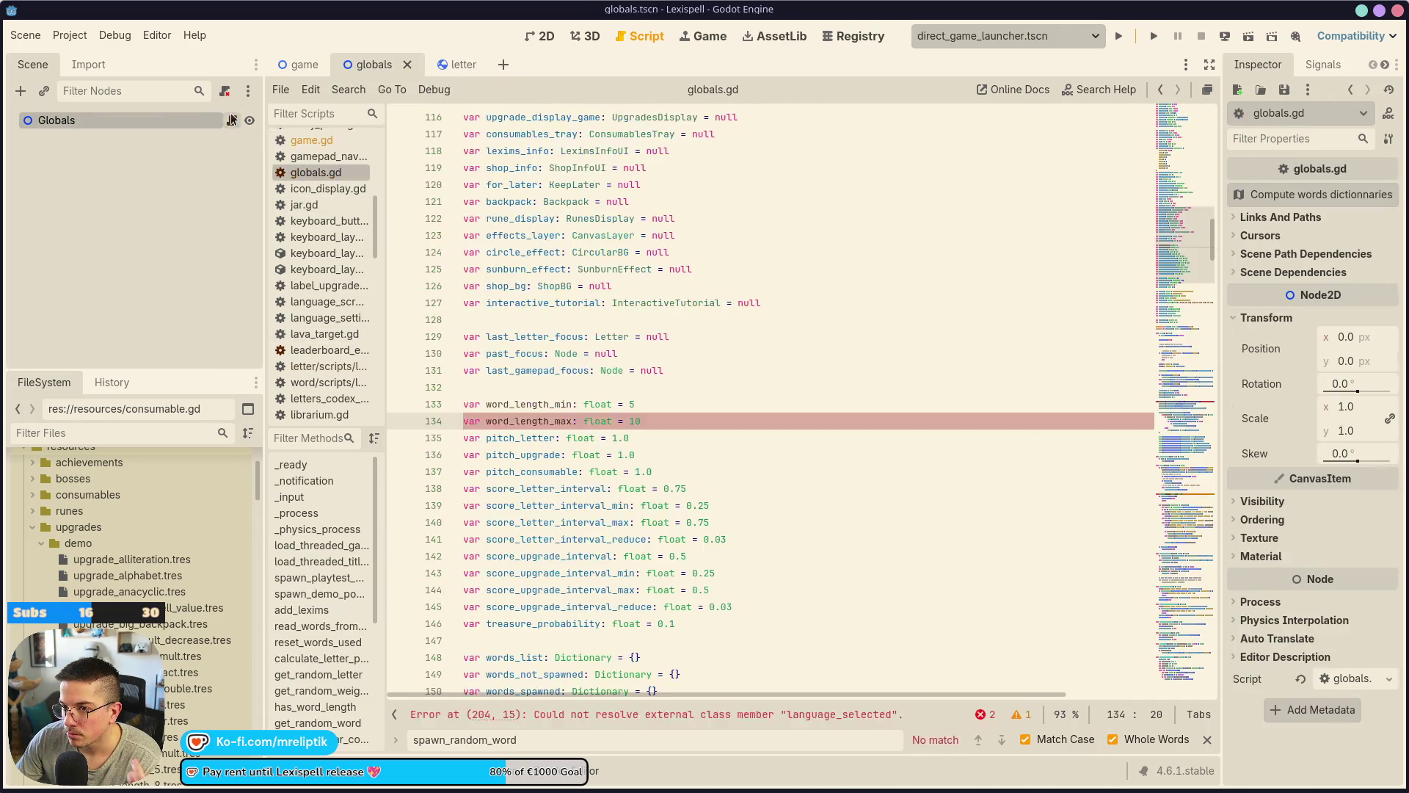
{"action": "left_click", "coordinate": [527, 402]}
{"action": "double_click", "coordinate": [527, 402]}
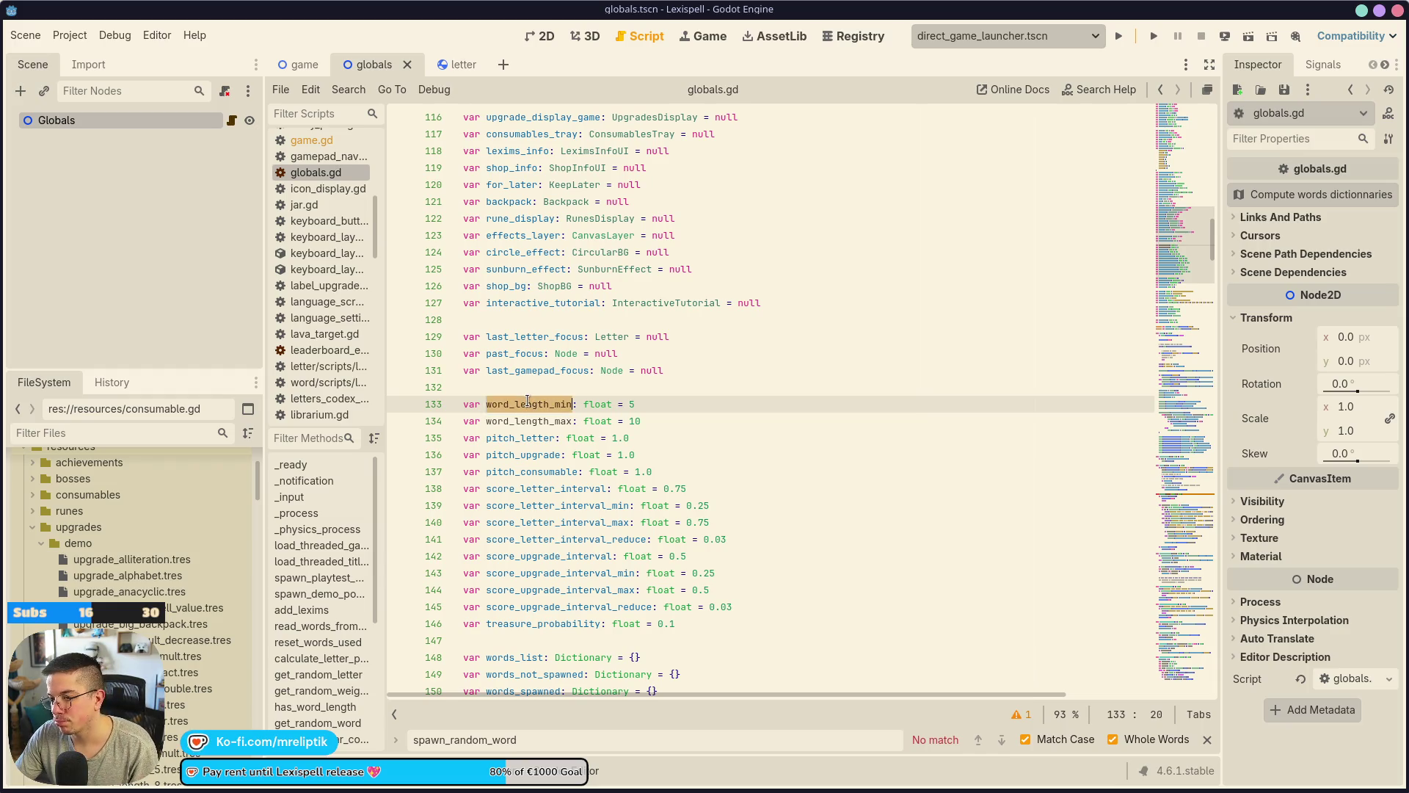
{"action": "key", "text": "ctrl+s"}
{"action": "left_click", "coordinate": [297, 64]}
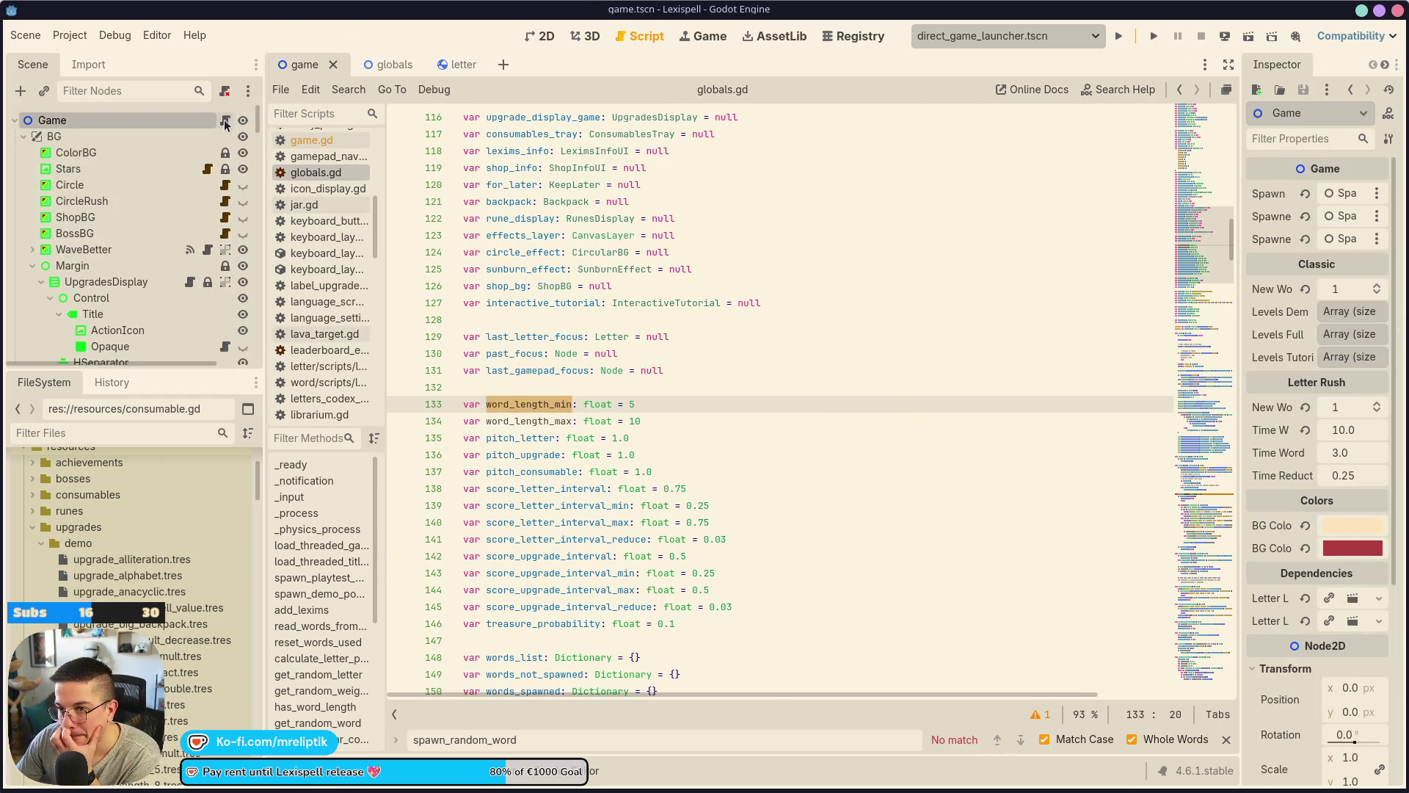
{"action": "left_click", "coordinate": [225, 119]}
{"action": "left_click", "coordinate": [848, 403]}
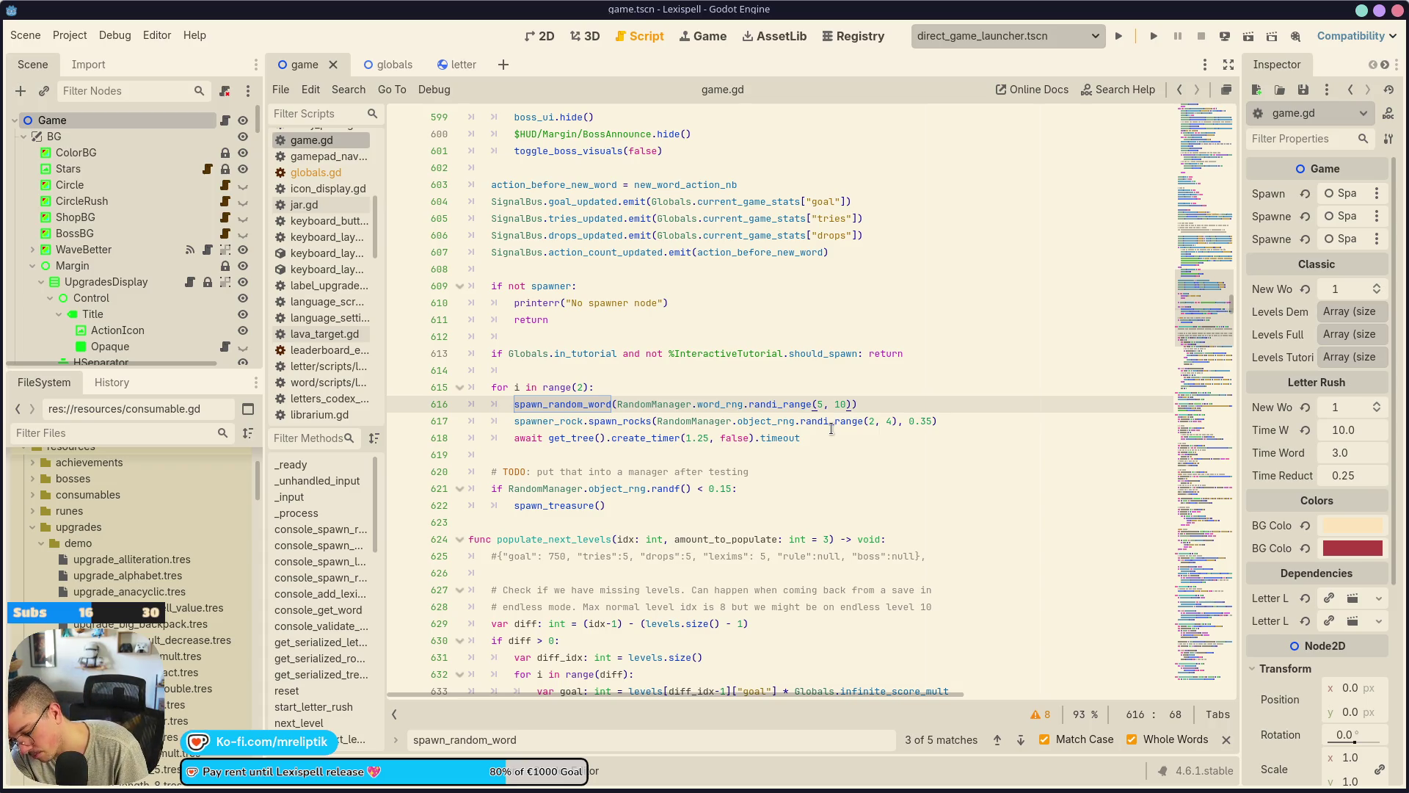
Change line 616's randi_range(5, 10) to Globals.word_length_min and Globals.word_length_min+3, then save.
{"action": "key", "text": "ctrl+shift+Left"}
{"action": "key", "text": "ctrl+shift+Left"}
{"action": "key", "text": "ctrl+shift+Left"}
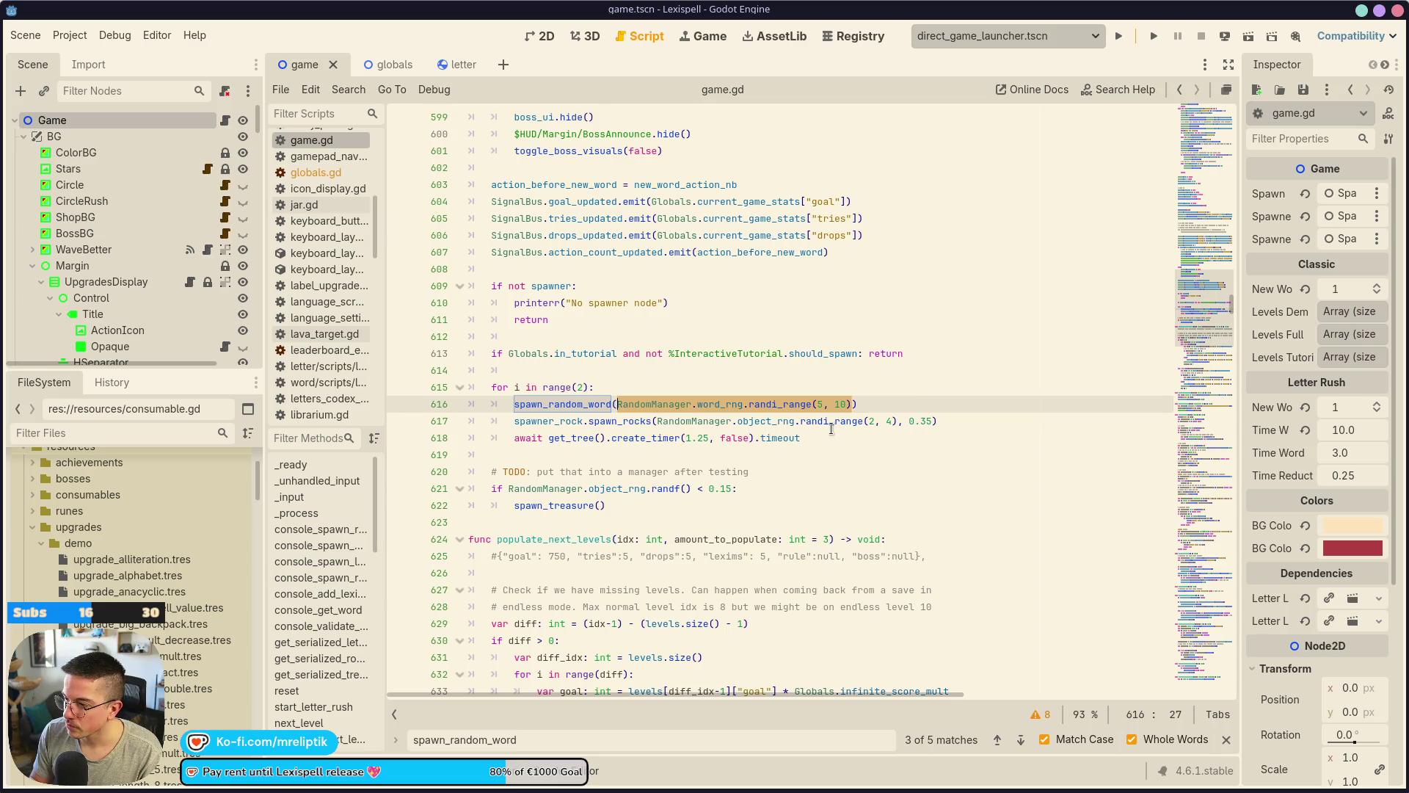
{"action": "key", "text": "ctrl+Right"}
{"action": "key", "text": "ctrl+Right"}
{"action": "key", "text": "ctrl+Right"}
{"action": "key", "text": "Right"}
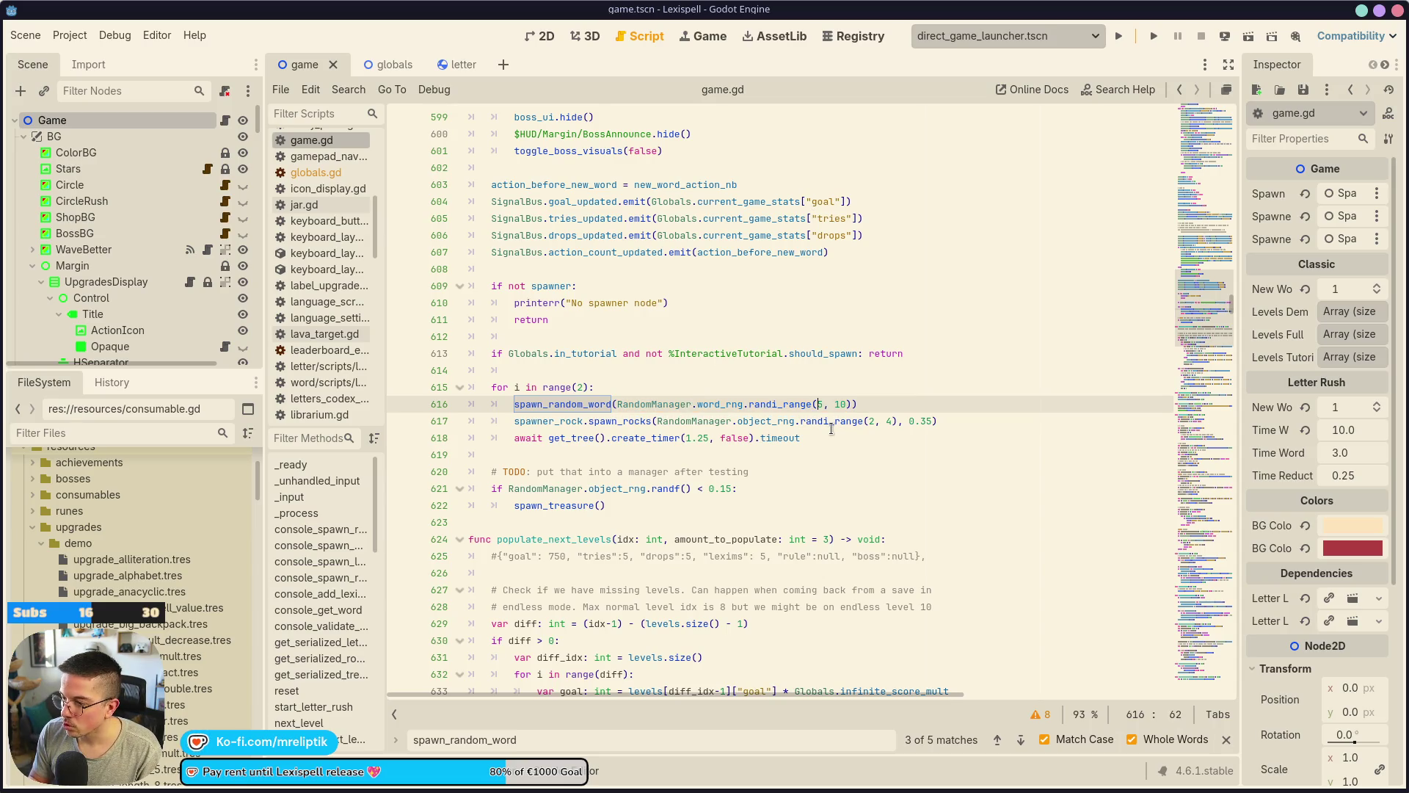
{"action": "key", "text": "BackSpace"}
{"action": "type", "text": "Globals.word_length_min"}
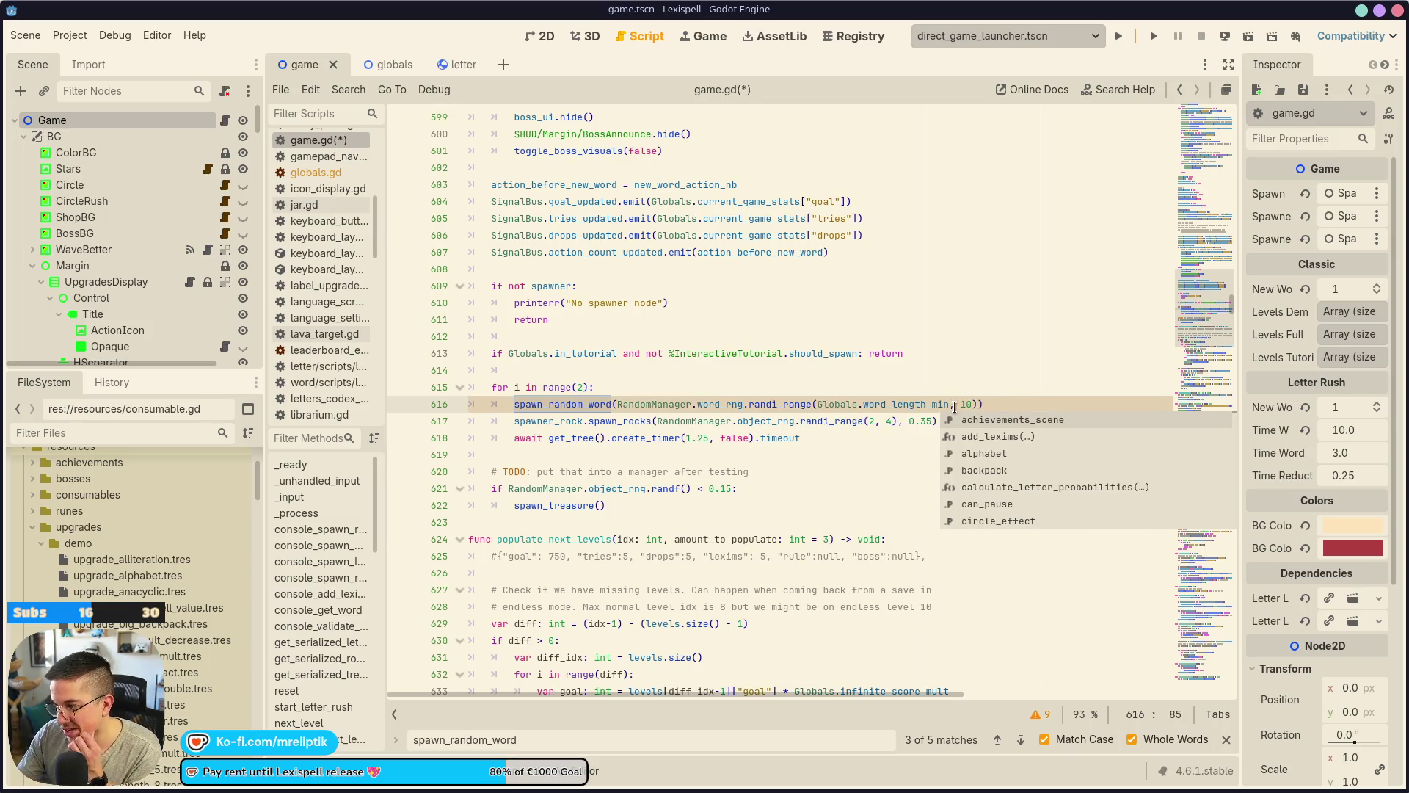
{"action": "double_click", "coordinate": [966, 404]}
{"action": "type", "text": "Globals"}
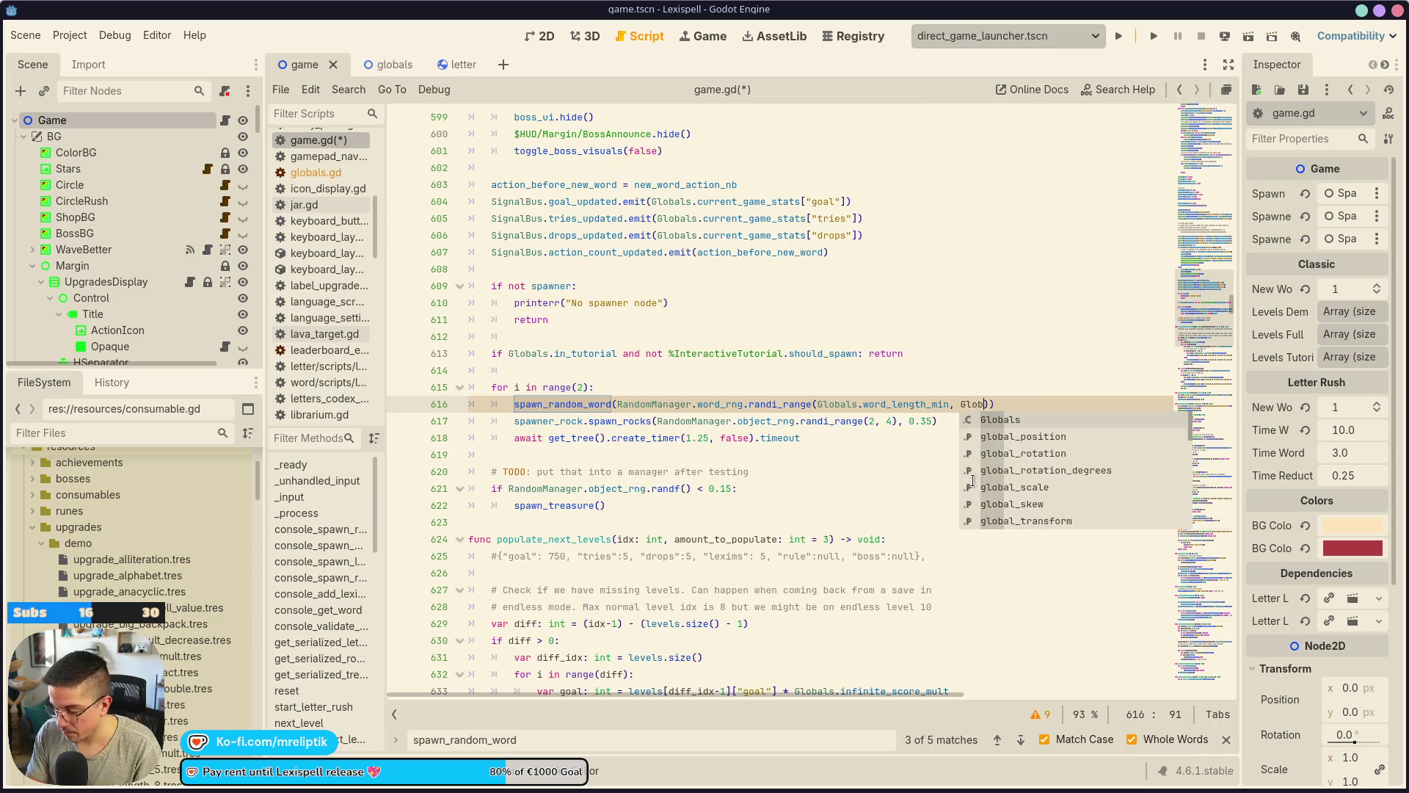
{"action": "type", "text": ".word_length_min"}
{"action": "type", "text": "+3"}
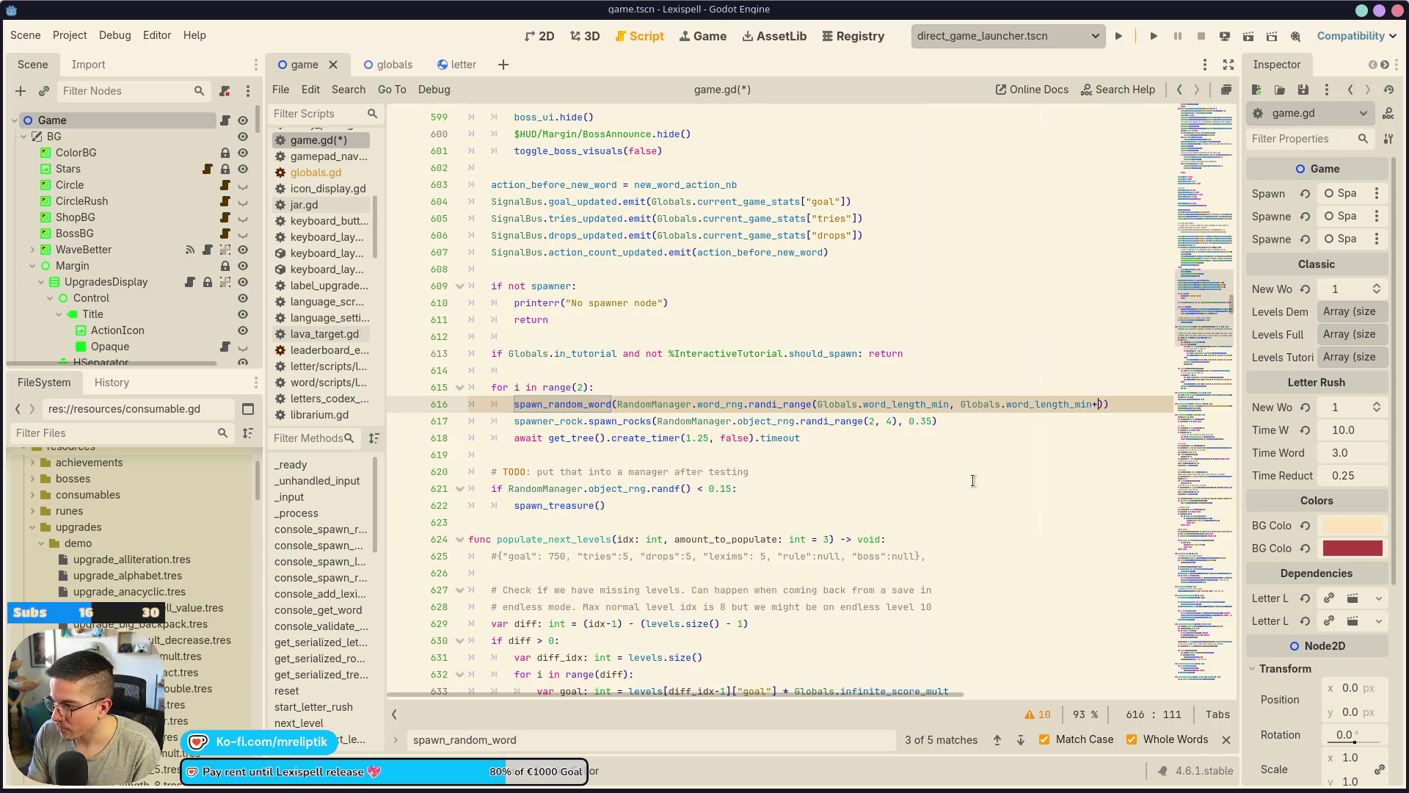
{"action": "key", "text": "ctrl+s"}
{"action": "left_click", "coordinate": [946, 443]}
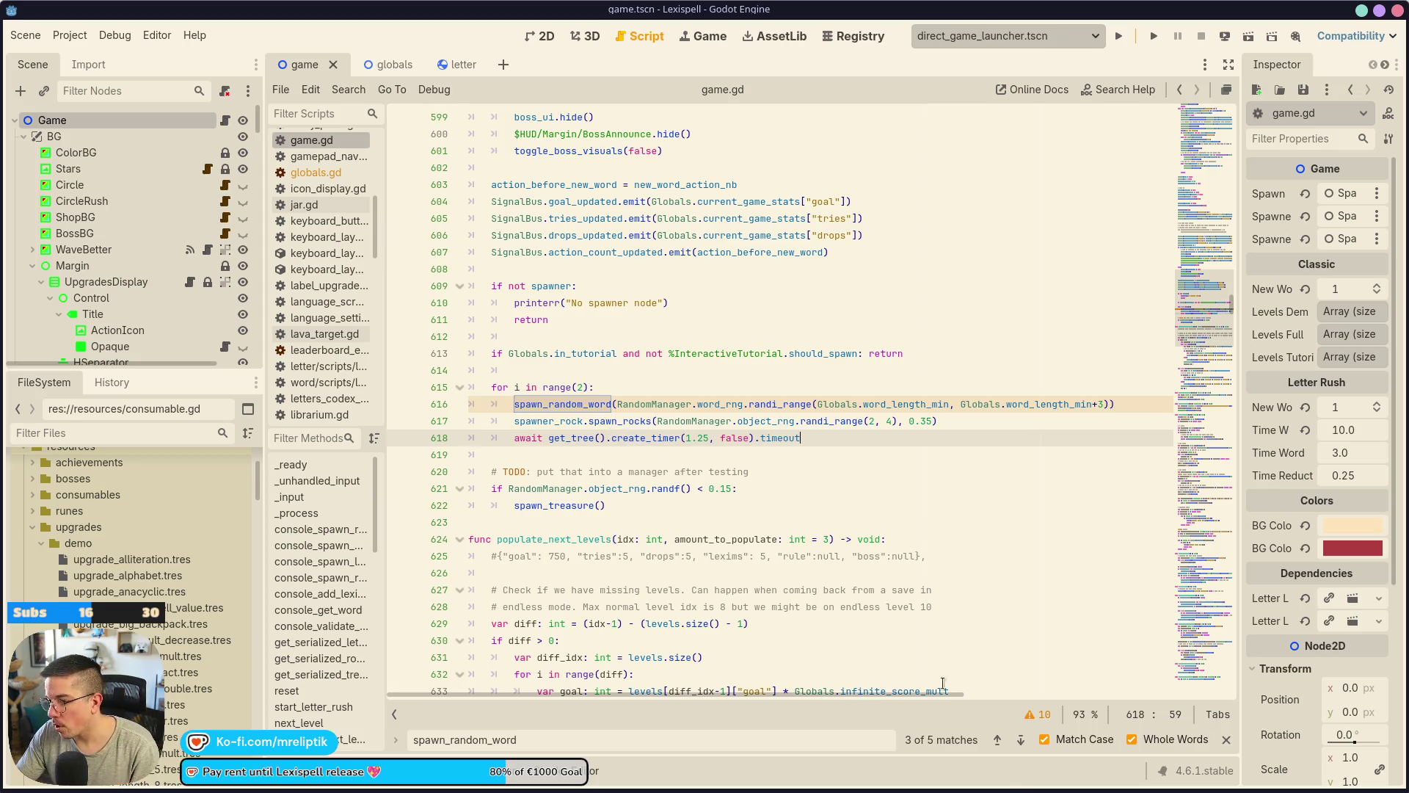
{"action": "left_click", "coordinate": [1022, 739]}
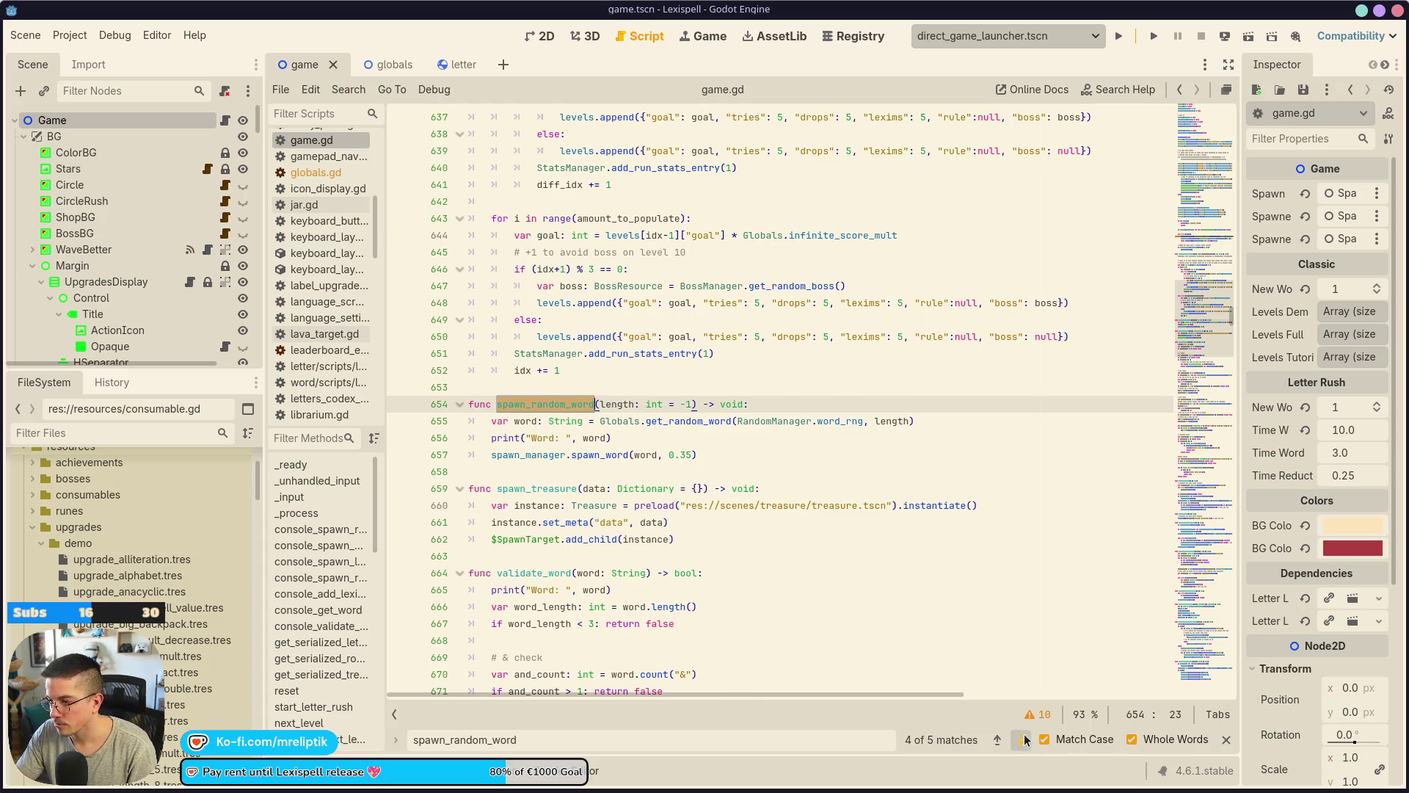
Go to the spawn_random_word call at line 1605 and open a blank line above it.
{"action": "left_click", "coordinate": [1023, 739]}
{"action": "left_click", "coordinate": [655, 406]}
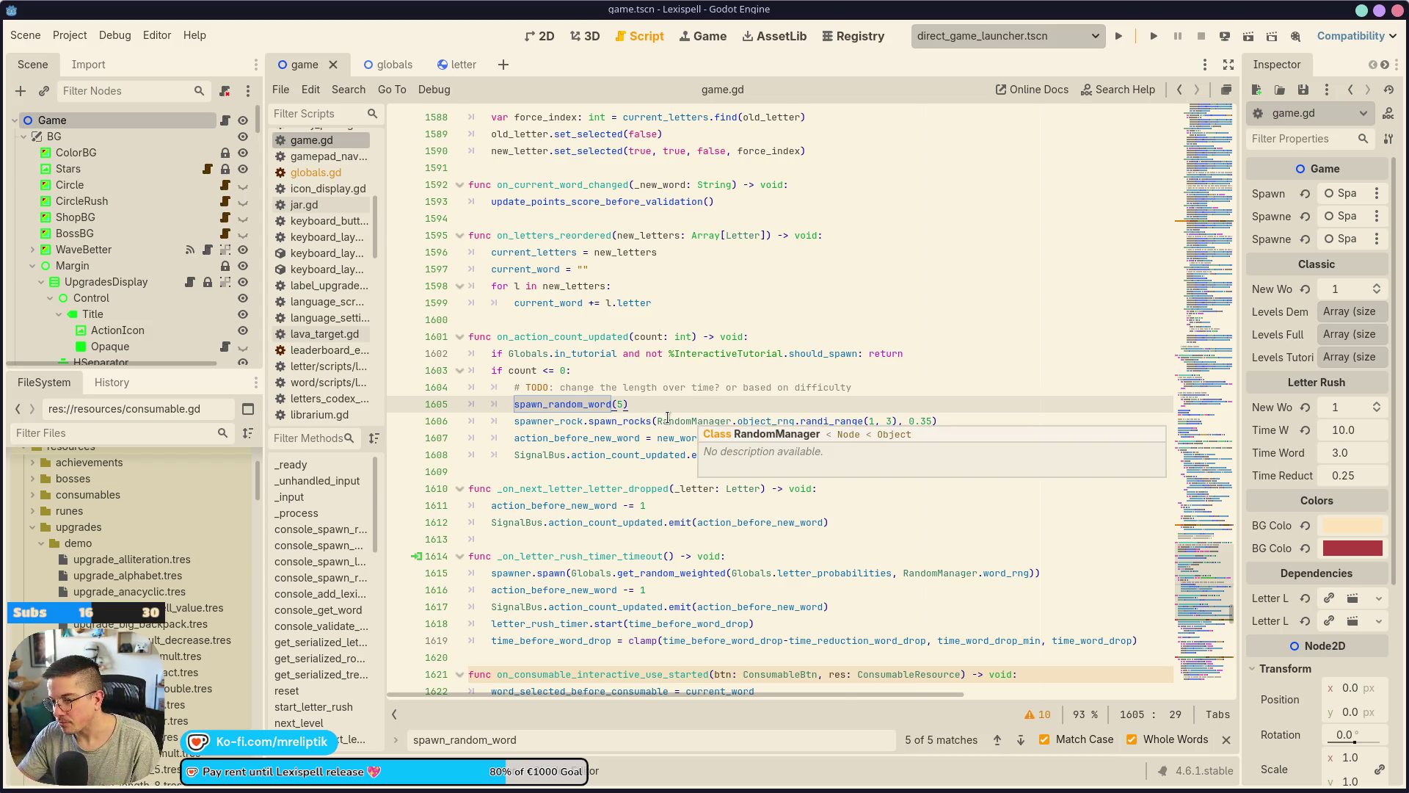
{"action": "key", "text": "Return"}
{"action": "key", "text": "ctrl+space"}
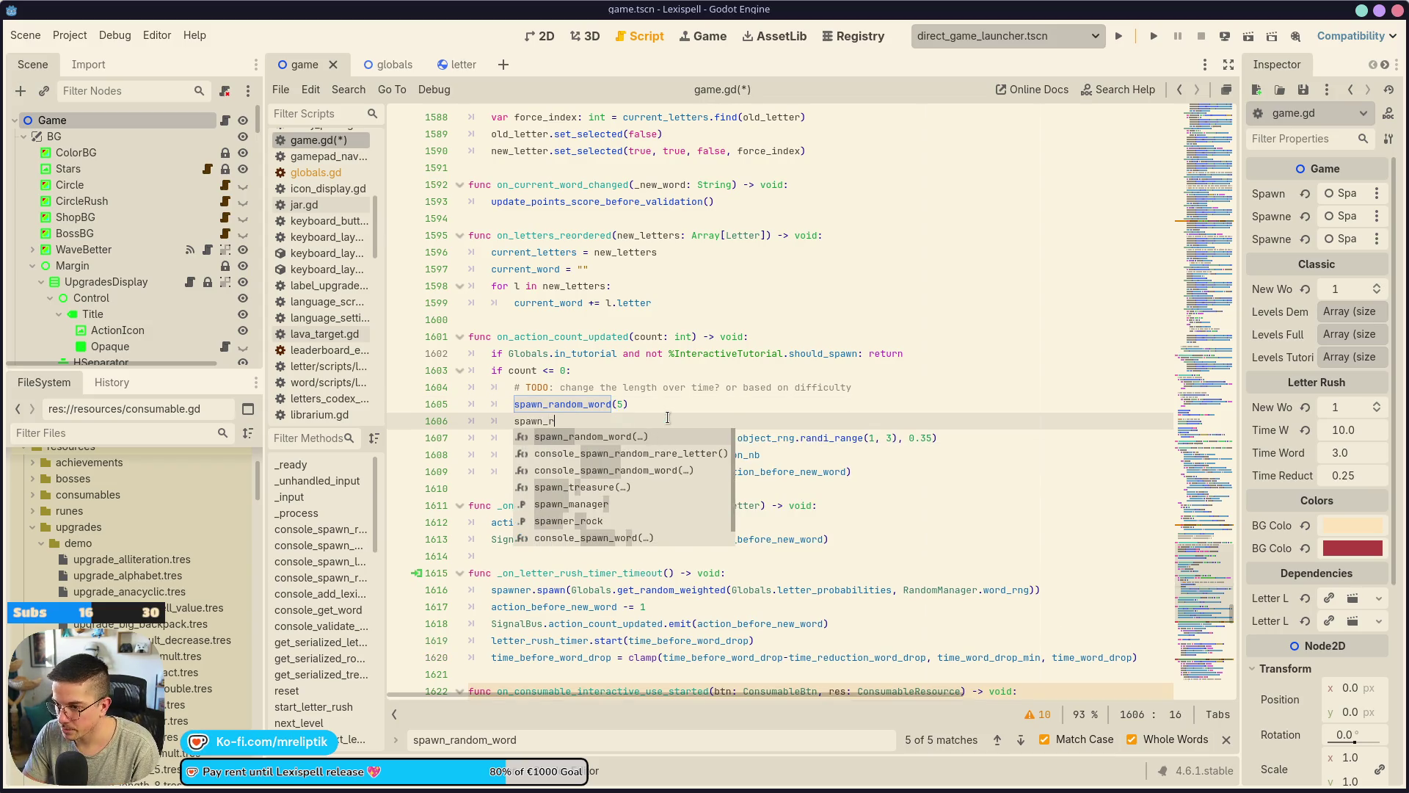
{"action": "key", "text": "BackSpace"}
{"action": "key", "text": "BackSpace"}
{"action": "key", "text": "BackSpace"}
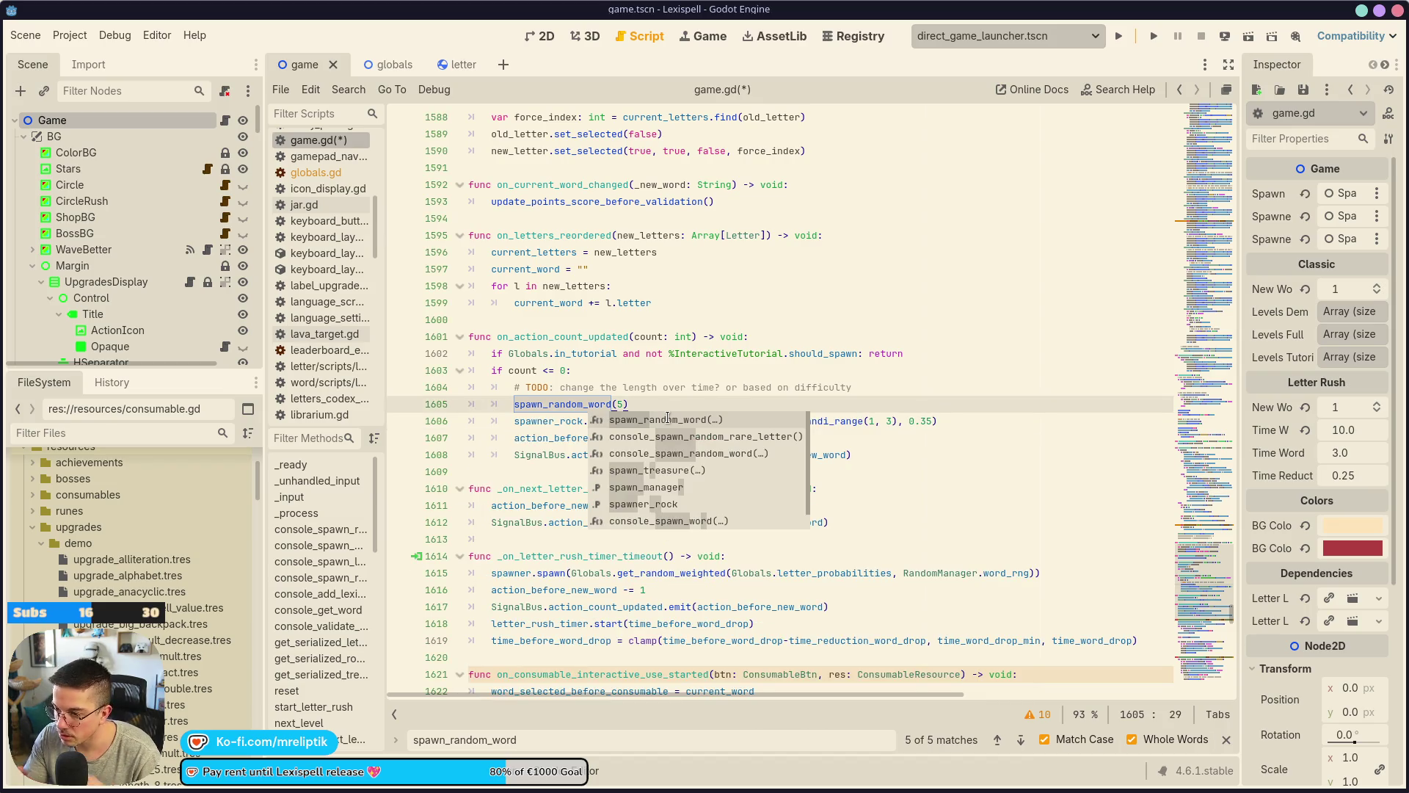
{"action": "key", "text": "ctrl+s"}
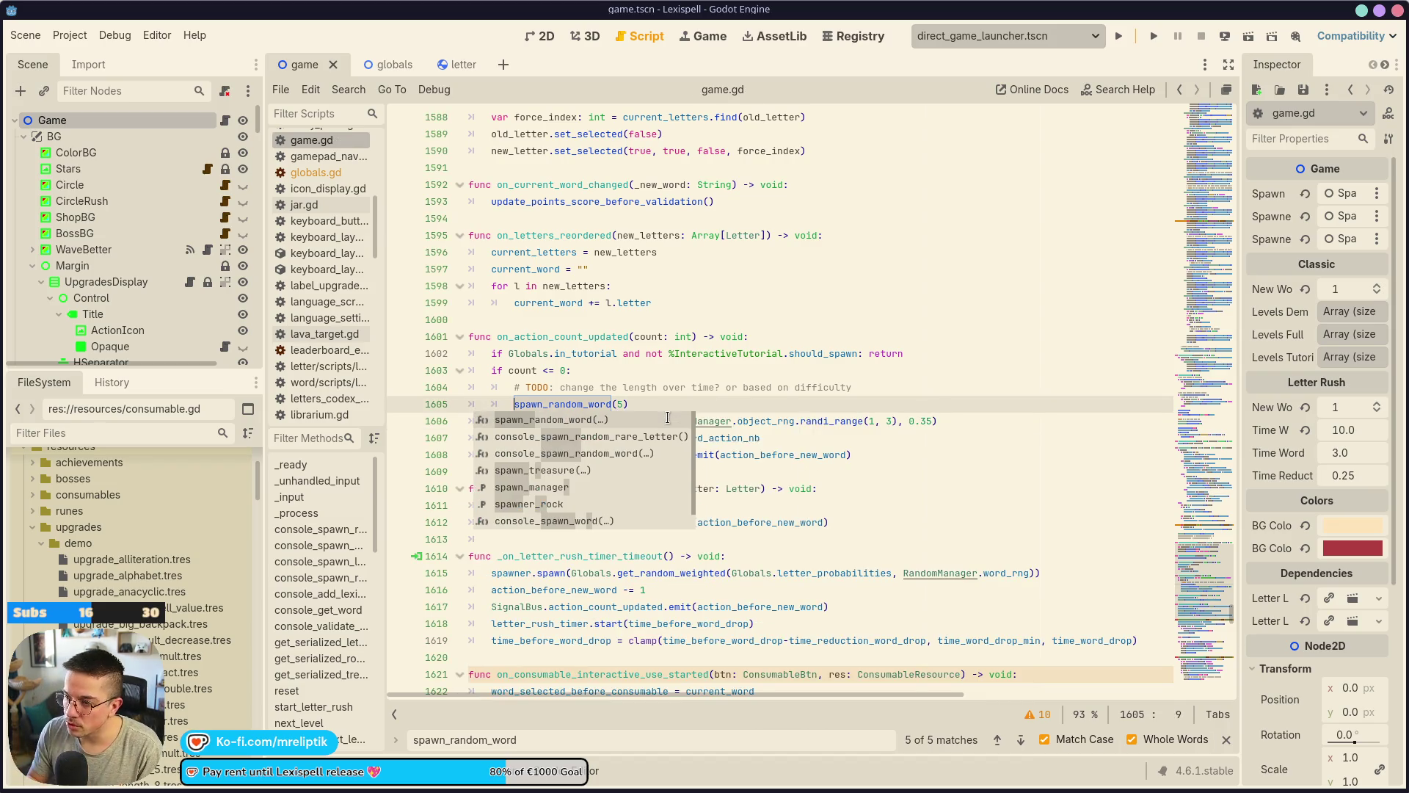
{"action": "left_click", "coordinate": [668, 420]}
{"action": "key", "text": "ctrl+z"}
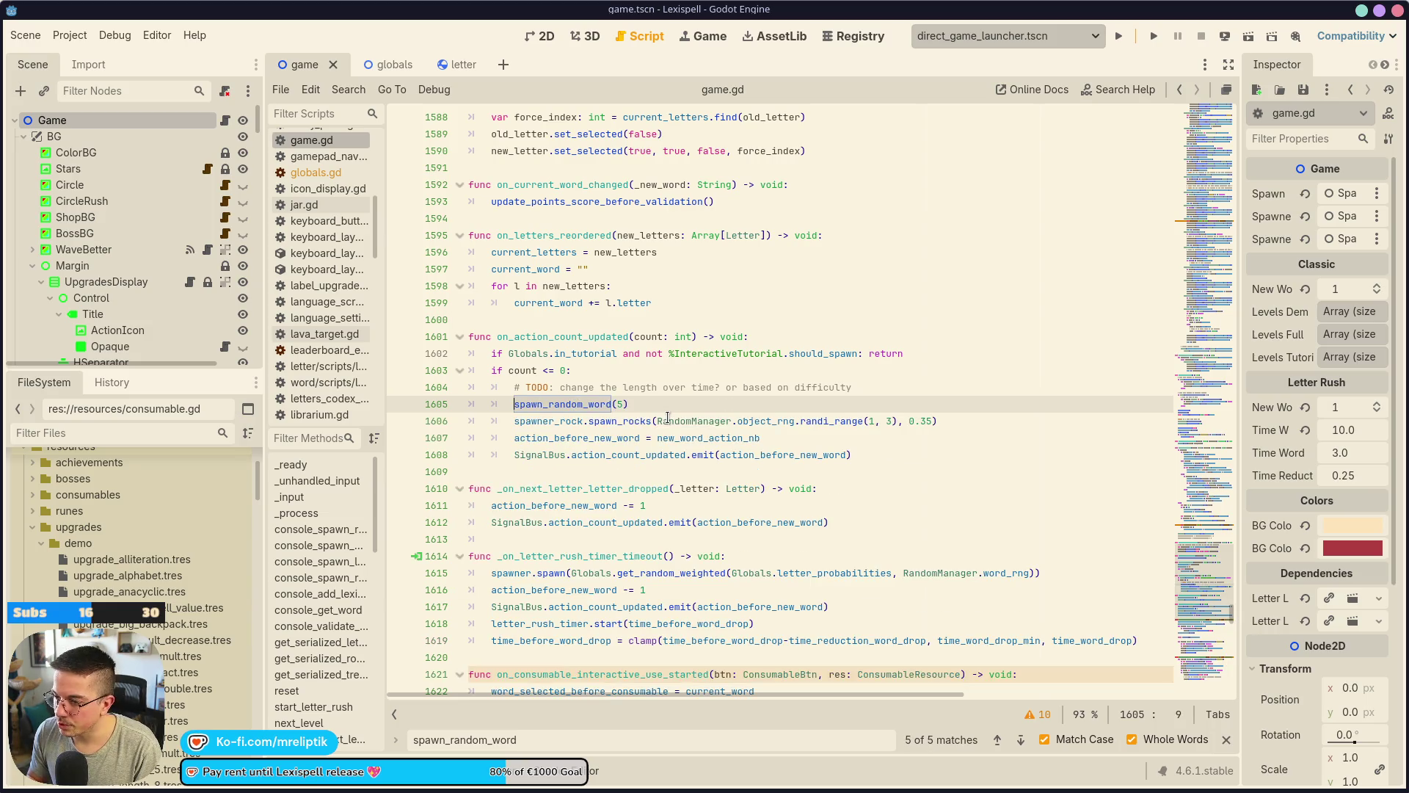
{"action": "key", "text": "Return"}
{"action": "key", "text": "Return"}
{"action": "key", "text": "Up"}
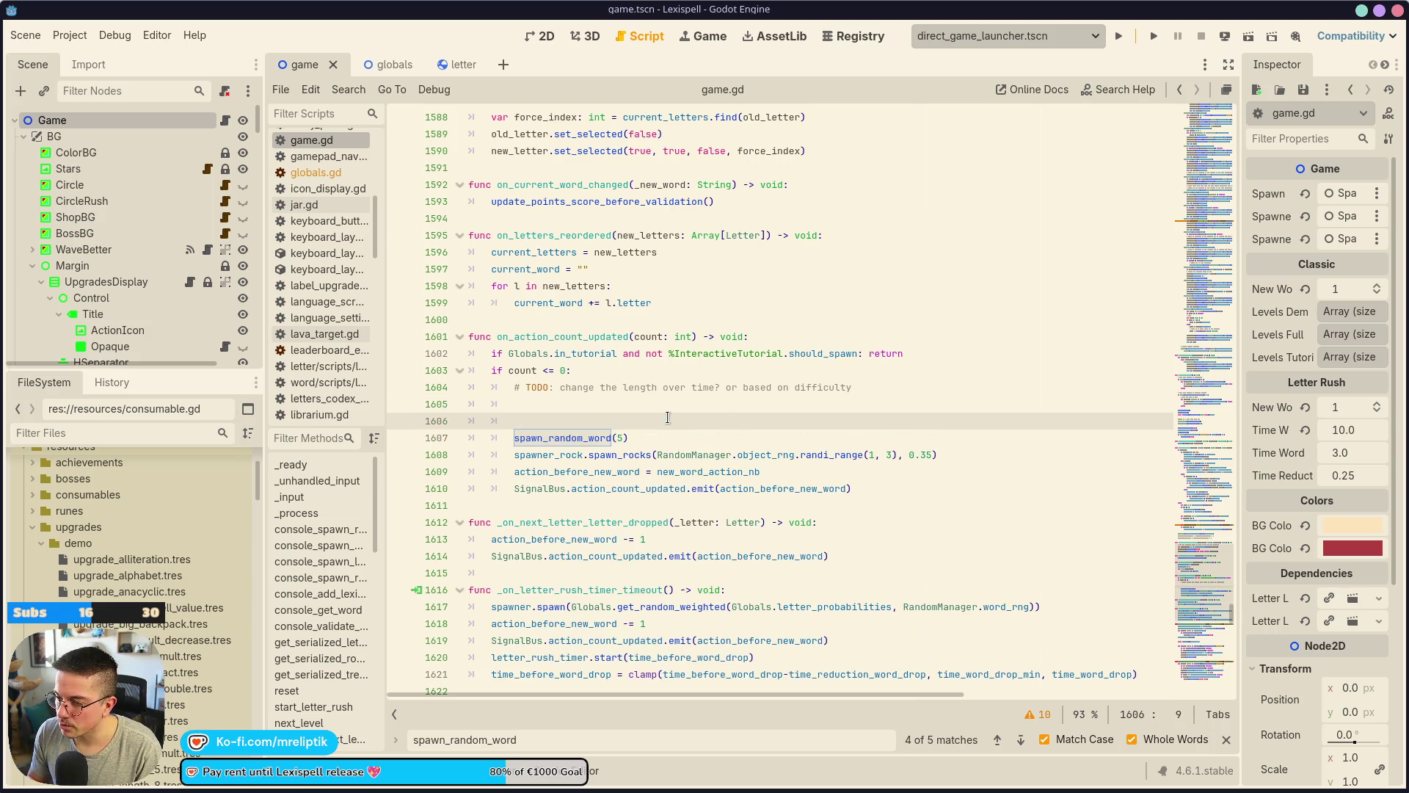
{"action": "key", "text": "ctrl+z"}
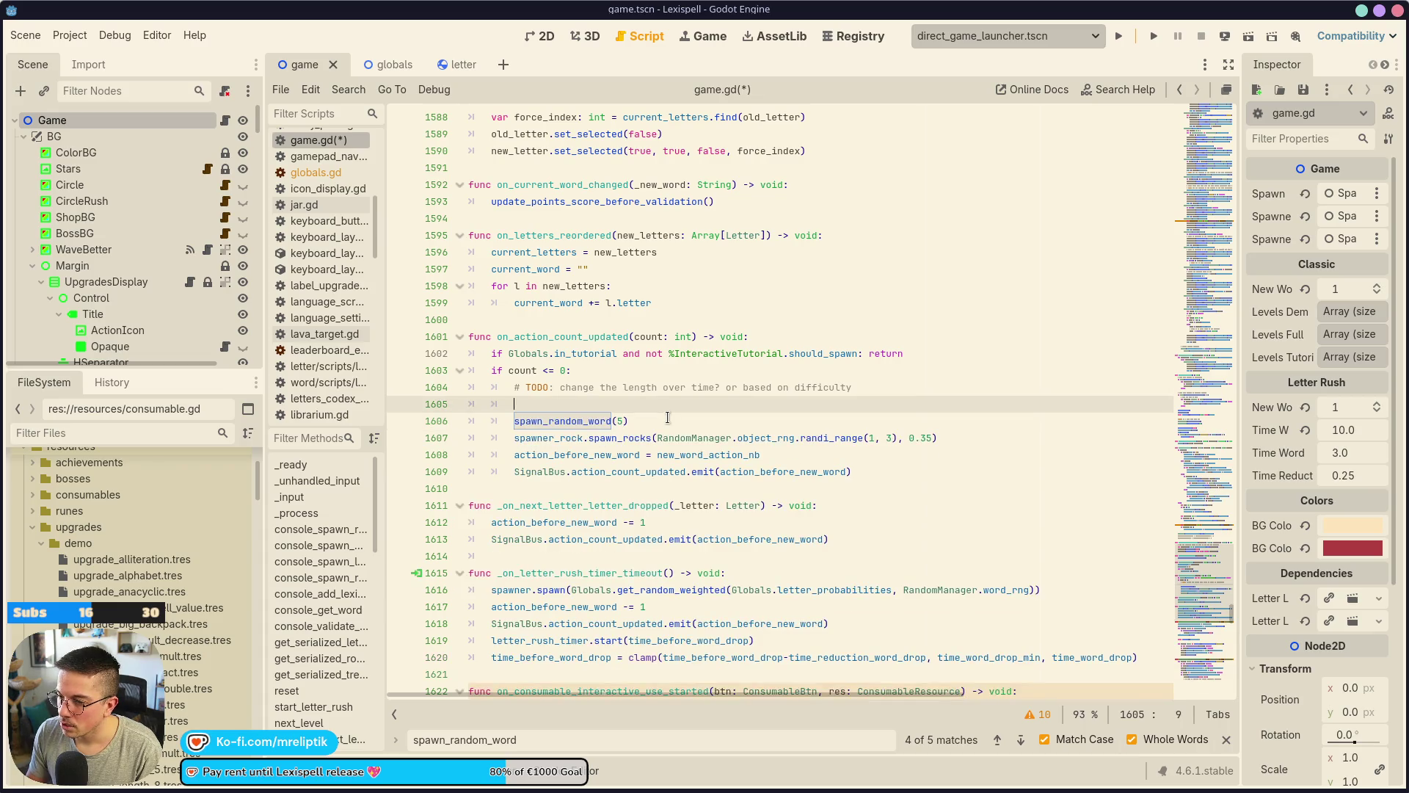
Add 'var amount: int = lerp(Globals.word_length_min, Globals.word_length_max, Globals.current_game_stats["tries"])' and save.
{"action": "type", "text": "var amount"}
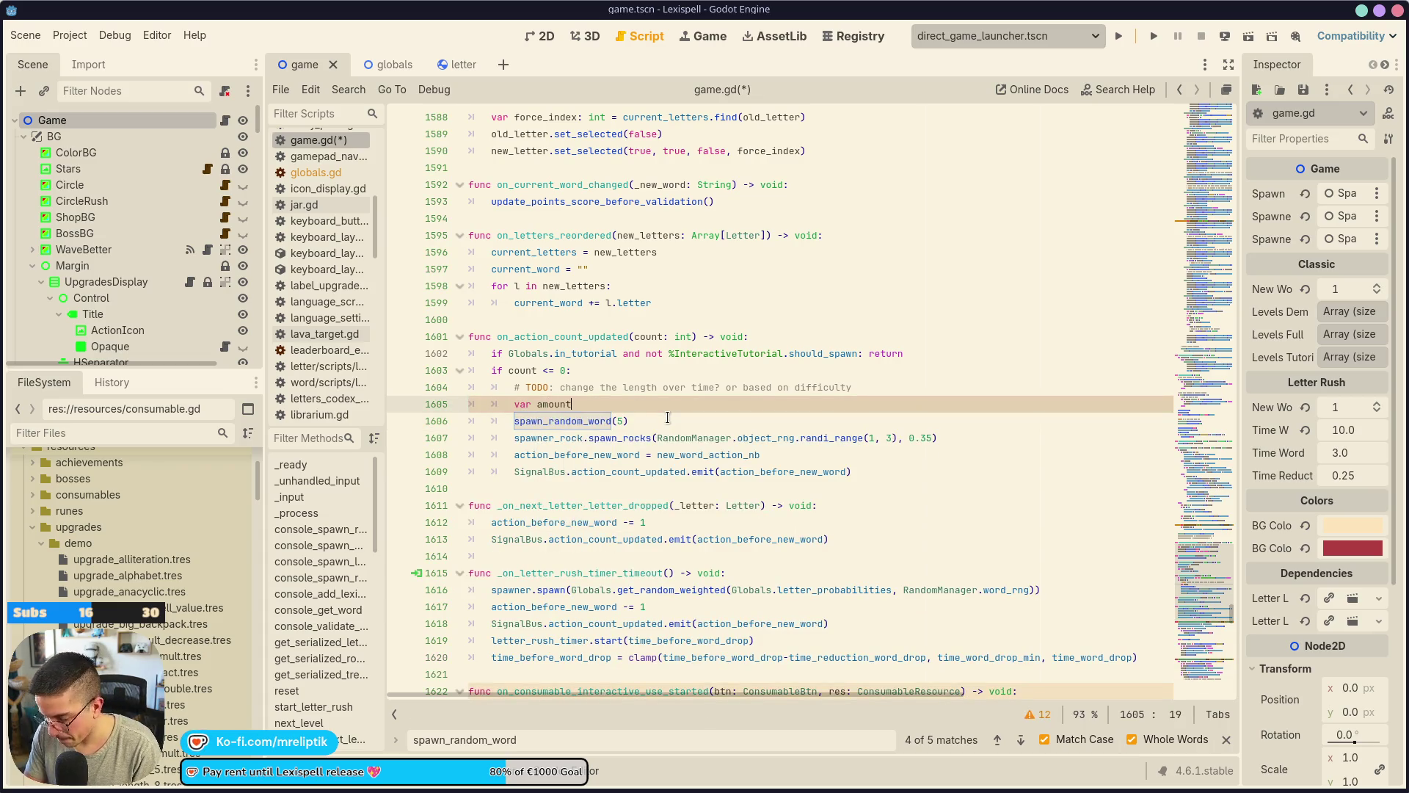
{"action": "type", "text": ": int = lerp"}
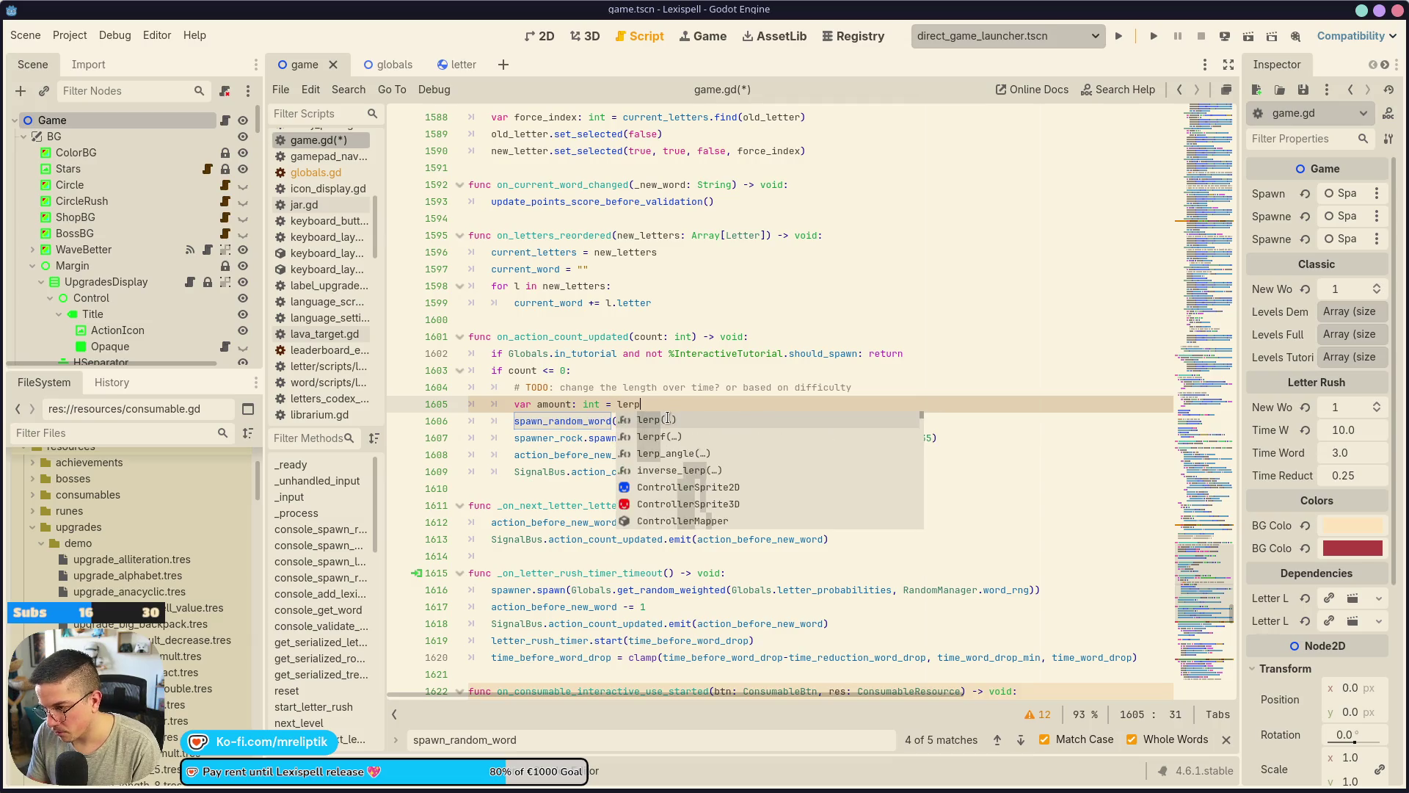
{"action": "type", "text": "(word_length_min"}
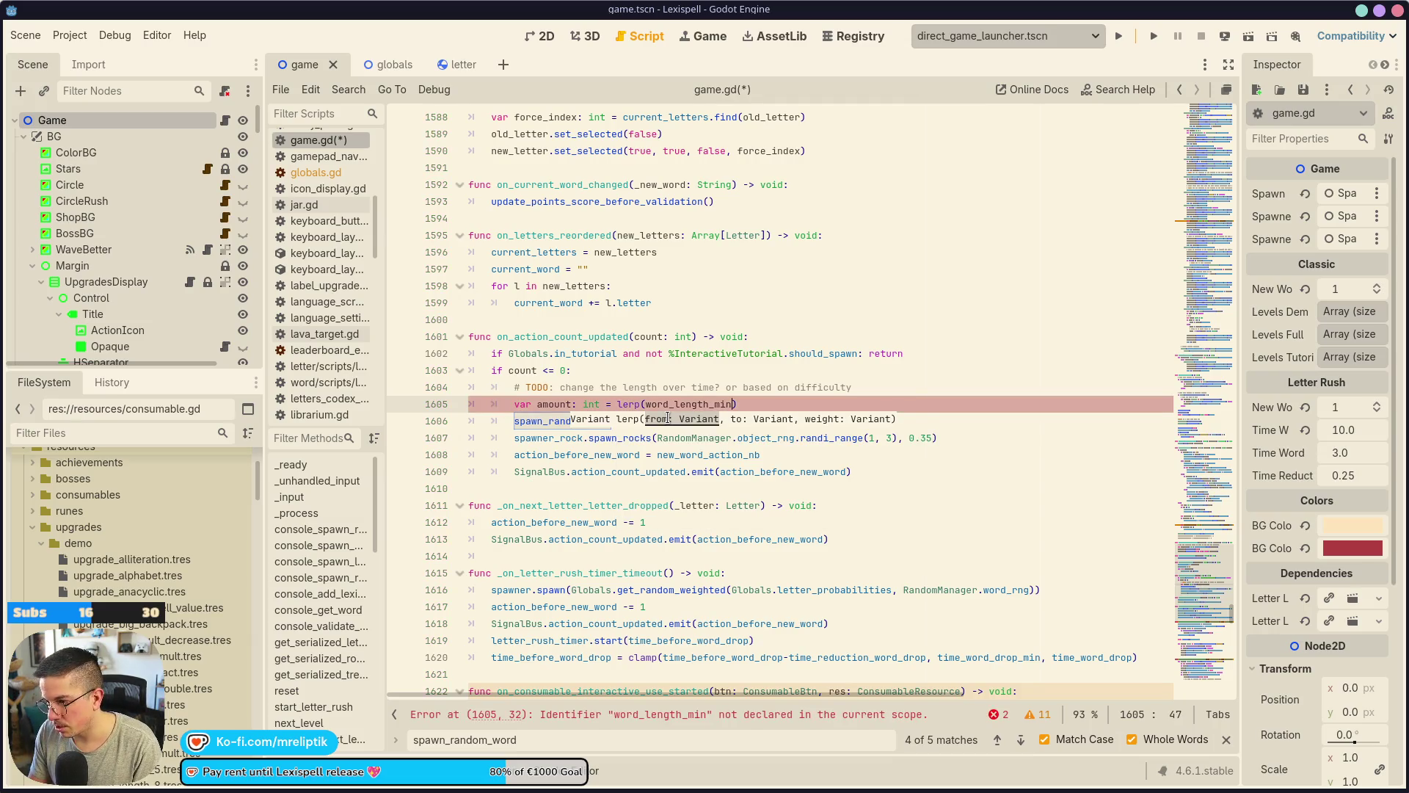
{"action": "type", "text": "Globals."}
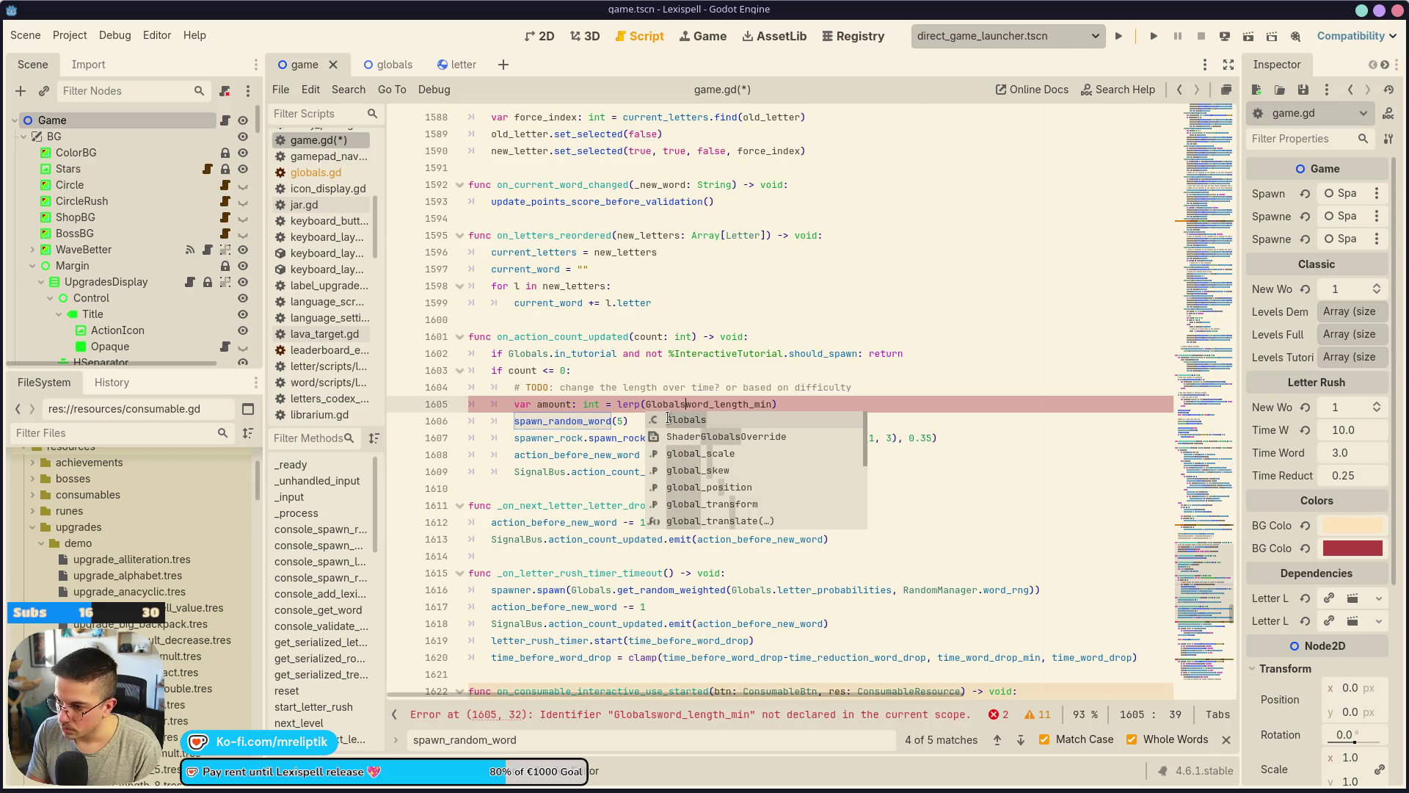
{"action": "key", "text": "ctrl+Right"}
{"action": "type", "text": ", Global"}
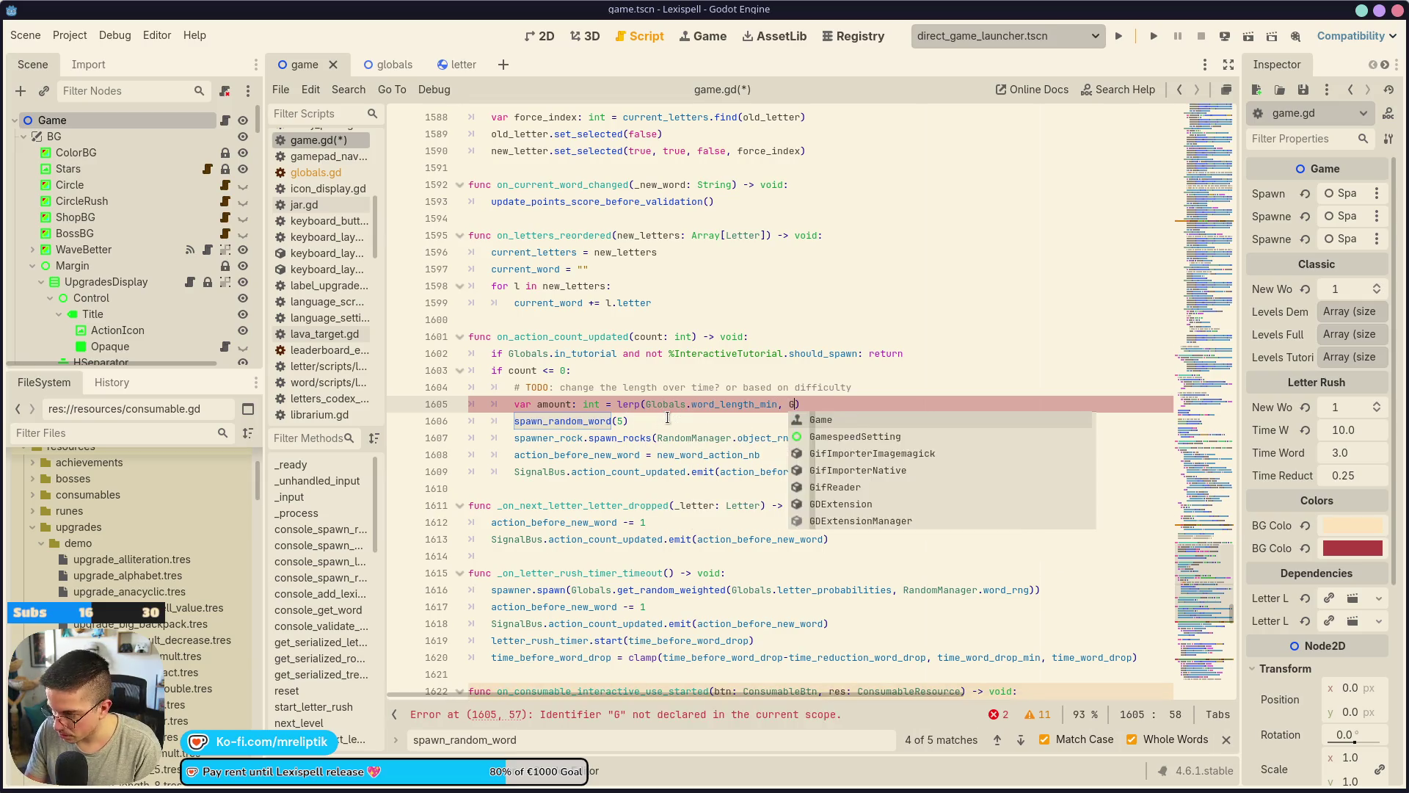
{"action": "type", "text": "s.word_length_max,"}
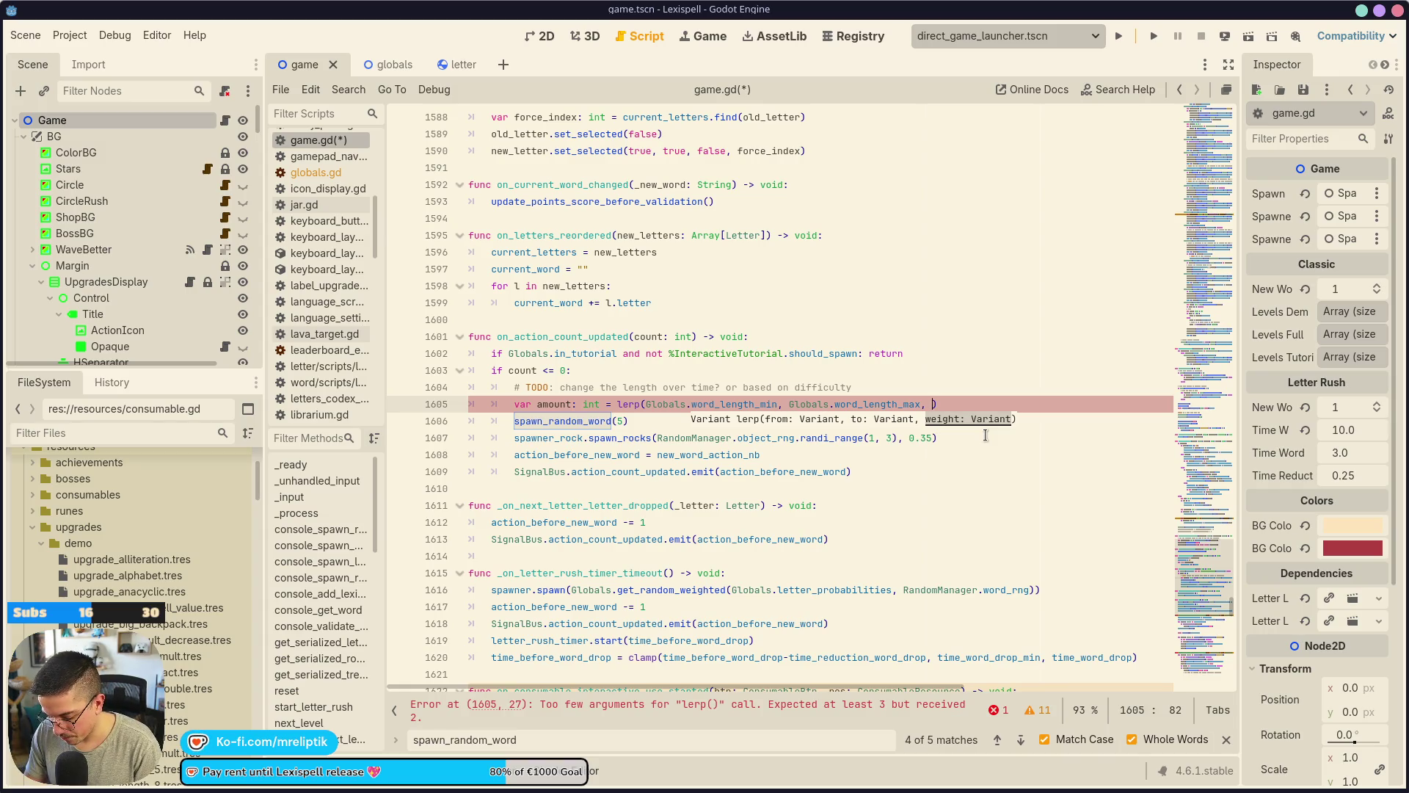
{"action": "type", "text": "Globals."}
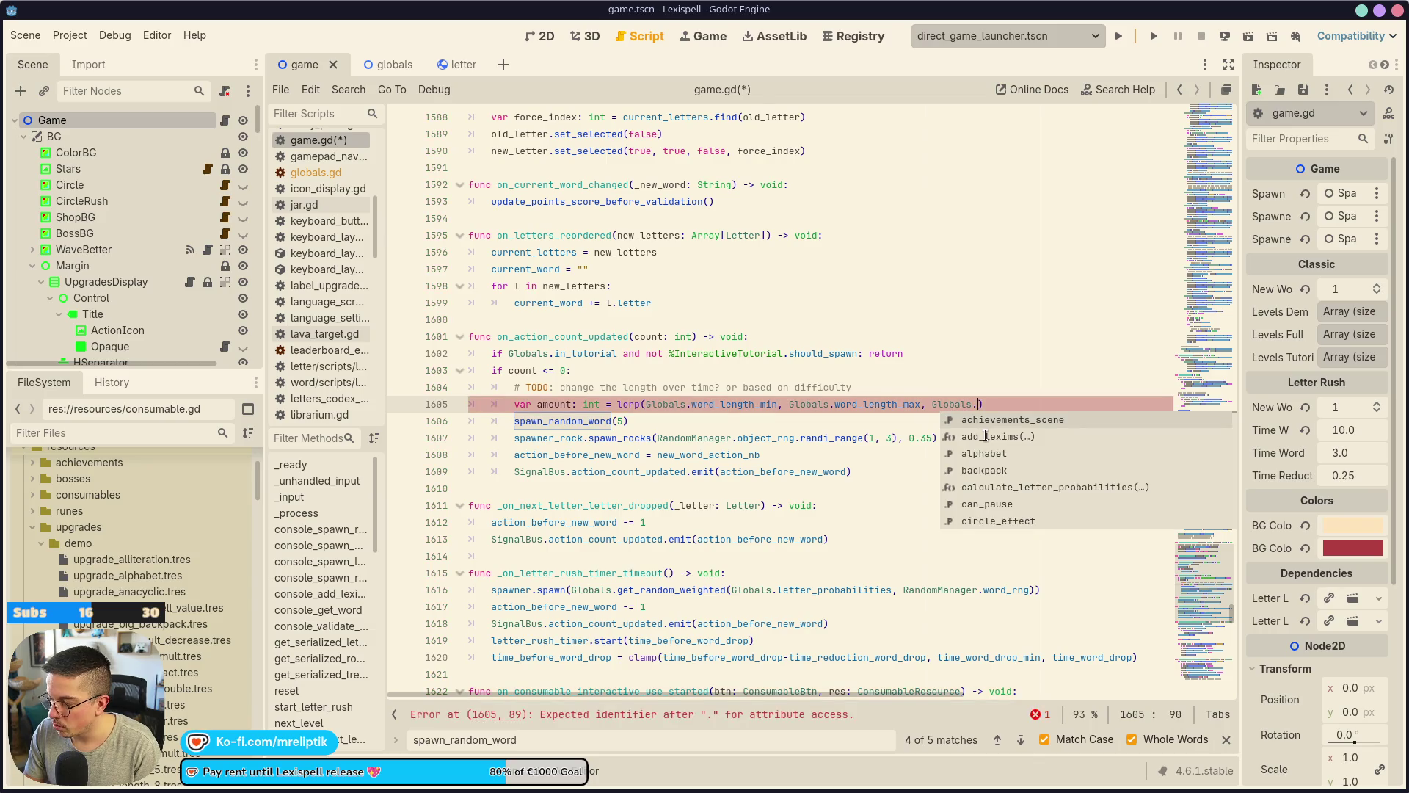
{"action": "type", "text": "curren"}
{"action": "left_click", "coordinate": [986, 435]}
{"action": "type", "text": "[\"trie"}
{"action": "type", "text": "s"}
{"action": "key", "text": "ctrl+s"}
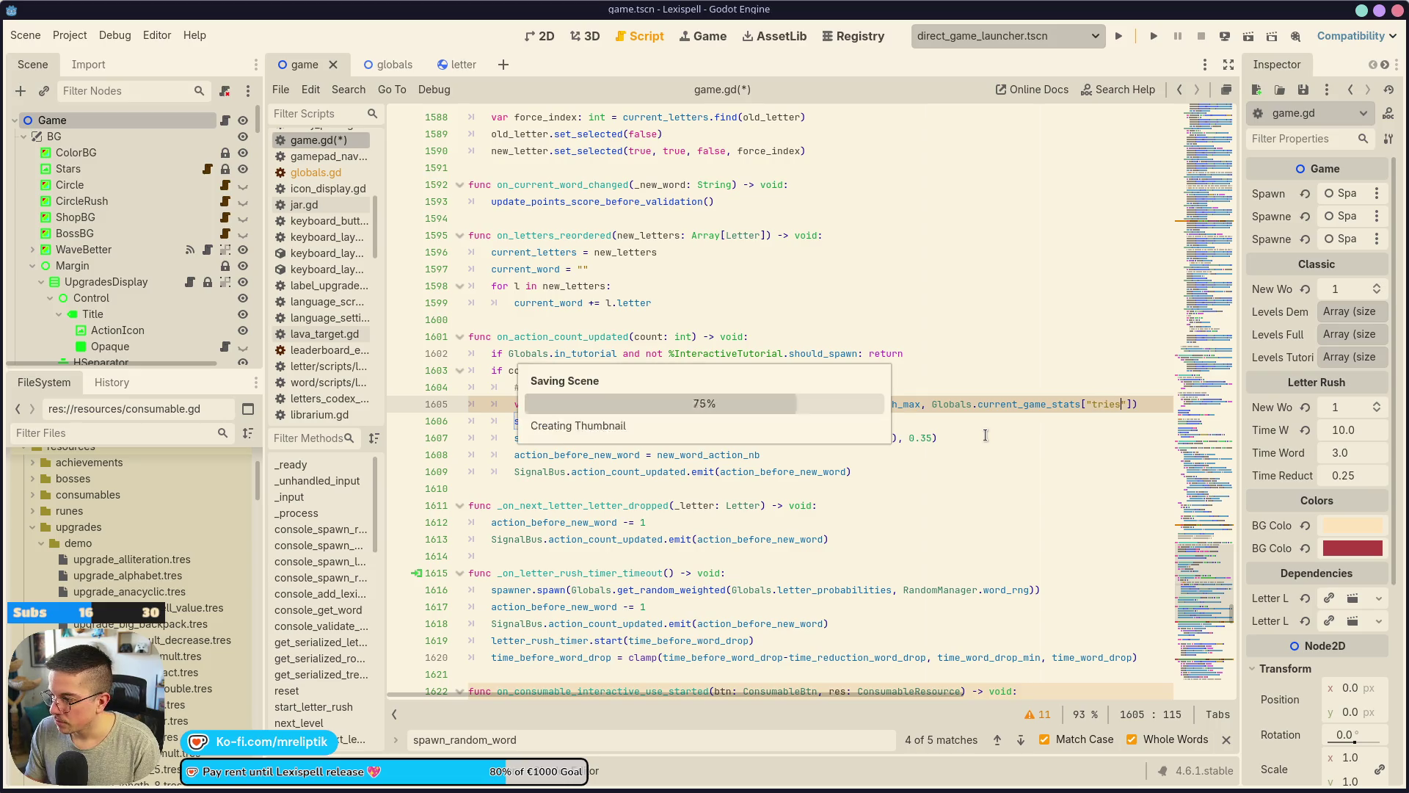
{"action": "key", "text": "ctrl+f"}
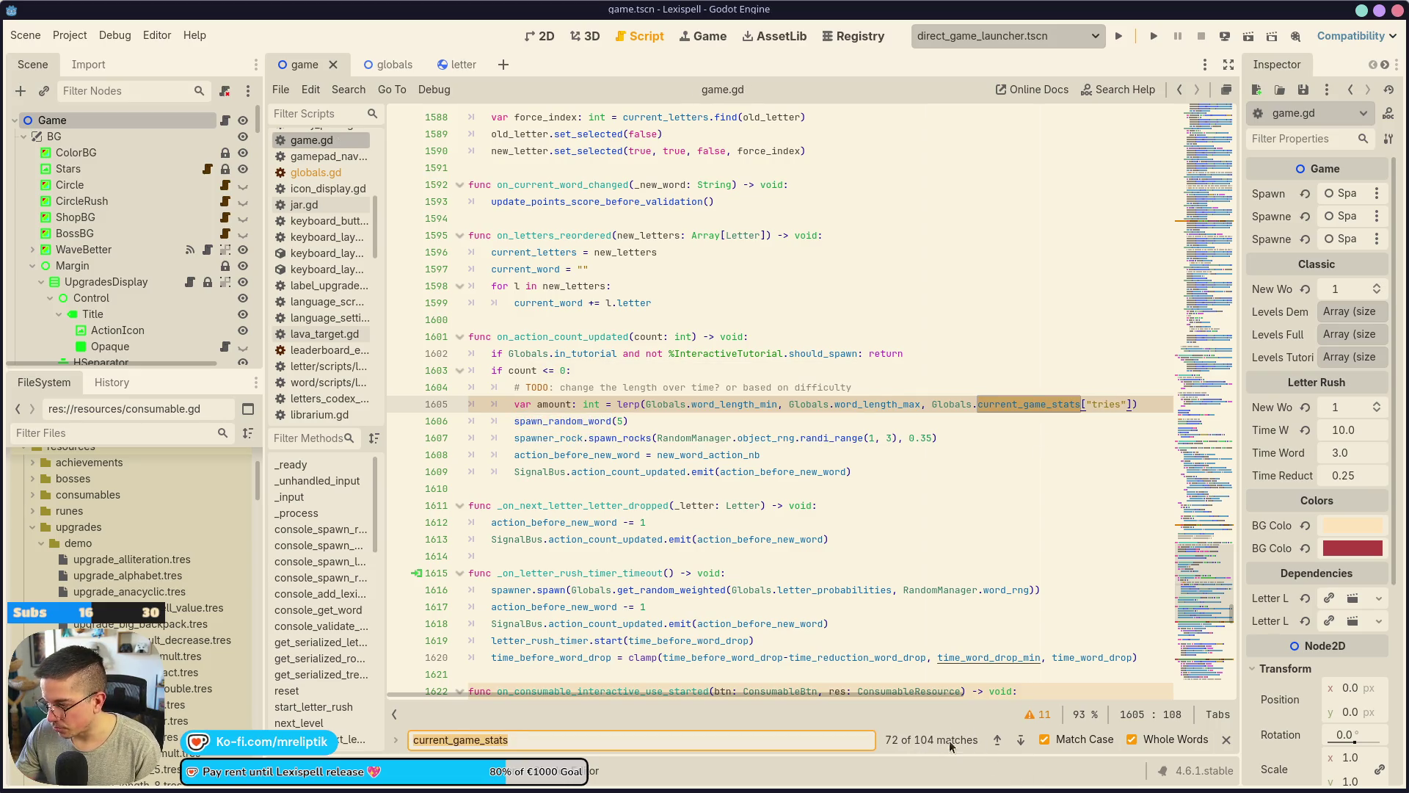
Copy the tries lookup expression from line 229 of game.gd.
{"action": "scroll", "coordinate": [1203, 538], "scroll_direction": "up", "scroll_amount": 20}
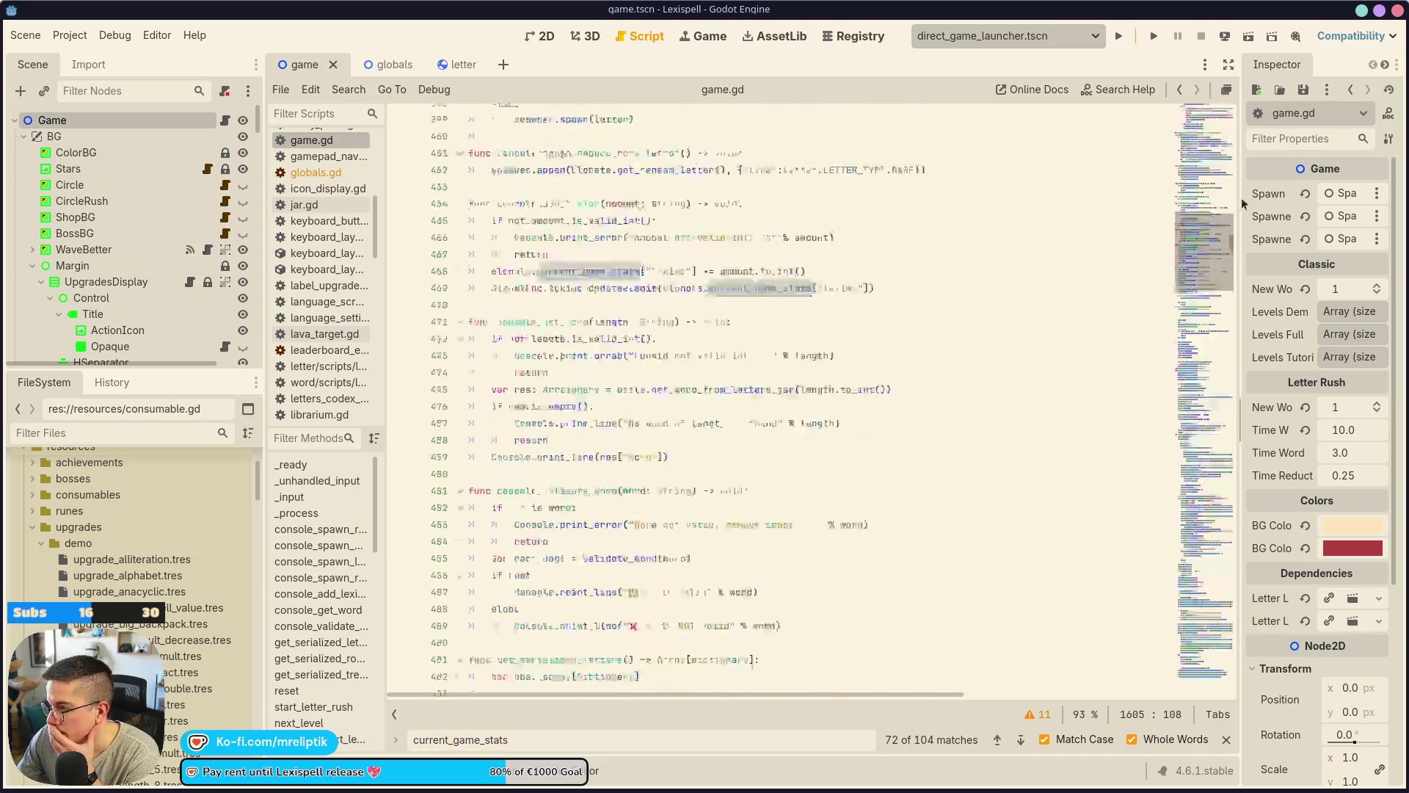
{"action": "scroll", "coordinate": [693, 472], "scroll_direction": "up", "scroll_amount": 20}
{"action": "scroll", "coordinate": [694, 472], "scroll_direction": "up", "scroll_amount": 4}
{"action": "scroll", "coordinate": [694, 472], "scroll_direction": "down", "scroll_amount": 13}
{"action": "scroll", "coordinate": [910, 273], "scroll_direction": "down", "scroll_amount": 19}
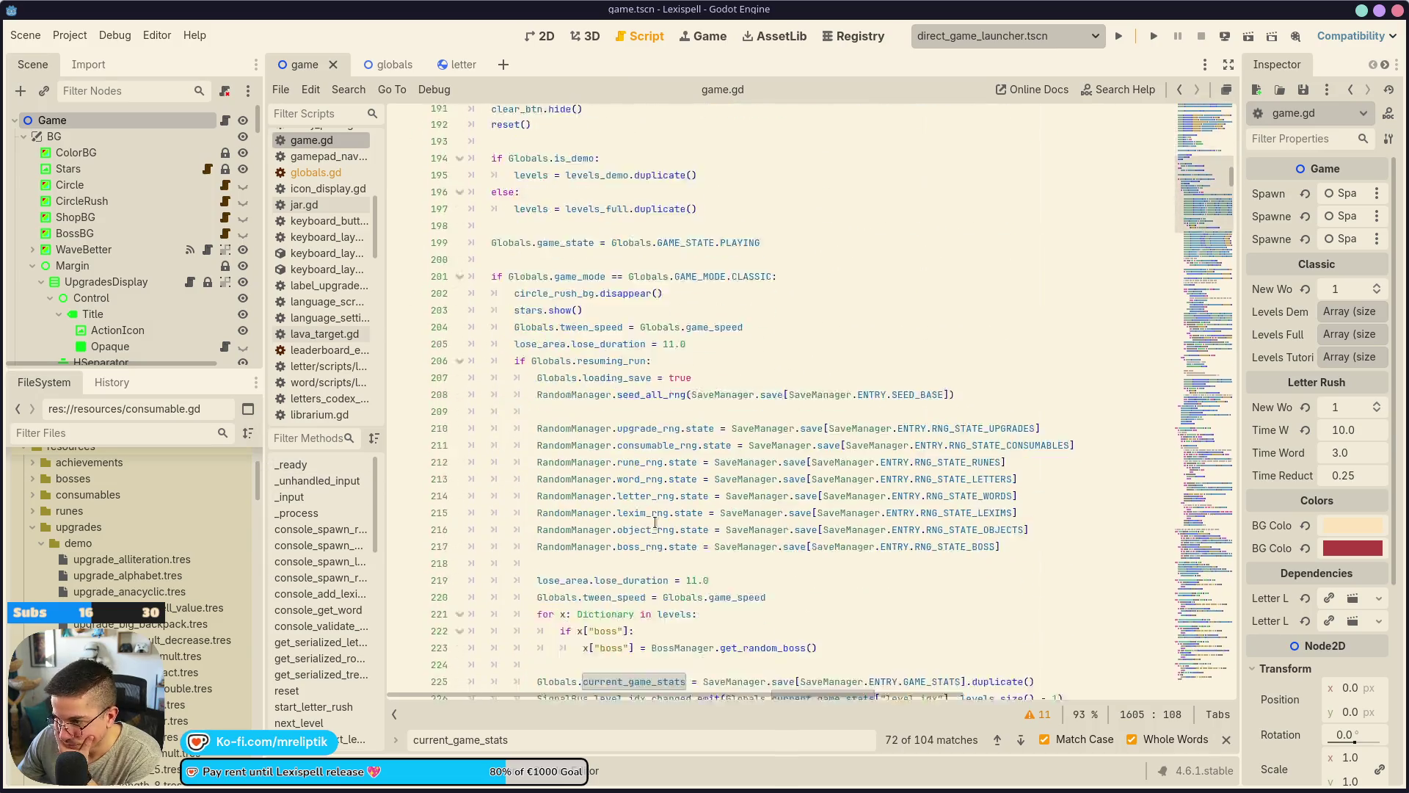
{"action": "double_click", "coordinate": [873, 288]}
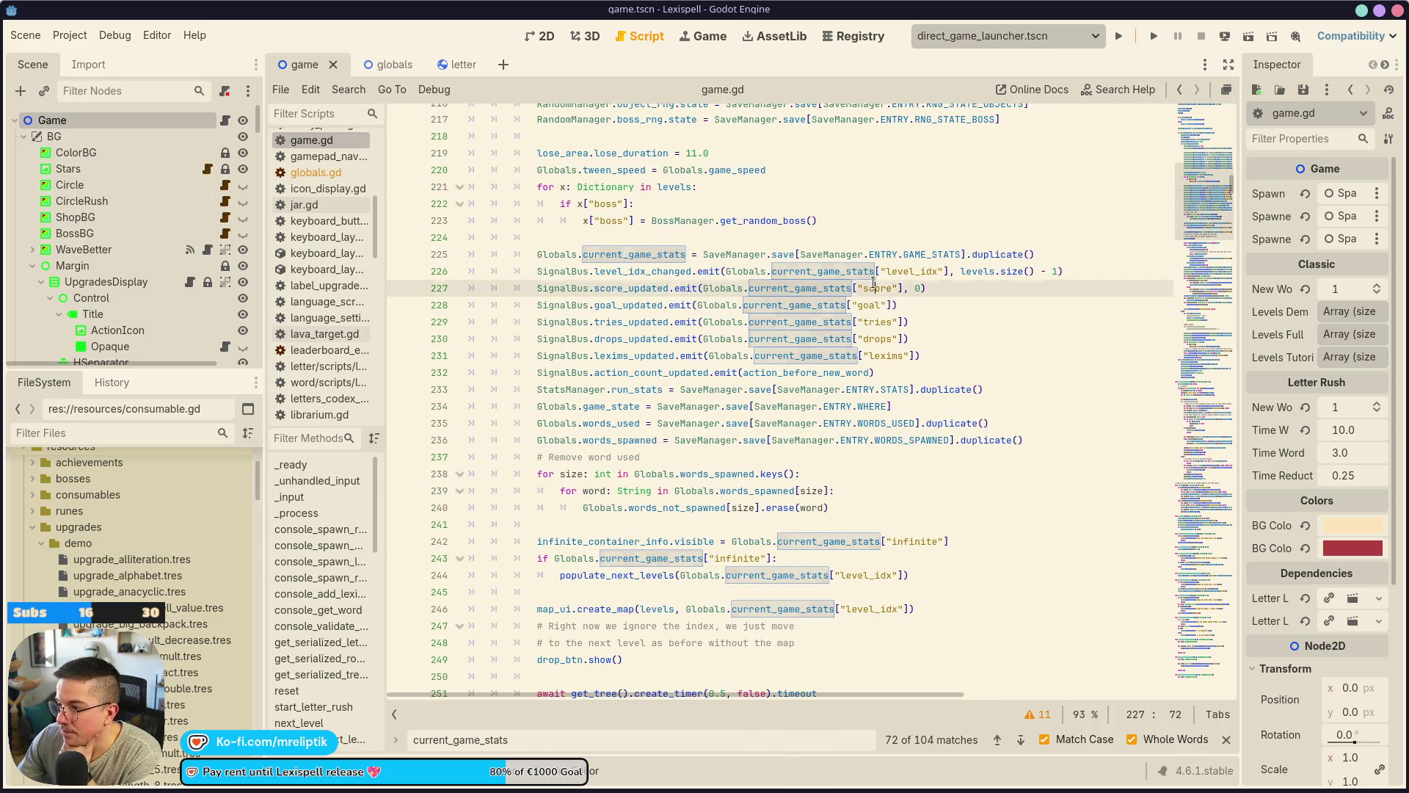
{"action": "double_click", "coordinate": [876, 322]}
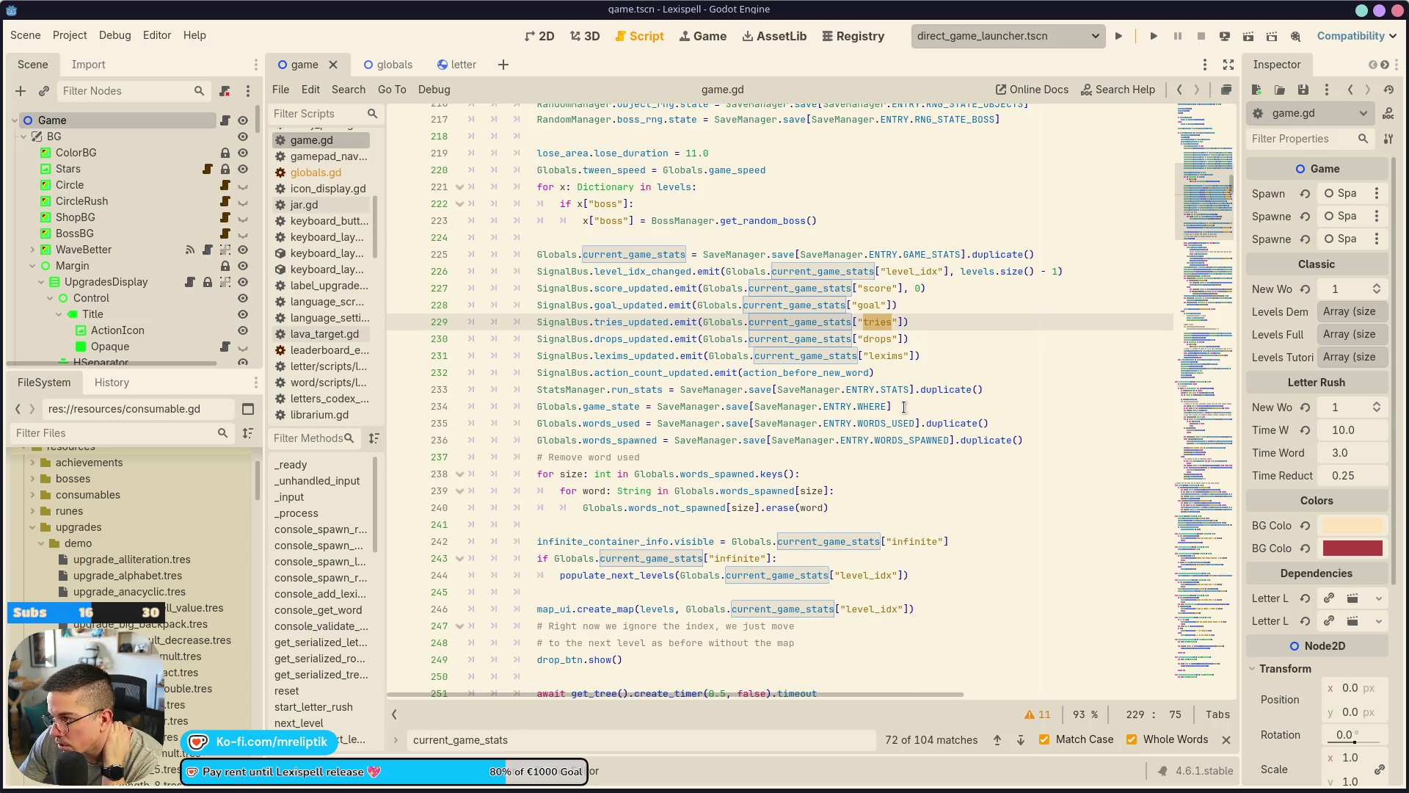
{"action": "left_click", "coordinate": [908, 322]}
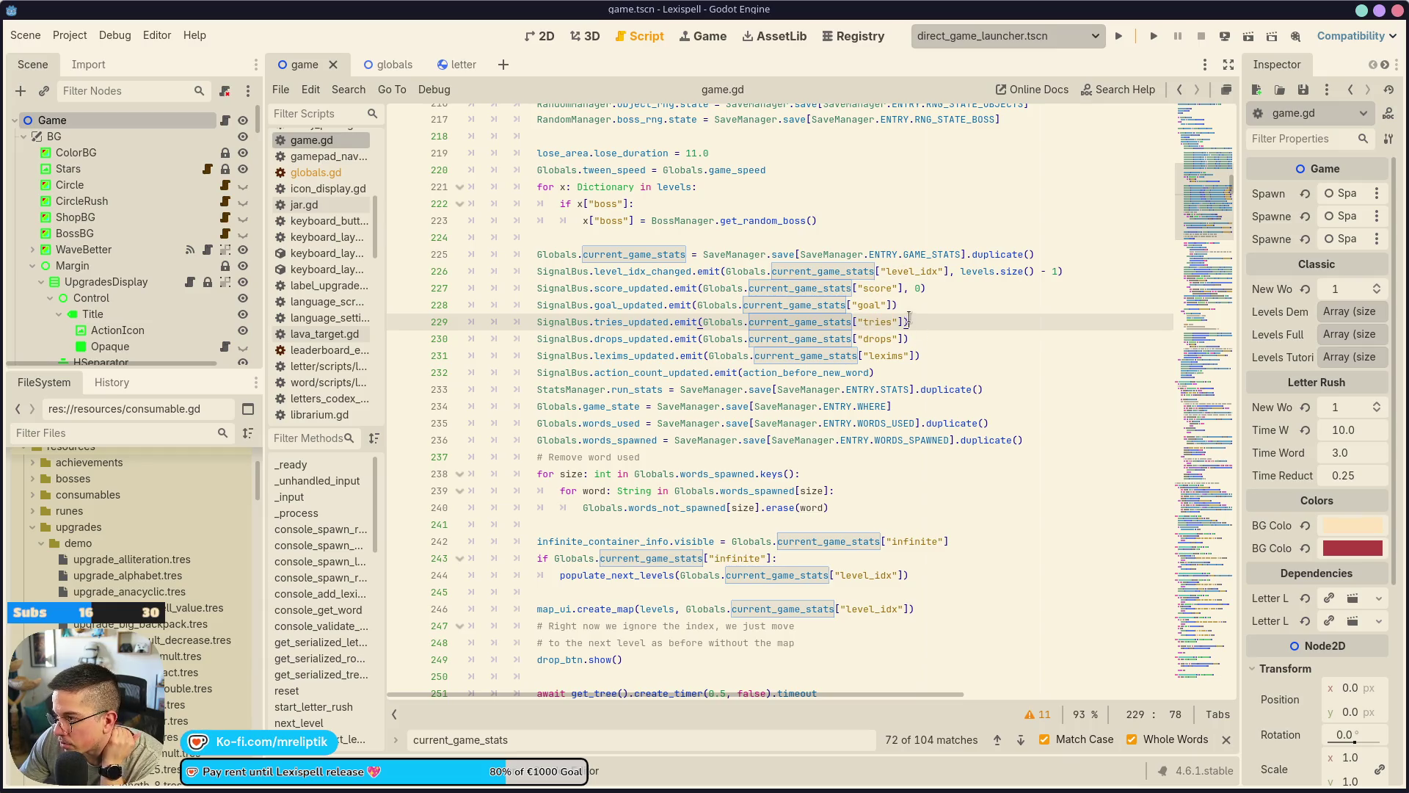
{"action": "left_click_drag", "start_coordinate": [908, 321], "coordinate": [702, 322]}
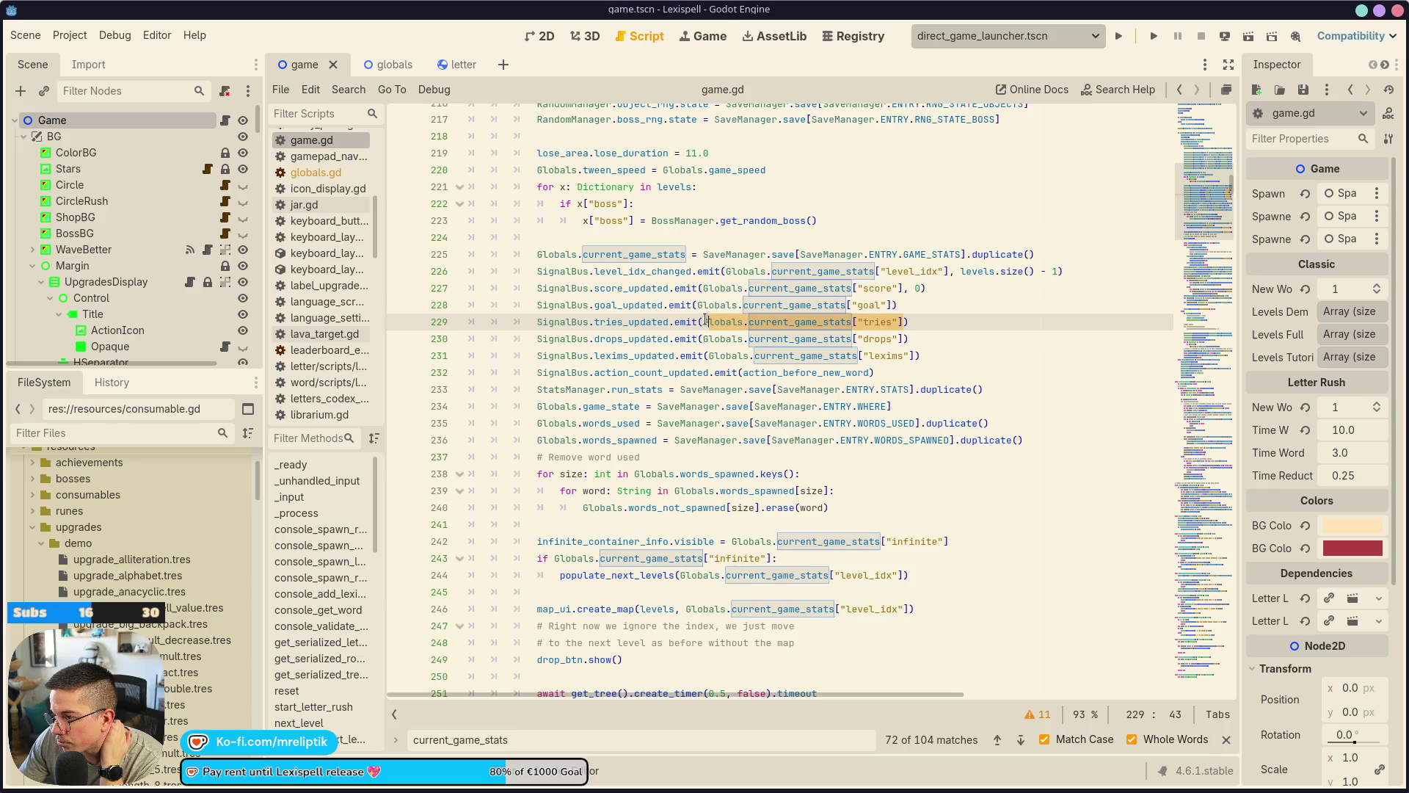
{"action": "right_click", "coordinate": [723, 327]}
{"action": "left_click", "coordinate": [749, 393]}
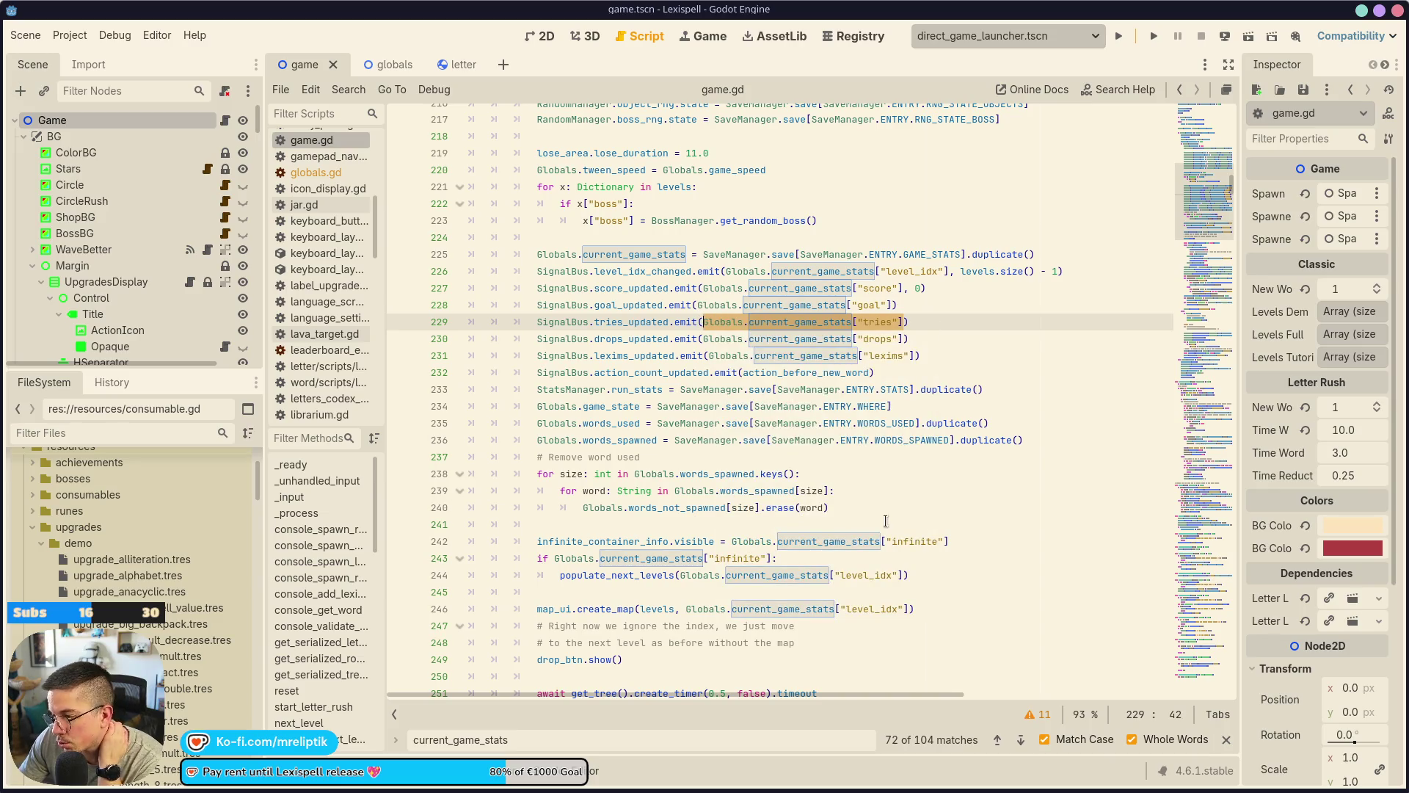
Search for the tries expression and step back to its use in the line 1605 lerp.
{"action": "scroll", "coordinate": [878, 499], "scroll_direction": "up", "scroll_amount": 1}
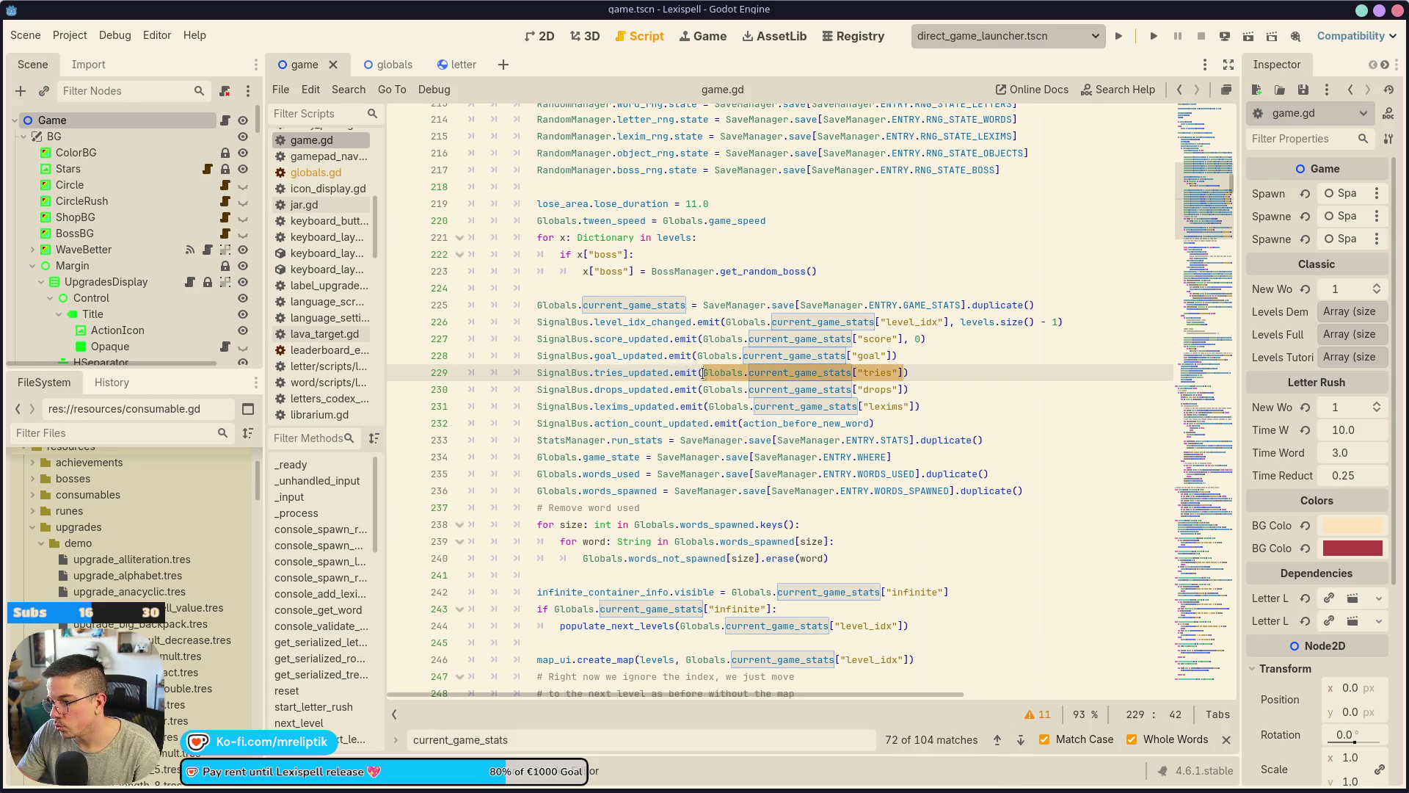
{"action": "key", "text": "ctrl+f"}
{"action": "left_click", "coordinate": [997, 740]}
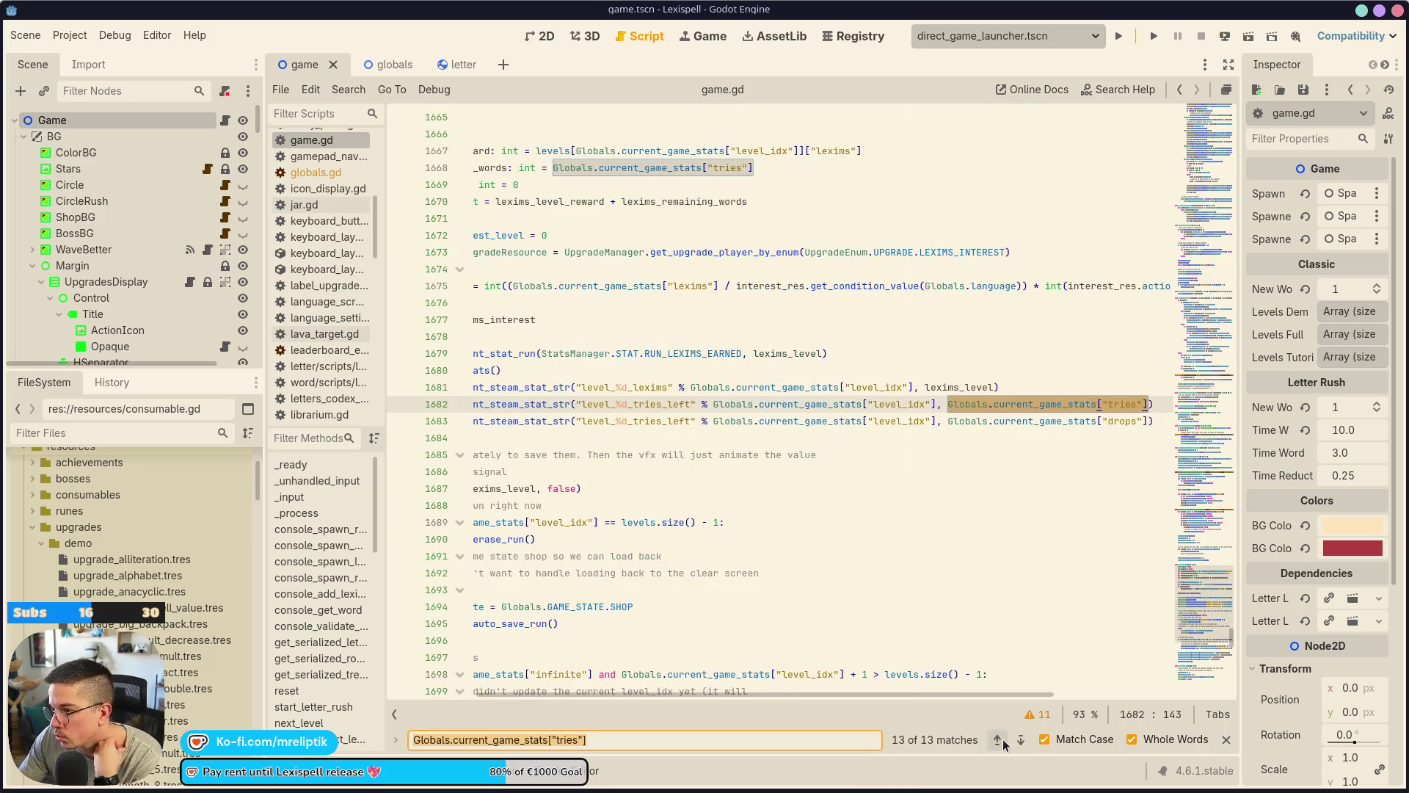
{"action": "left_click", "coordinate": [998, 740]}
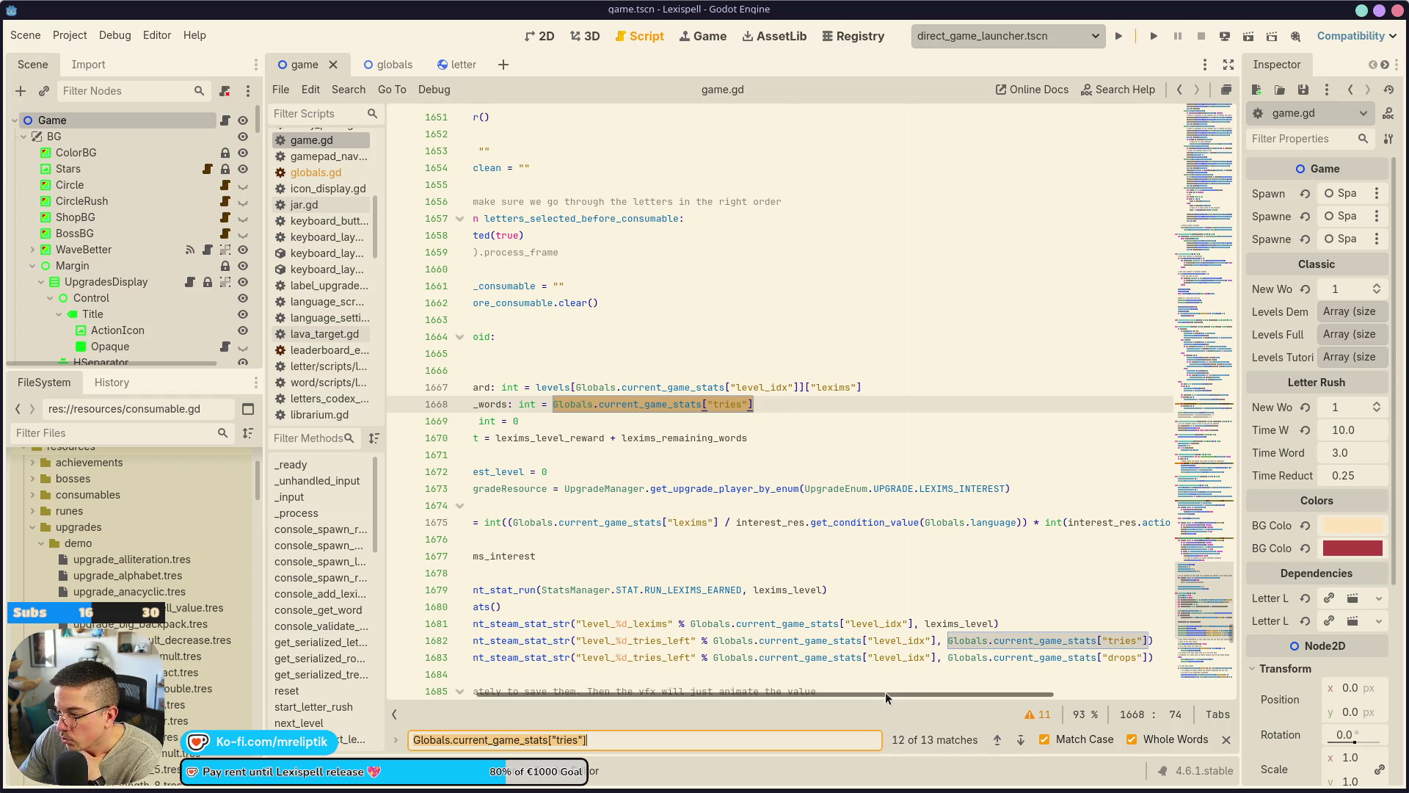
{"action": "left_click_drag", "start_coordinate": [885, 693], "coordinate": [783, 701]}
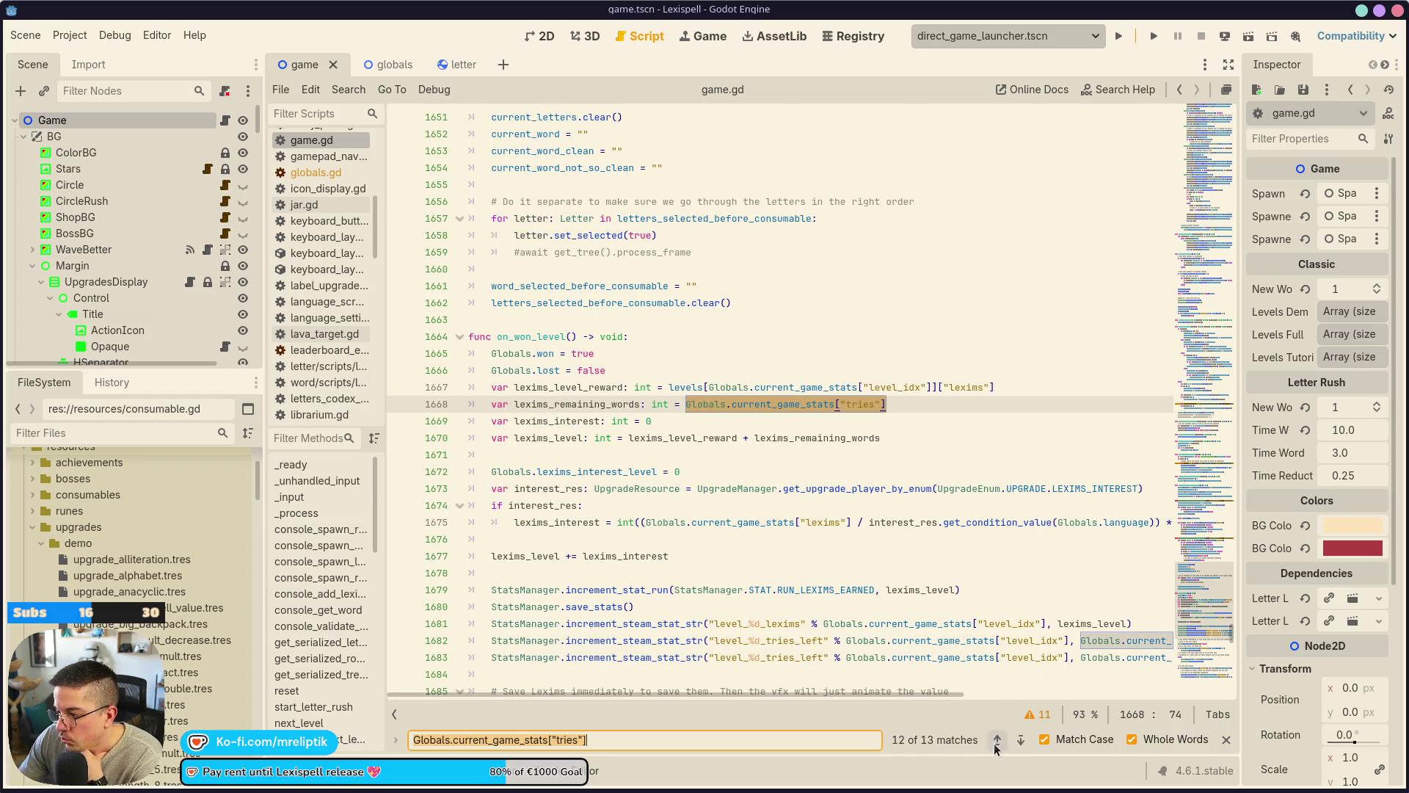
{"action": "left_click", "coordinate": [996, 741]}
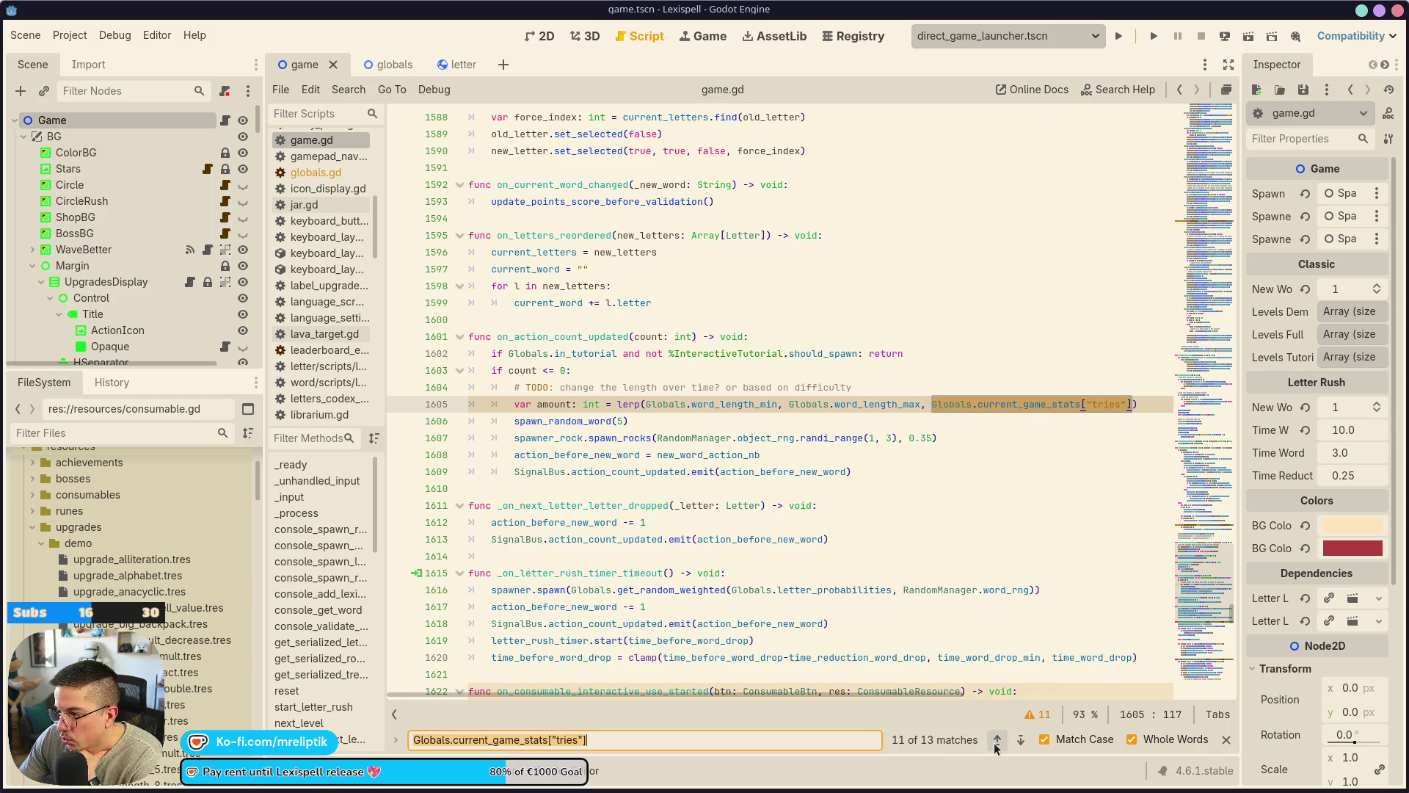
{"action": "left_click", "coordinate": [996, 741]}
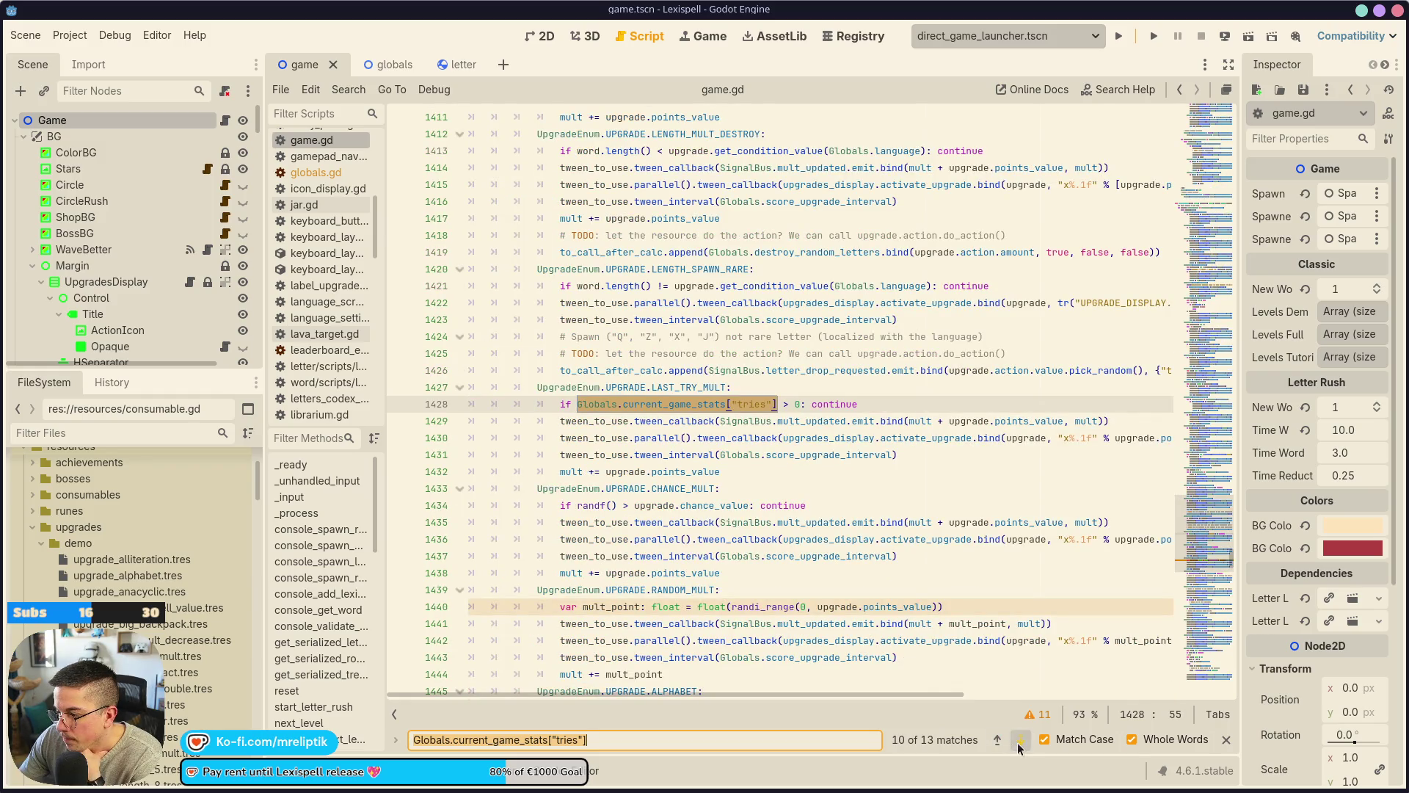
{"action": "left_click", "coordinate": [1019, 742]}
{"action": "left_click", "coordinate": [921, 395]}
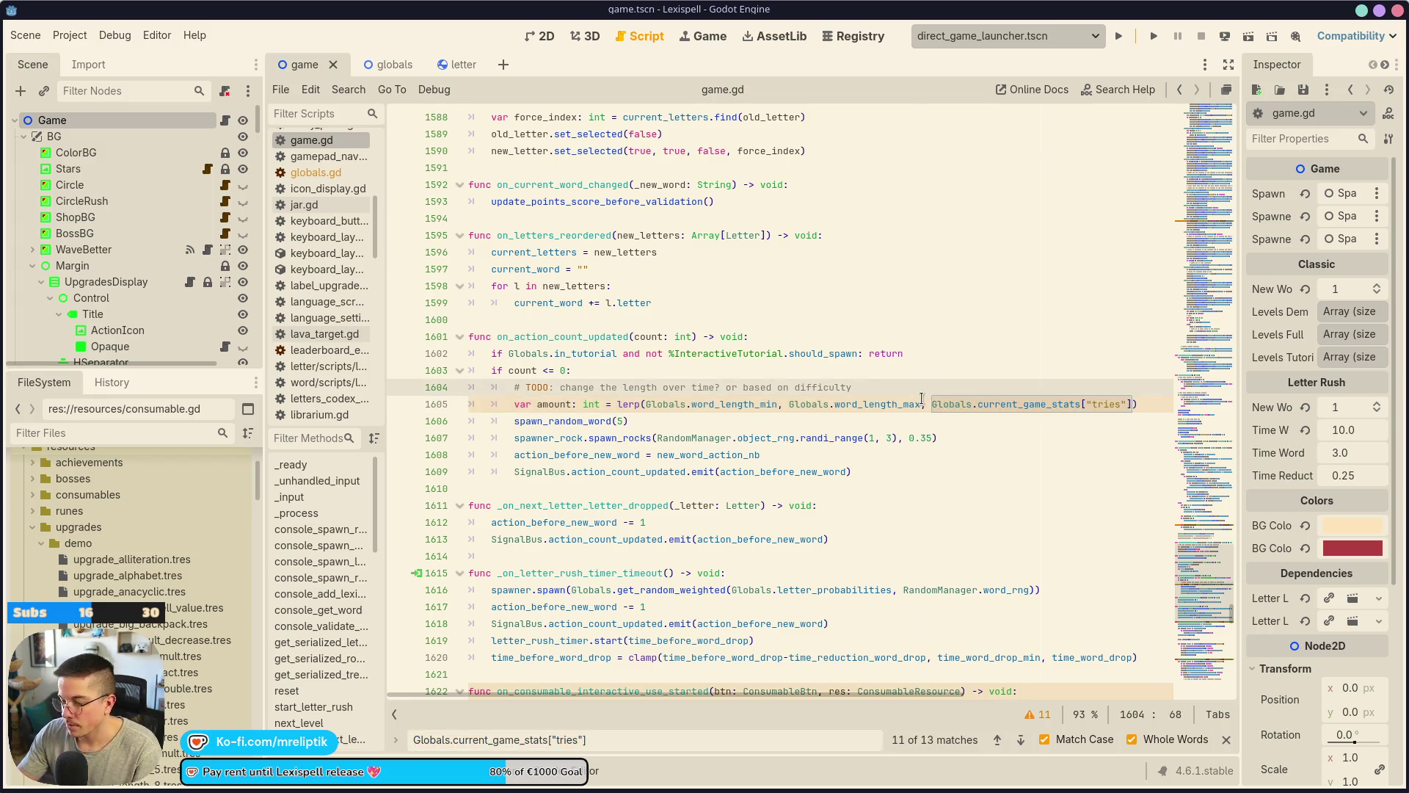
Add 'var weight: float' set to the tries lookup and pass weight as the lerp's third argument, then save.
{"action": "key", "text": "Return"}
{"action": "type", "text": "var weight: "}
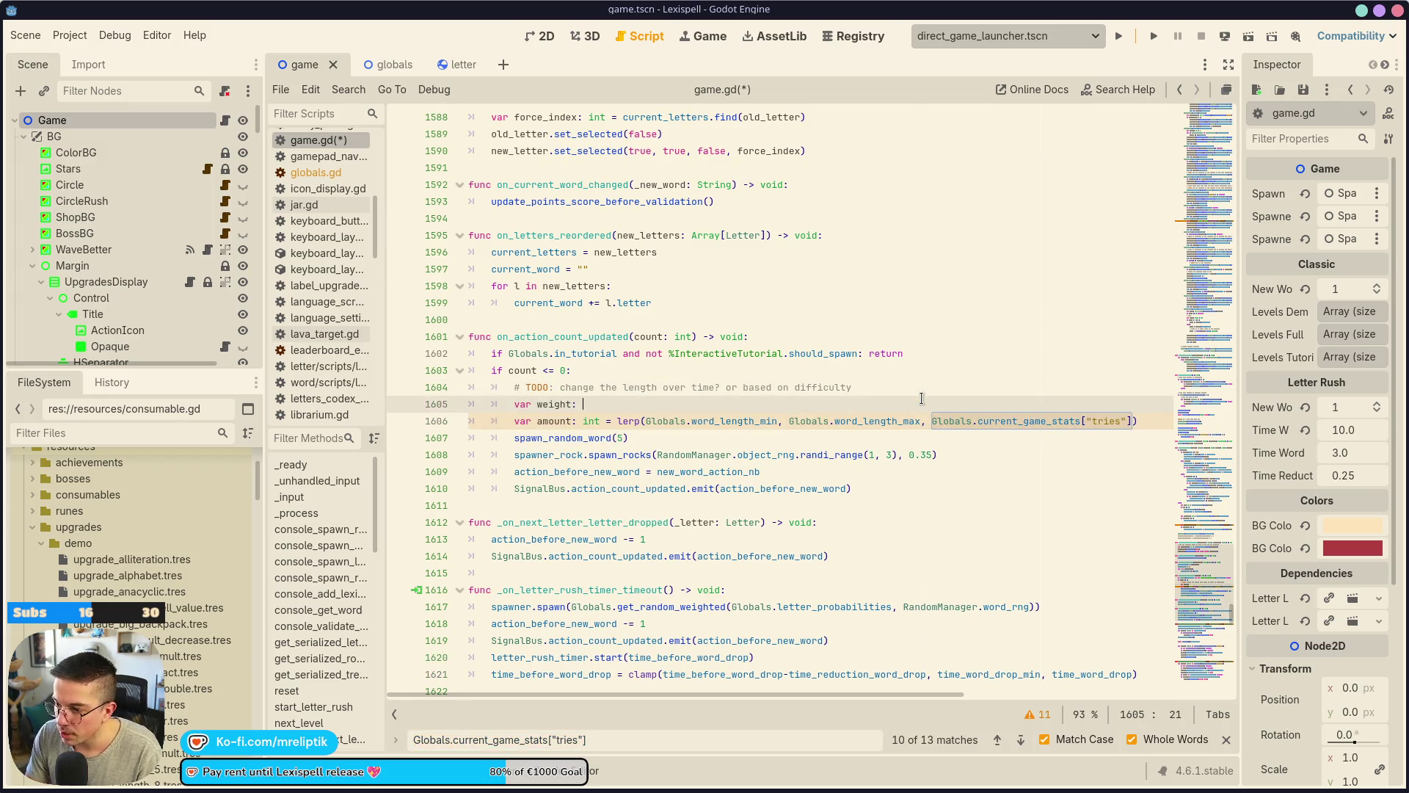
{"action": "type", "text": "float ="}
{"action": "key", "text": "ctrl+v"}
{"action": "left_click", "coordinate": [926, 393]}
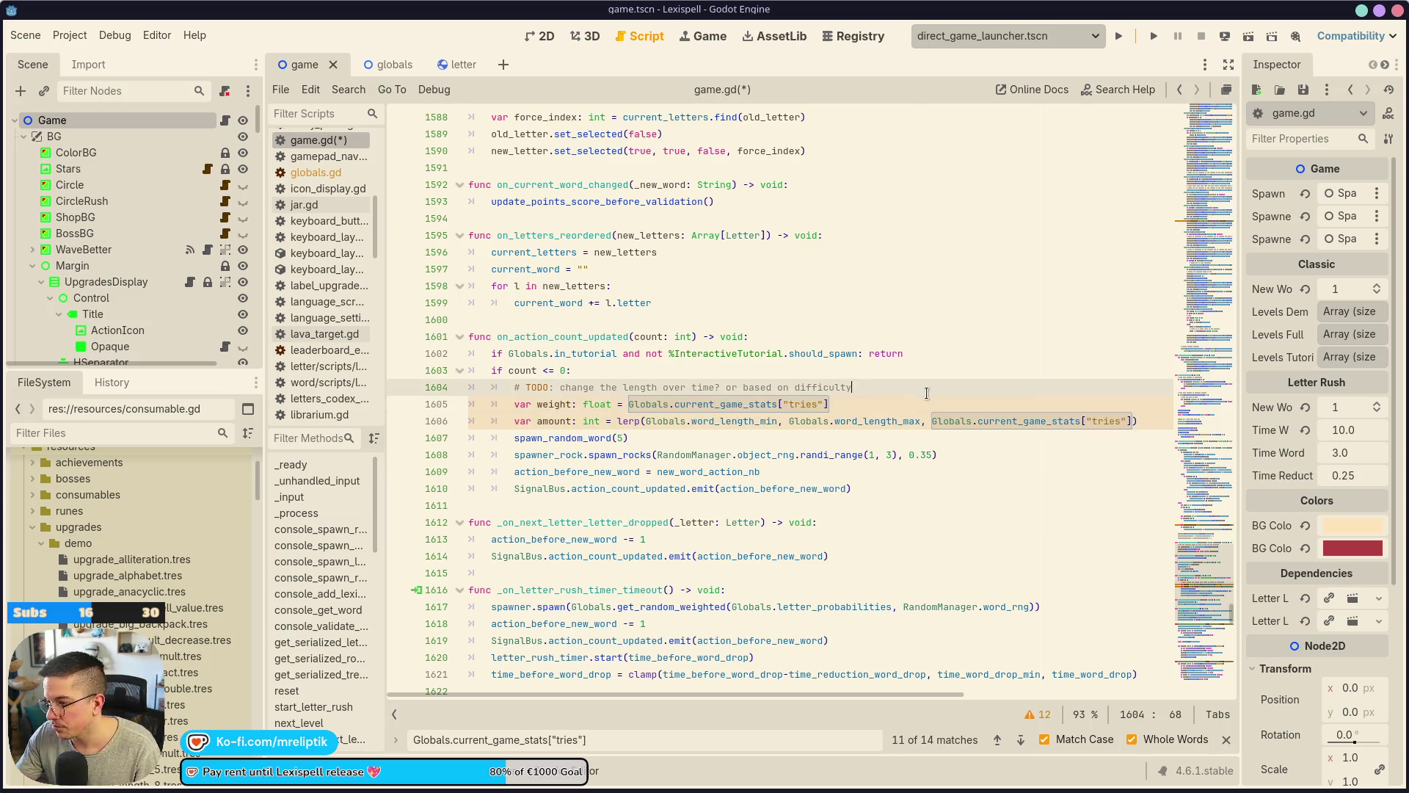
{"action": "left_click", "coordinate": [1145, 426]}
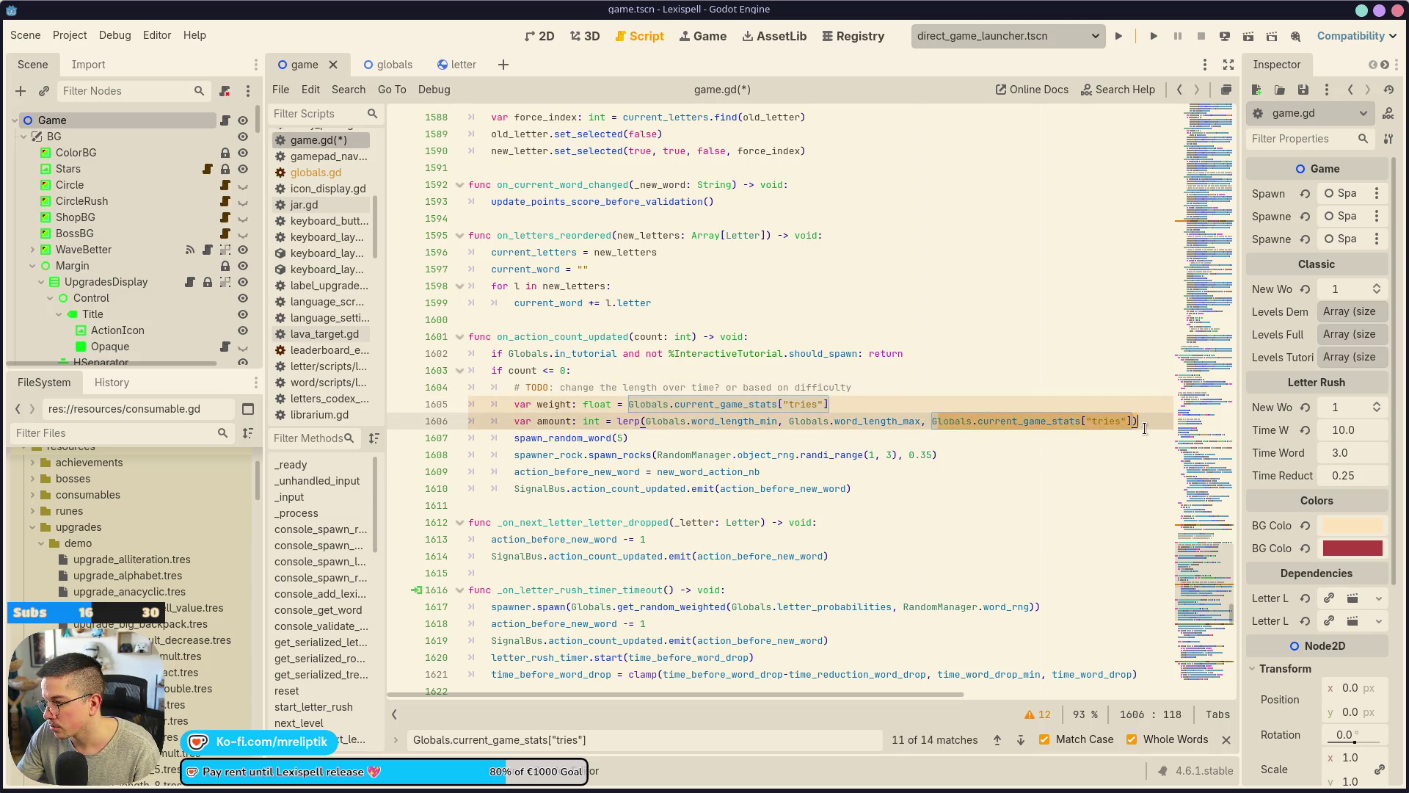
{"action": "left_click", "coordinate": [1131, 421]}
{"action": "type", "text": "weight"}
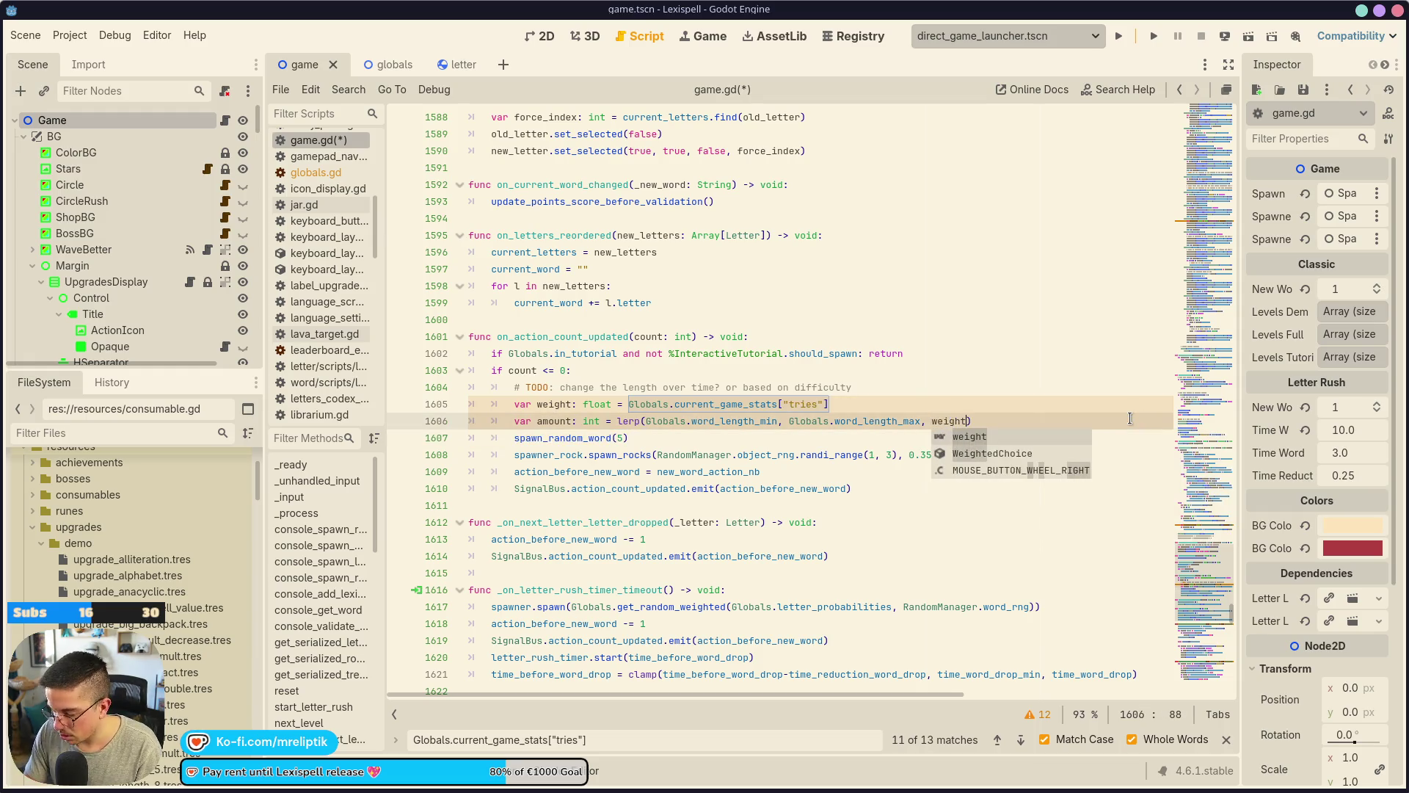
{"action": "key", "text": "ctrl+s"}
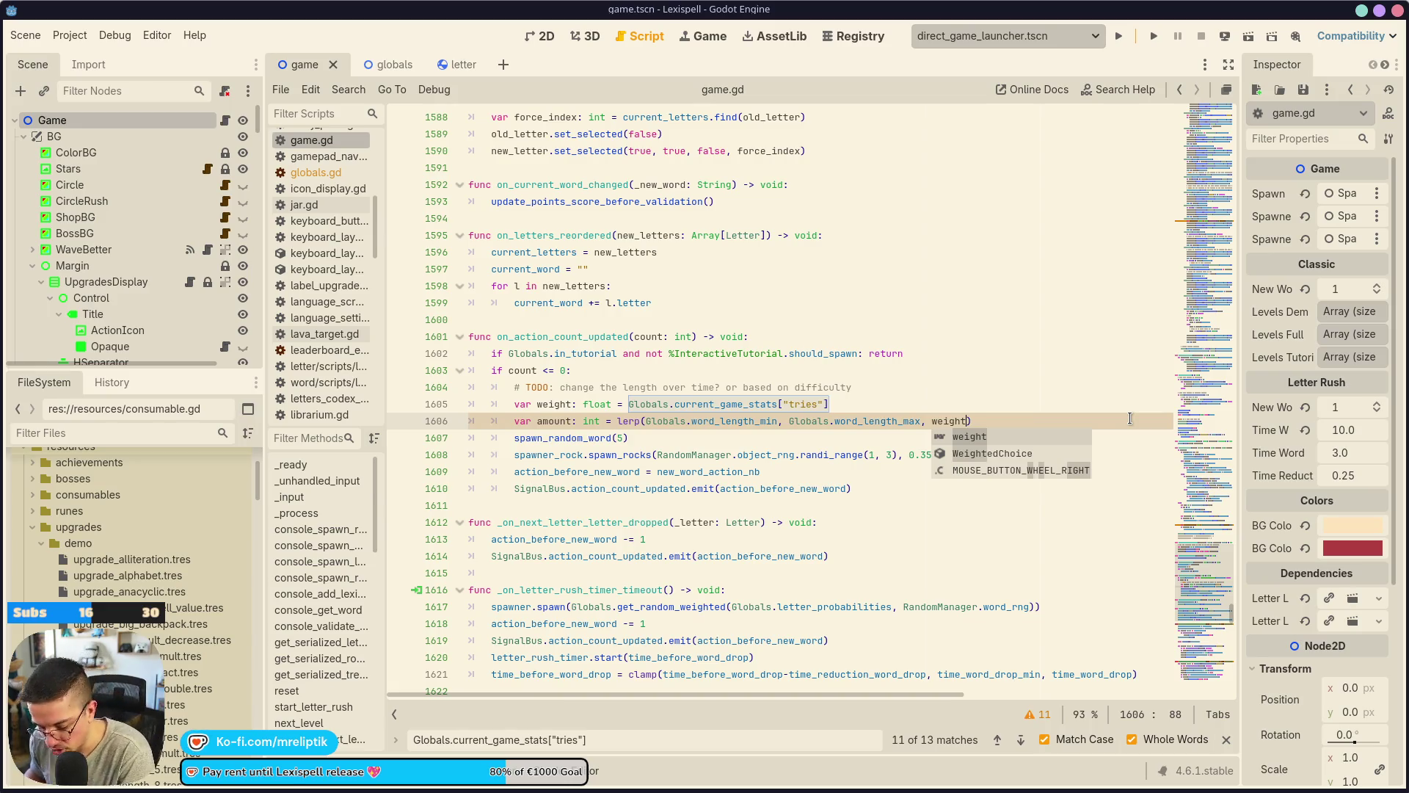
Remove the stray ! from the weight line and begin dividing it by Globals.
{"action": "scroll", "coordinate": [1131, 419], "scroll_direction": "down", "scroll_amount": 1}
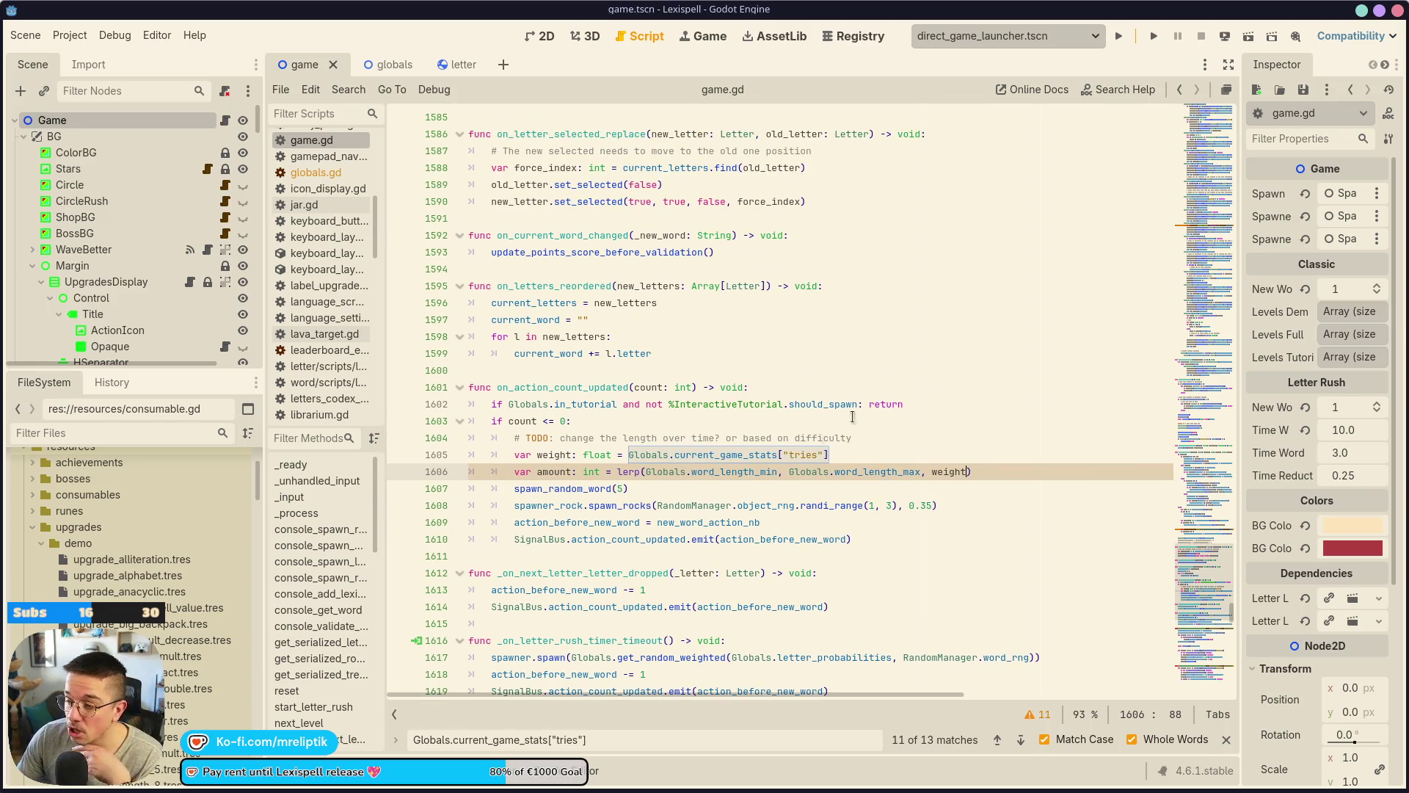
{"action": "left_click", "coordinate": [866, 350]}
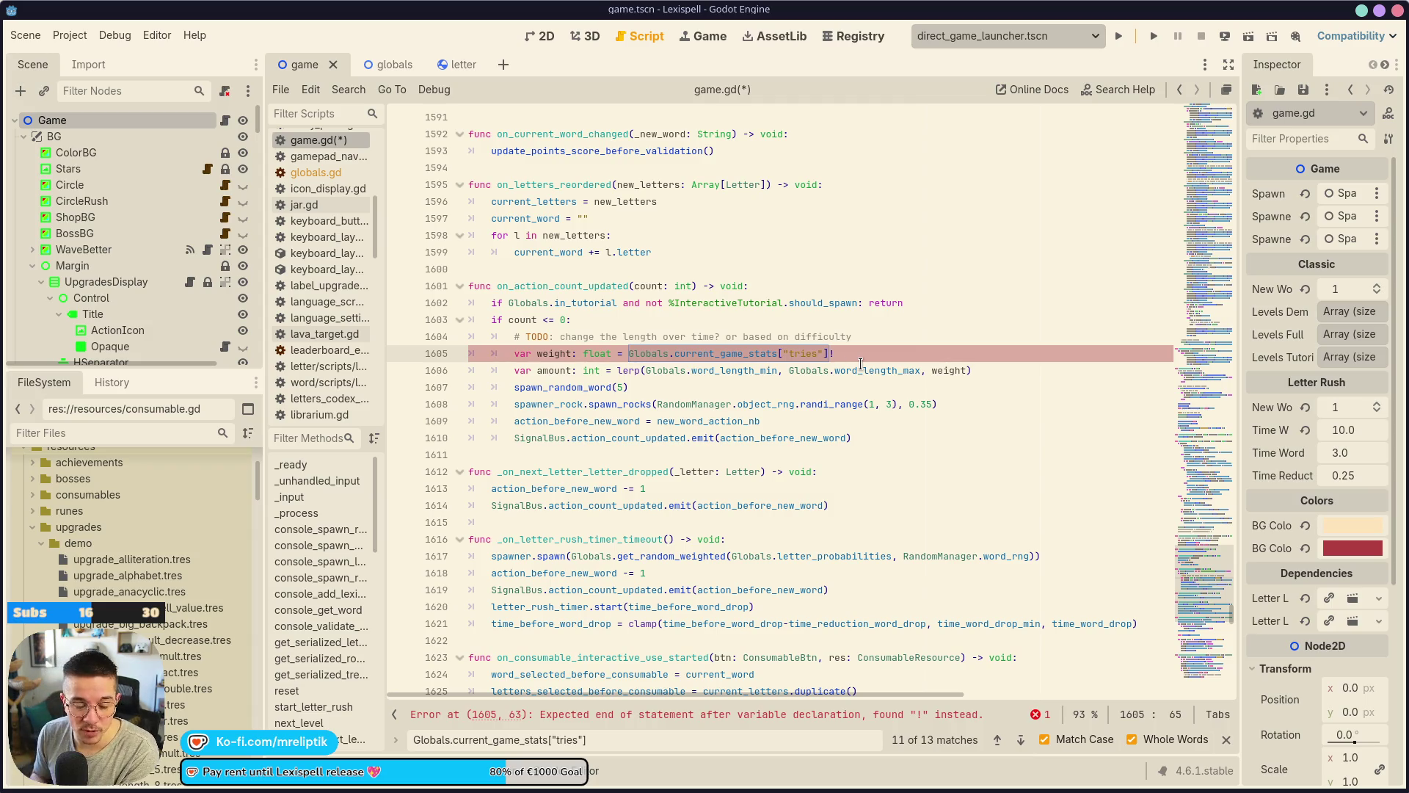
{"action": "key", "text": "BackSpace"}
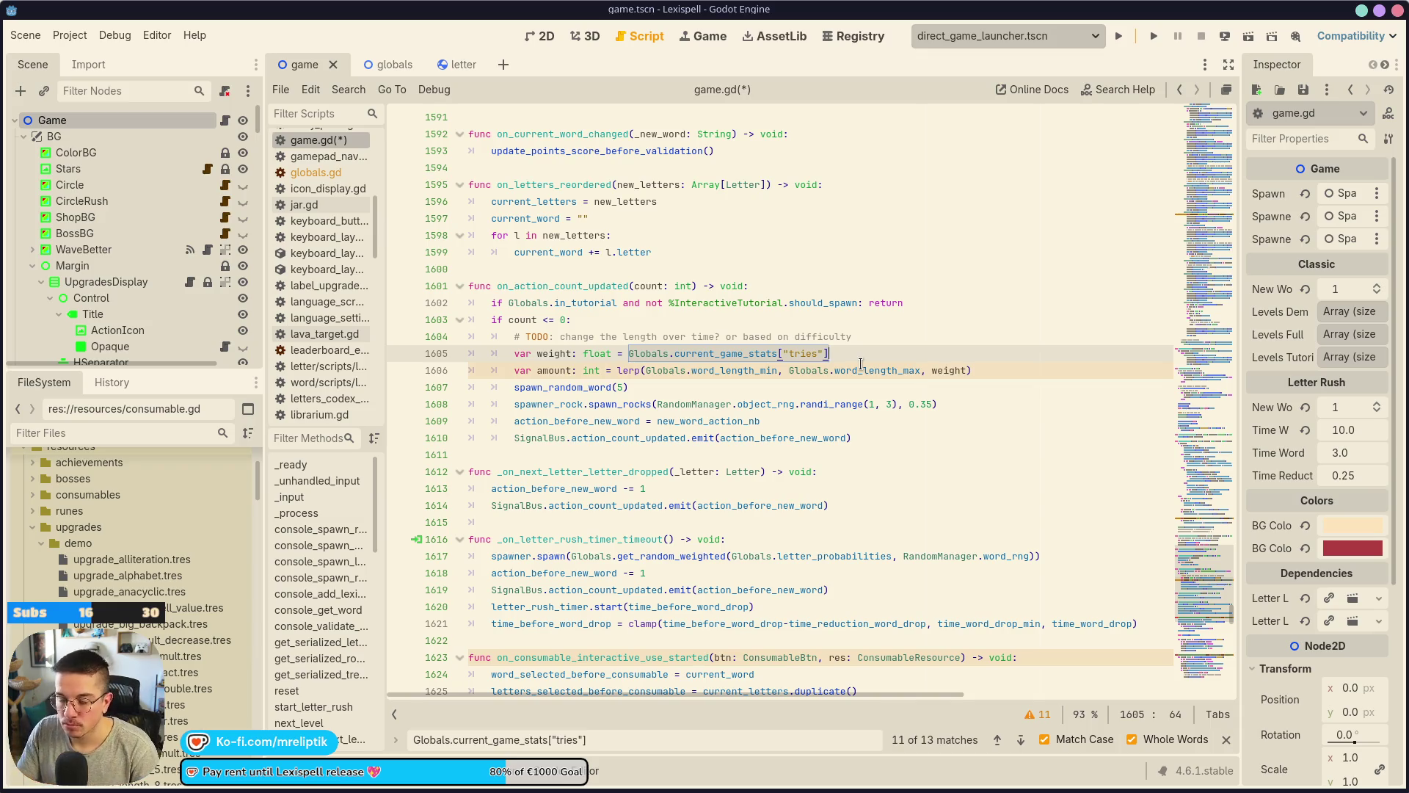
{"action": "type", "text": " / Globals"}
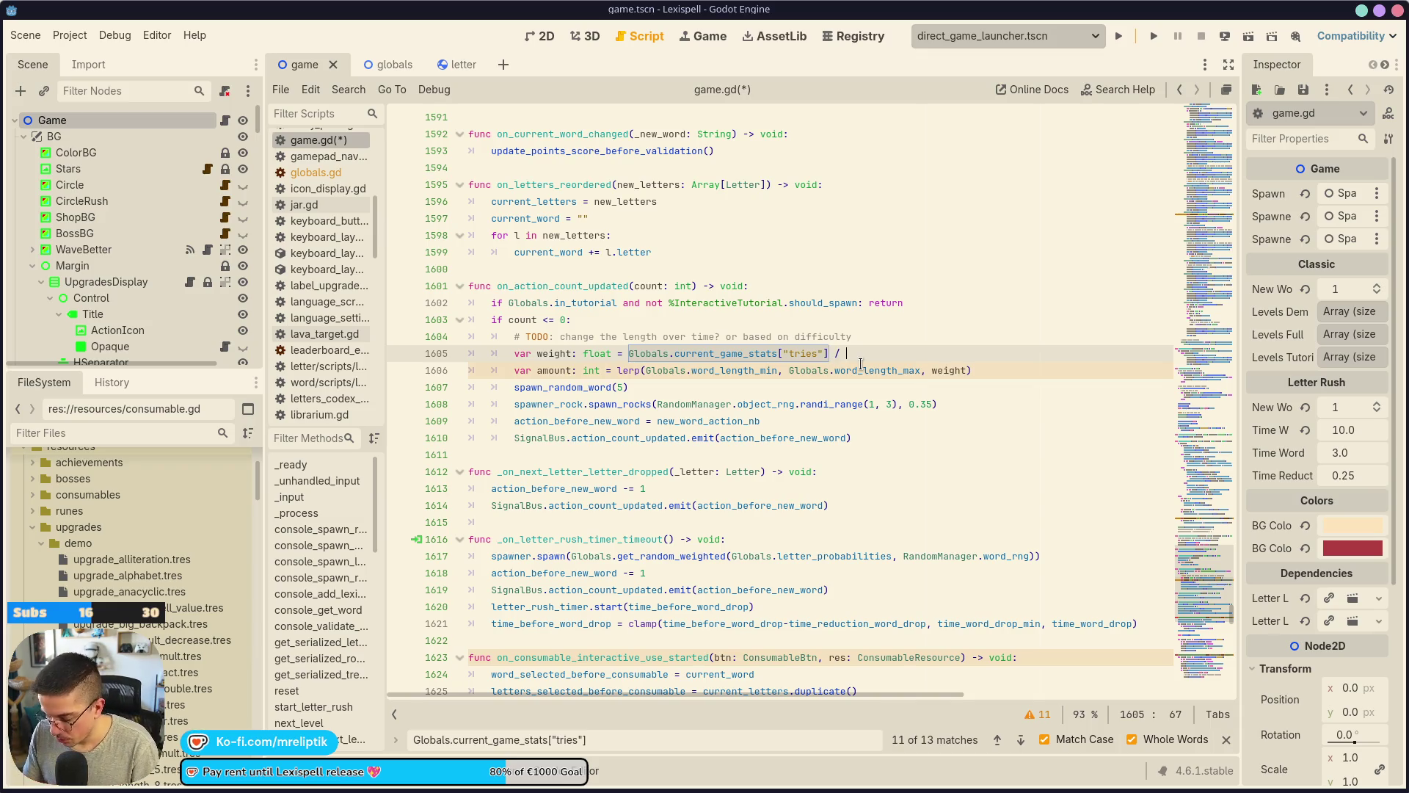
Divide the weight's tries count by levels[Globals.current_game_stats["index"]] and save game.gd.
{"action": "key", "text": "ctrl+BackSpace"}
{"action": "type", "text": "leve"}
{"action": "key", "text": "Return"}
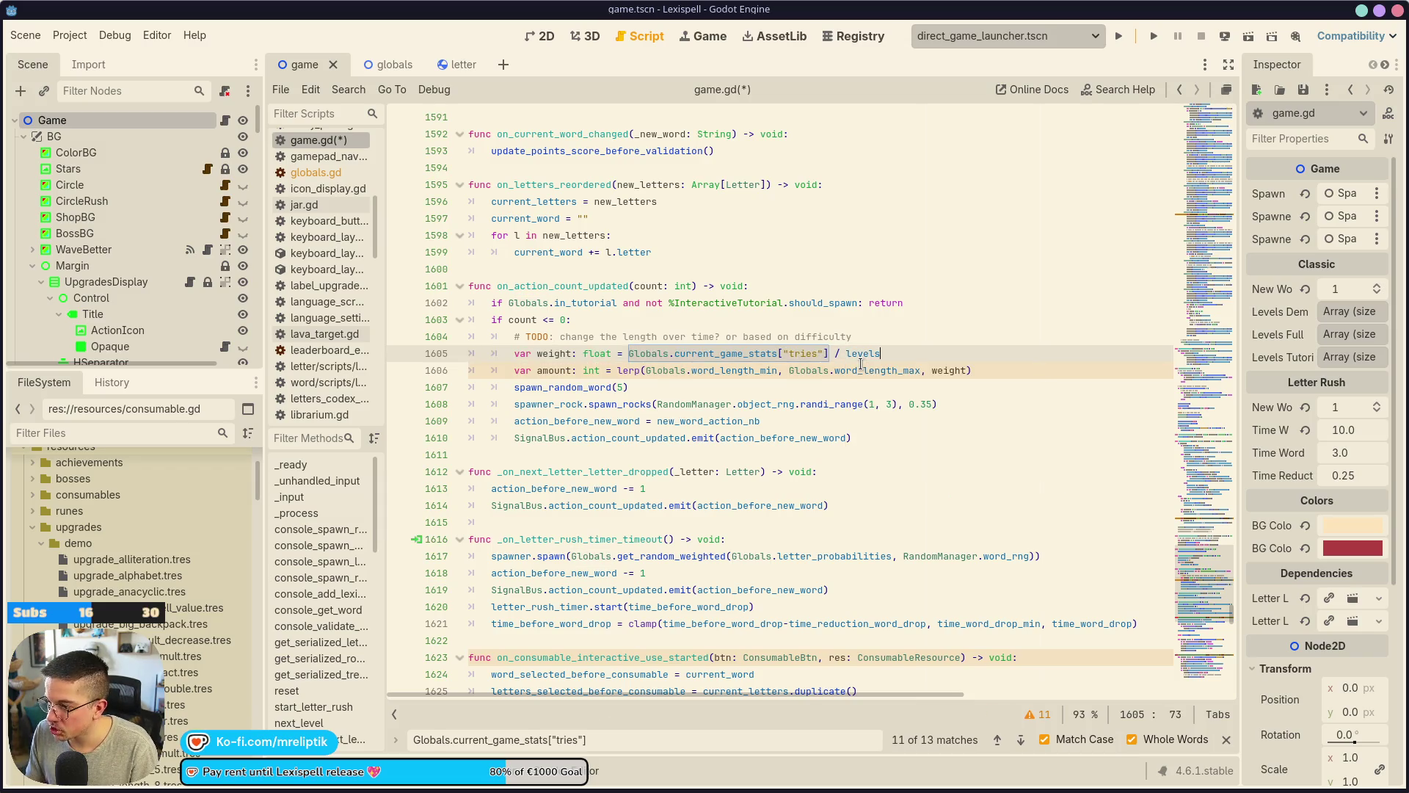
{"action": "type", "text": "[Globals."}
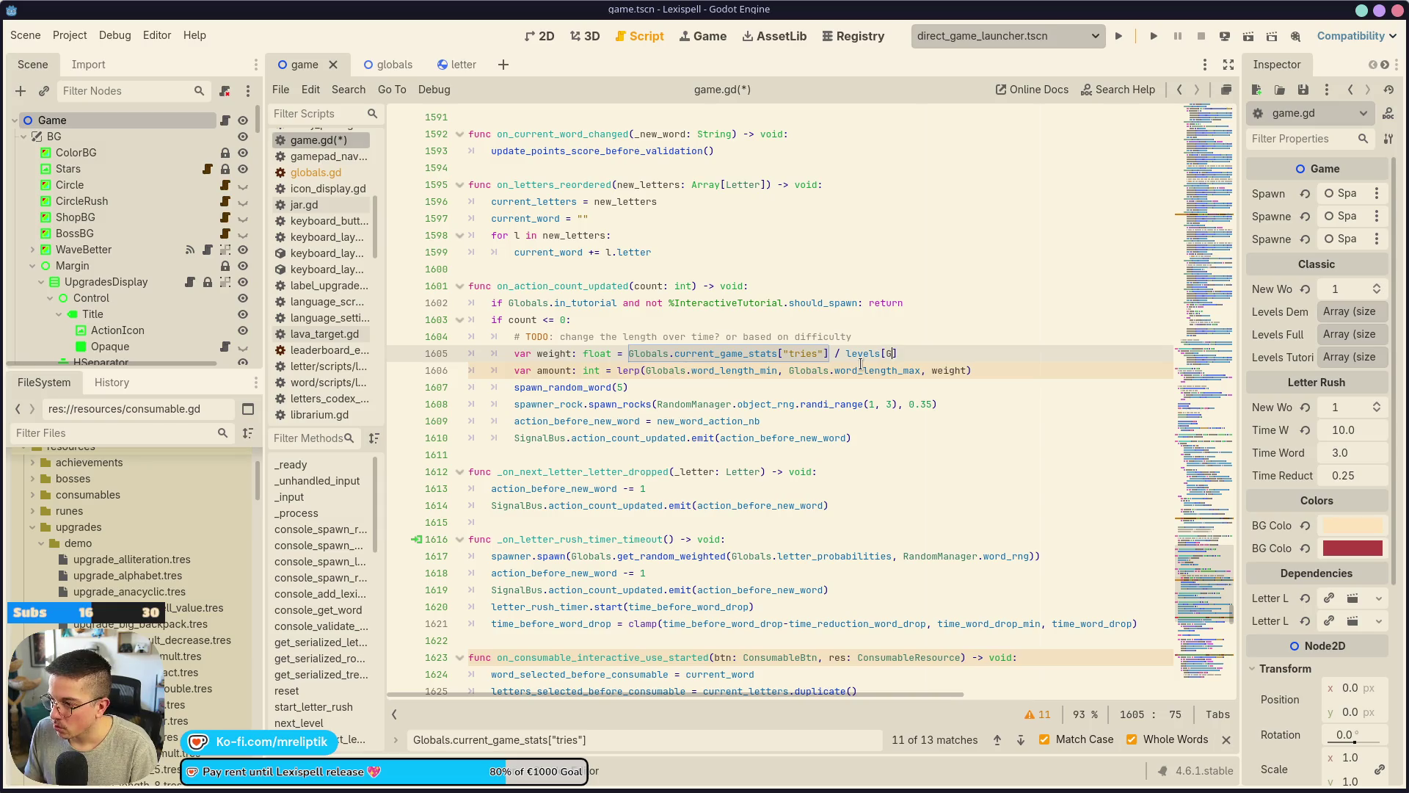
{"action": "type", "text": "curre"}
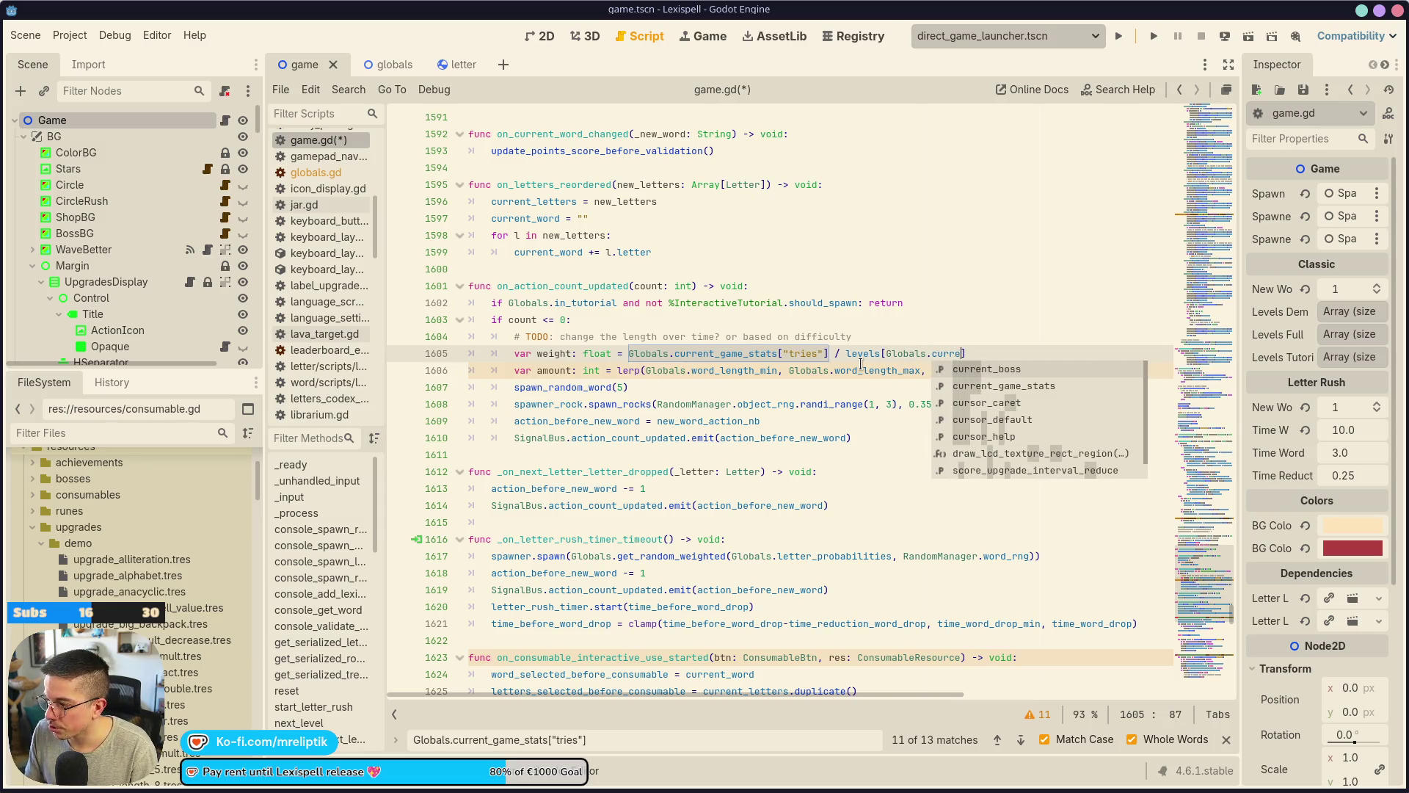
{"action": "key", "text": "Down"}
{"action": "key", "text": "Return"}
{"action": "type", "text": "[\""}
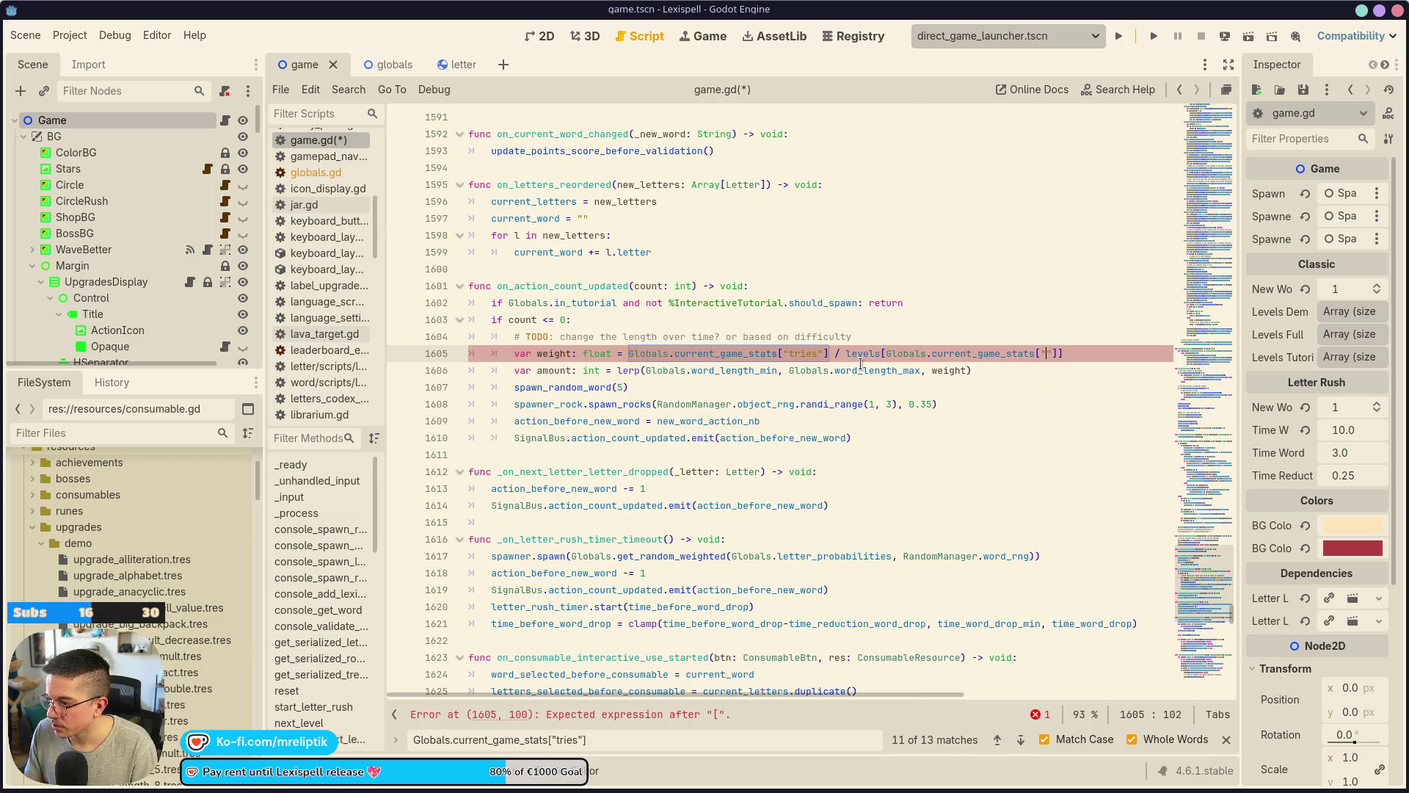
{"action": "type", "text": "index"}
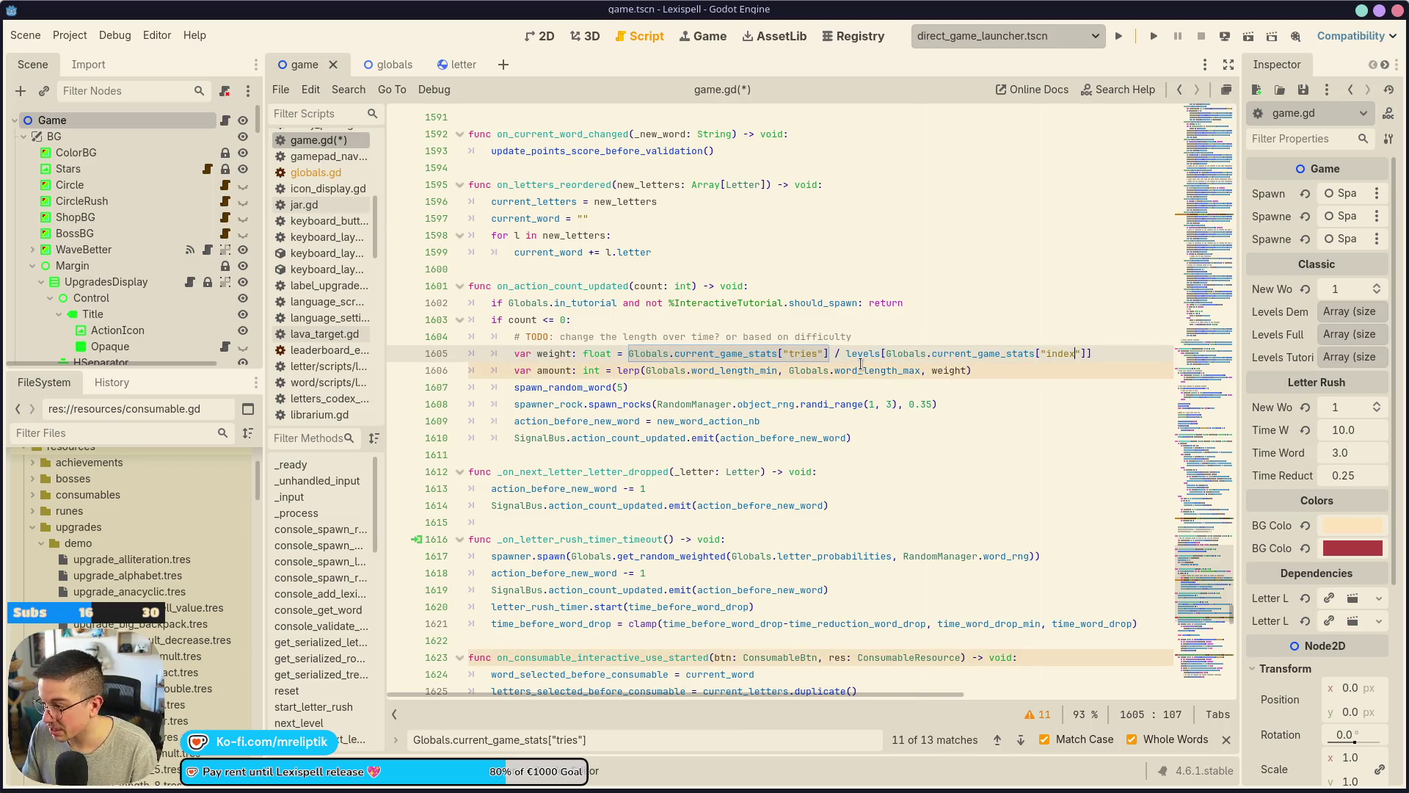
{"action": "key", "text": "ctrl+s"}
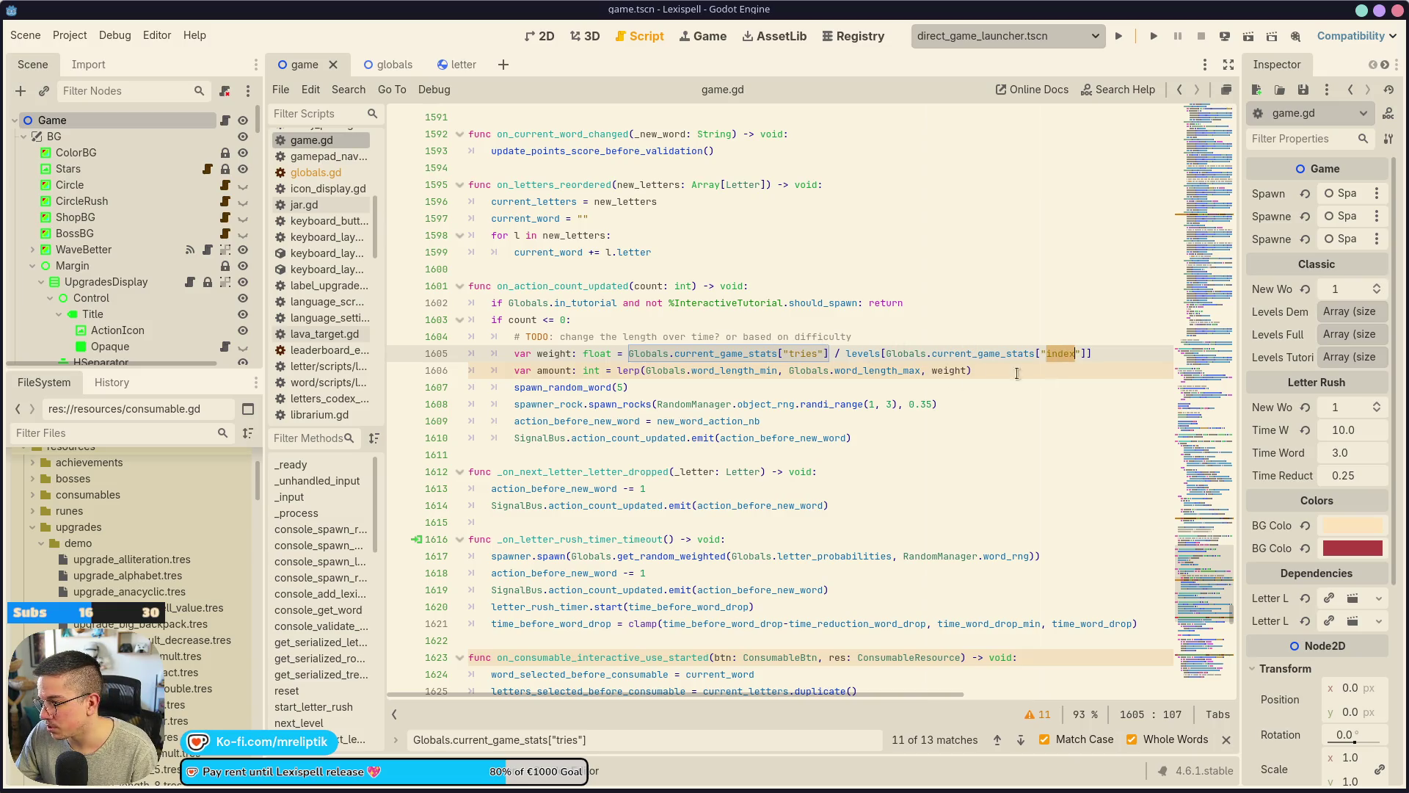
Look up the exact level index key name in the _ready function.
{"action": "left_click", "coordinate": [292, 464]}
{"action": "scroll", "coordinate": [758, 496], "scroll_direction": "down", "scroll_amount": 10}
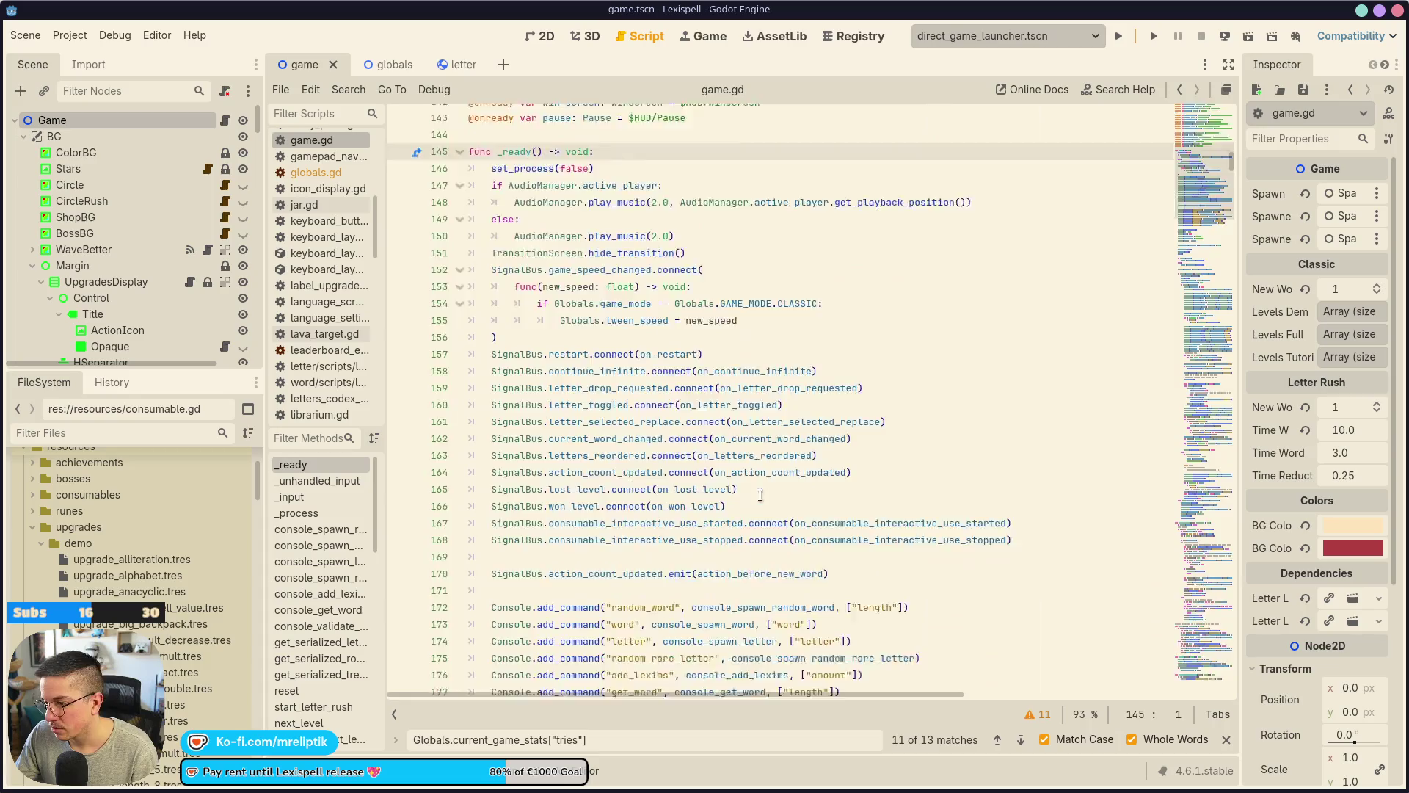
{"action": "scroll", "coordinate": [782, 503], "scroll_direction": "down", "scroll_amount": 10}
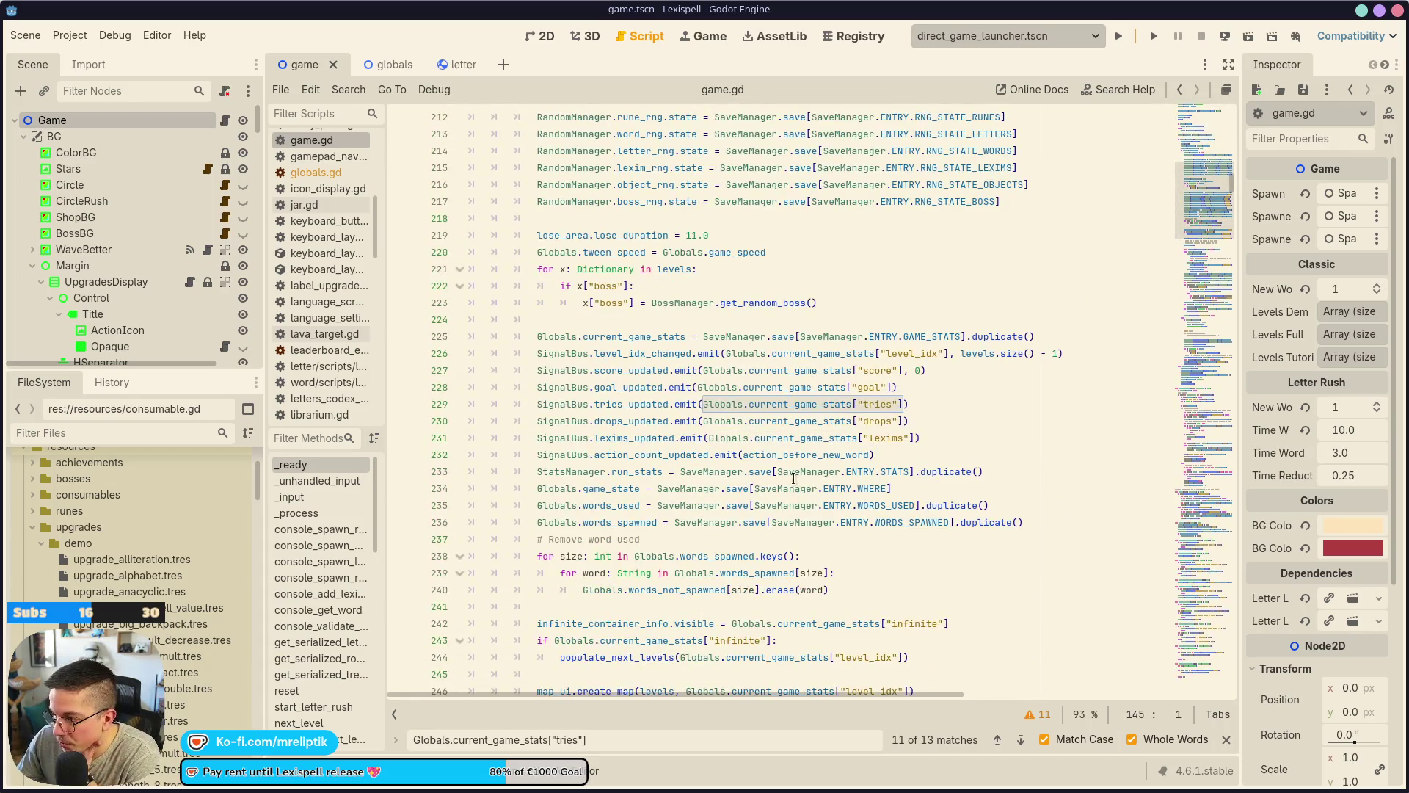
{"action": "left_click", "coordinate": [906, 351]}
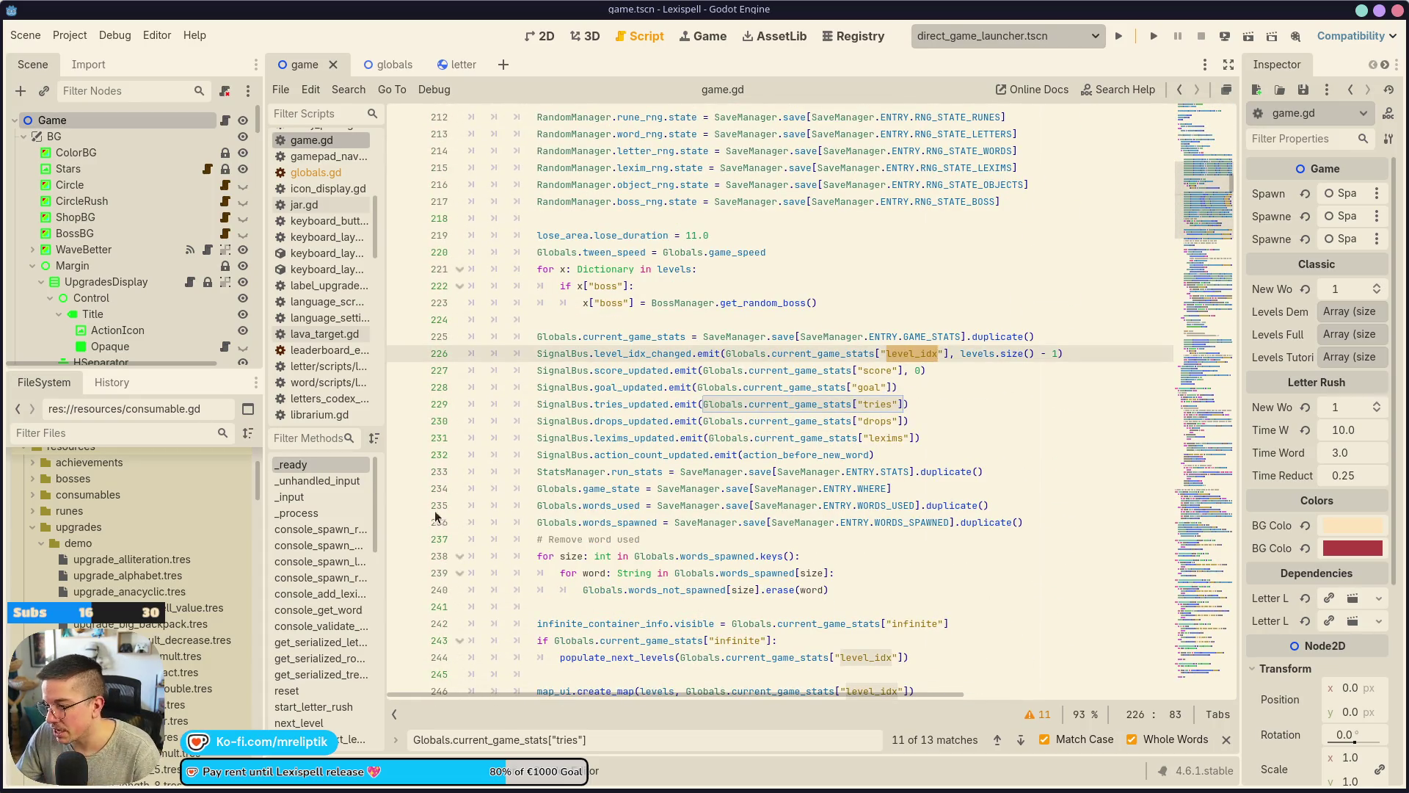
Review the tries usages on lines 932 and 934, then fix the key to "level_index" on line 1605.
{"action": "left_click", "coordinate": [997, 740]}
{"action": "left_click", "coordinate": [1020, 739]}
{"action": "left_click", "coordinate": [997, 739]}
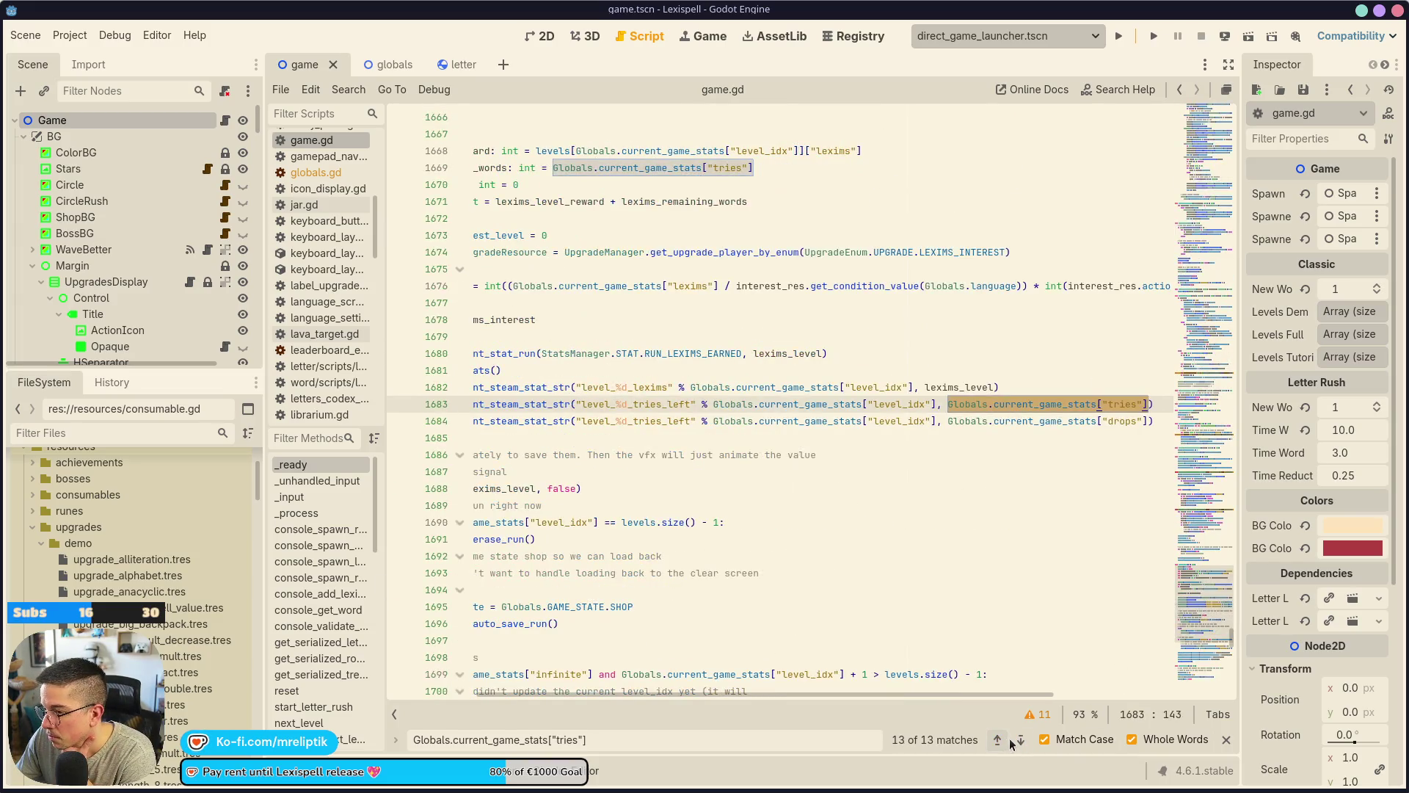
{"action": "left_click", "coordinate": [1020, 739]}
{"action": "left_click", "coordinate": [1020, 739]}
{"action": "left_click", "coordinate": [1027, 742]}
{"action": "left_click", "coordinate": [1027, 742]}
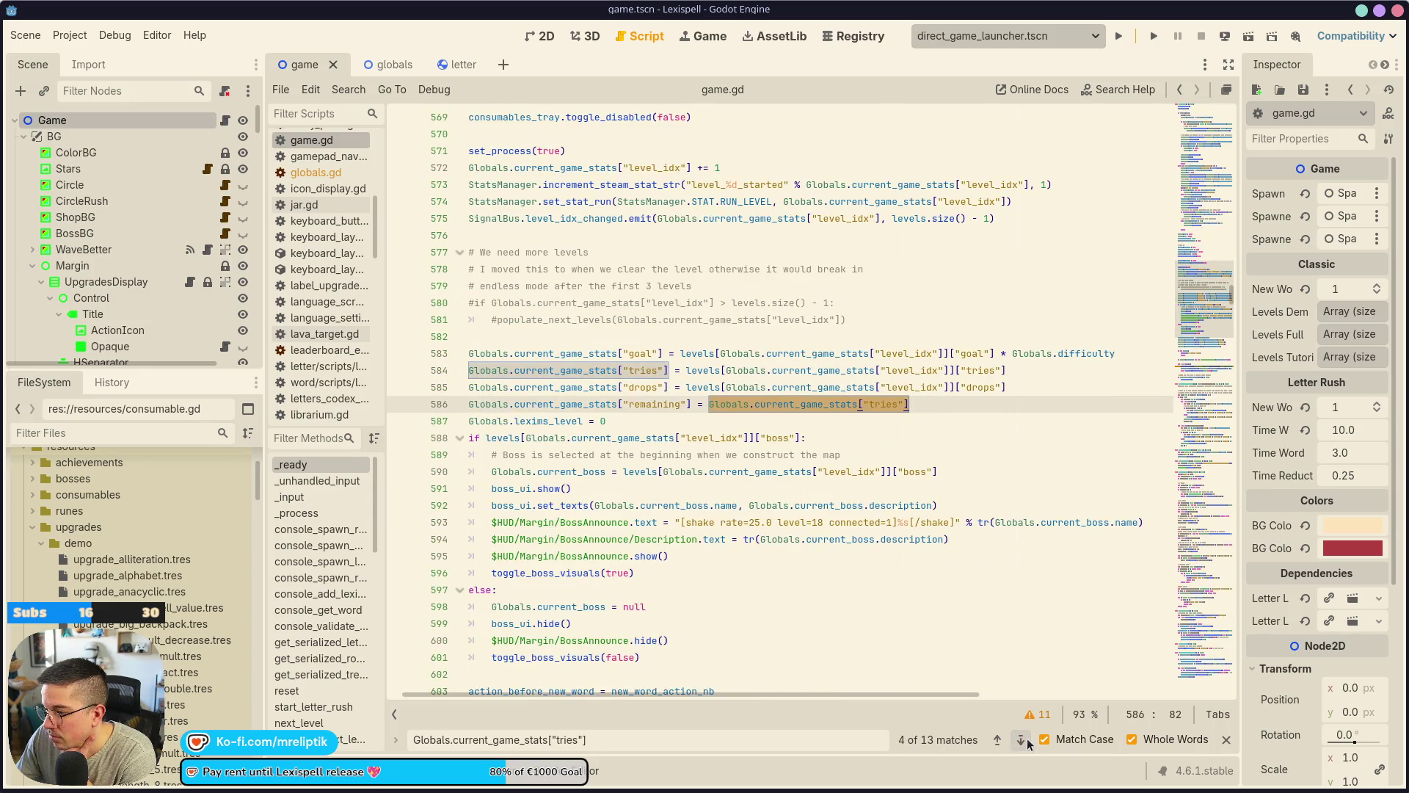
{"action": "left_click", "coordinate": [1027, 742]}
{"action": "left_click", "coordinate": [1027, 742]}
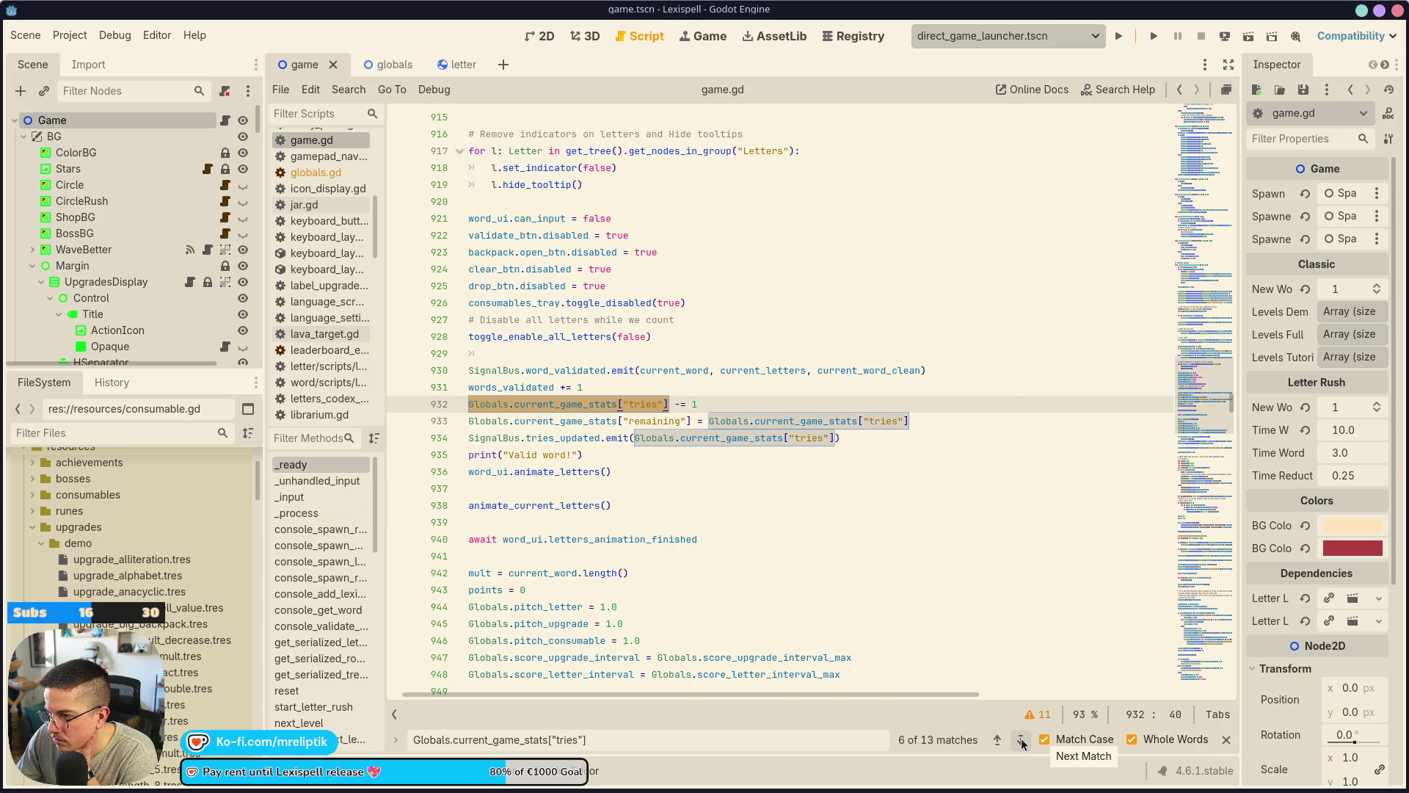
{"action": "left_click", "coordinate": [1021, 743]}
{"action": "left_click", "coordinate": [1021, 743]}
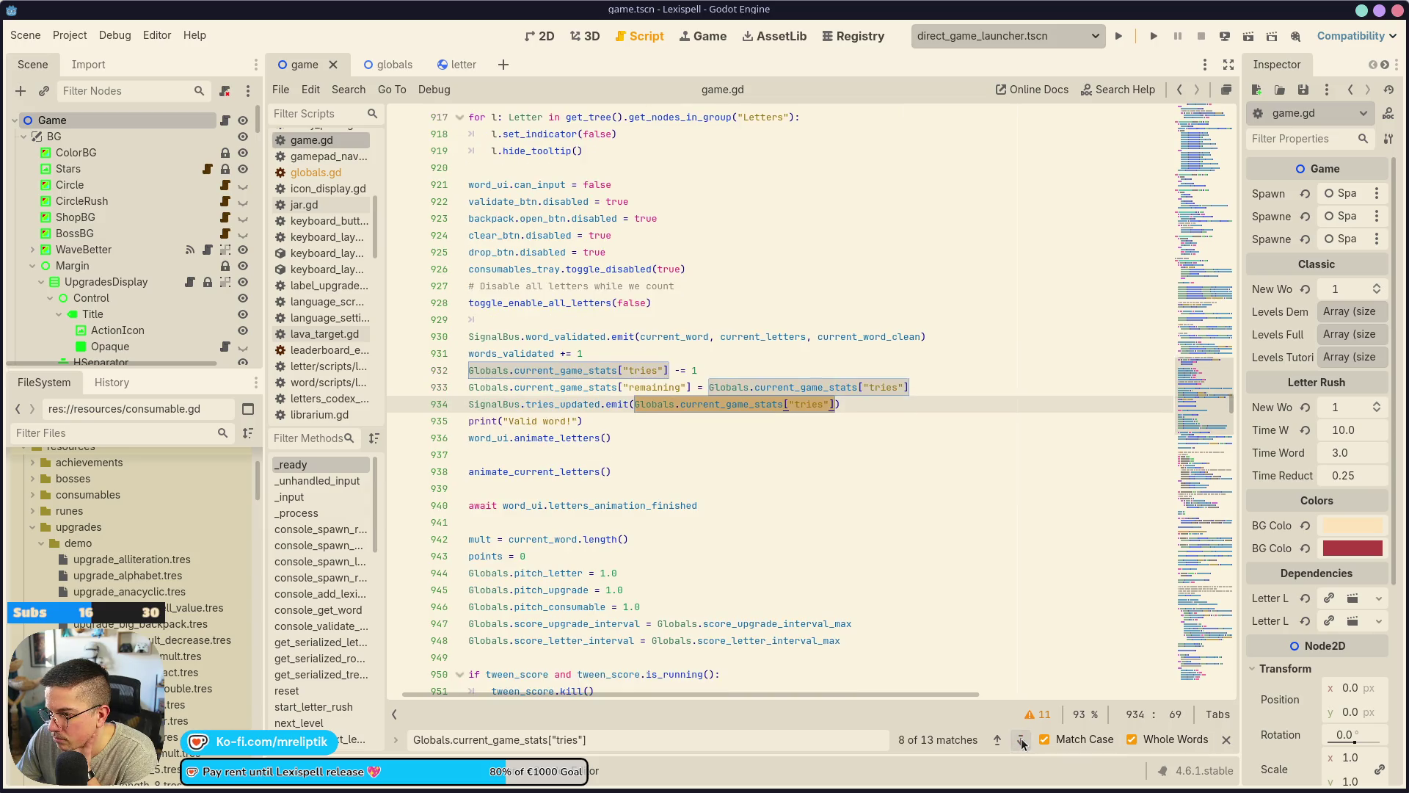
{"action": "left_click", "coordinate": [1021, 743]}
{"action": "left_click", "coordinate": [1021, 743]}
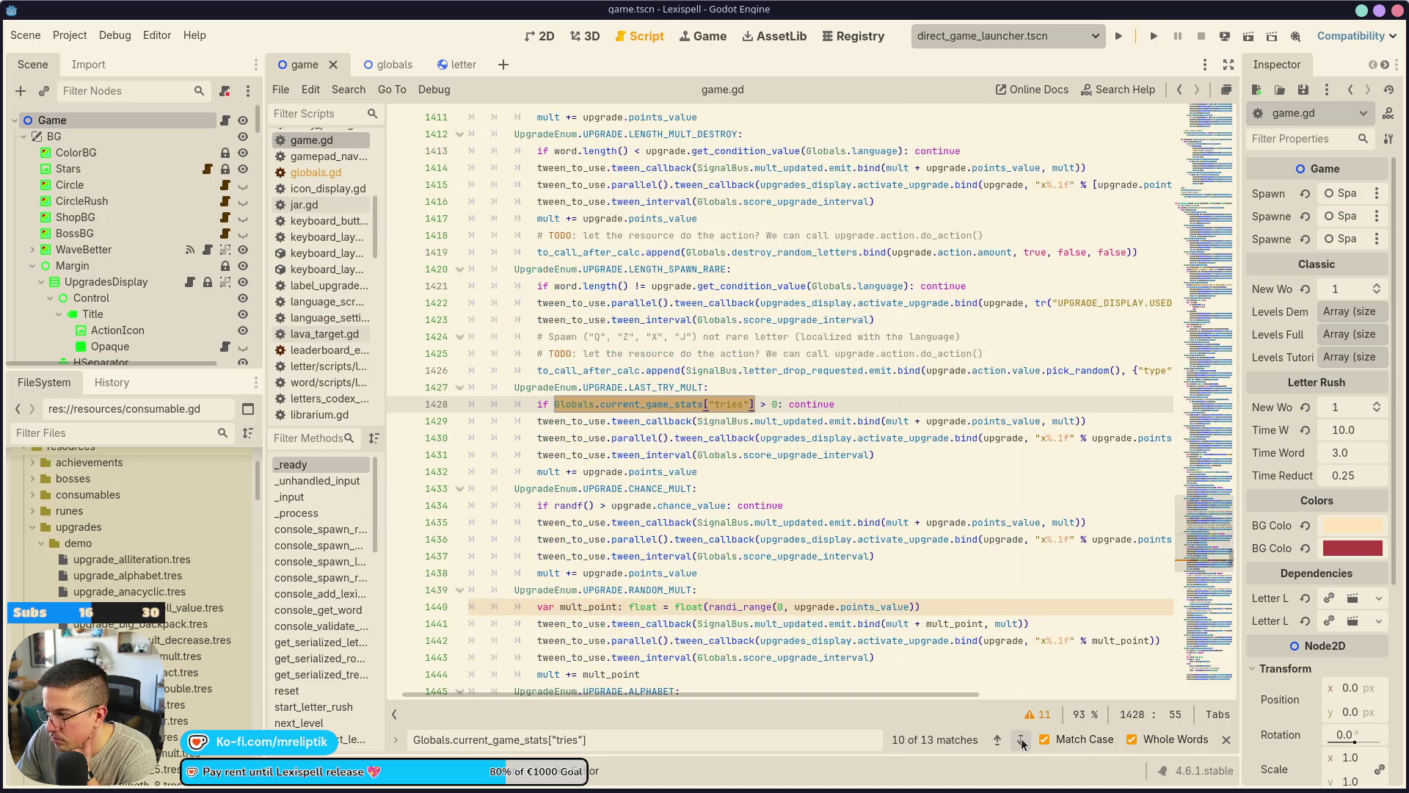
{"action": "left_click", "coordinate": [1021, 742]}
{"action": "double_click", "coordinate": [1038, 404]}
{"action": "type", "text": "level_index"}
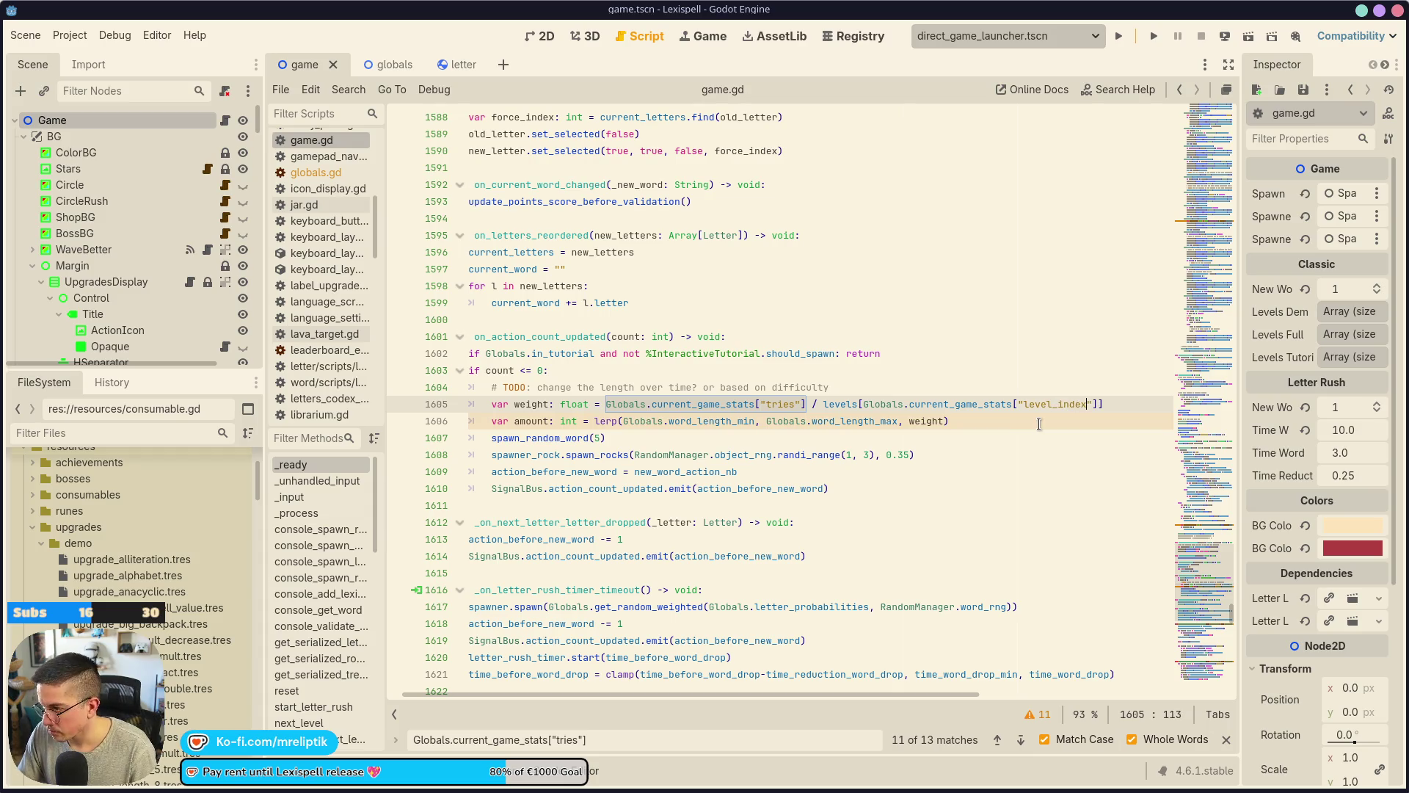